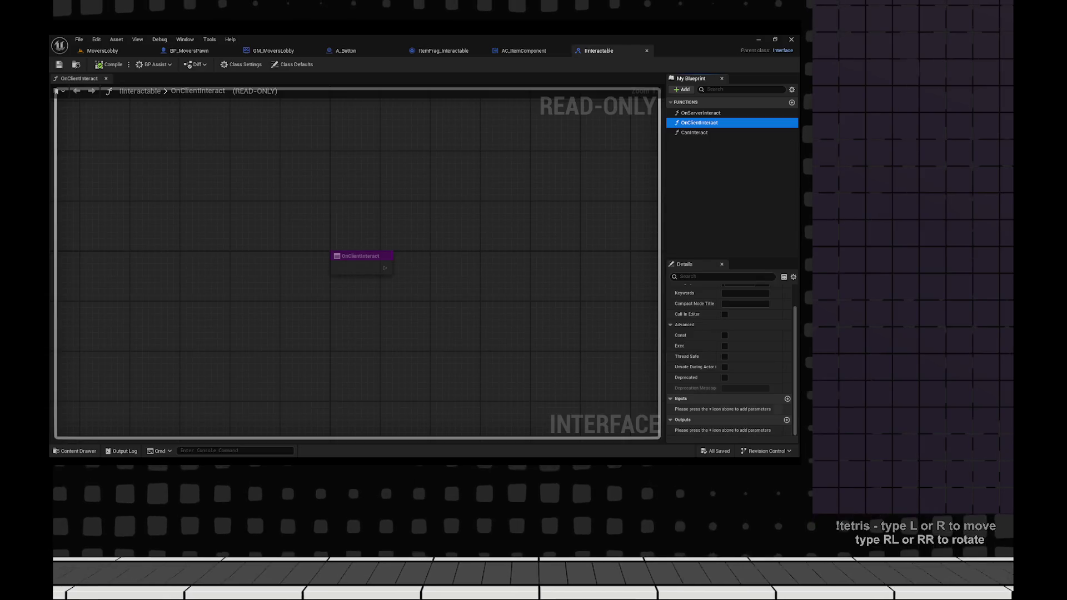
- Give OnClientInteract an Interactor input of type Actor Object Reference and save the interface
left_click(786, 399)
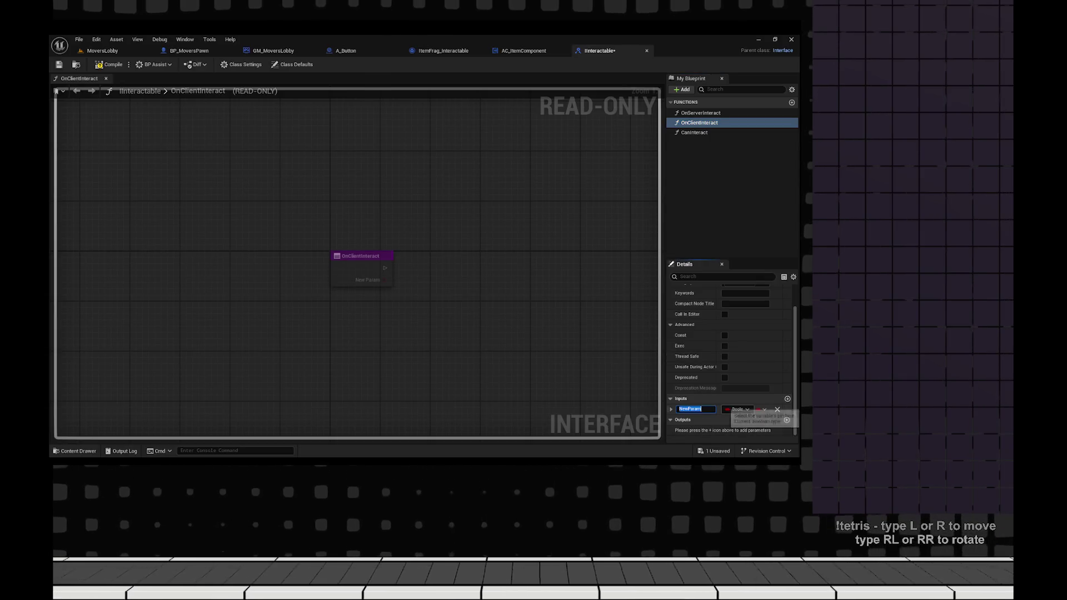
type("Interac")
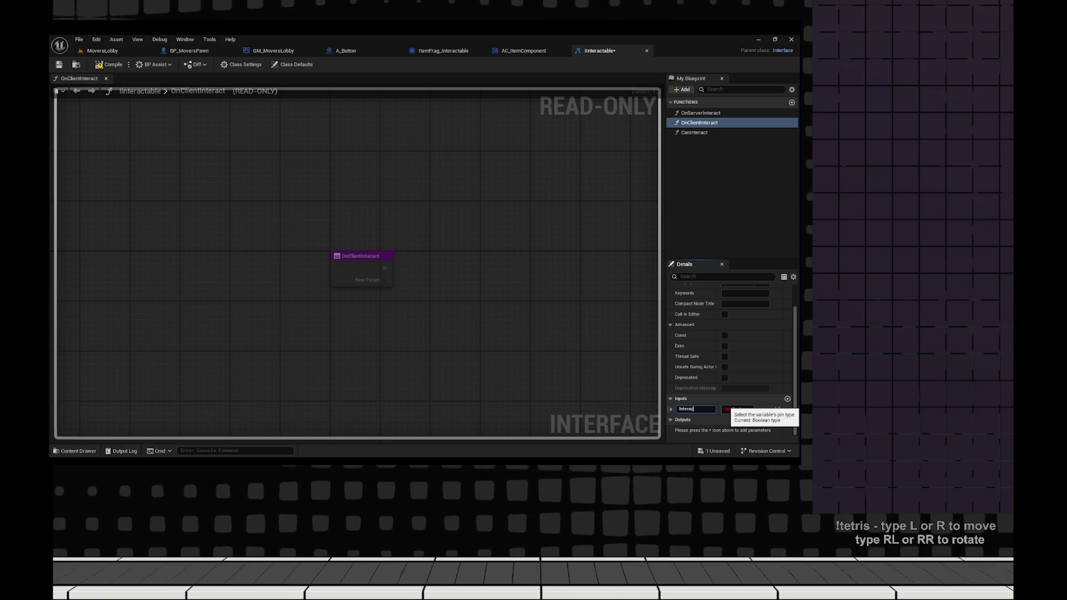
type("tor")
key("Return")
left_click(734, 410)
type("a")
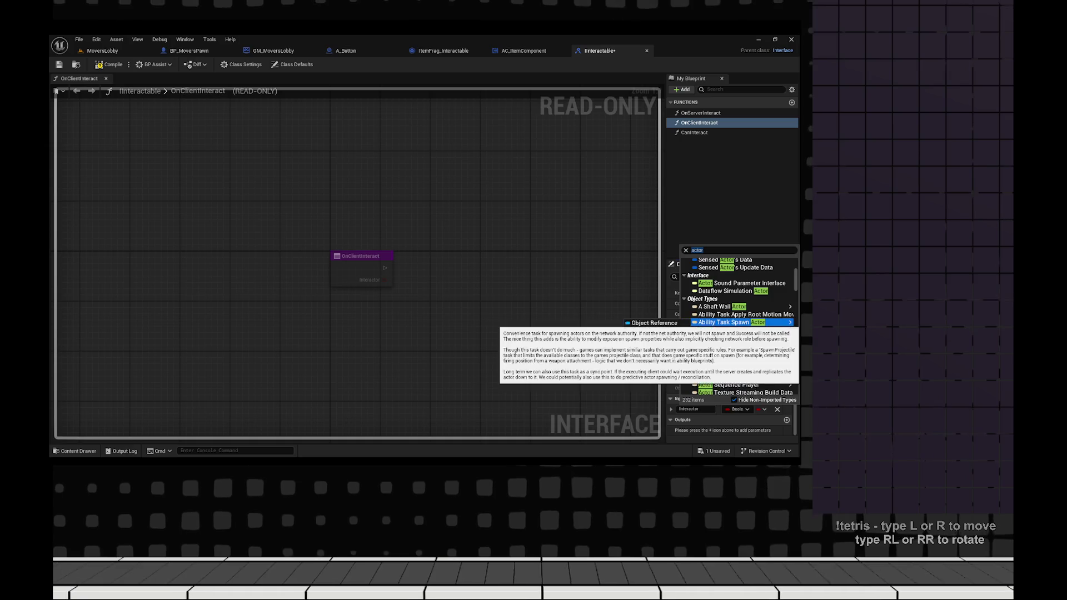
mouse_move(739, 330)
left_click(655, 331)
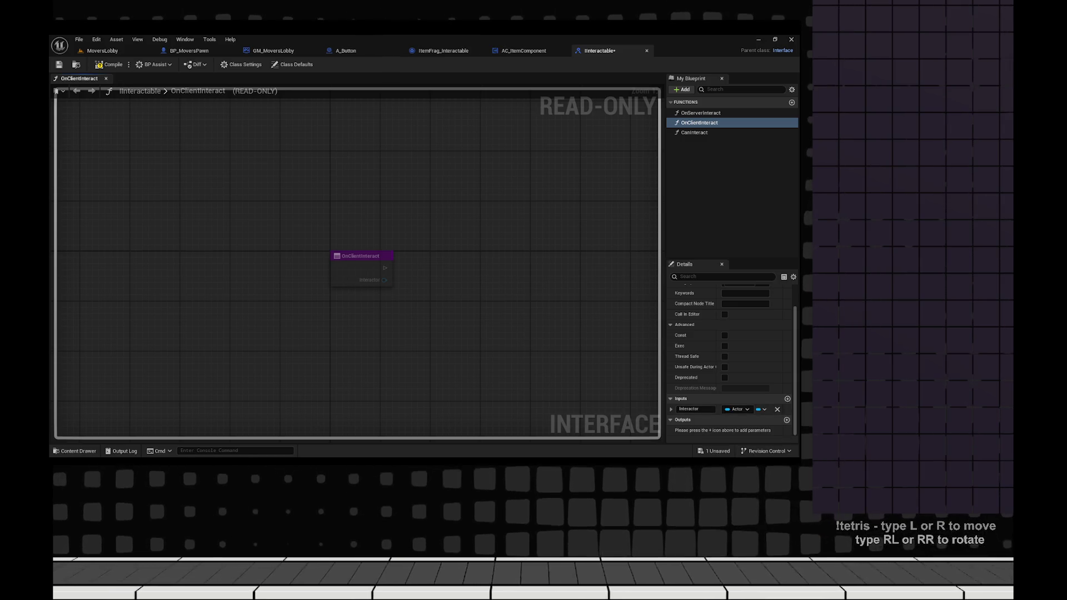
key("ctrl+s")
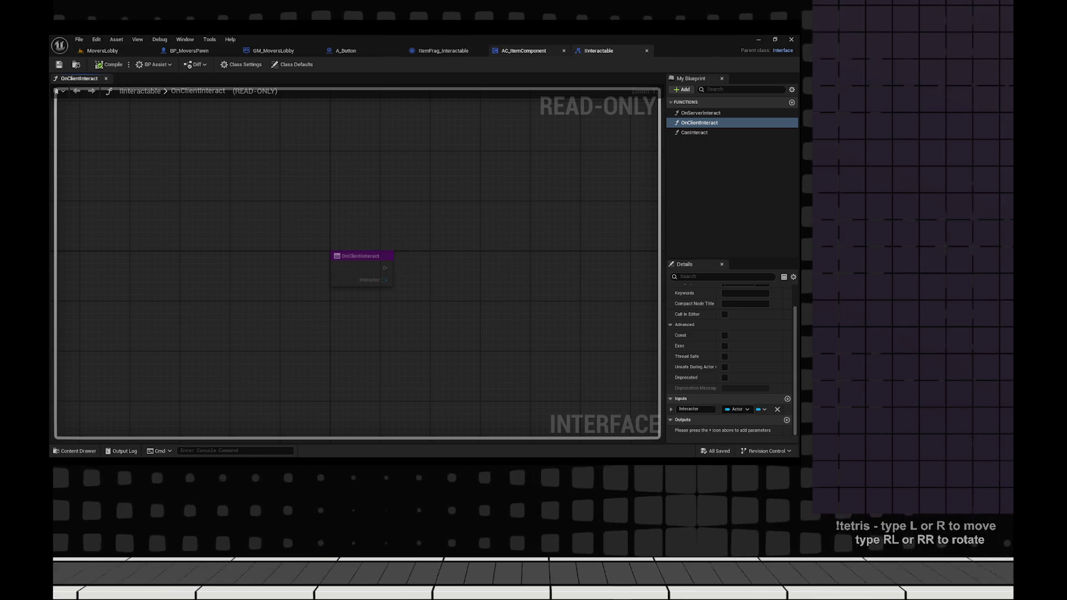
- In AC_ItemComponent, wire Interactor into the client call's Interactor pin and compile, locating the error node
left_click(523, 51)
left_click_drag(435, 285, 491, 300)
left_click(435, 273)
left_click(109, 64)
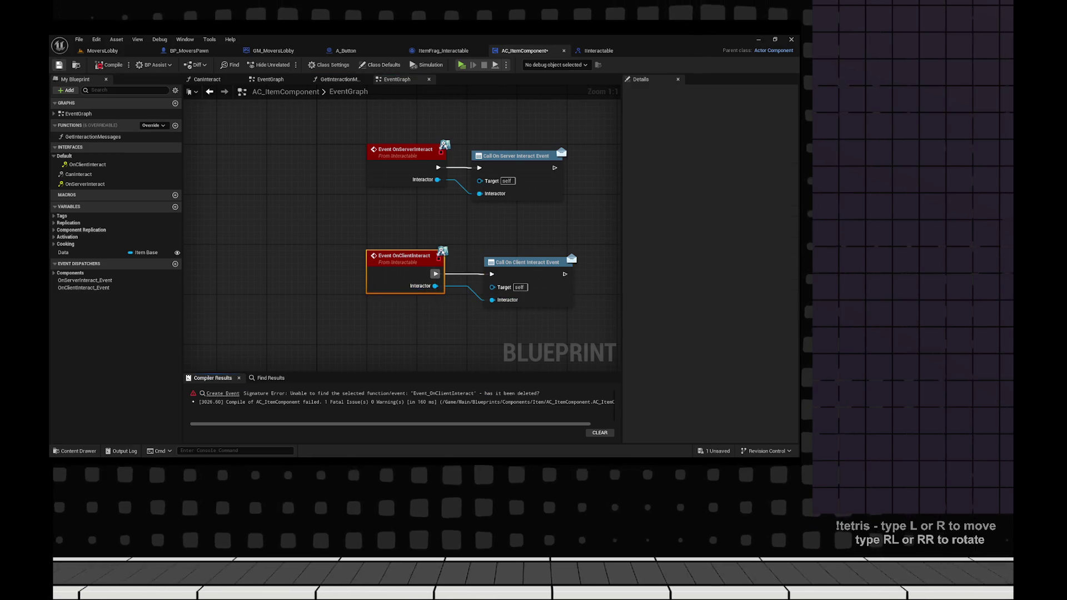
left_click(223, 393)
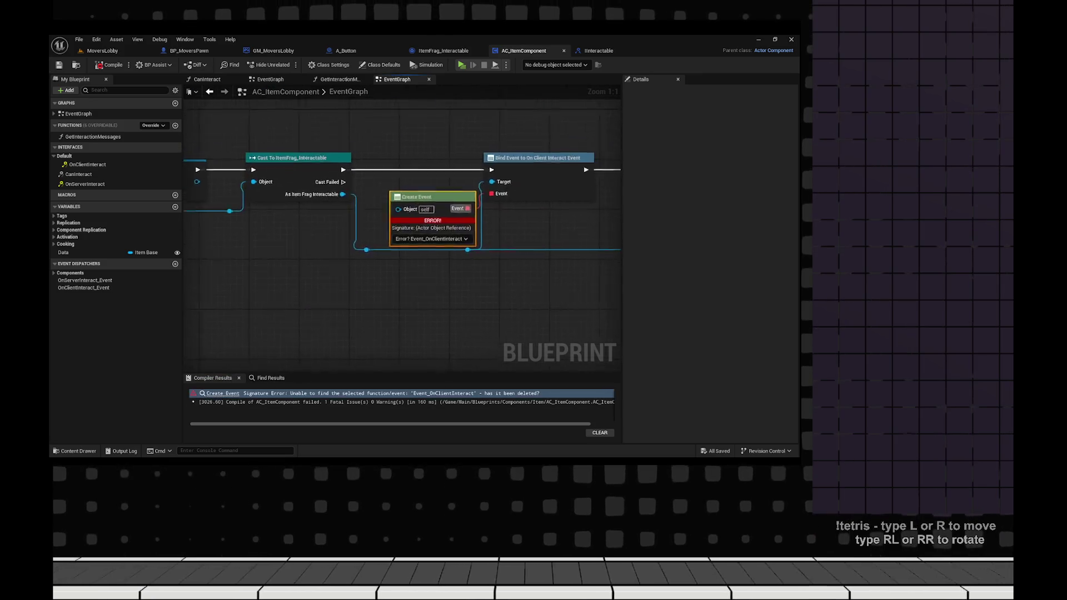
- Set the Create Event signature to OnClientInteract(Interactor) and recompile the component cleanly
left_click(400, 248)
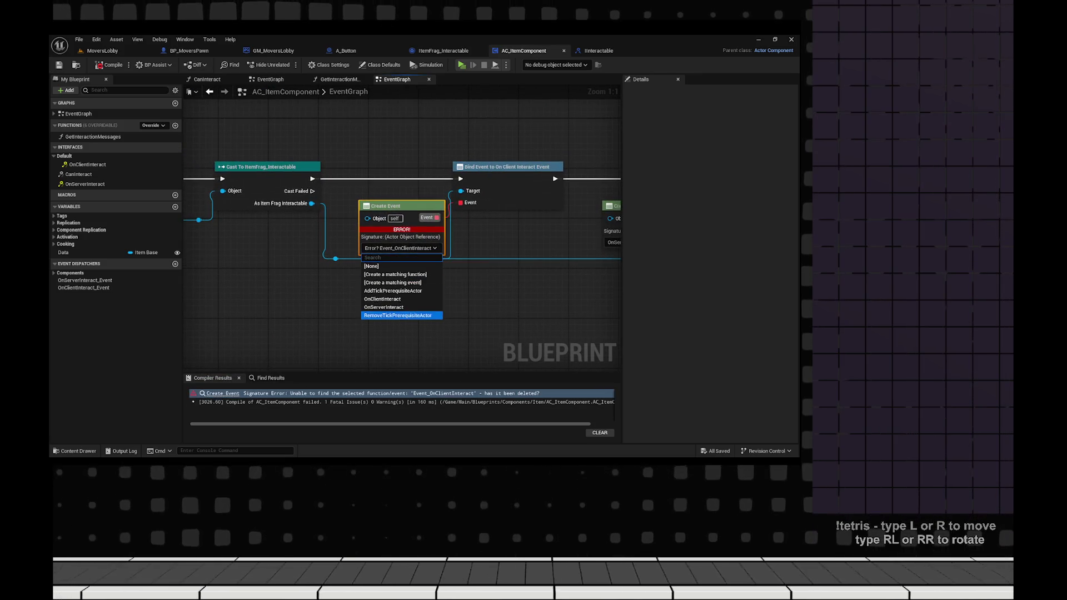
left_click(334, 317)
scroll(334, 317, "down", 1)
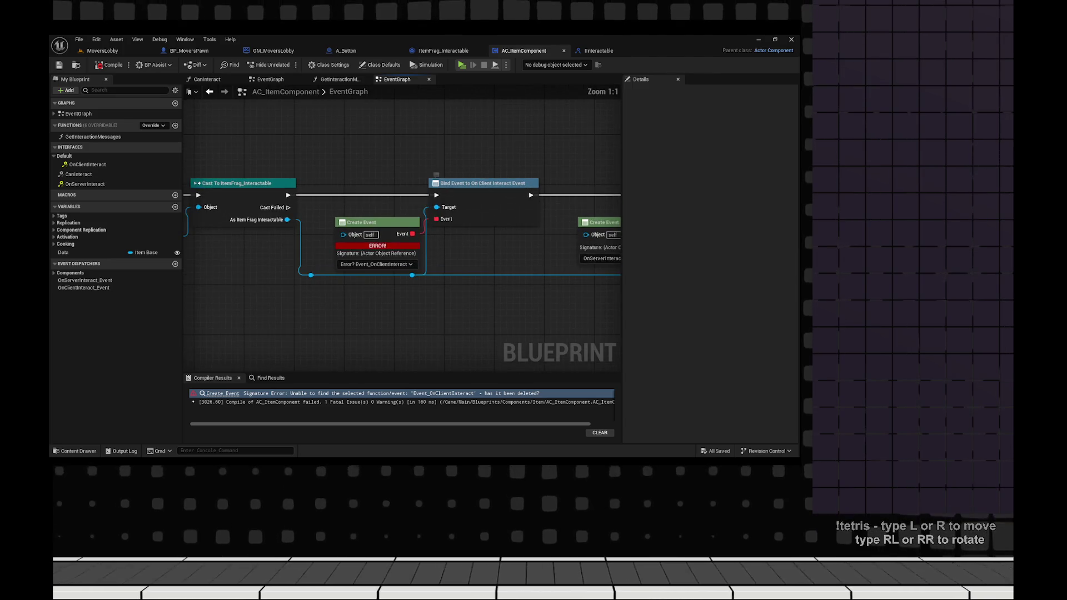
double_click(87, 165)
mouse_move(513, 273)
left_mouse_down()
mouse_move(617, 296)
mouse_move(576, 312)
mouse_move(367, 329)
mouse_move(50, 420)
left_mouse_up()
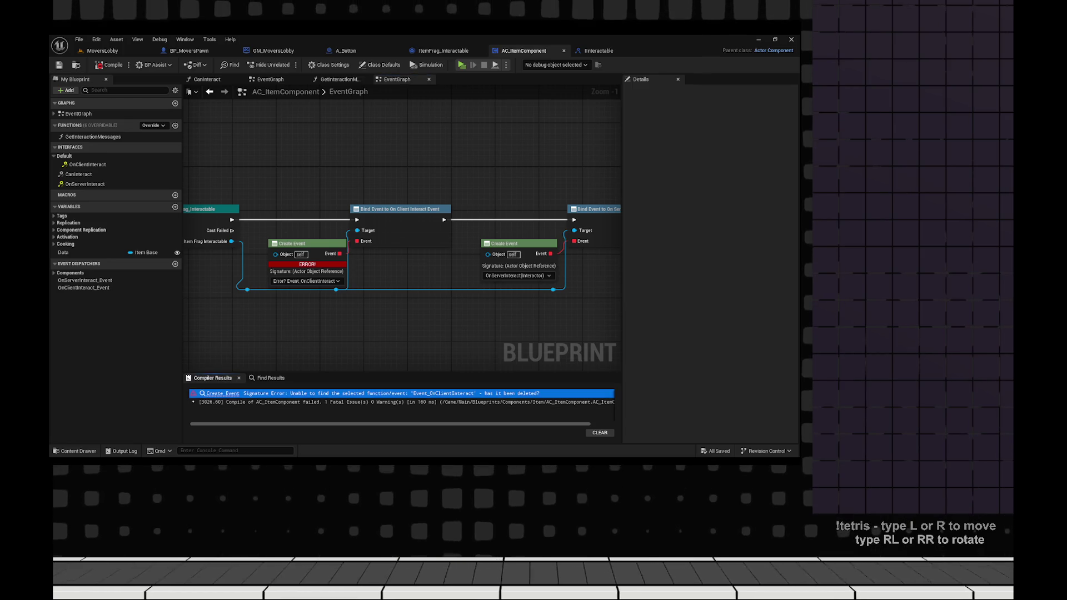
left_click(306, 281)
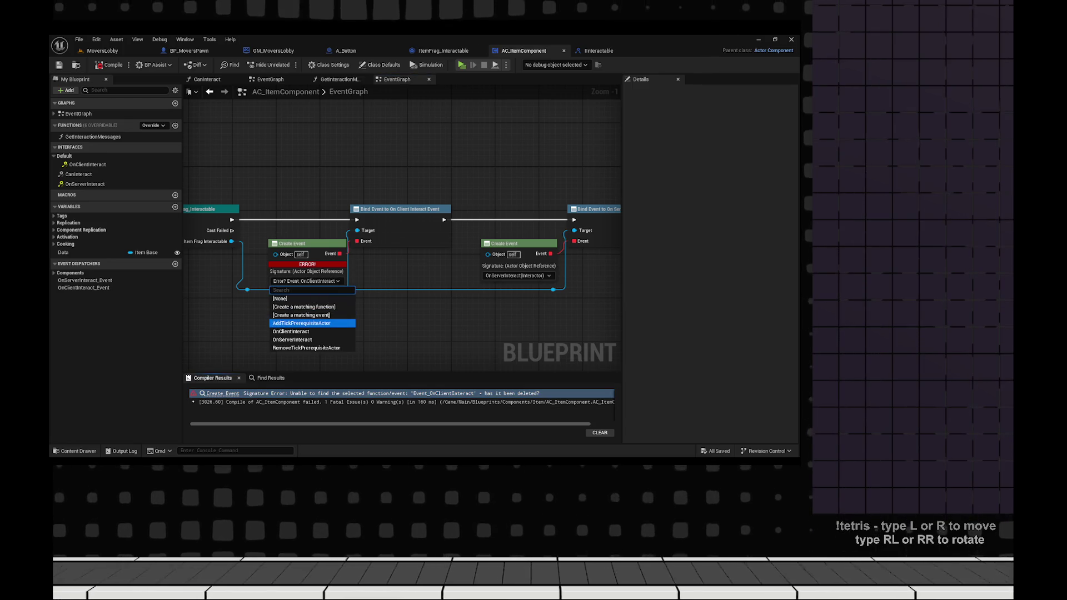
left_click(291, 331)
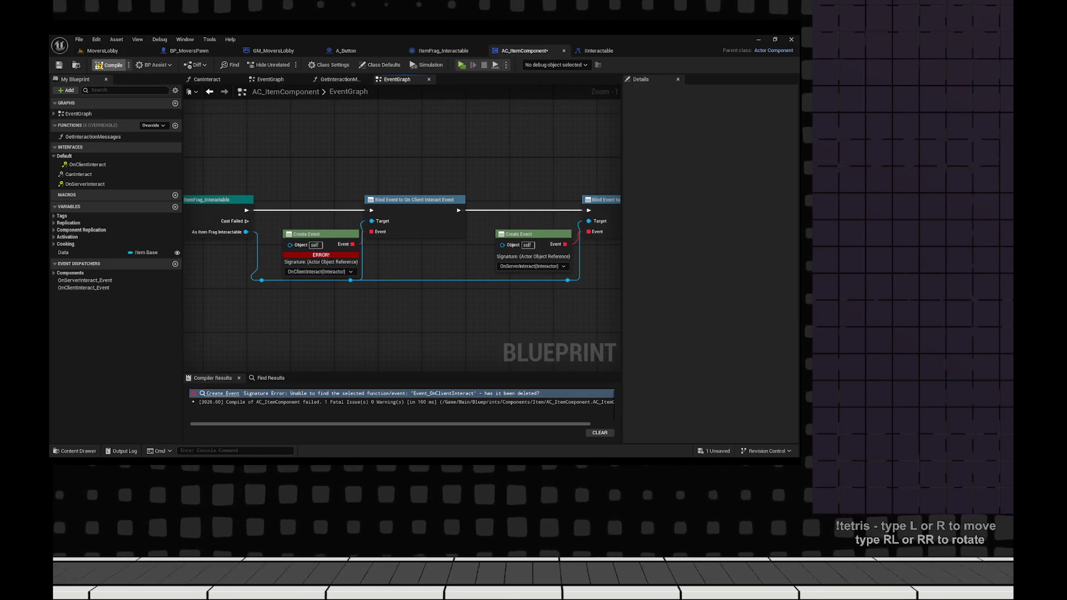
left_click(109, 65)
scroll(185, 321, "down", 7)
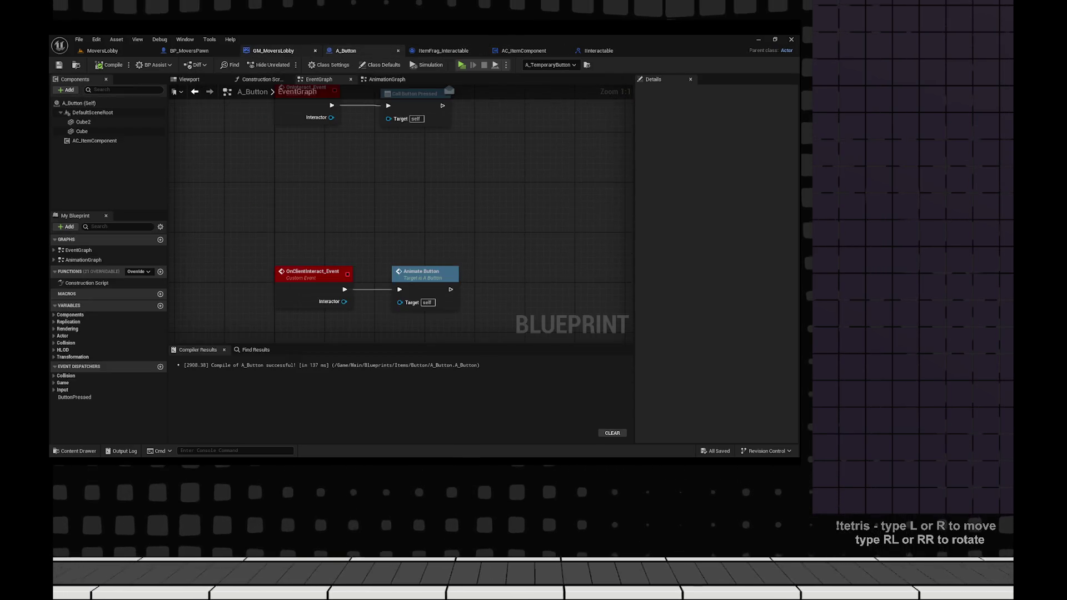
- Inspect BP_MoversPawn and ItemFrag_Interactable's OnClientInteract call, then return to AC_ItemComponent
left_click(189, 51)
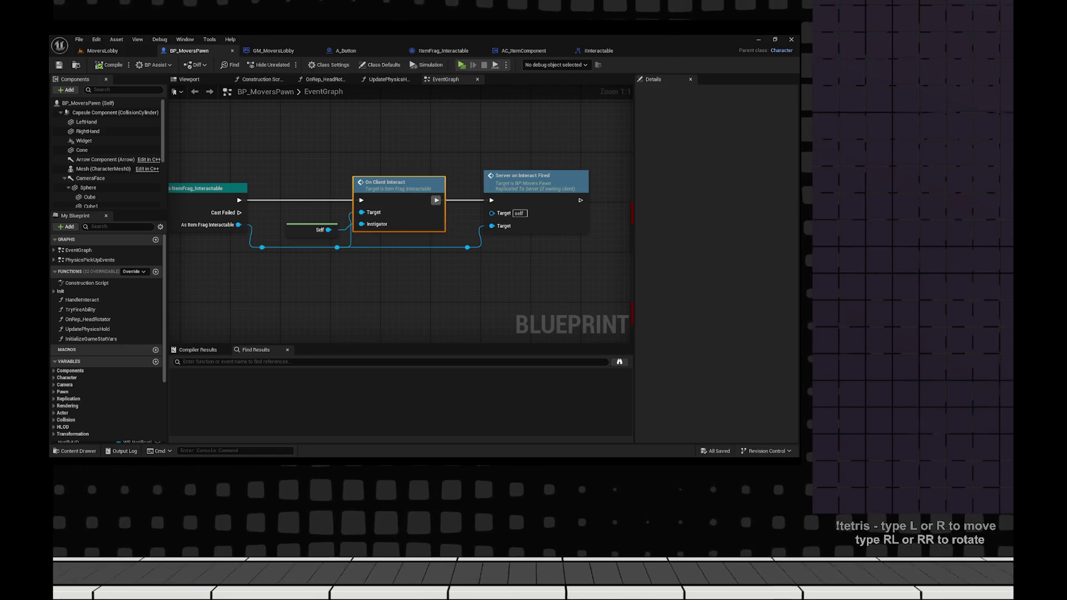
double_click(394, 183)
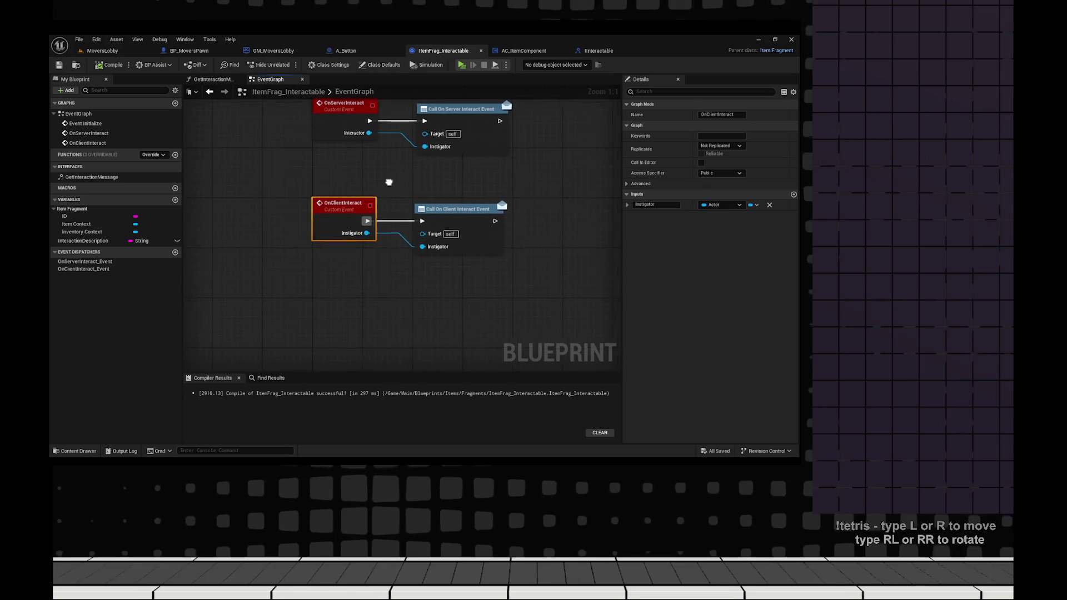
left_click(454, 208, "shift")
scroll(477, 312, "down", 3)
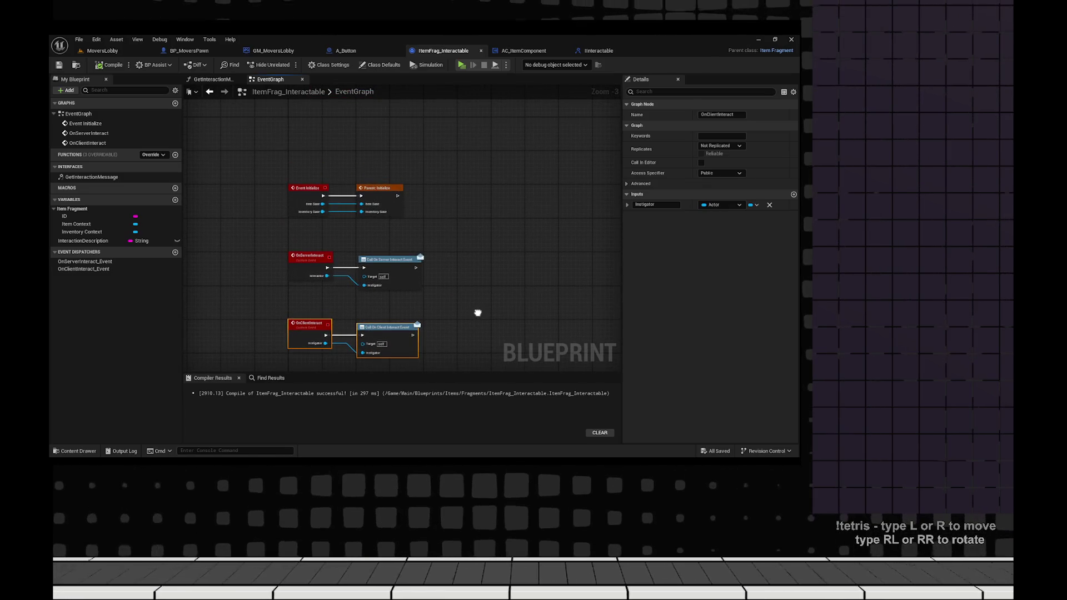
left_click(524, 51)
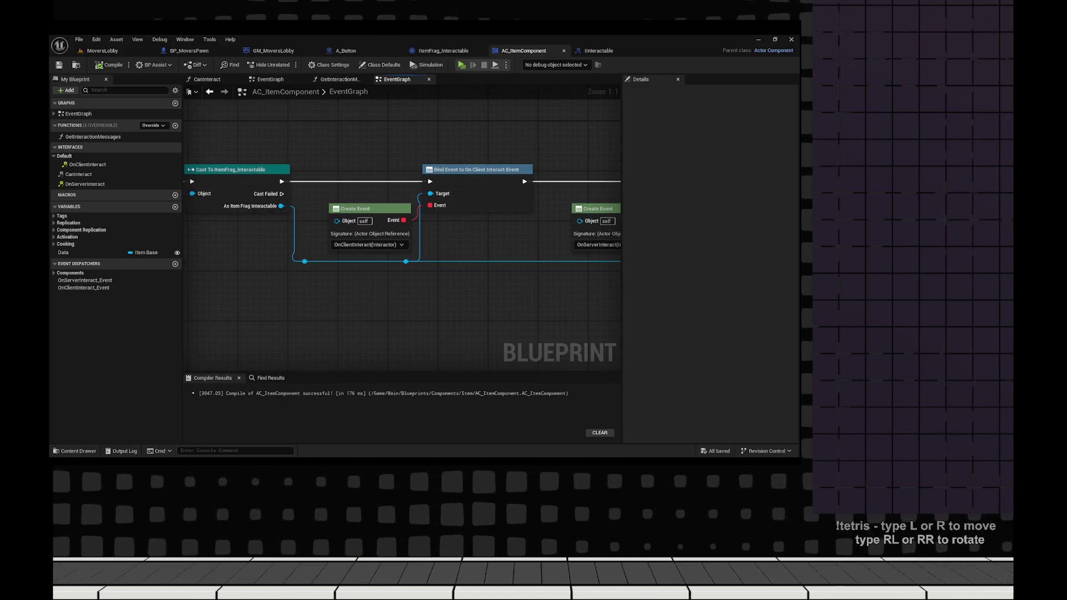
- Review the Bind Event to On Server Interact area and EventGraph events, then launch multiplayer PIE
left_click_drag(572, 293, 331, 287)
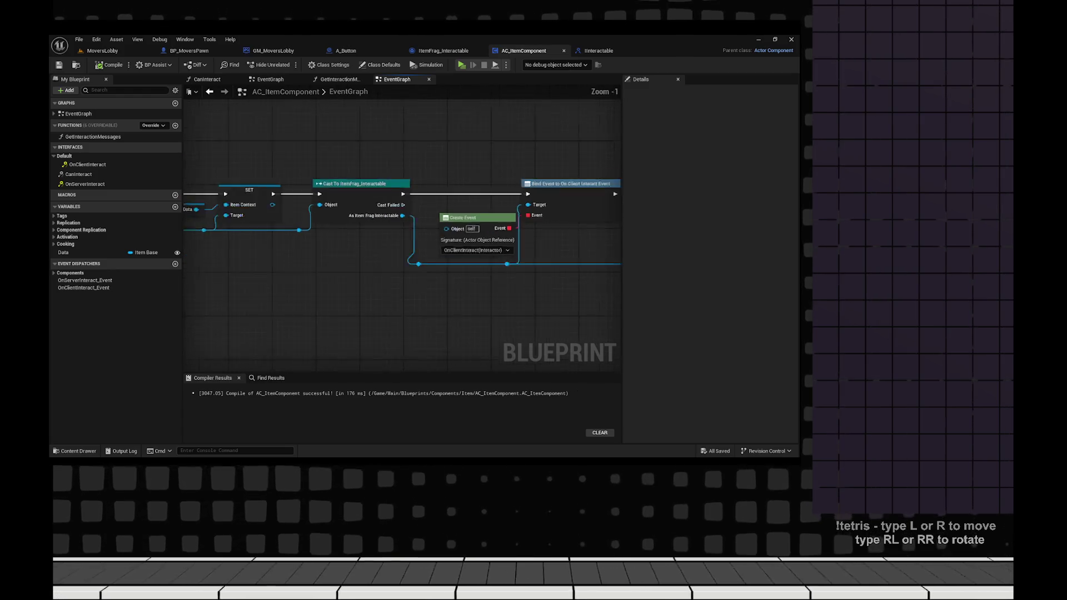
scroll(588, 240, "down", 4)
scroll(452, 269, "up", 2)
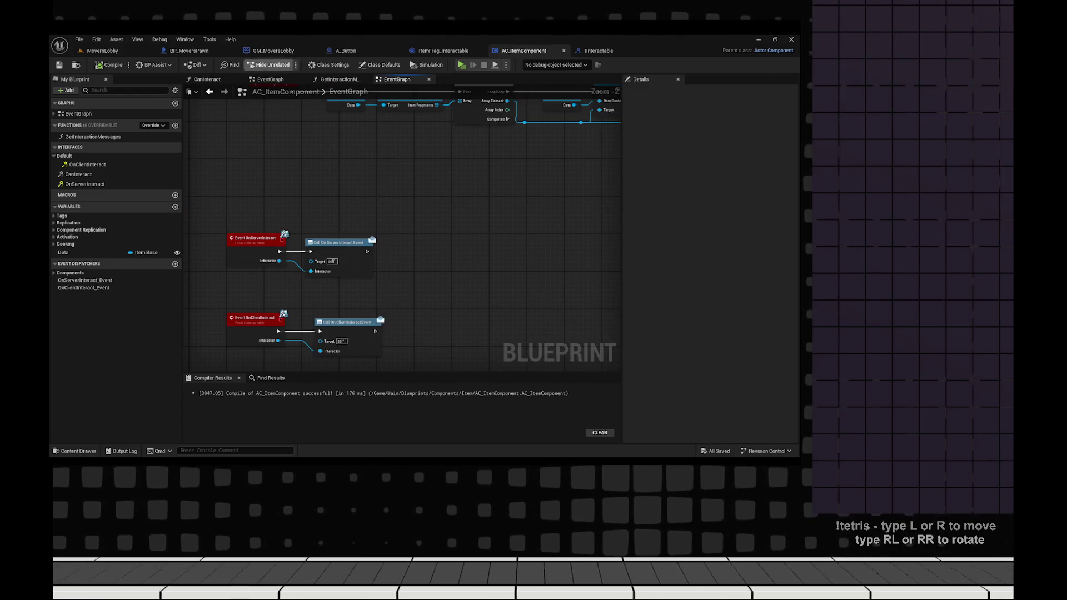
scroll(402, 233, "down", 1)
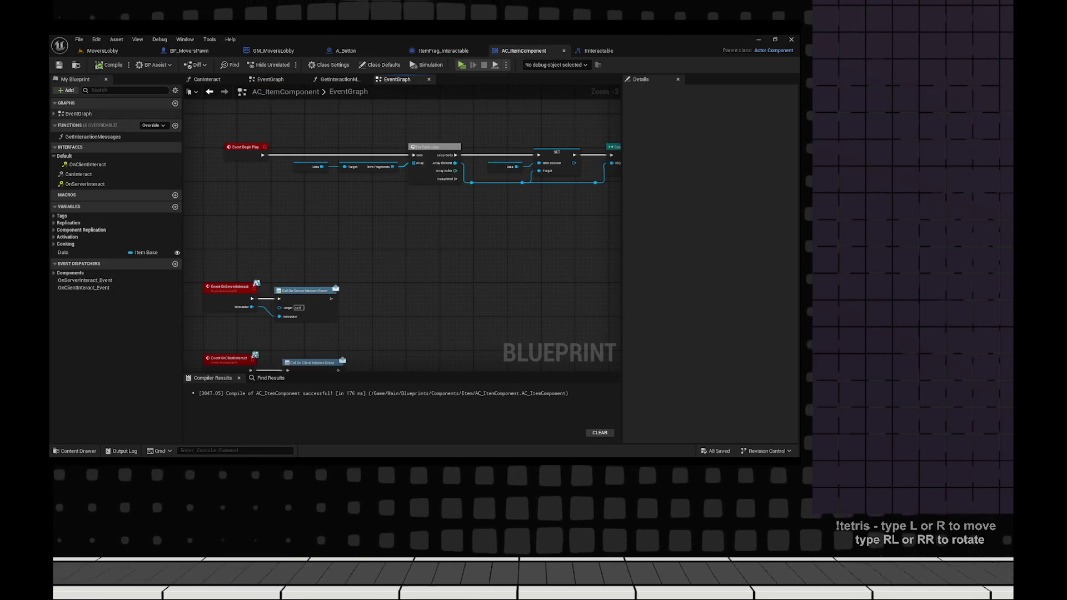
left_click(54, 113)
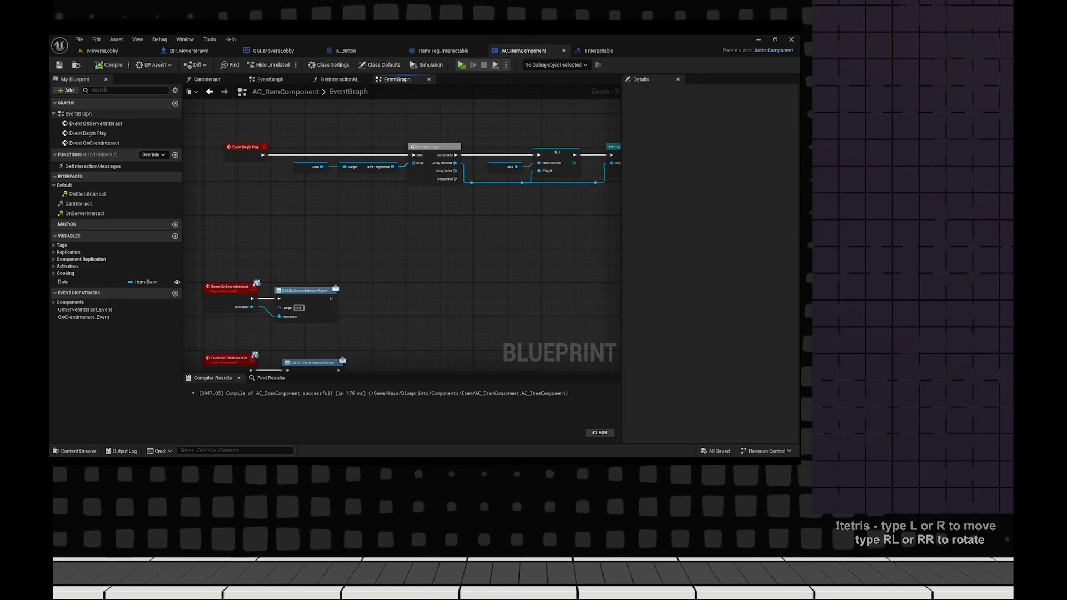
scroll(320, 245, "down", 1)
left_click_drag(402, 233, 375, 218)
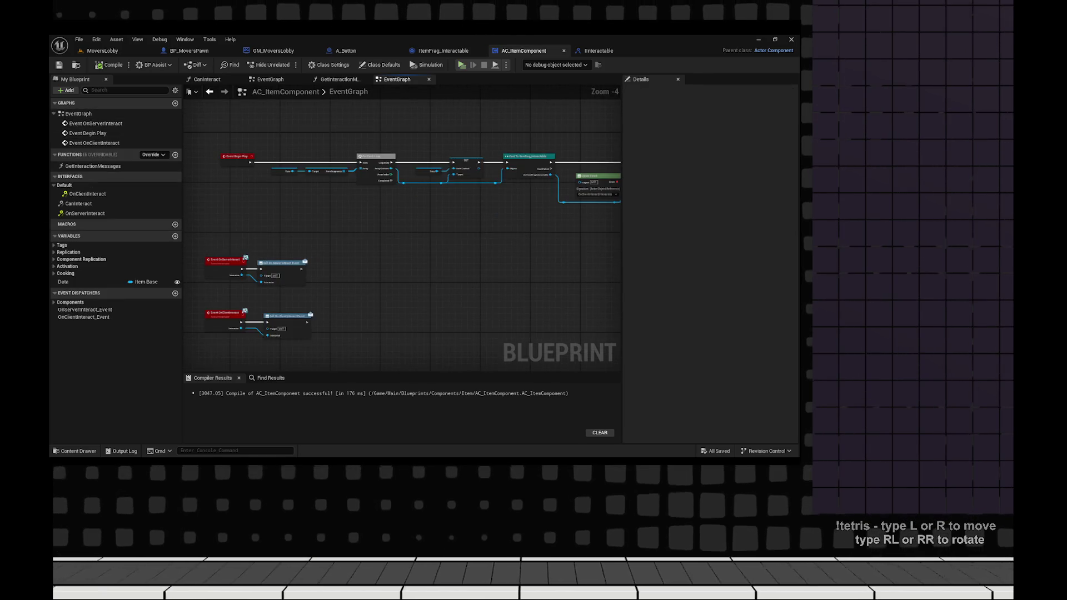
key("alt+p")
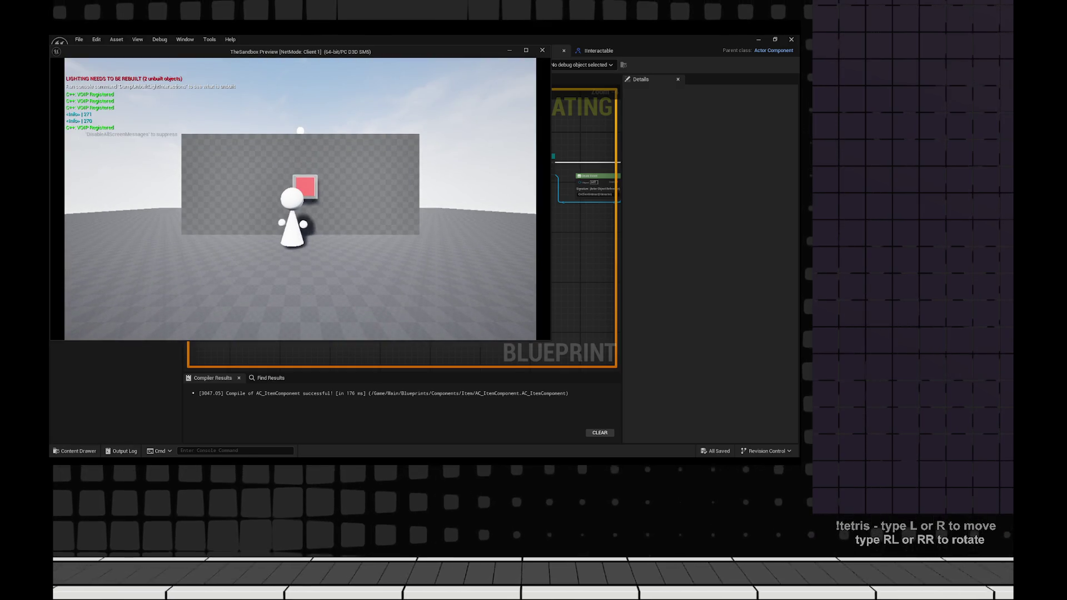
- Walk the character with WASD up to the red wall button, then stop the session with Esc
key("a")
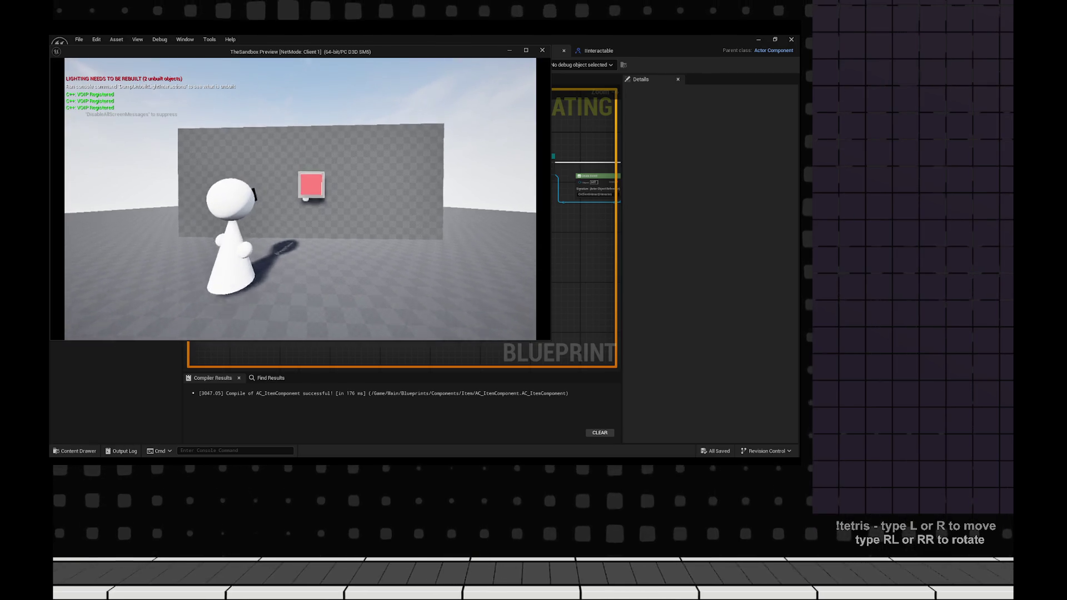
key("w")
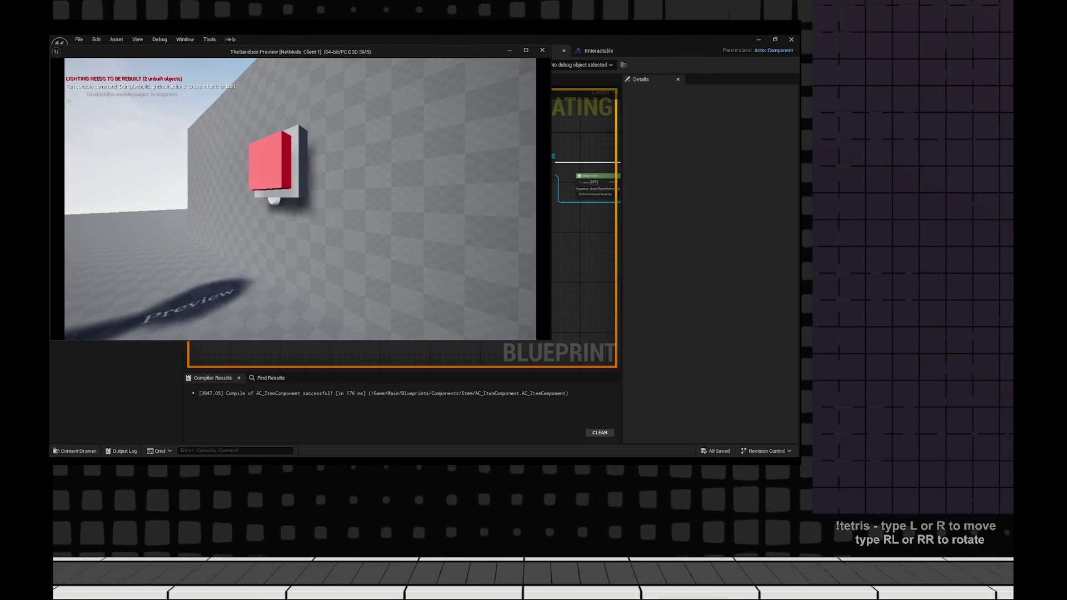
key("w")
key("s")
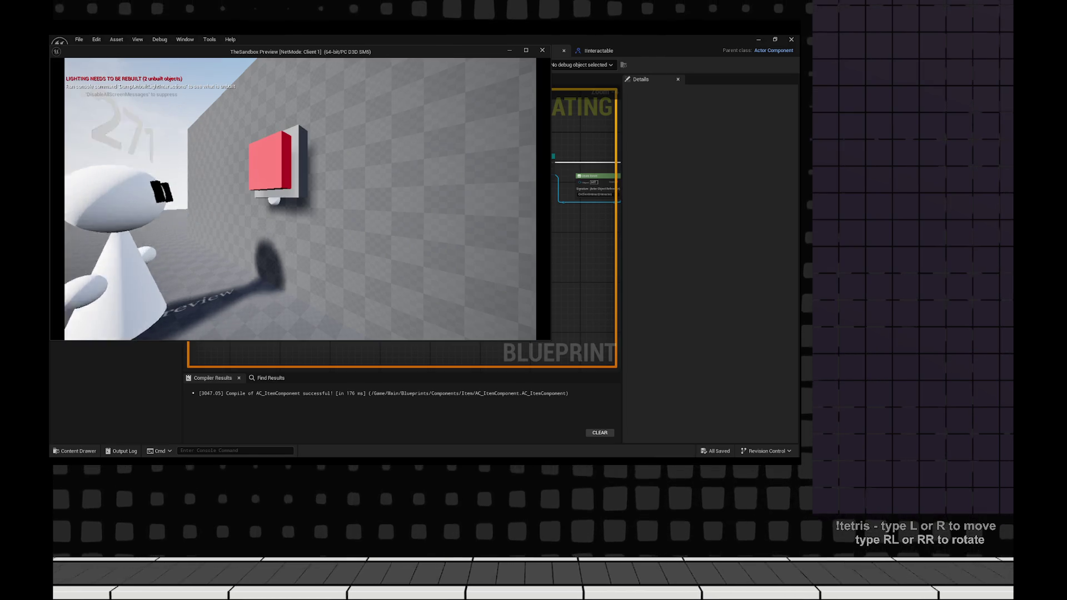
key("w")
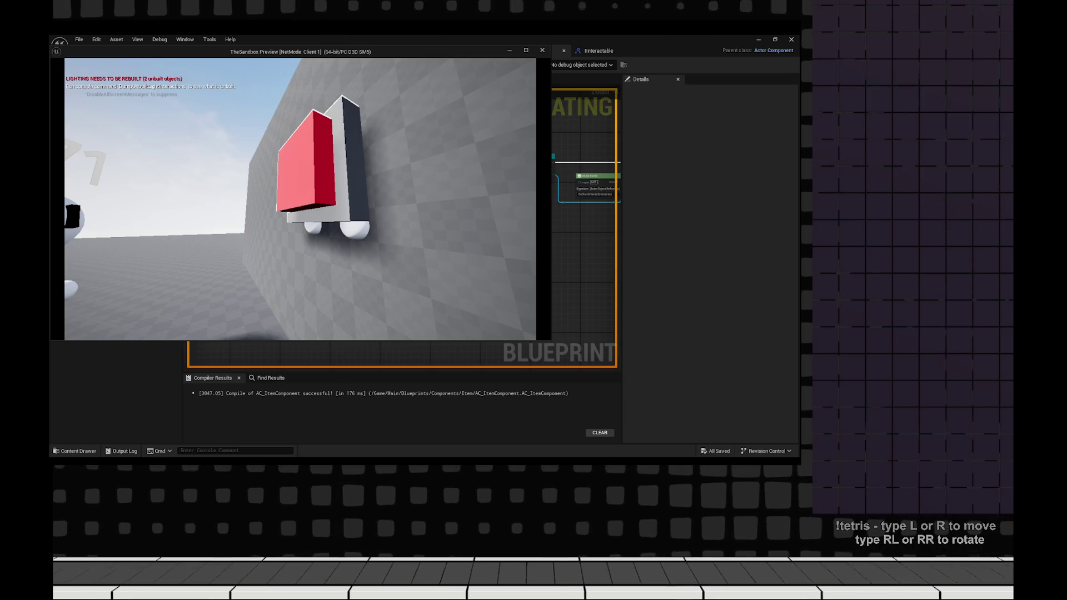
key("Escape")
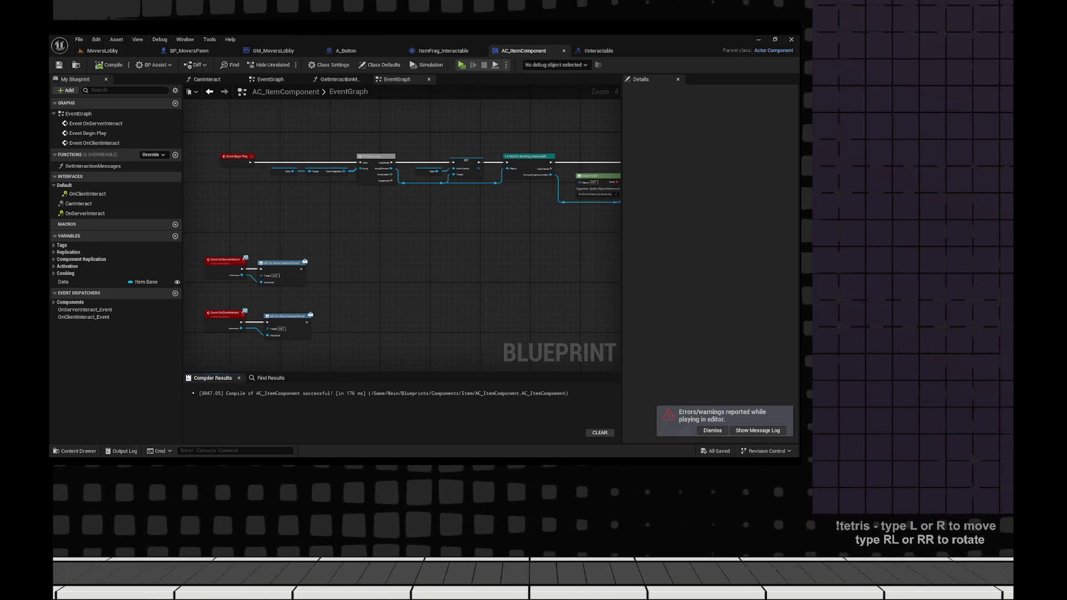
- Switch to BP_MoversPawn's event graph focused on the On Server Interact node
key("ctrl+Tab")
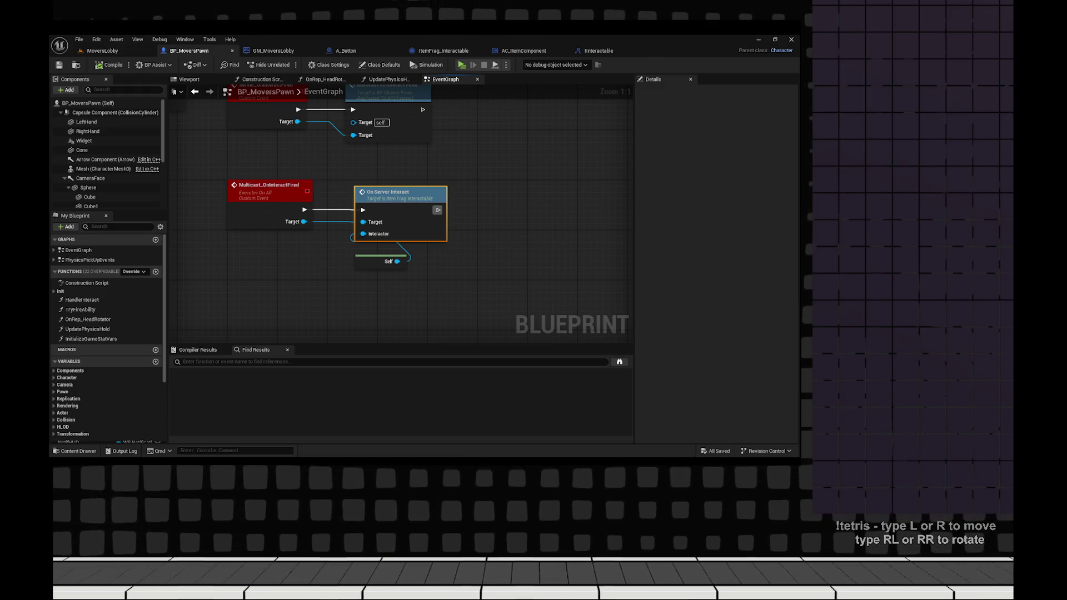
- Insert On Client Interact before On Server Interact with Self as Instigator, compile, and play-test
scroll(400, 216, "down", 1)
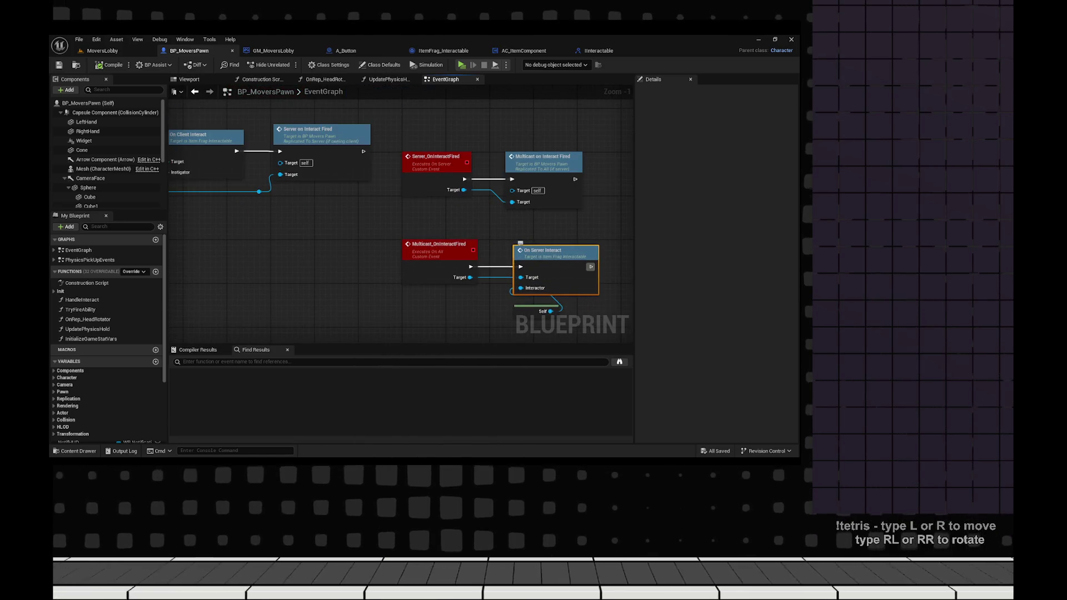
mouse_move(429, 276)
left_mouse_down()
mouse_move(393, 238)
mouse_move(572, 250)
mouse_move(254, 245)
mouse_move(488, 248)
left_mouse_up()
type("client interact")
key("Return")
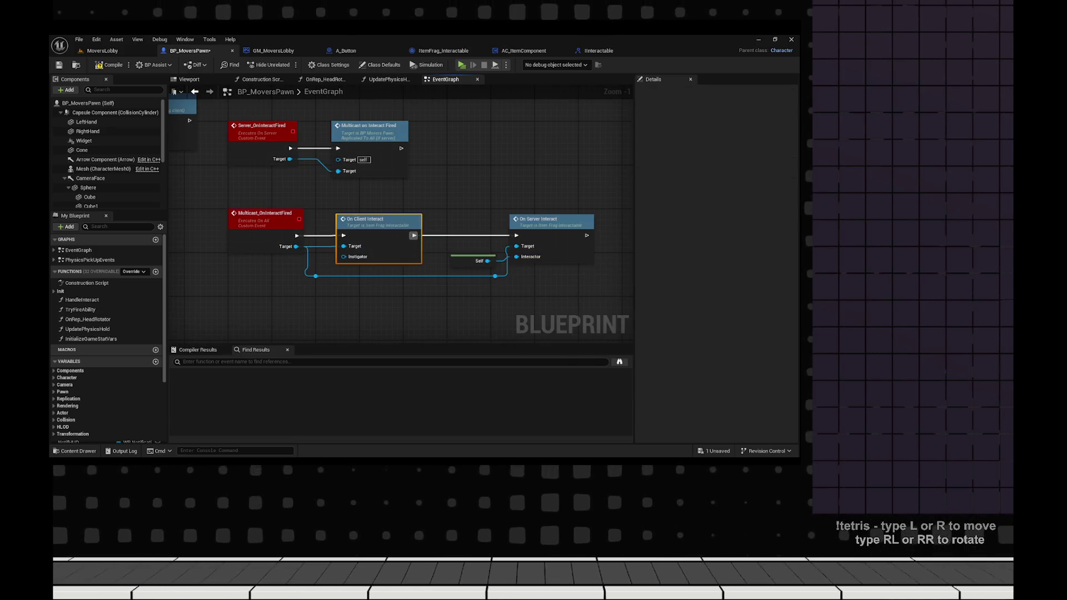
scroll(365, 277, "up", 1)
left_click_drag(503, 257, 340, 251)
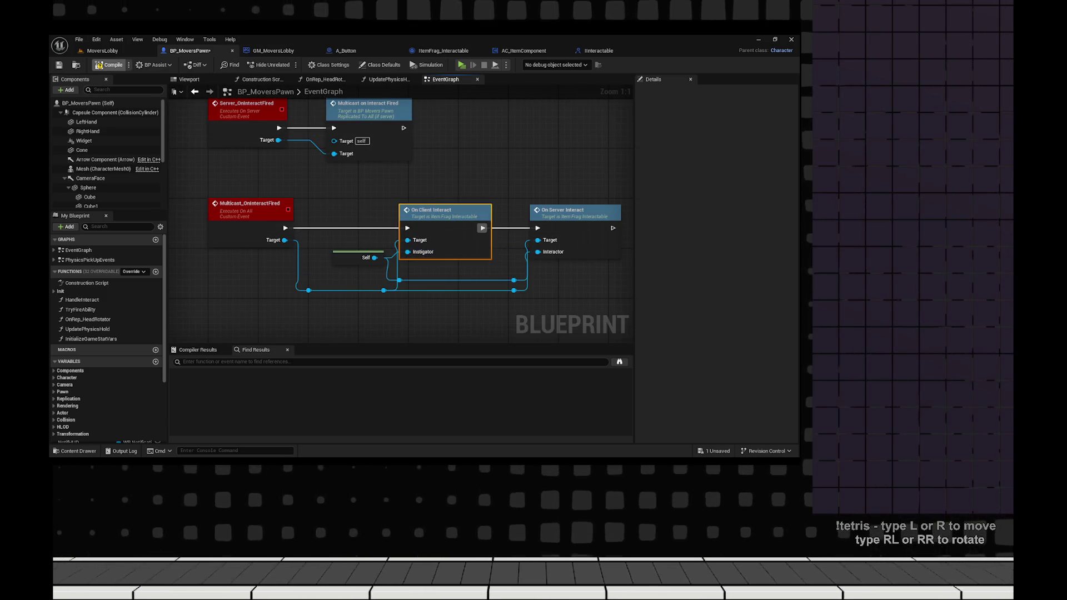
left_click(109, 65)
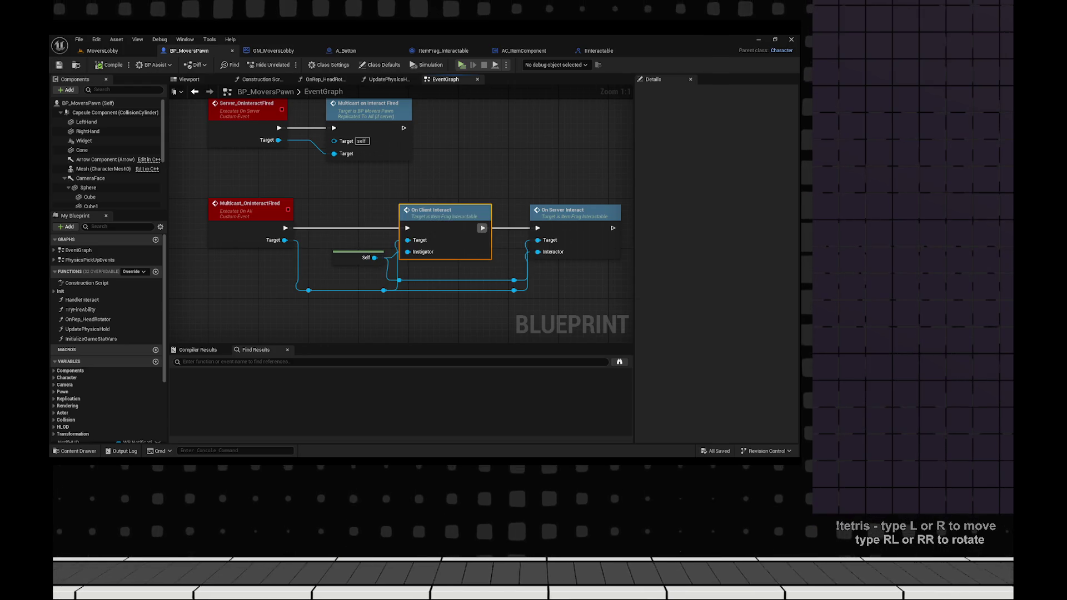
left_click(461, 65)
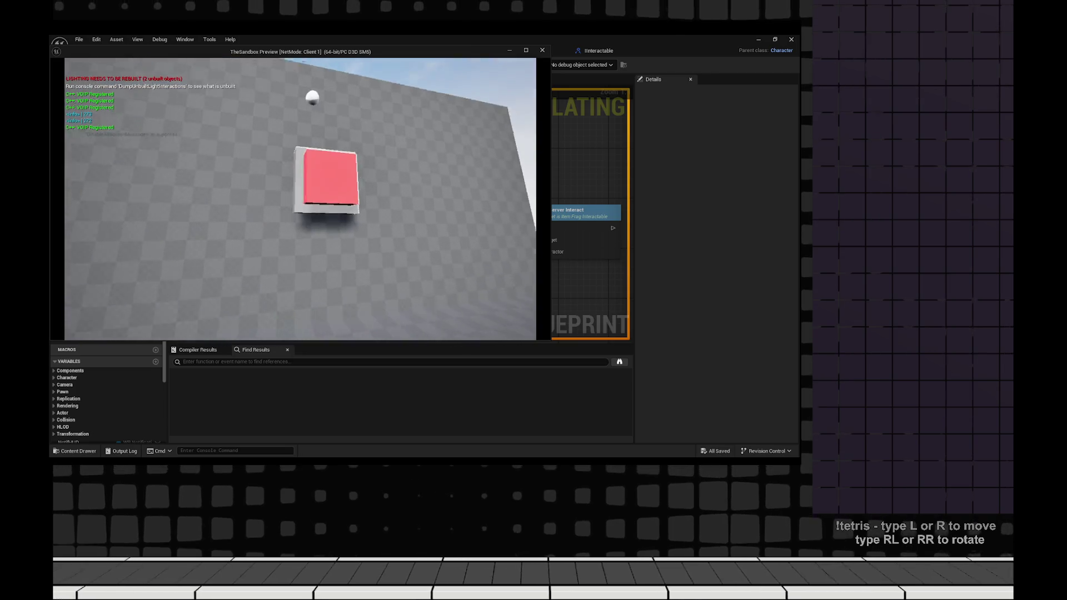
- Walk the player up to the red cube, then end the play test with Esc
key("w")
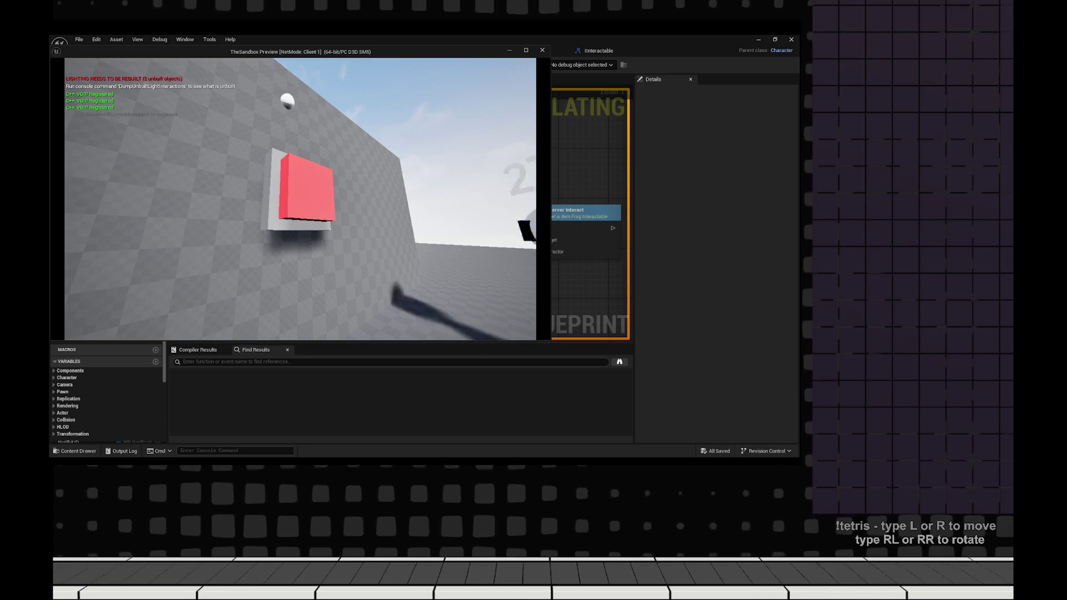
key("w")
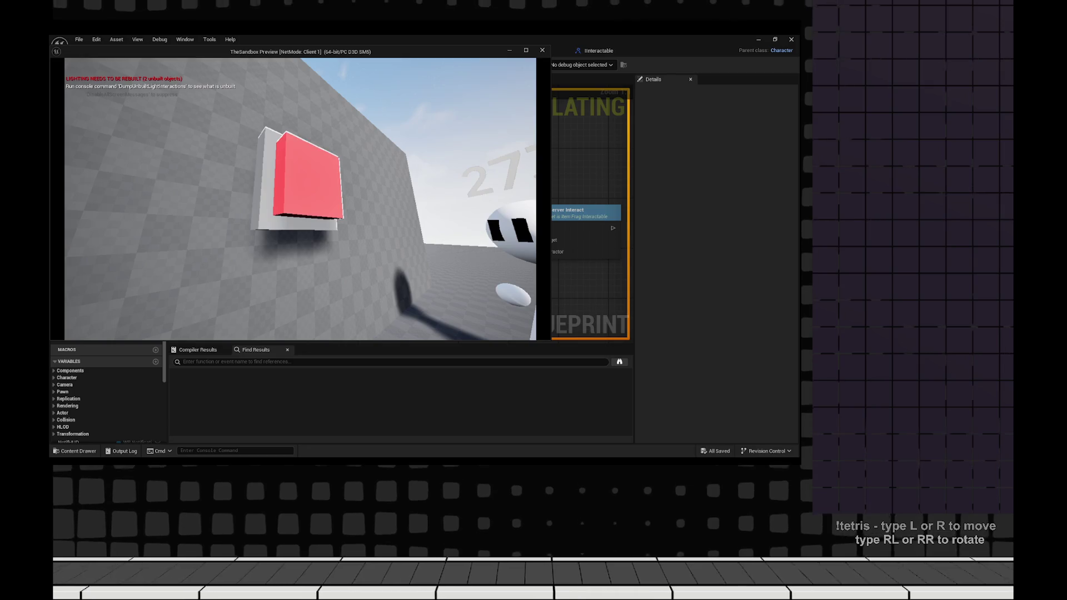
key("Escape")
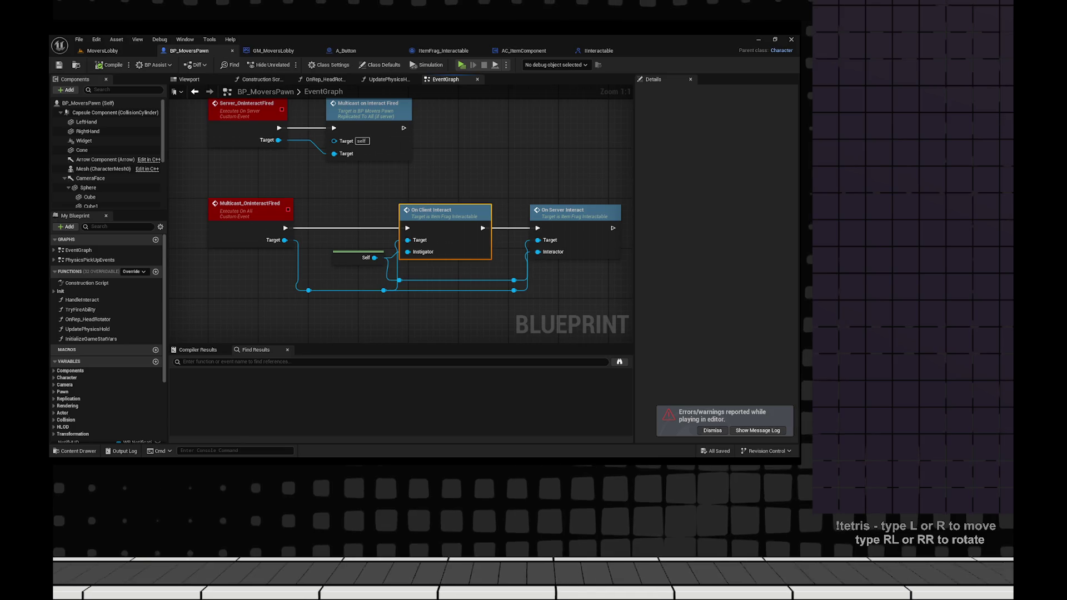
left_click_drag(482, 228, 438, 210)
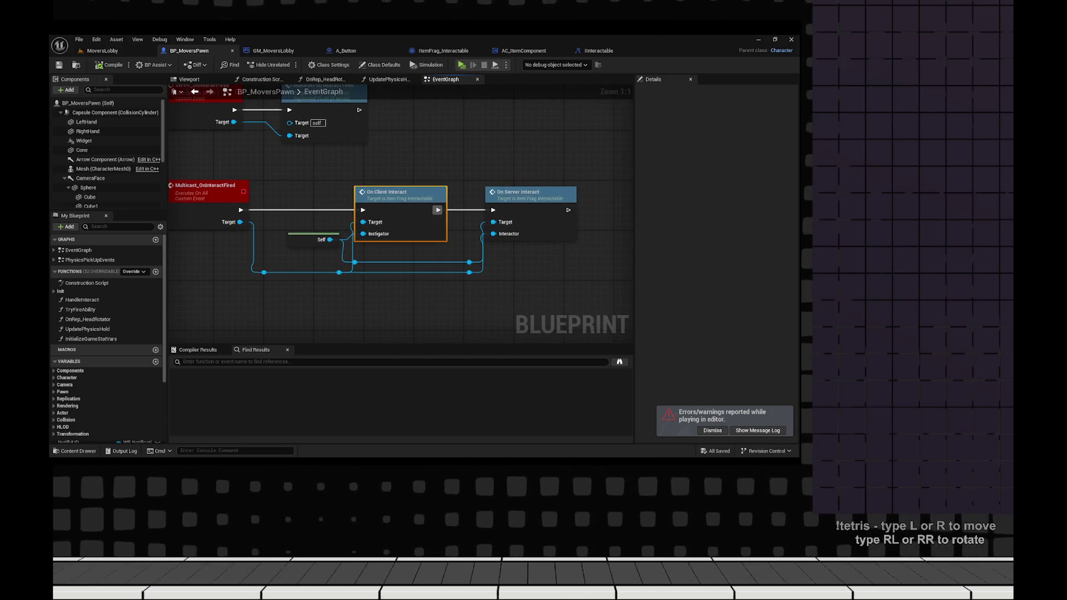
scroll(438, 210, "down", 2)
left_click_drag(538, 305, 529, 257)
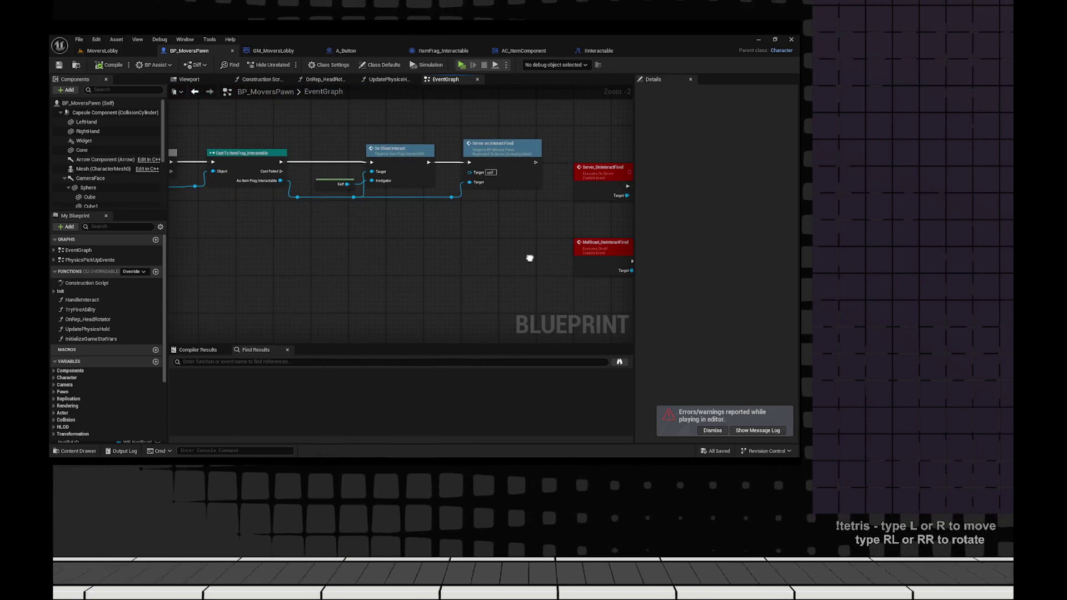
scroll(464, 272, "up", 2)
left_click_drag(464, 271, 263, 263)
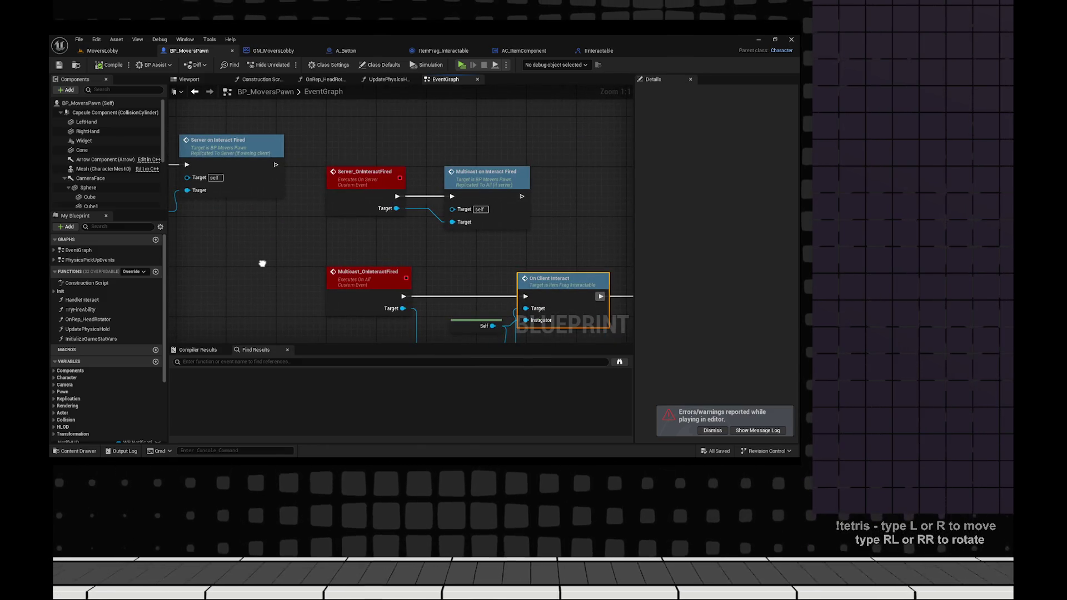
mouse_move(262, 263)
left_mouse_down()
mouse_move(333, 119)
mouse_move(292, 119)
left_mouse_up()
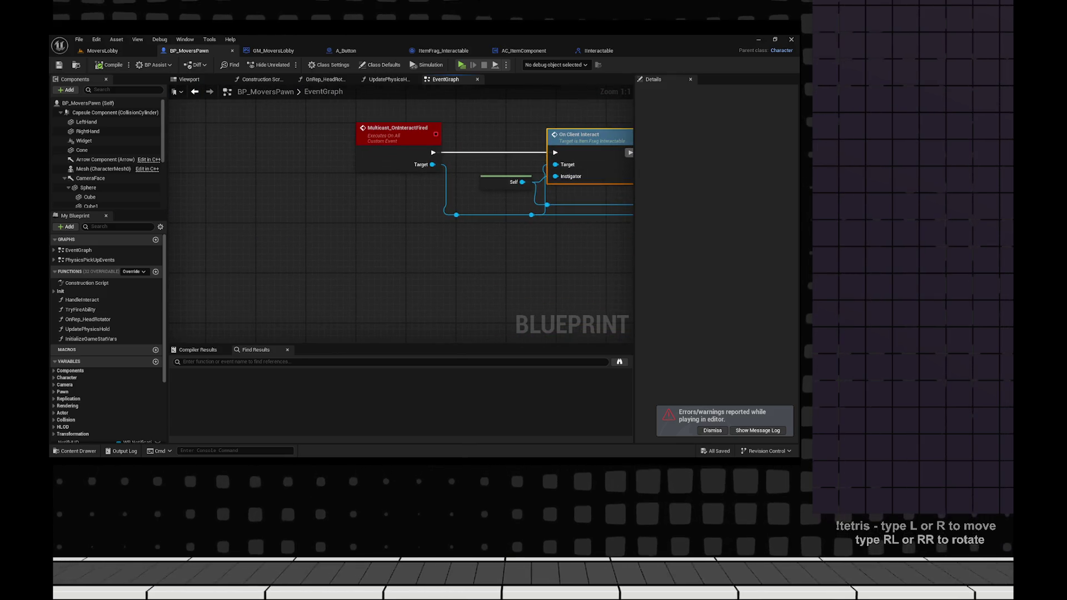
scroll(593, 217, "down", 2)
scroll(593, 216, "up", 2)
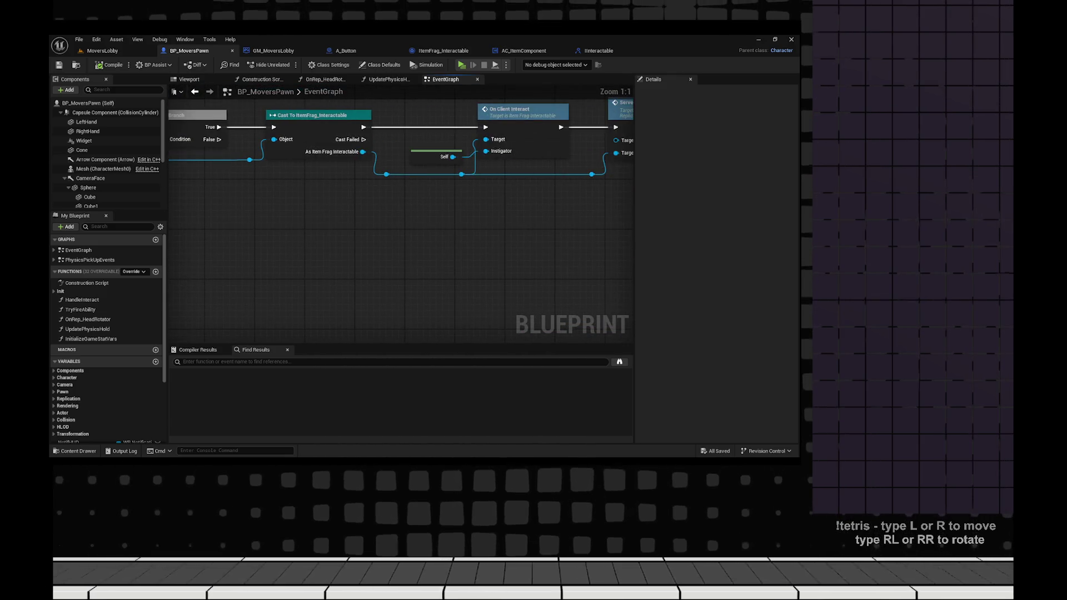
mouse_move(467, 201)
left_mouse_down()
mouse_move(359, 209)
mouse_move(310, 195)
mouse_move(164, 189)
left_mouse_up()
scroll(359, 210, "down", 1)
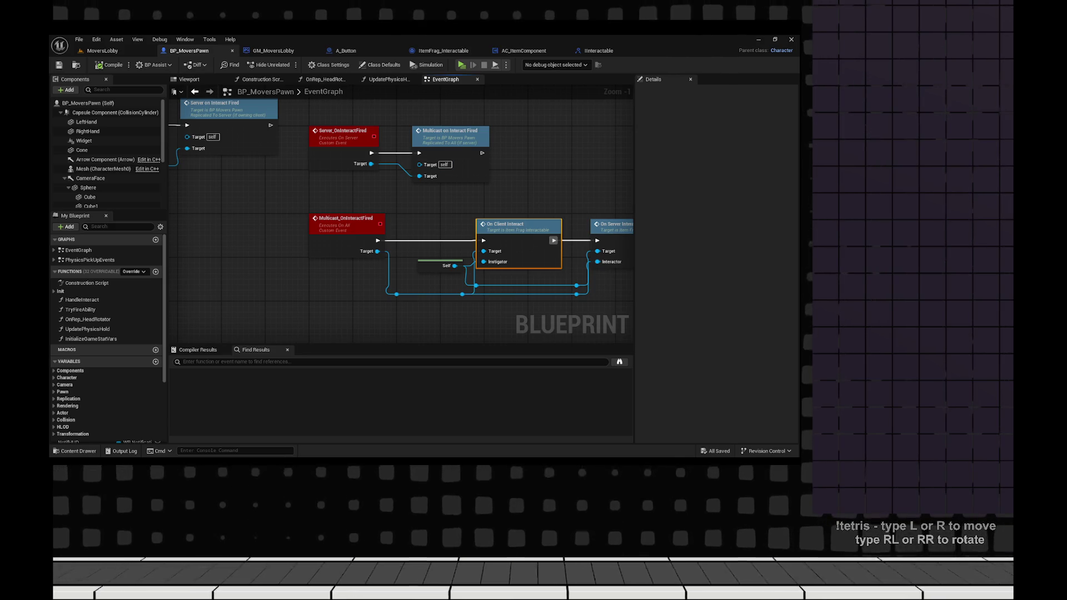
- Add a Print String after Multicast_OnInteractFired printing Target's display name, then play-test
mouse_move(377, 240)
left_mouse_down()
mouse_move(417, 229)
mouse_move(410, 221)
left_mouse_up()
type("prin strin")
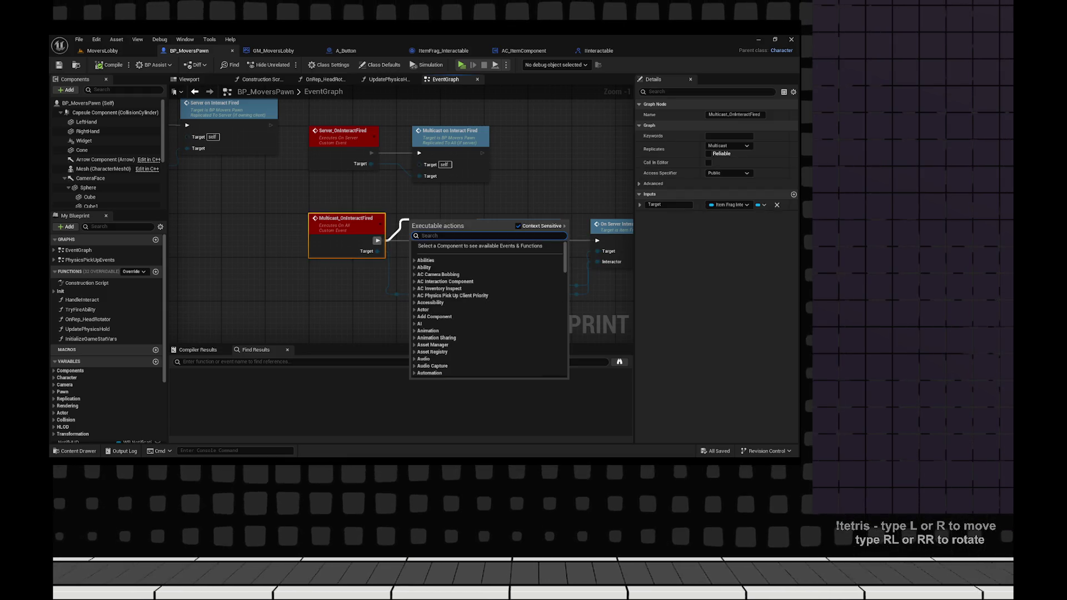
type("g")
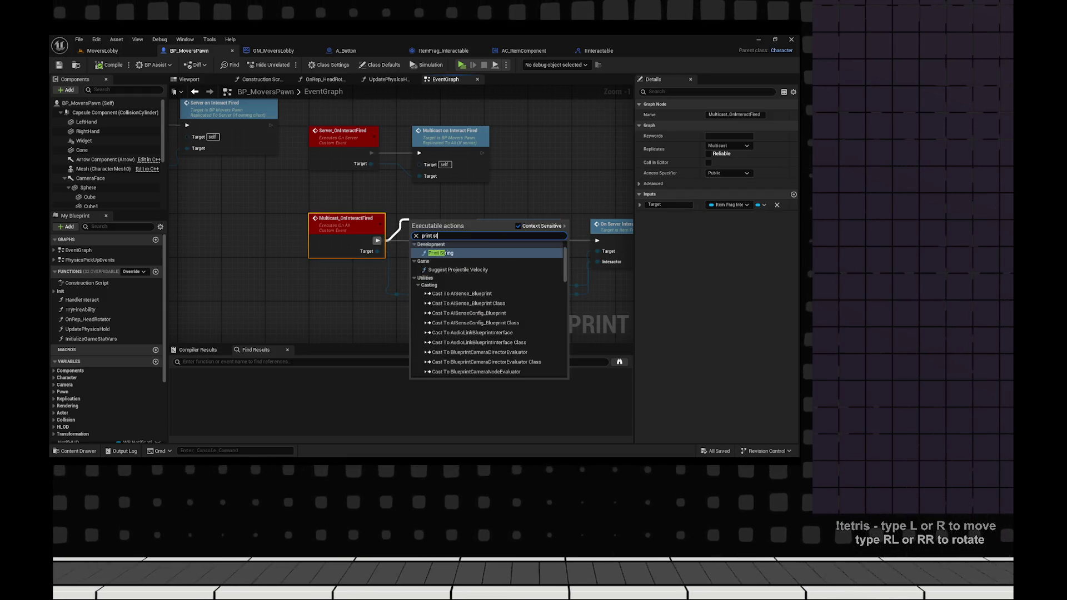
key("Return")
left_click_drag(377, 251, 425, 251)
key("Escape")
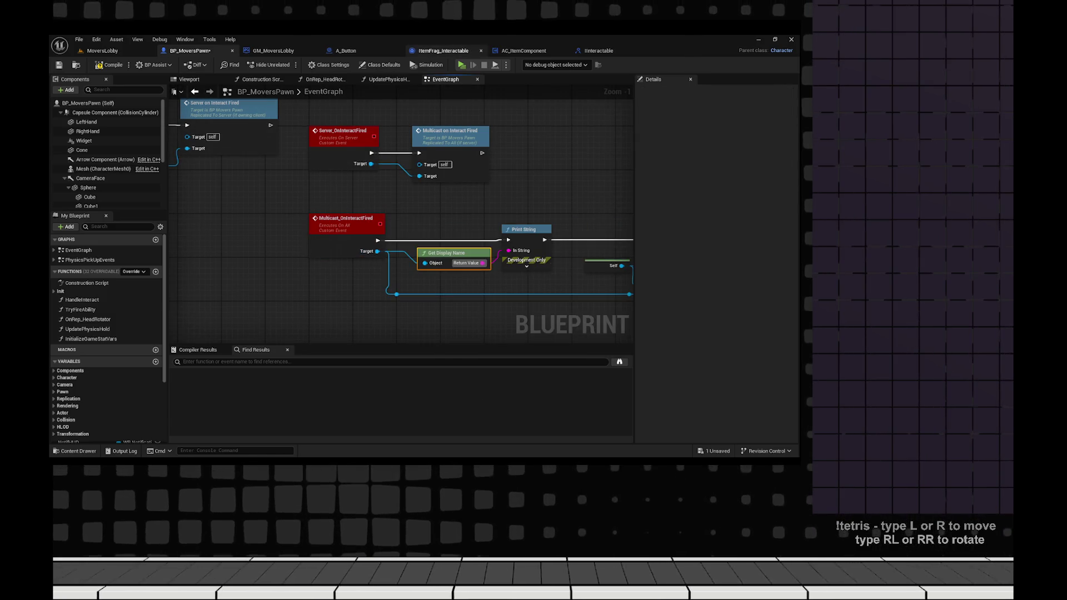
key("alt+p")
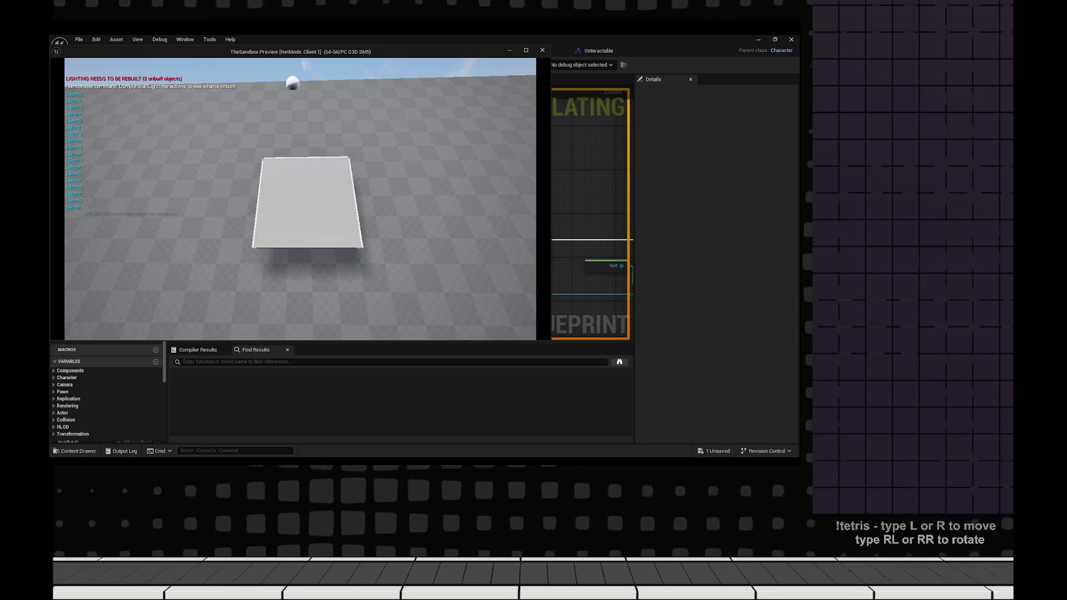
key("Escape")
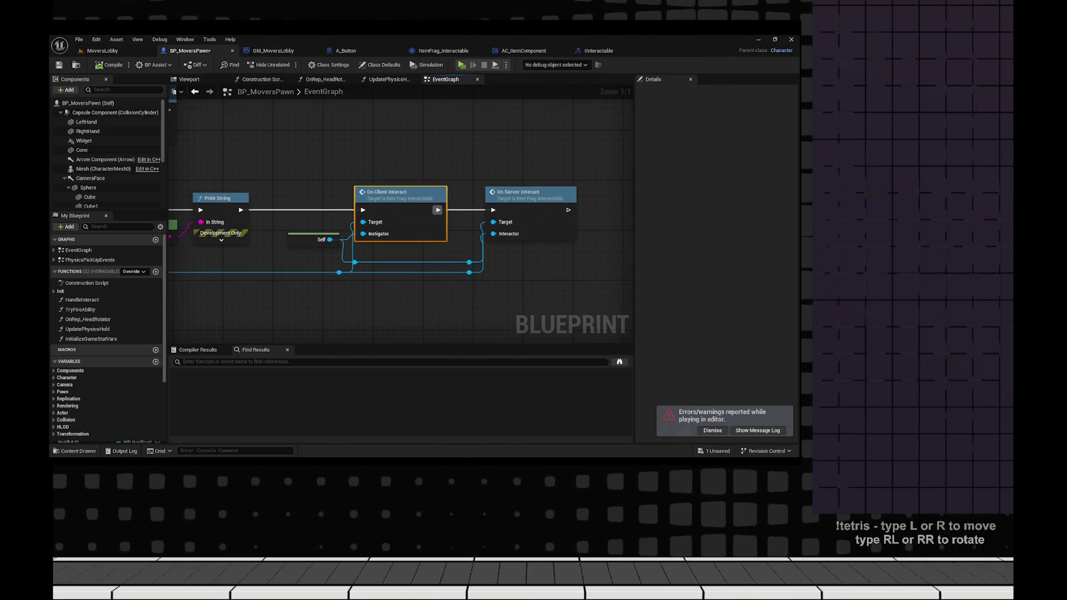
- Delete the Self node feeding Instigator, compile, and remove the extra reroute point
mouse_move(332, 292)
left_mouse_down()
mouse_move(590, 284)
mouse_move(374, 284)
left_mouse_up()
scroll(374, 283, "down", 1)
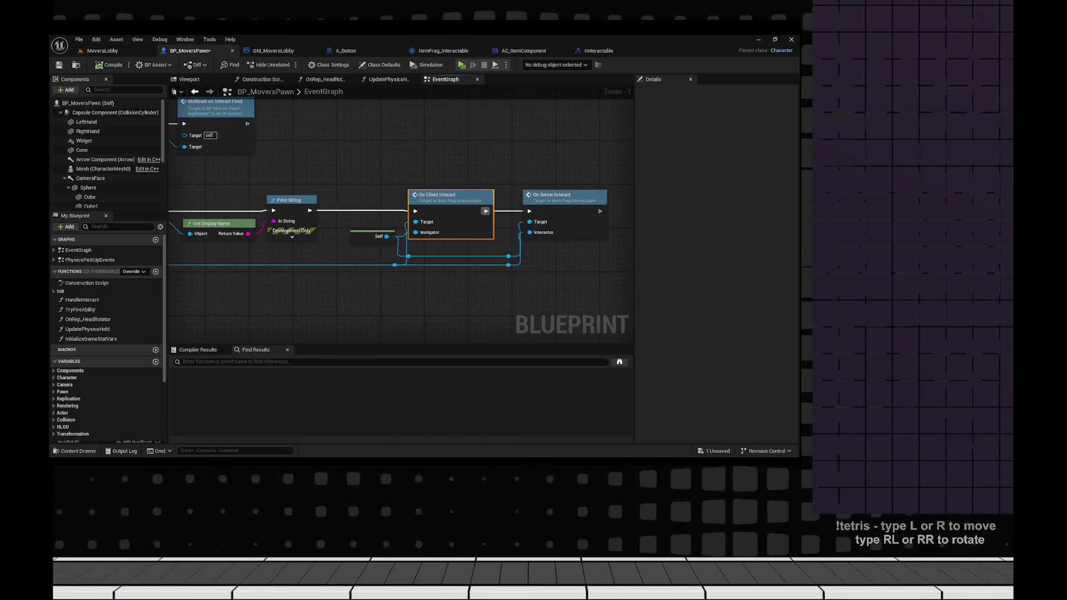
left_click(371, 236)
key("Delete")
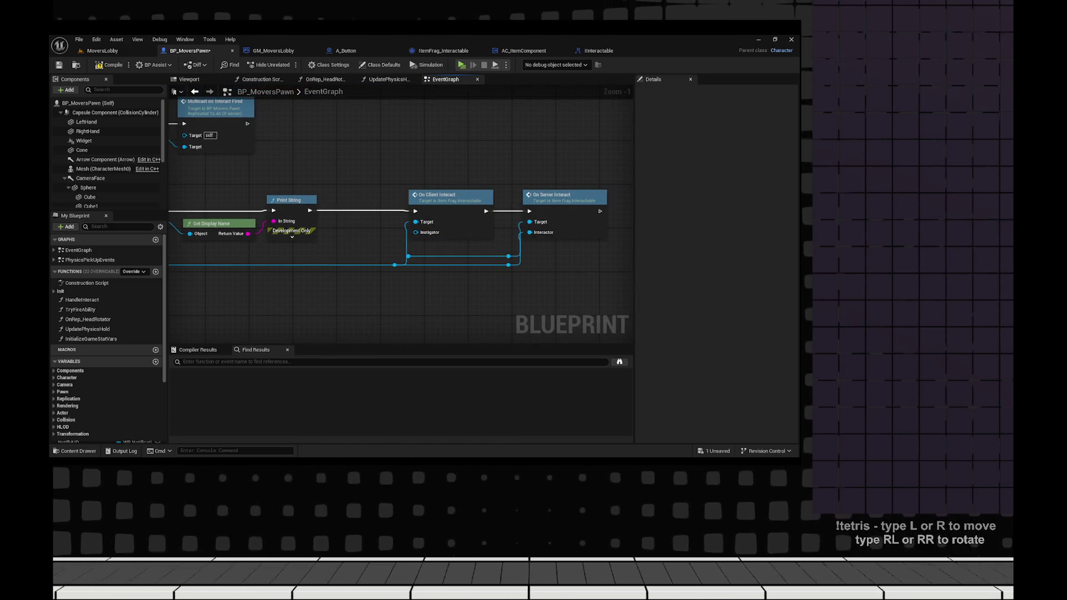
left_click(108, 64)
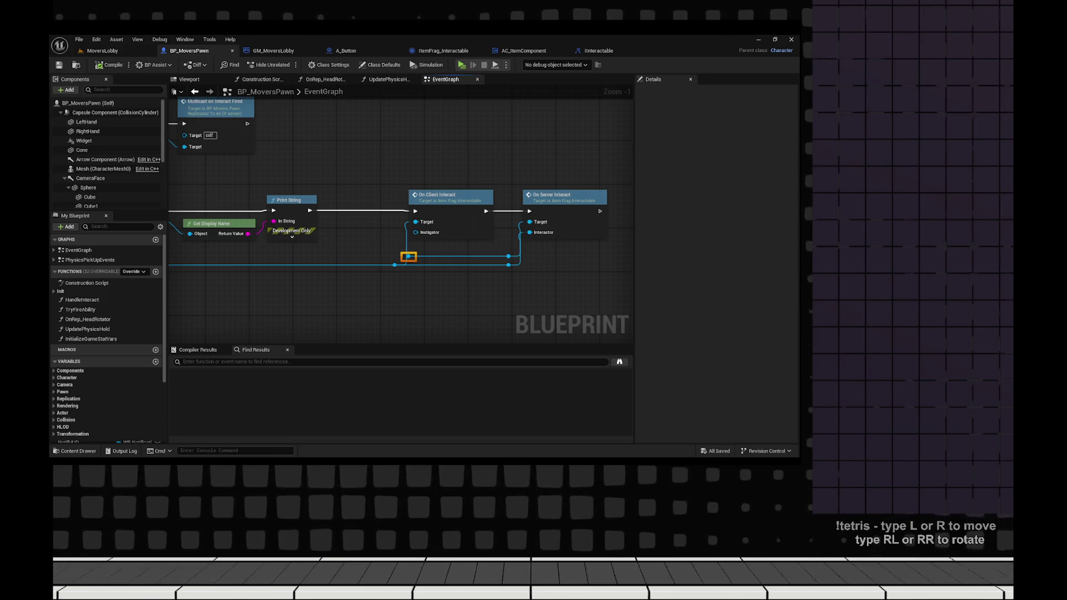
key("Delete")
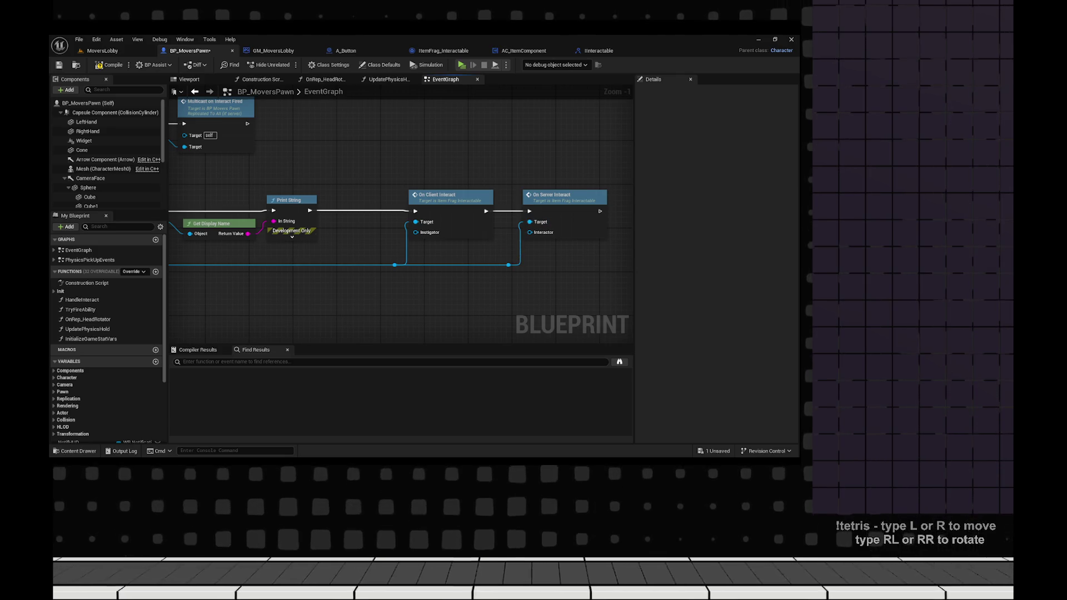
- Run a play test, pressing E twice to toggle the panel red, then stop it
key("alt+p")
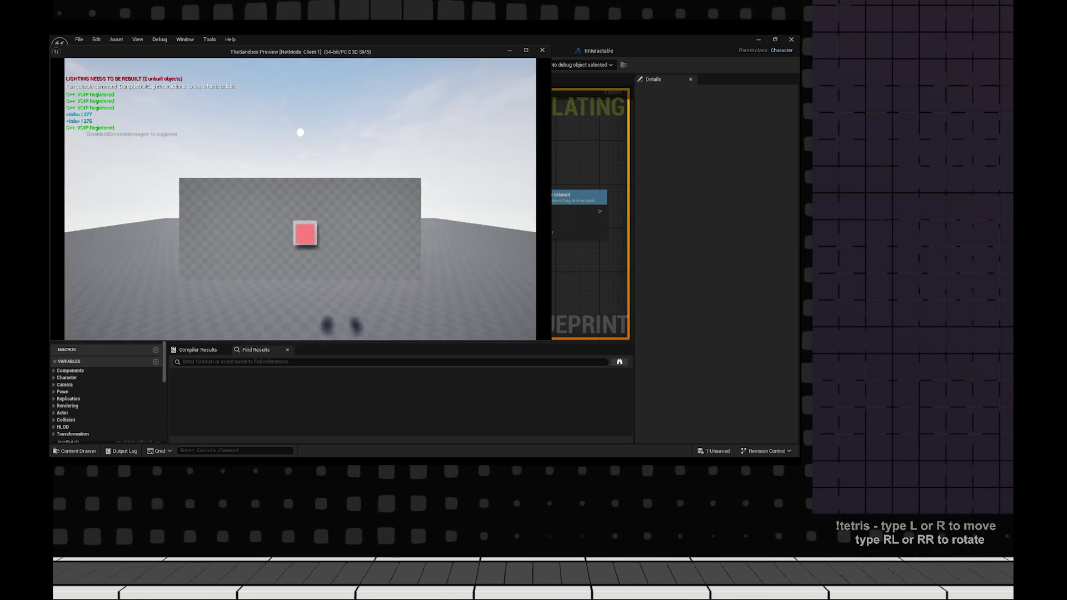
key("e")
key("e")
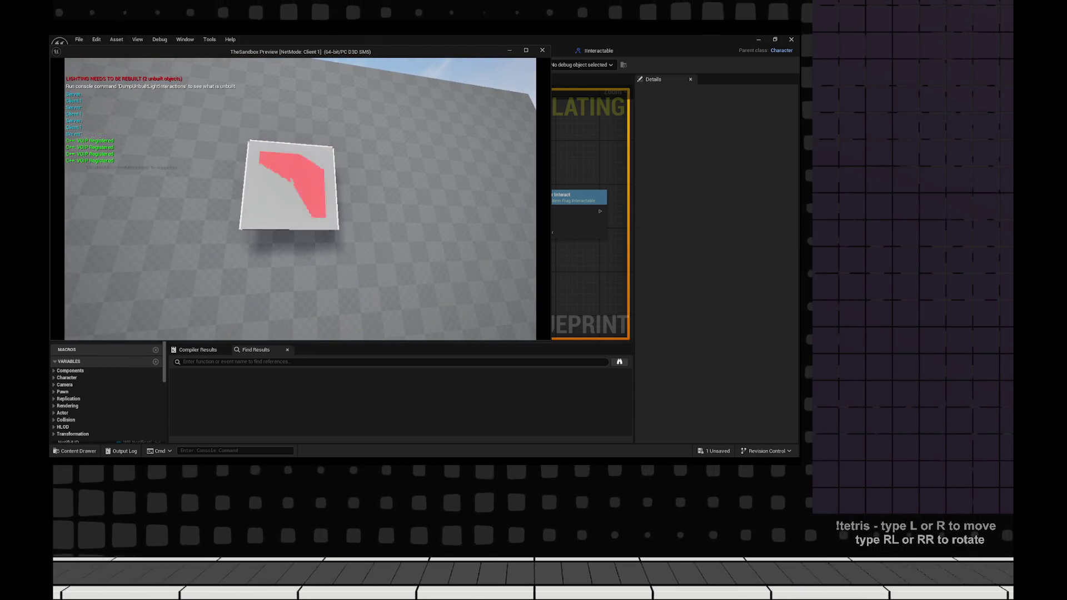
key("e")
key("Escape")
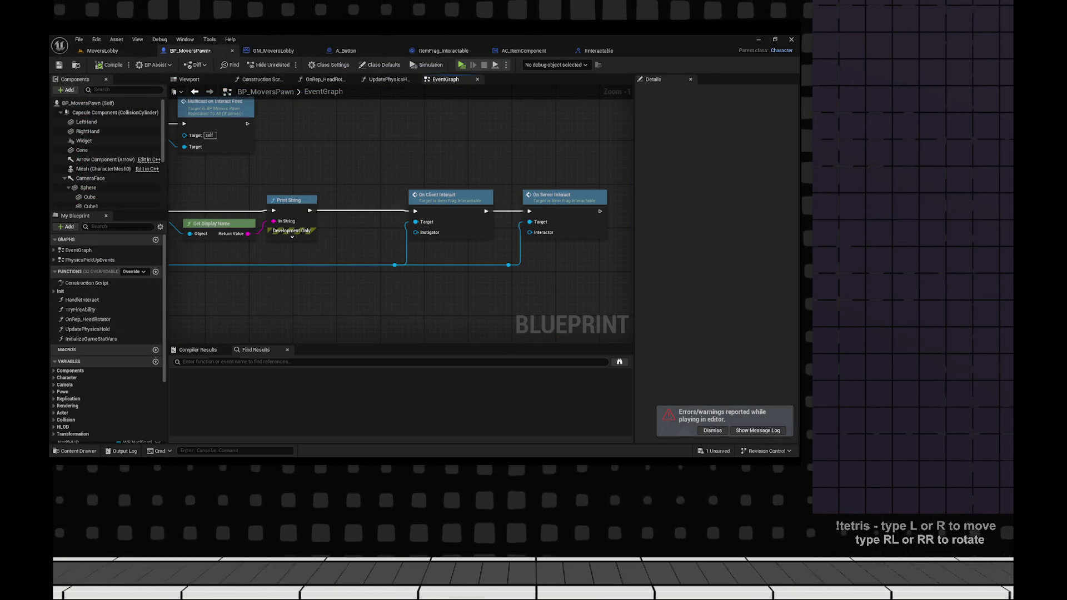
mouse_move(555, 261)
left_mouse_down()
mouse_move(235, 281)
mouse_move(389, 223)
mouse_move(302, 280)
mouse_move(281, 278)
left_mouse_up()
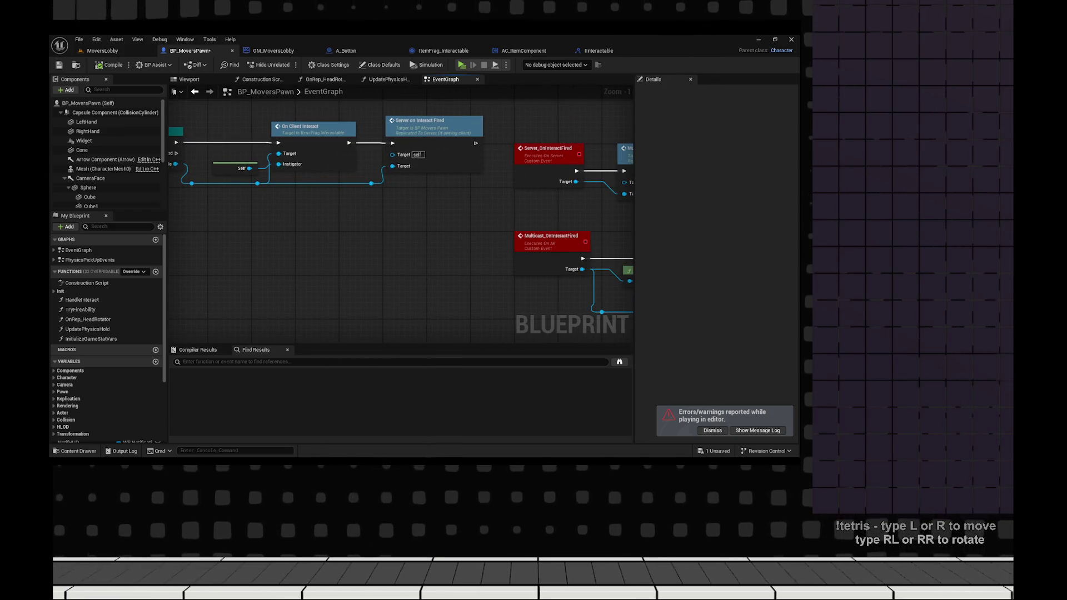
- Inspect AC_ItemComponent's OnClientInteract interface function from the pawn's cast chain
left_click_drag(326, 256, 422, 271)
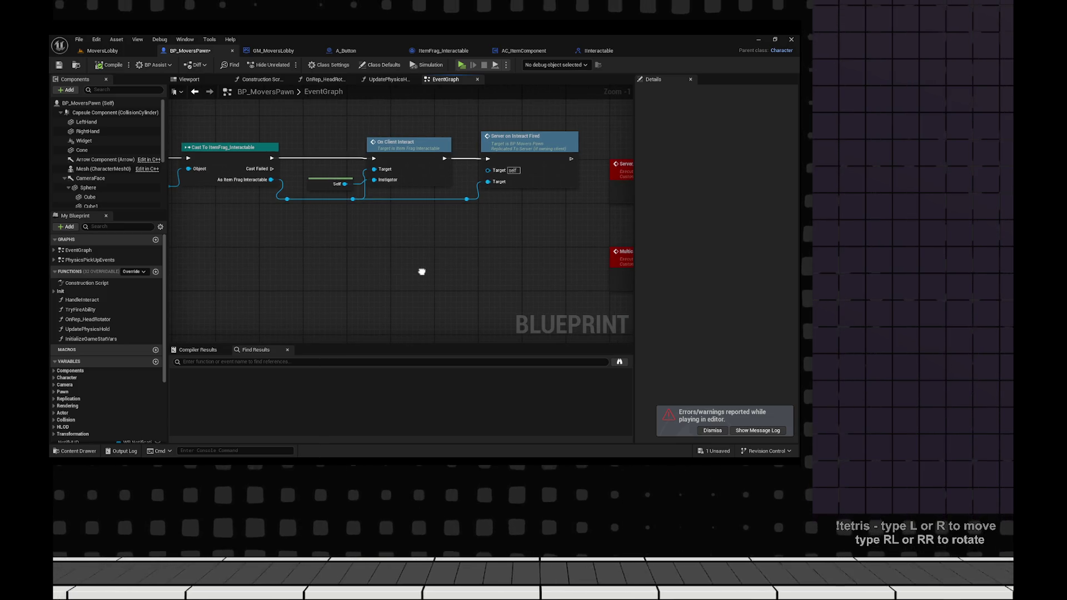
left_click(522, 50)
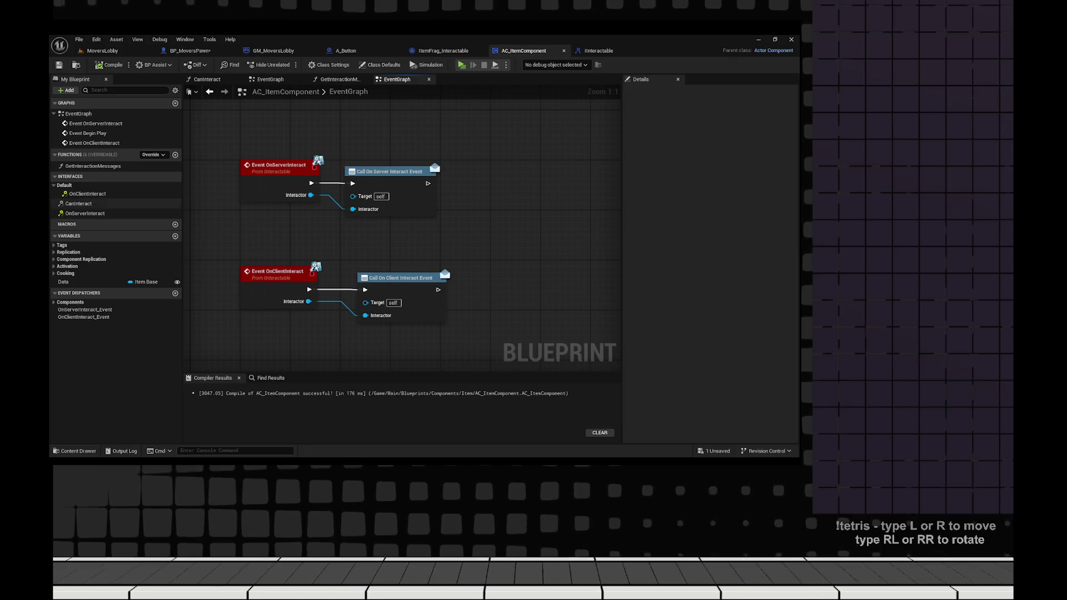
left_click(87, 193)
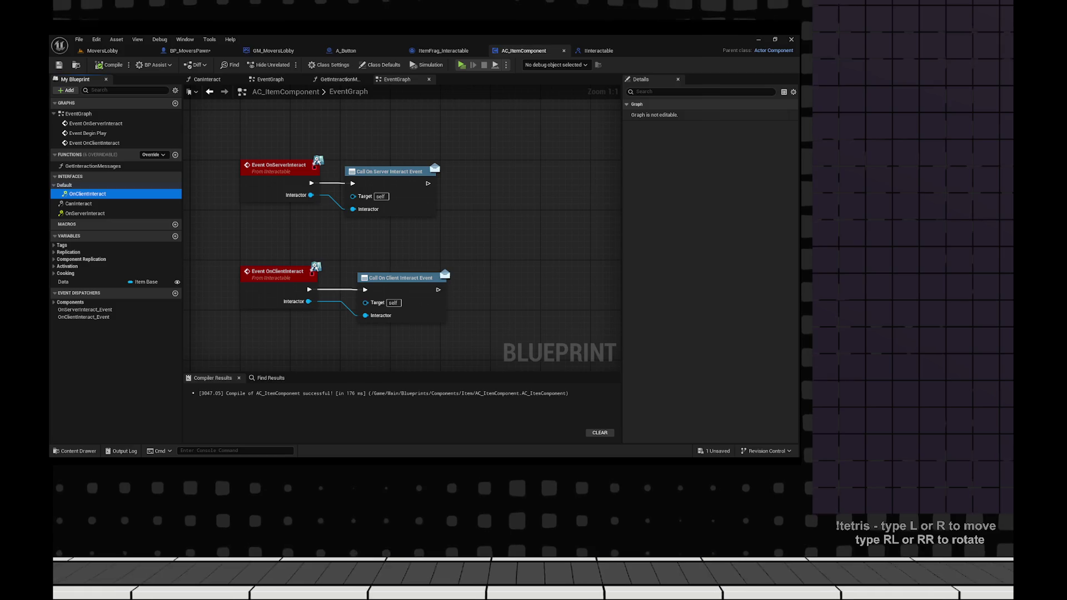
left_click(369, 196)
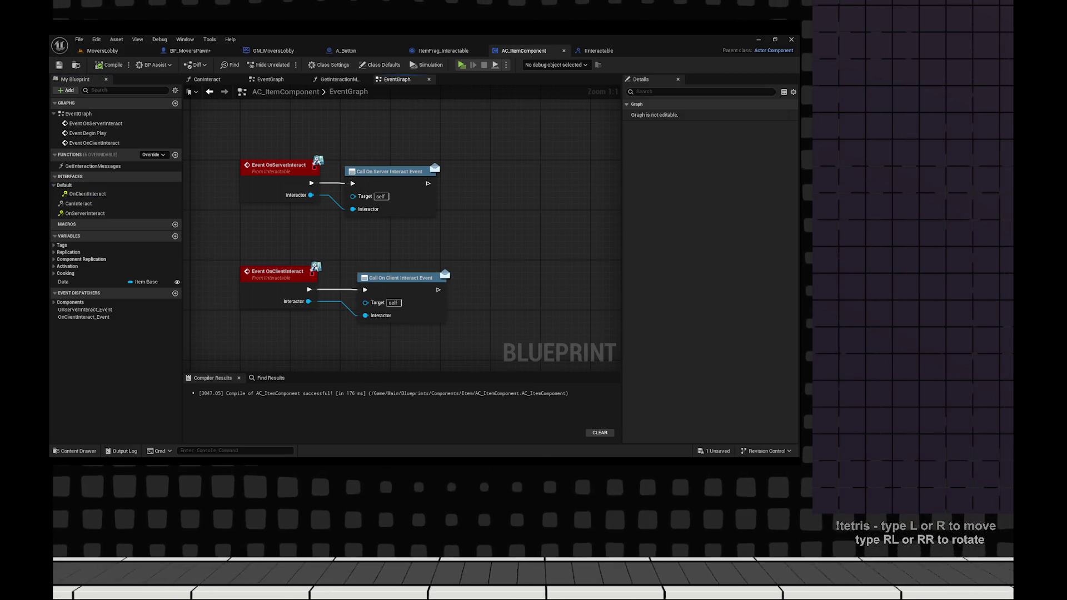
- Review the Interactable interface's OnClientInteract and OnServerInteract settings and inputs
left_click(598, 50)
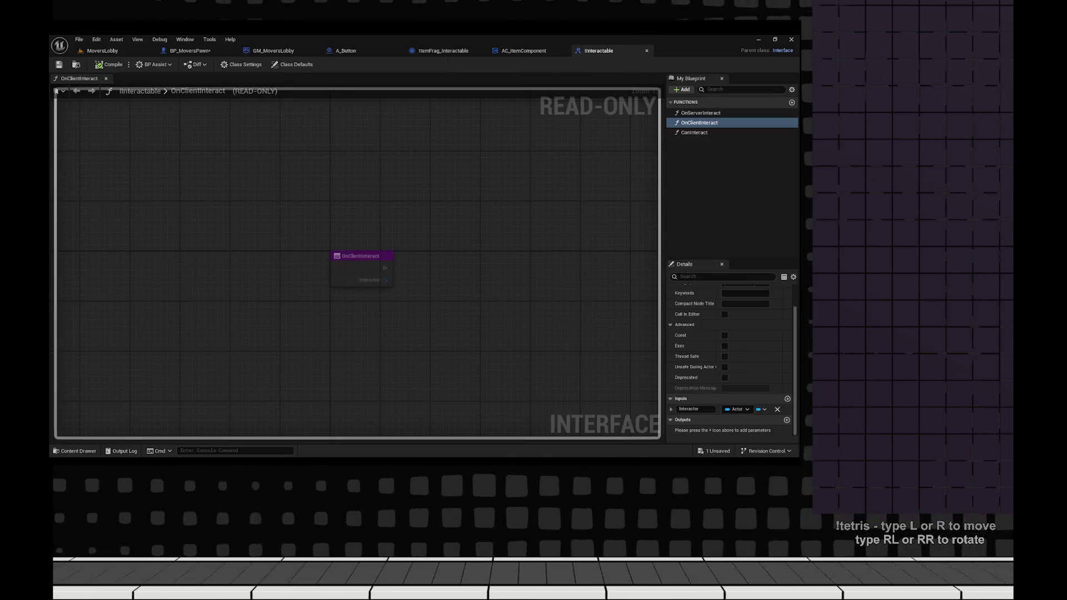
left_click(699, 122)
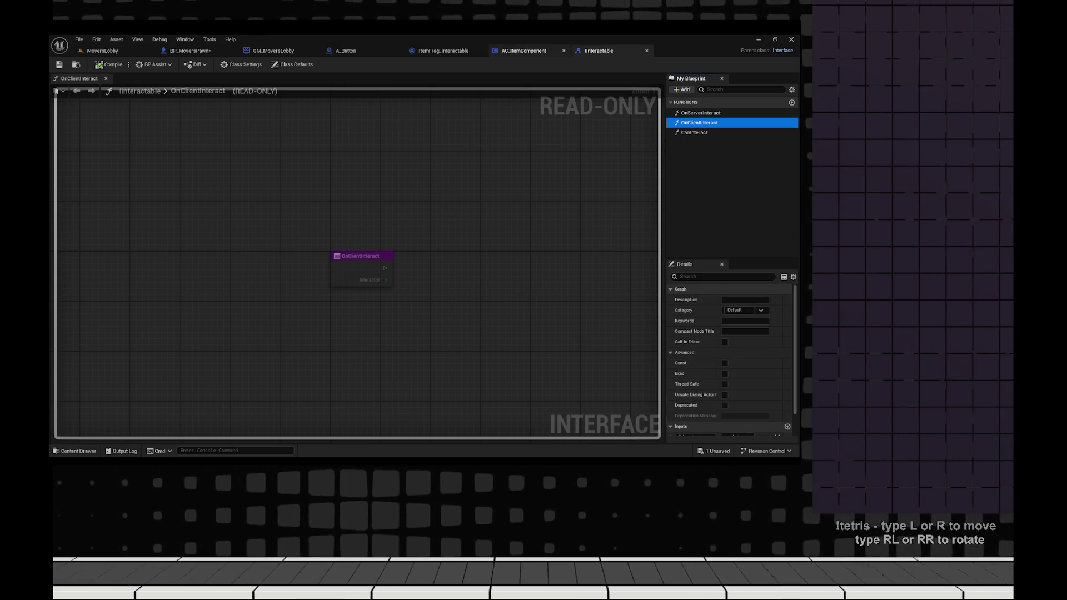
scroll(731, 355, "down", 2)
left_click(700, 113)
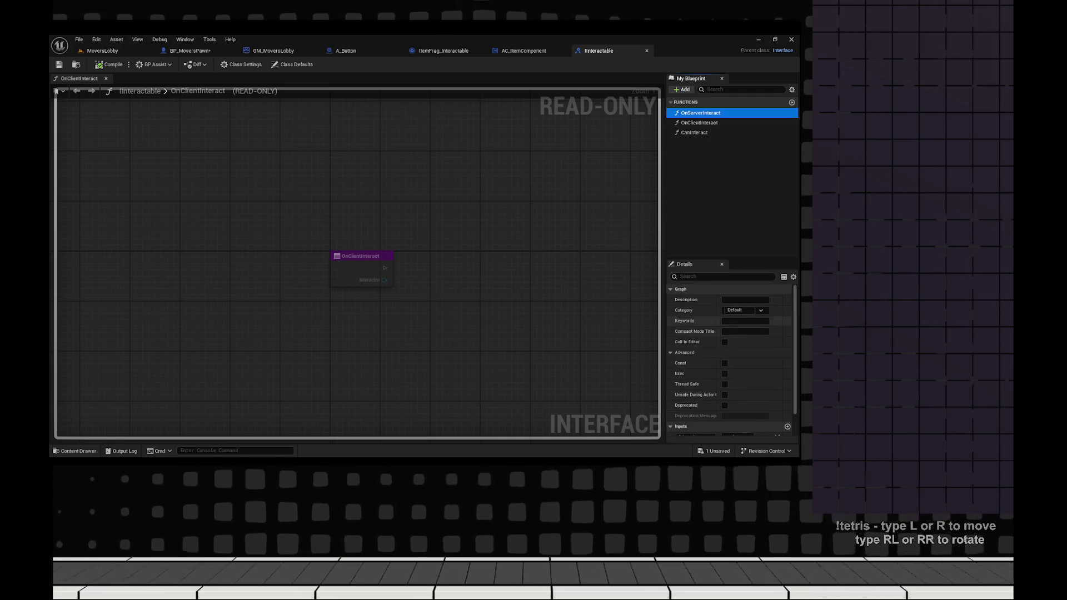
- Compare AC_ItemComponent's interface events with the interface, then return to BP_MoversPawn
left_click(524, 50)
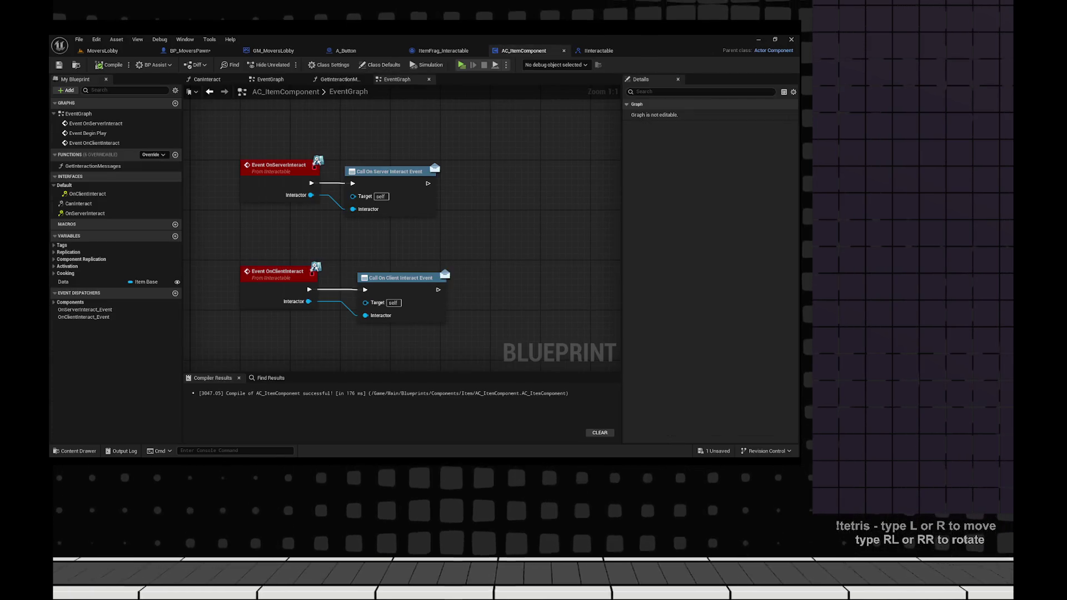
left_click(598, 50)
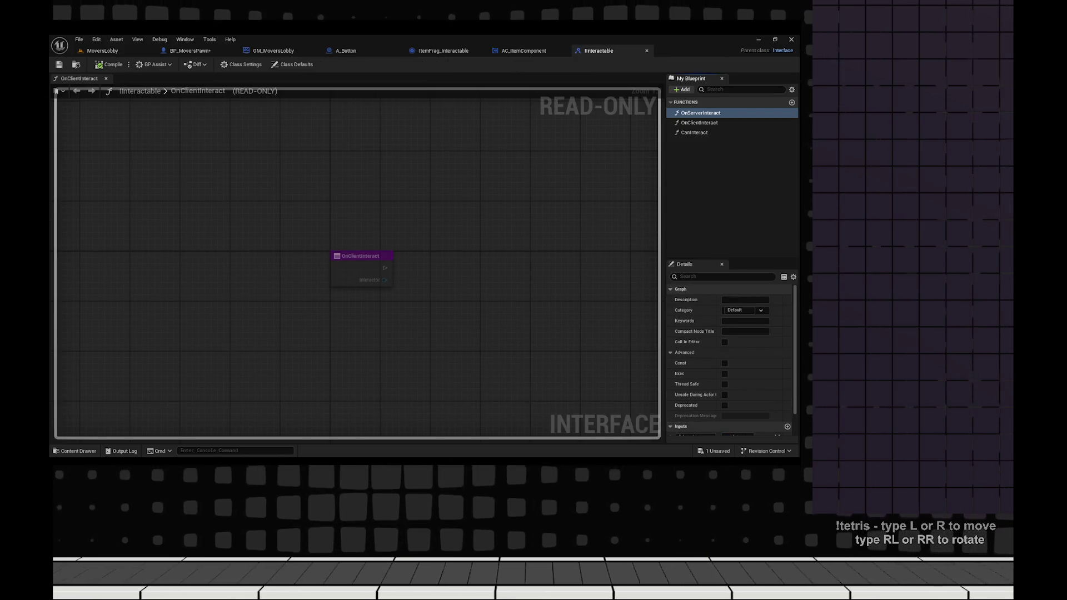
left_click(523, 50)
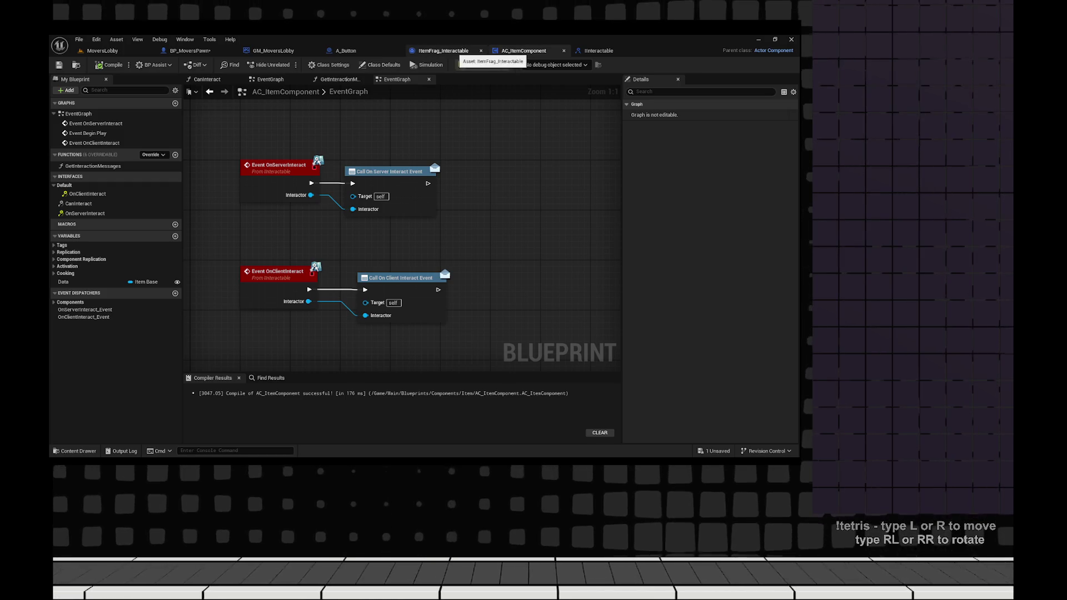
left_click(190, 51)
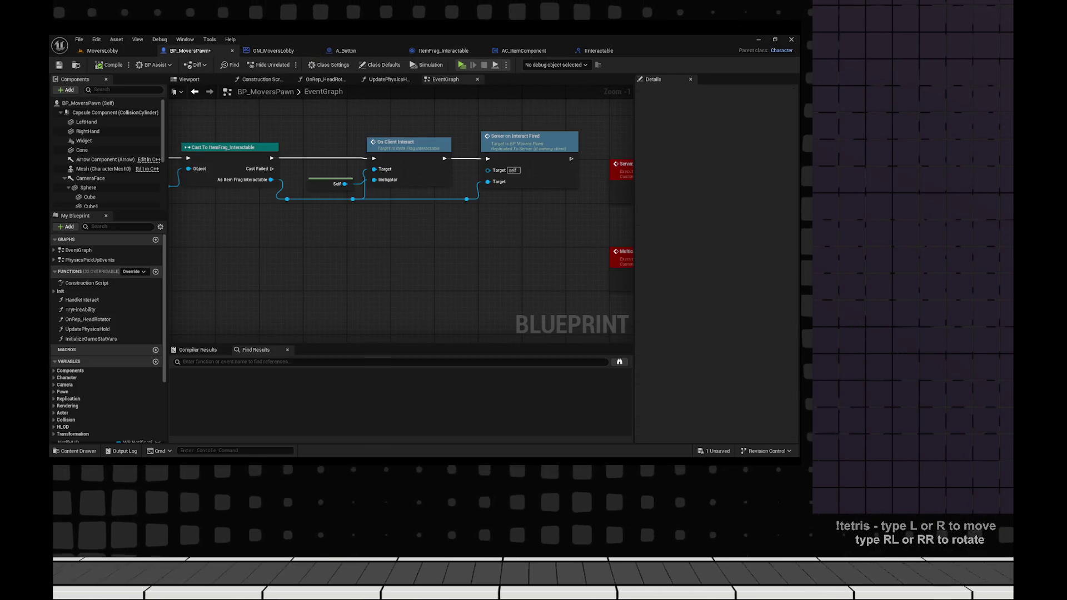
- Follow the cast chain to the server/multicast events and open OnClientInteract in ItemFrag_Interactable
scroll(600, 197, "up", 2)
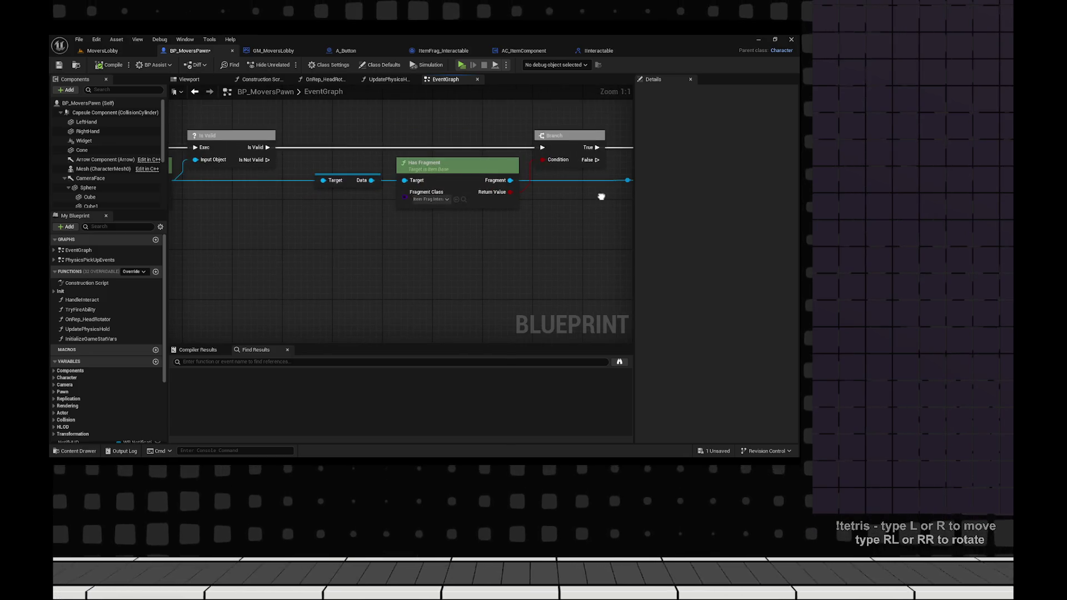
left_click_drag(600, 196, 349, 201)
left_click_drag(459, 231, 408, 242)
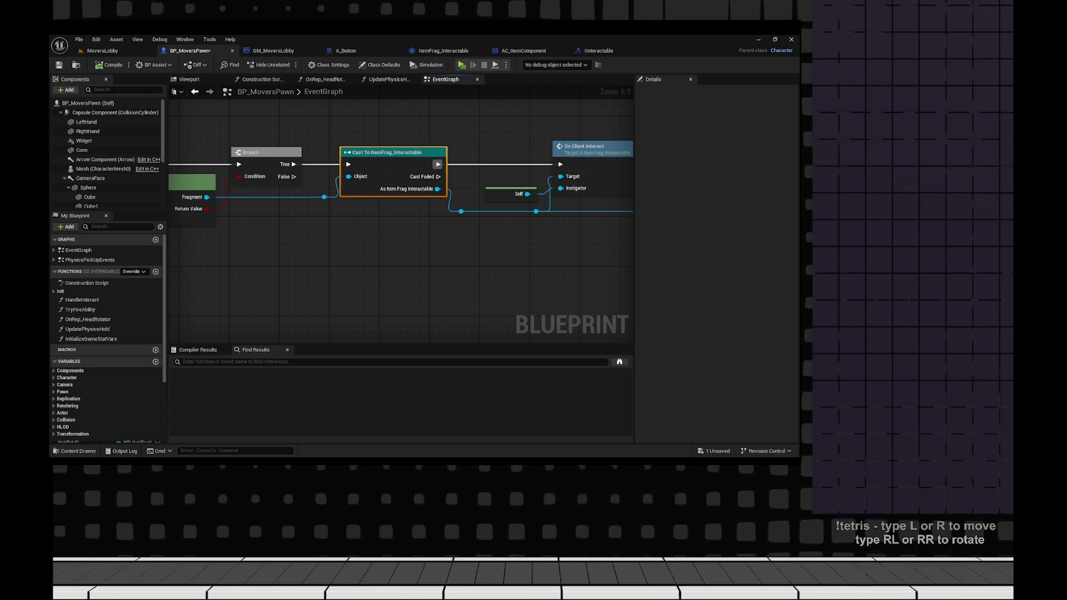
mouse_move(409, 243)
left_mouse_down()
mouse_move(272, 276)
mouse_move(201, 276)
left_mouse_up()
left_click_drag(400, 250, 301, 250)
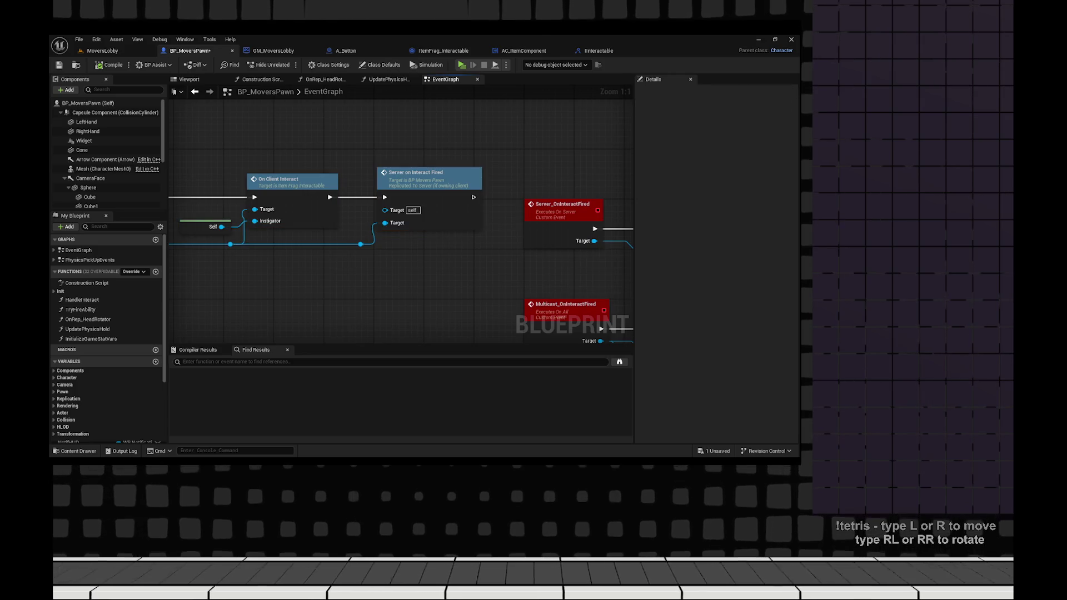
double_click(292, 179)
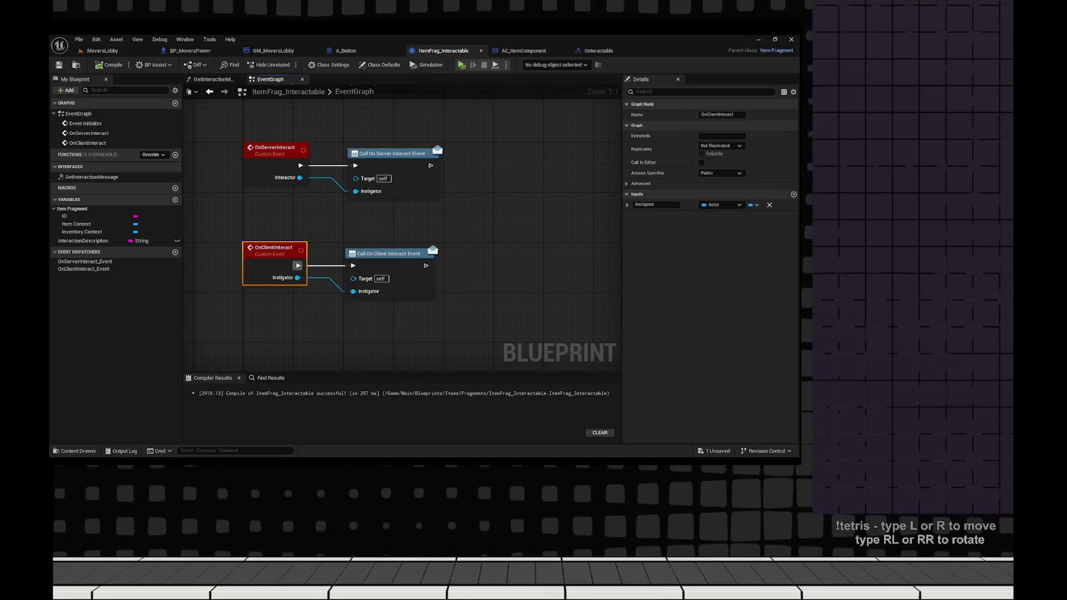
- Check AC_ItemComponent, Interactable, ItemFrag_Interactable and A_Button events, then close GM_MoversLobby
double_click(298, 266)
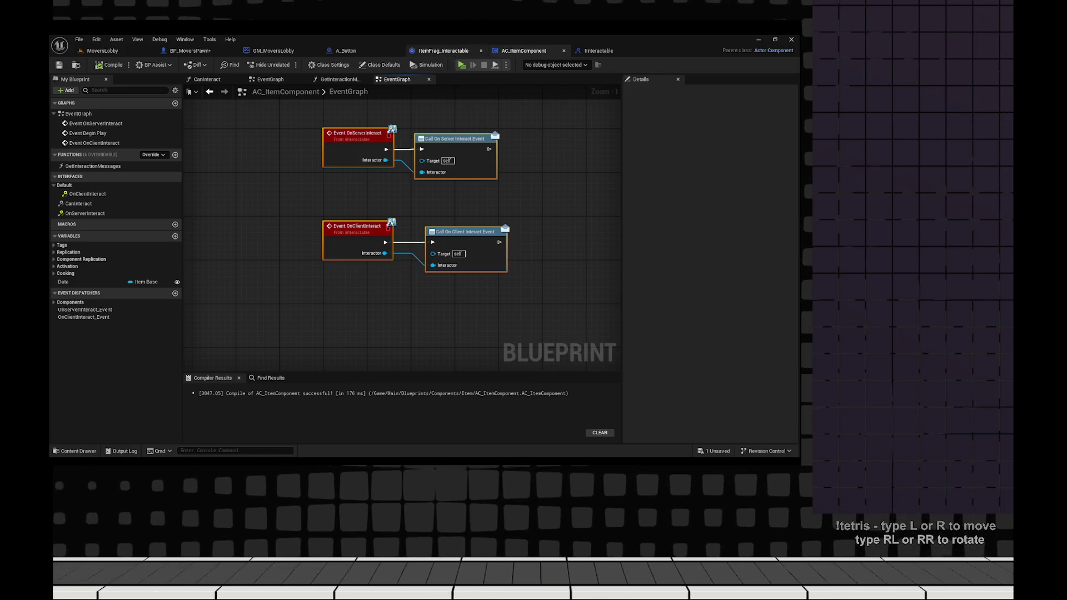
left_click(598, 51)
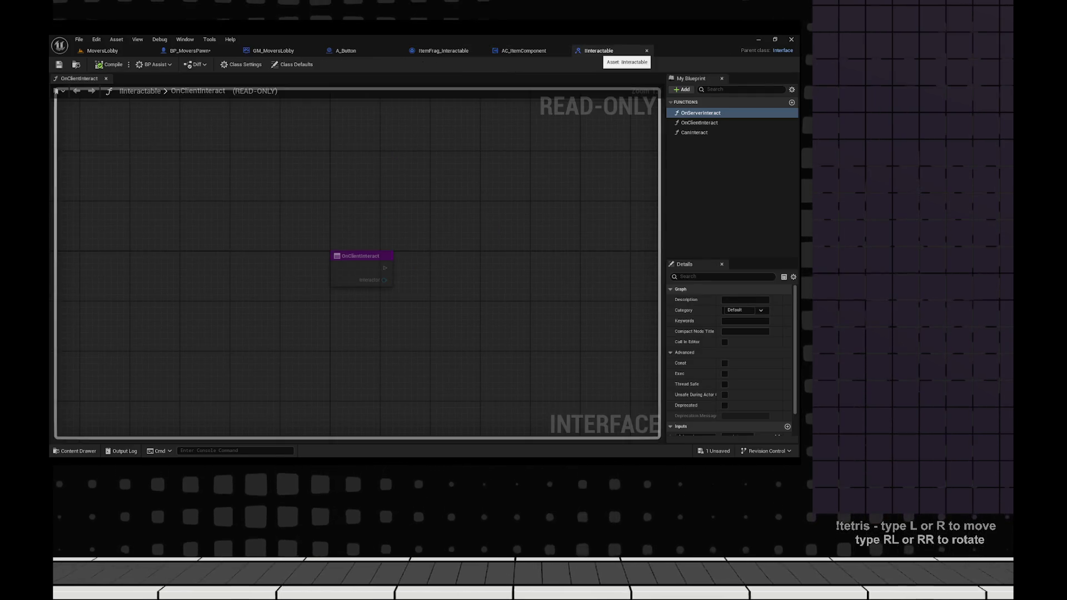
left_click(443, 50)
left_click(345, 50)
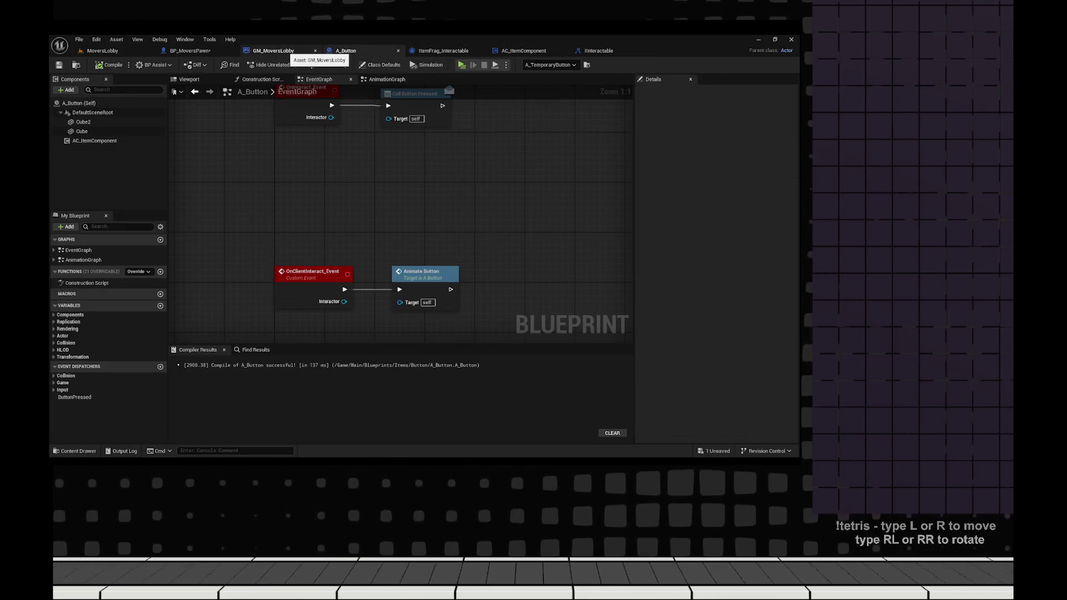
left_click(273, 50)
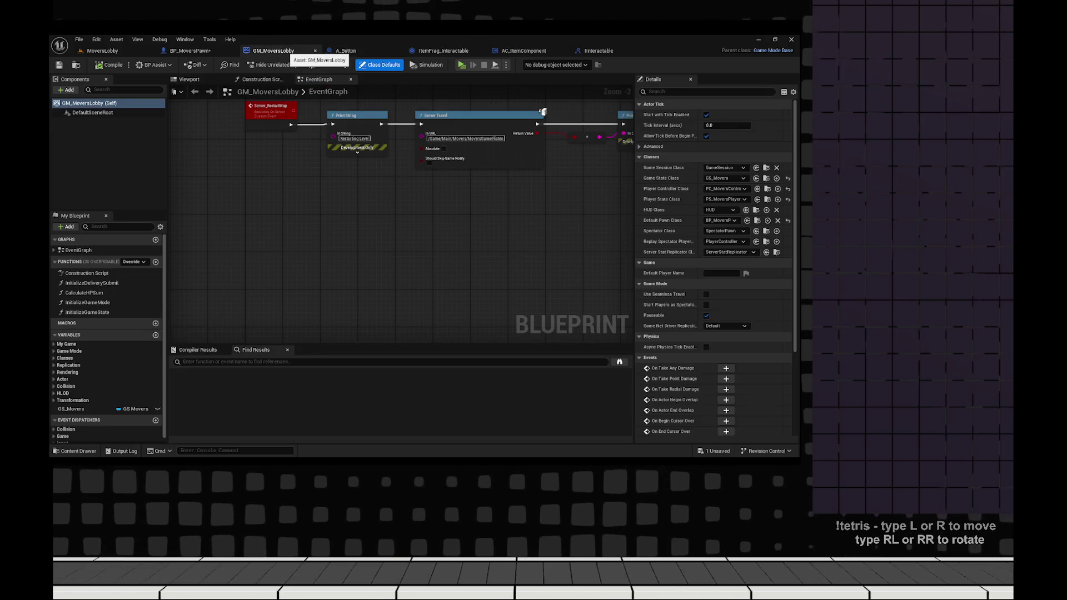
left_click(443, 51)
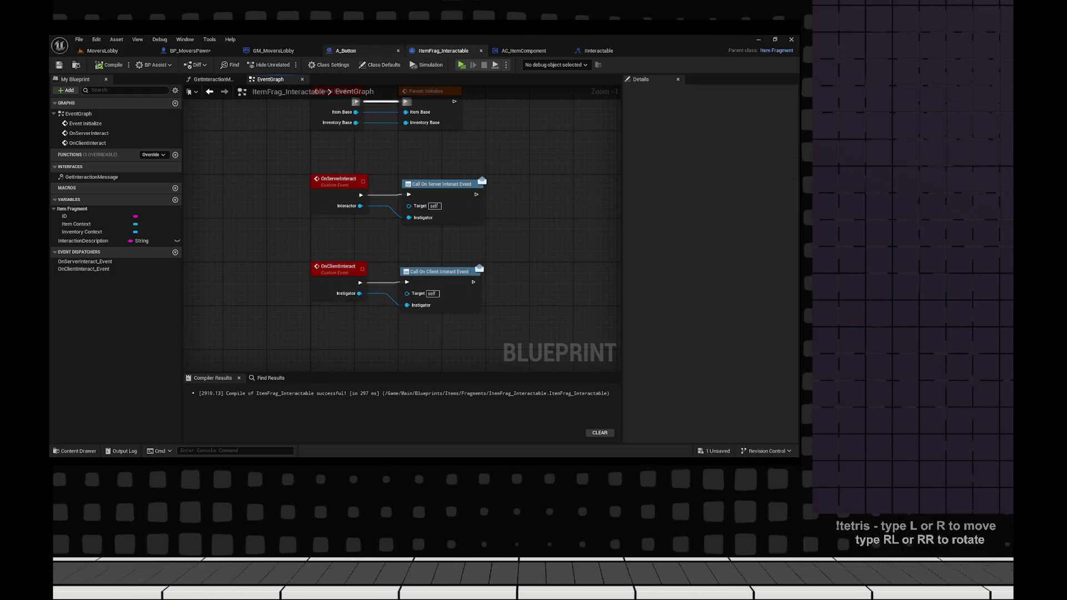
key("ctrl+Tab")
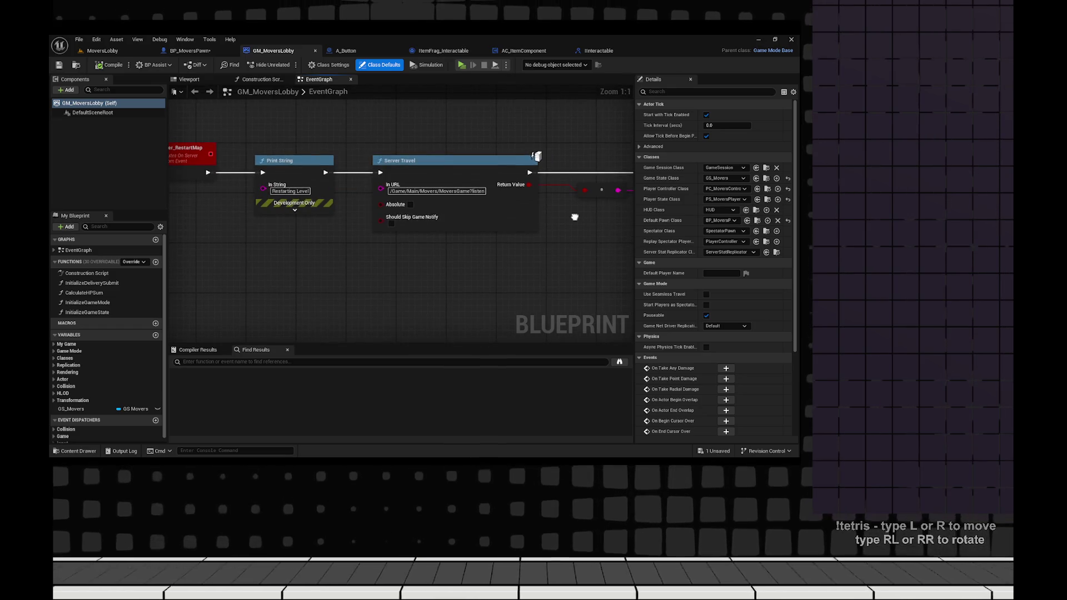
left_click(315, 50)
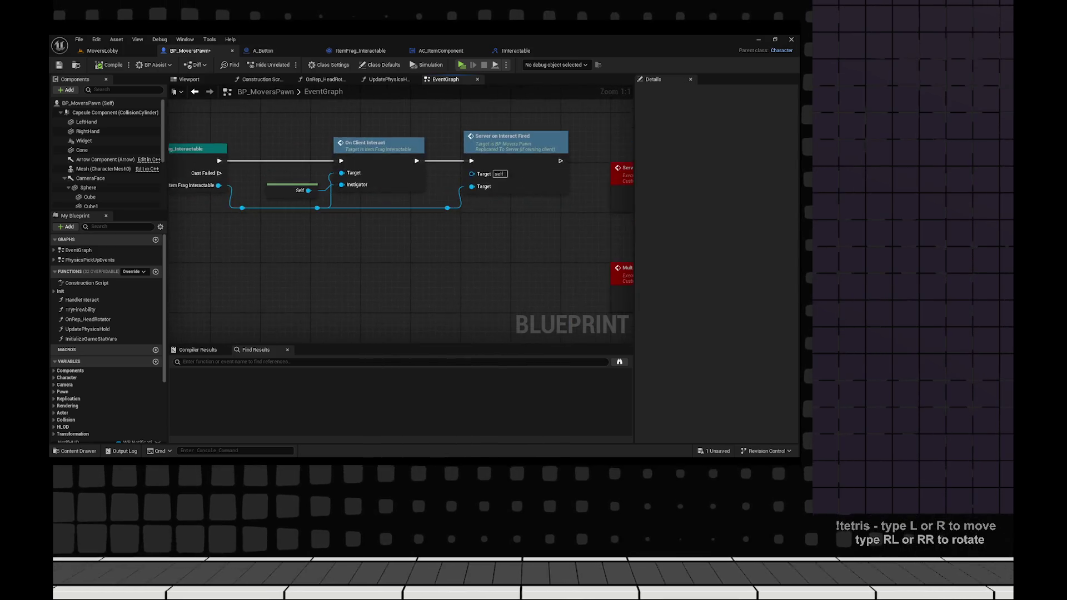
- Delete the debug Print String and Get Display Name nodes from the pawn graph
left_click_drag(338, 232, 503, 235)
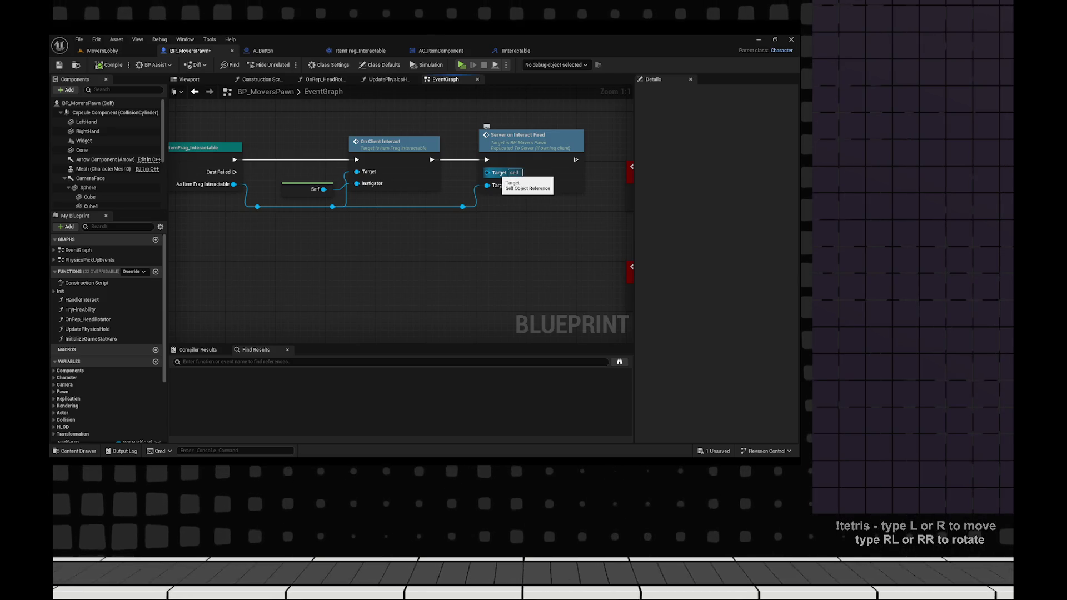
mouse_move(526, 275)
left_mouse_down()
mouse_move(138, 281)
mouse_move(592, 242)
mouse_move(576, 304)
left_mouse_up()
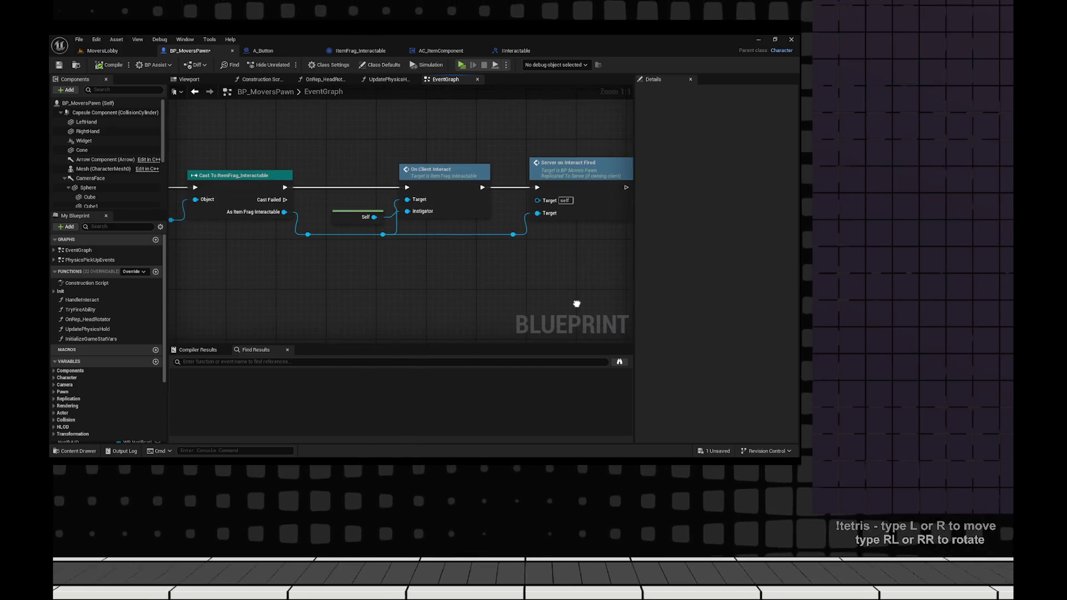
mouse_move(422, 233)
left_mouse_down()
mouse_move(500, 256)
mouse_move(455, 239)
left_mouse_up()
left_click_drag(253, 156, 344, 195)
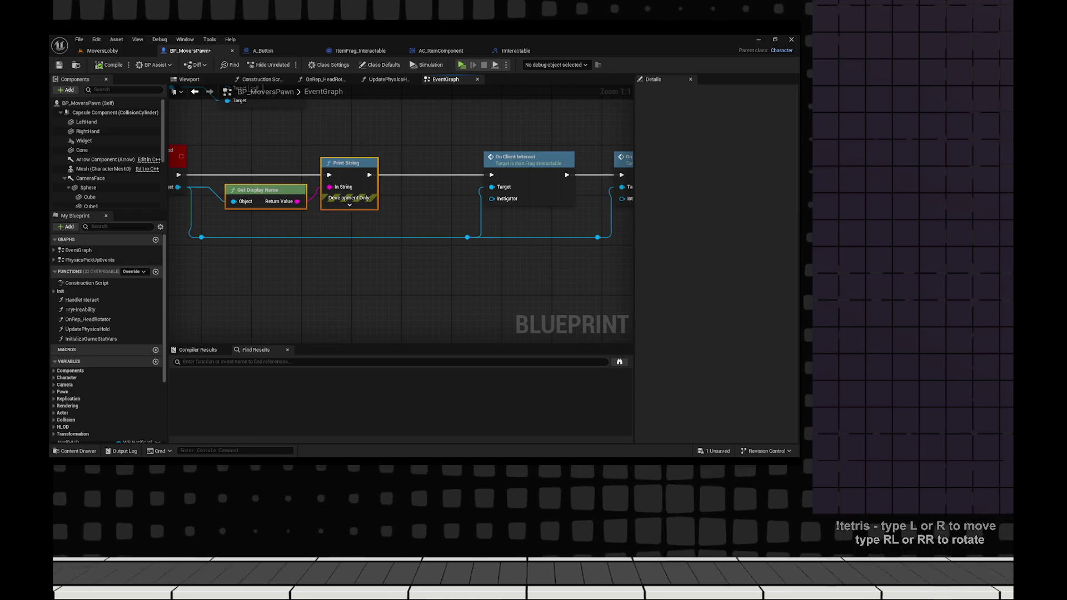
key("Delete")
- Delete the On Client Interact call and move On Server Interact into its place
left_click_drag(433, 147, 572, 206)
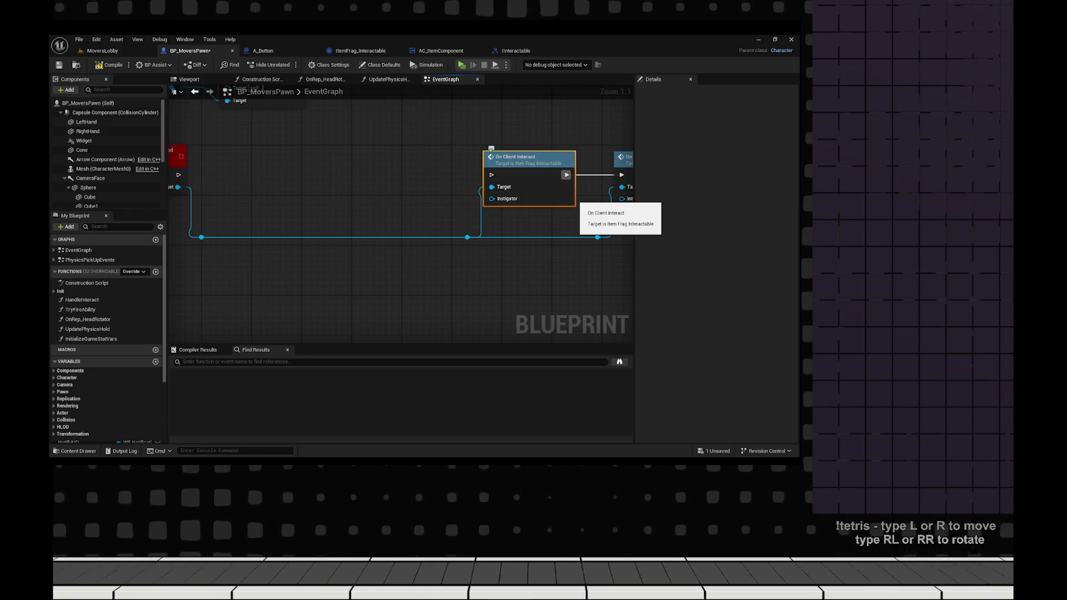
key("Delete")
mouse_move(623, 157)
left_mouse_down()
mouse_move(199, 168)
mouse_move(233, 157)
left_mouse_up()
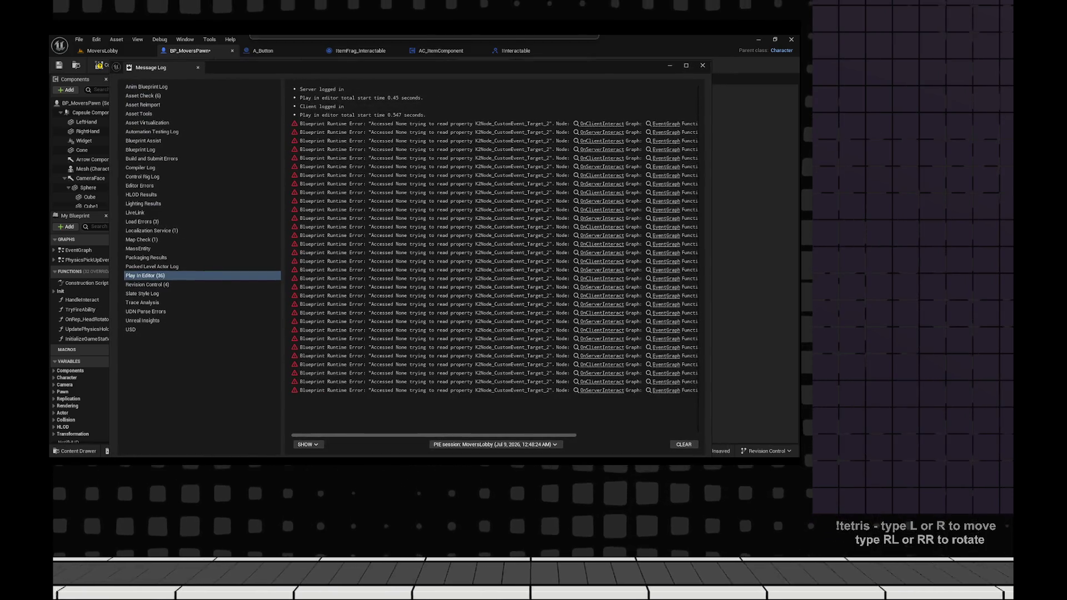
- Close the Message Log, then compile and save BP_MoversPawn
left_click(669, 66)
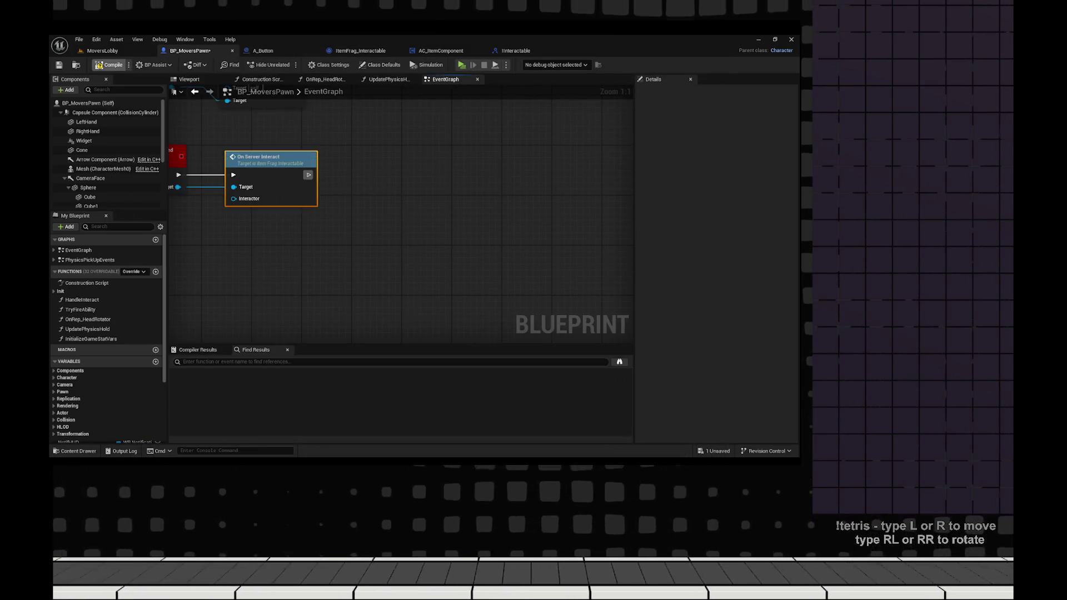
key("F7")
key("ctrl+s")
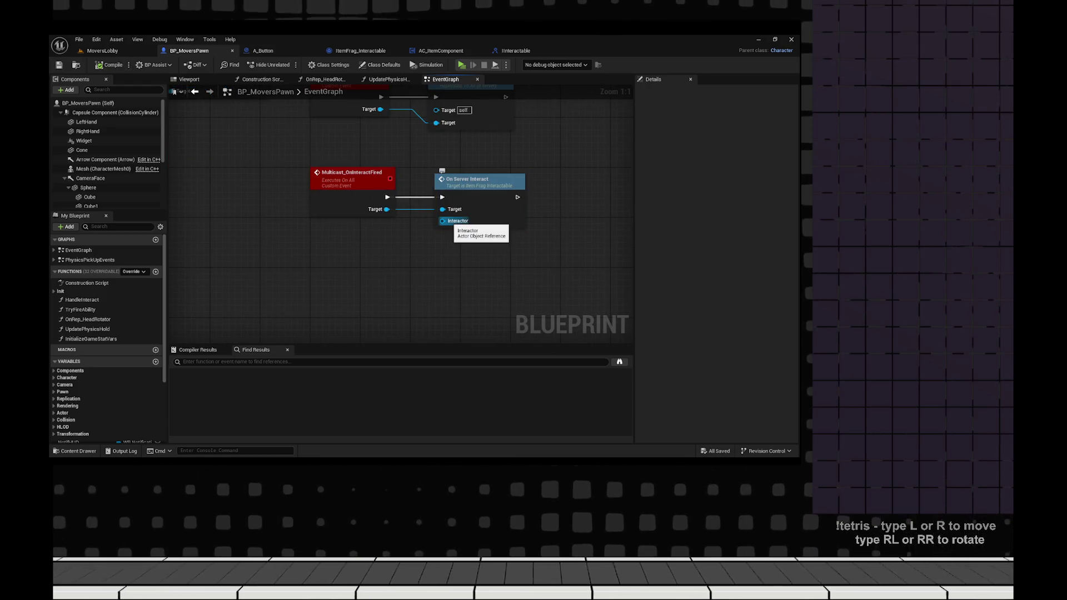
- Wire a Self reference into On Server Interact's Interactor input, then compile and save
left_click_drag(443, 221, 475, 237)
type("self")
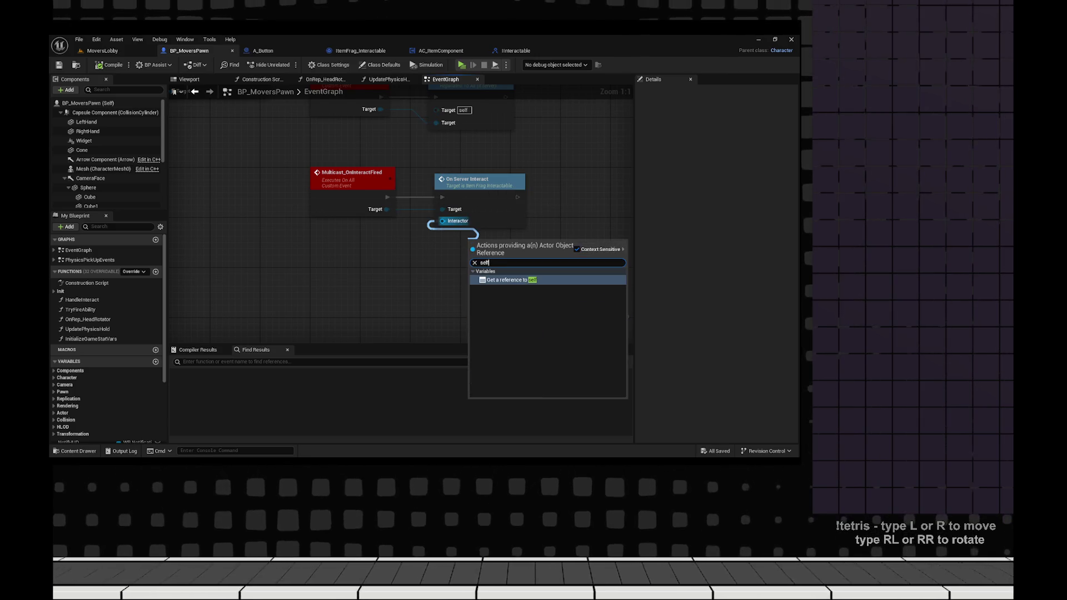
key("Return")
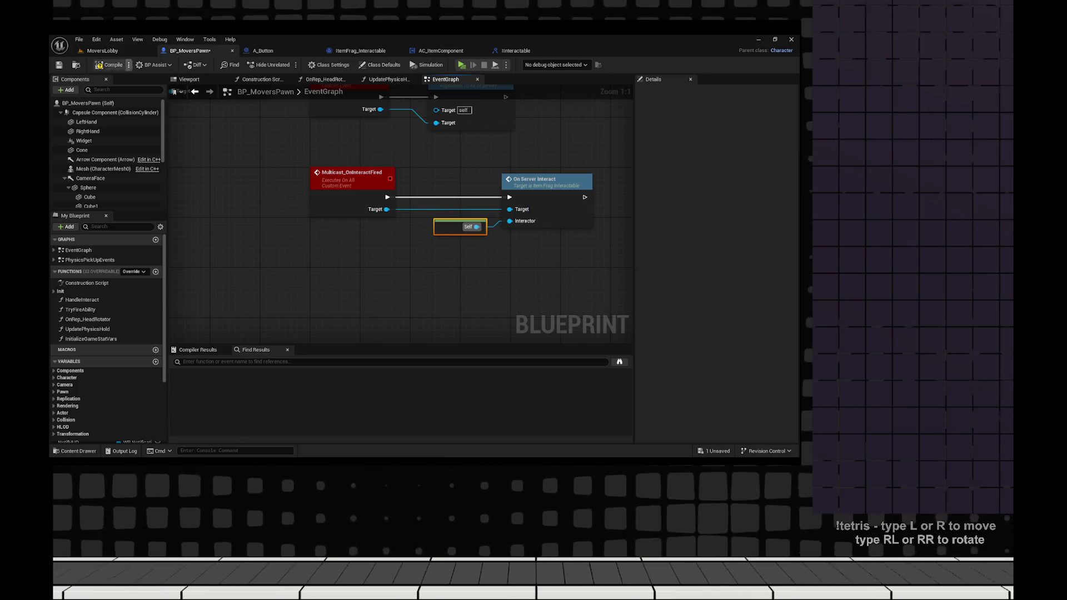
key("F7")
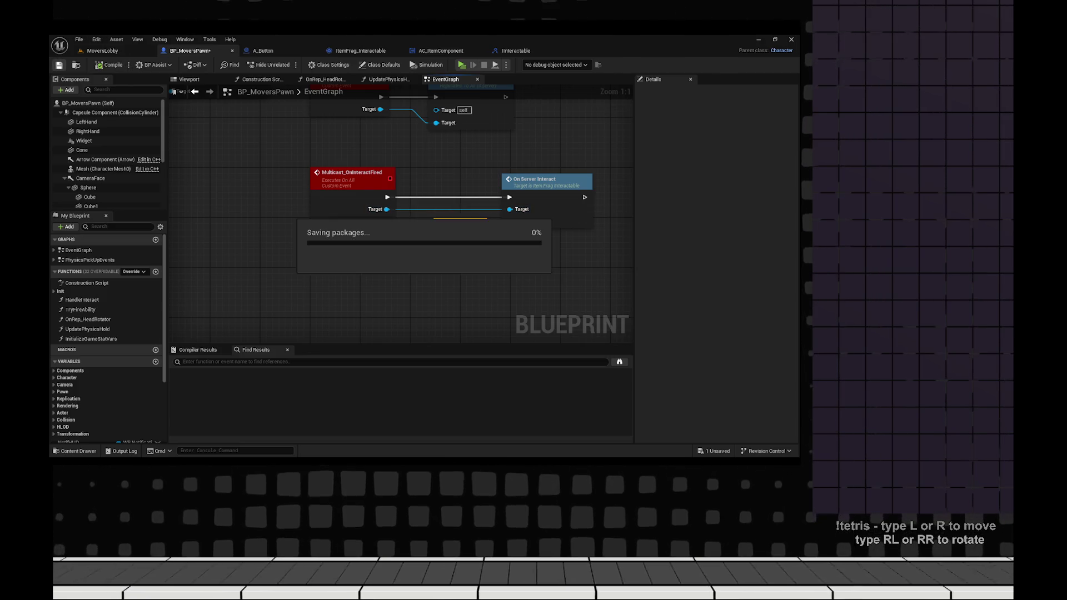
key("ctrl+s")
- Run a side-by-side client/server play test, walking the client to the pink block
key("alt+p")
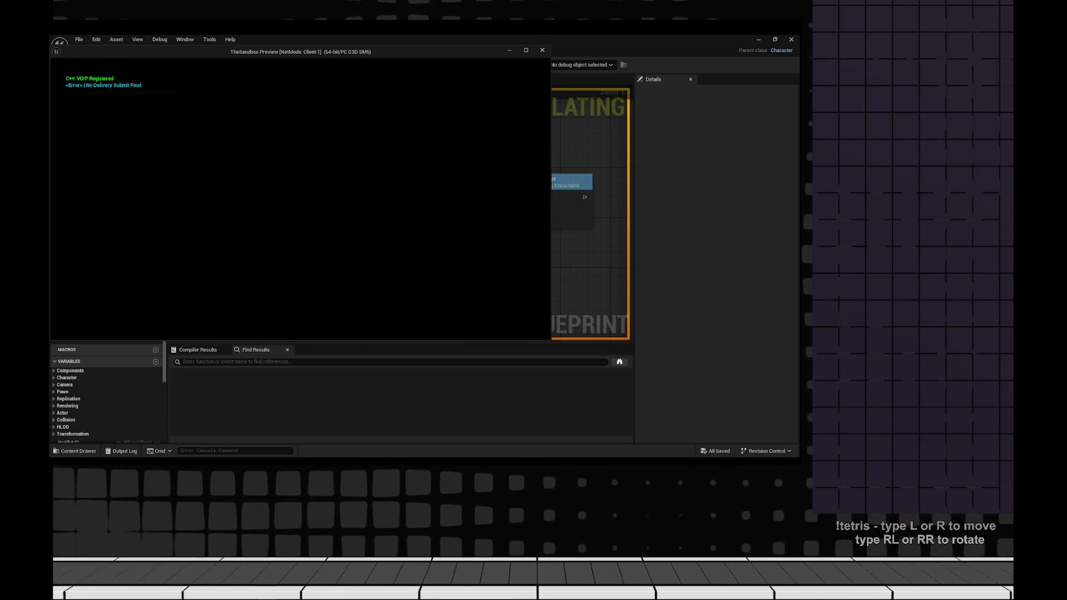
key("super+Right")
key("Return")
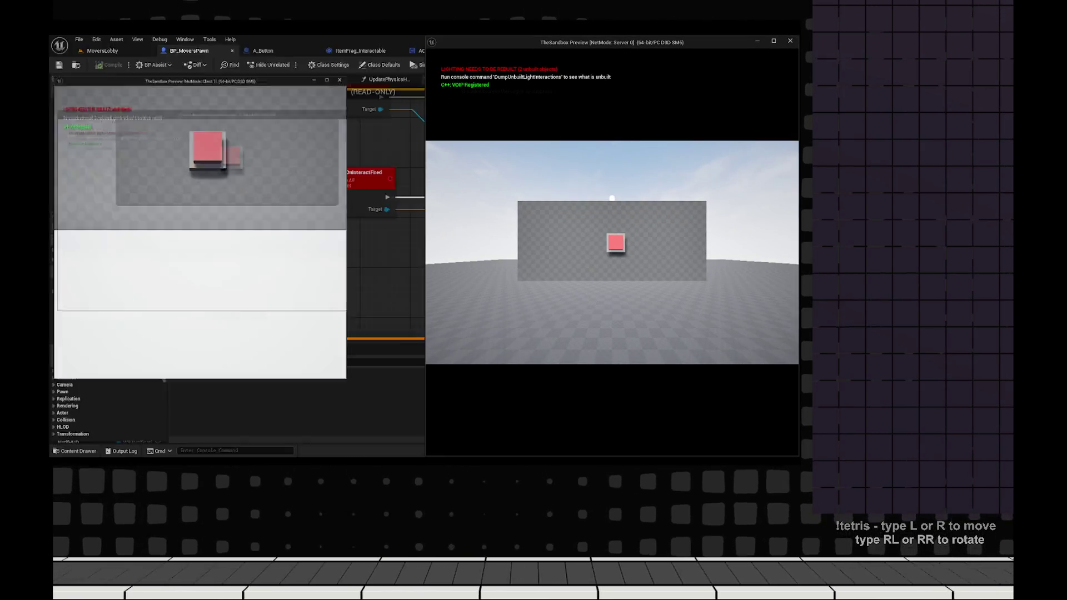
key("w")
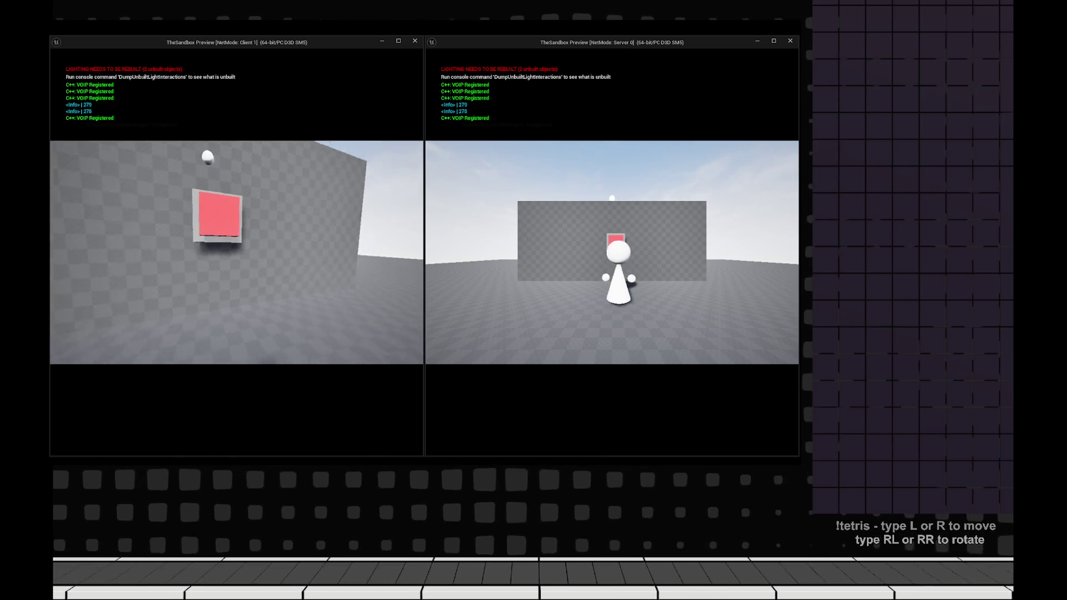
key("w")
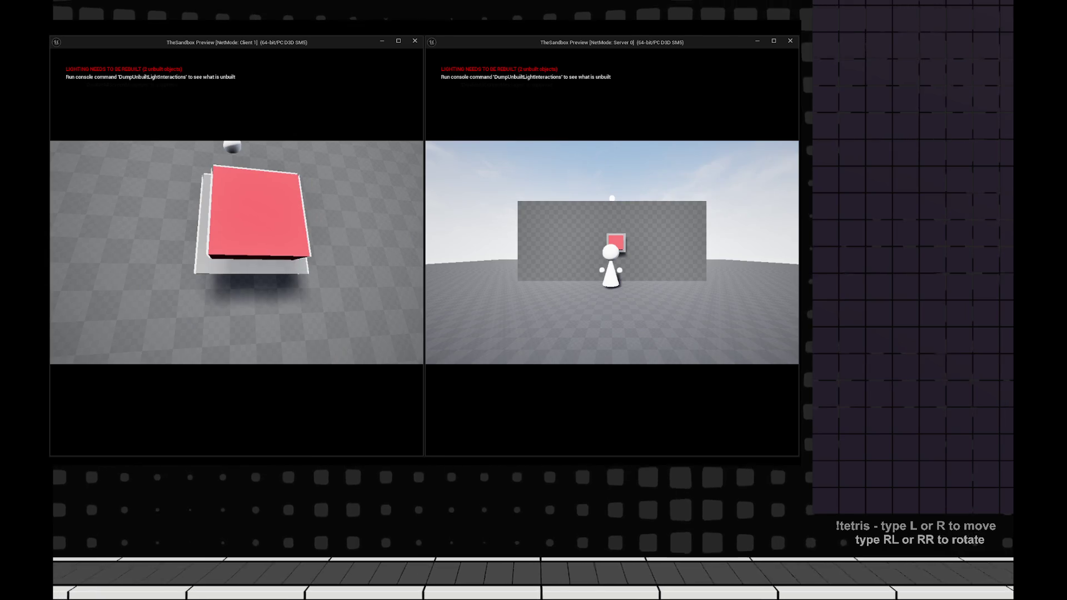
key("Escape")
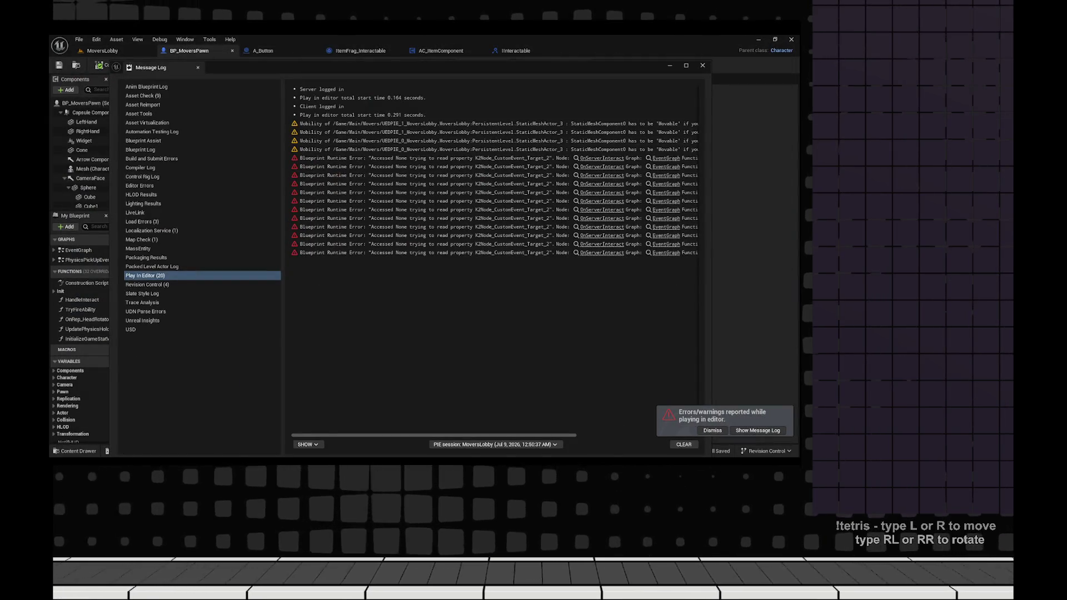
- Follow the Accessed None error to the On Server Interact call and select its Self node
scroll(494, 255, "right", 5)
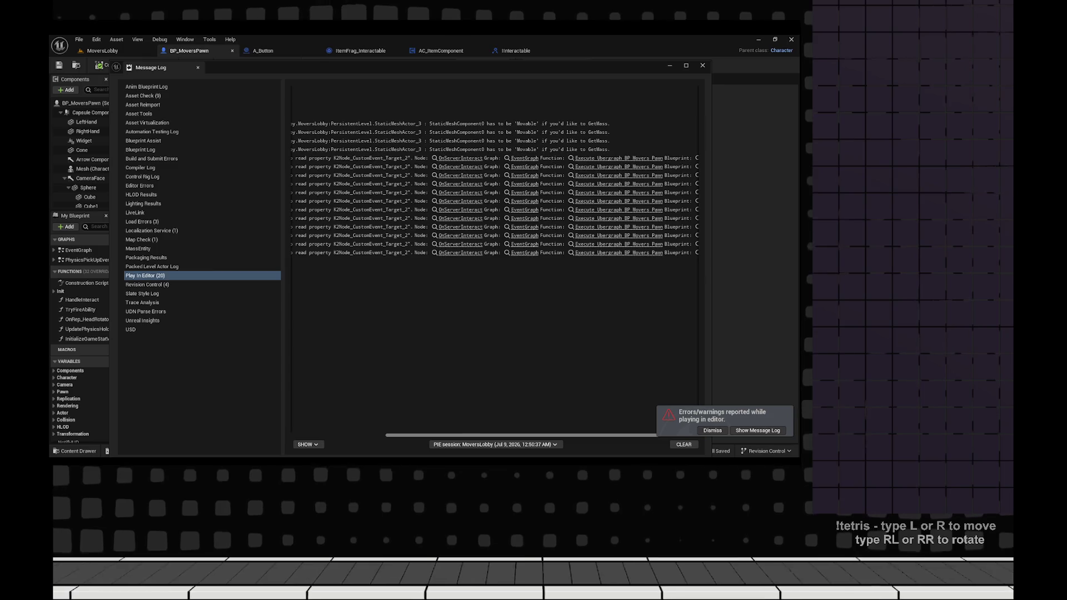
scroll(494, 255, "left", 5)
left_click(601, 167)
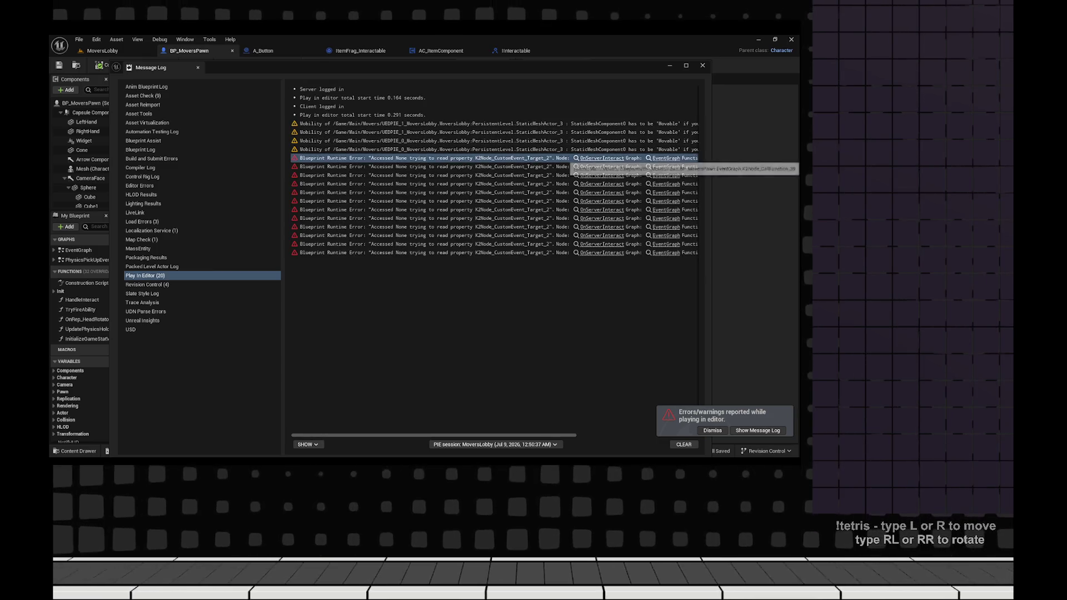
left_click(702, 65)
left_click(311, 239)
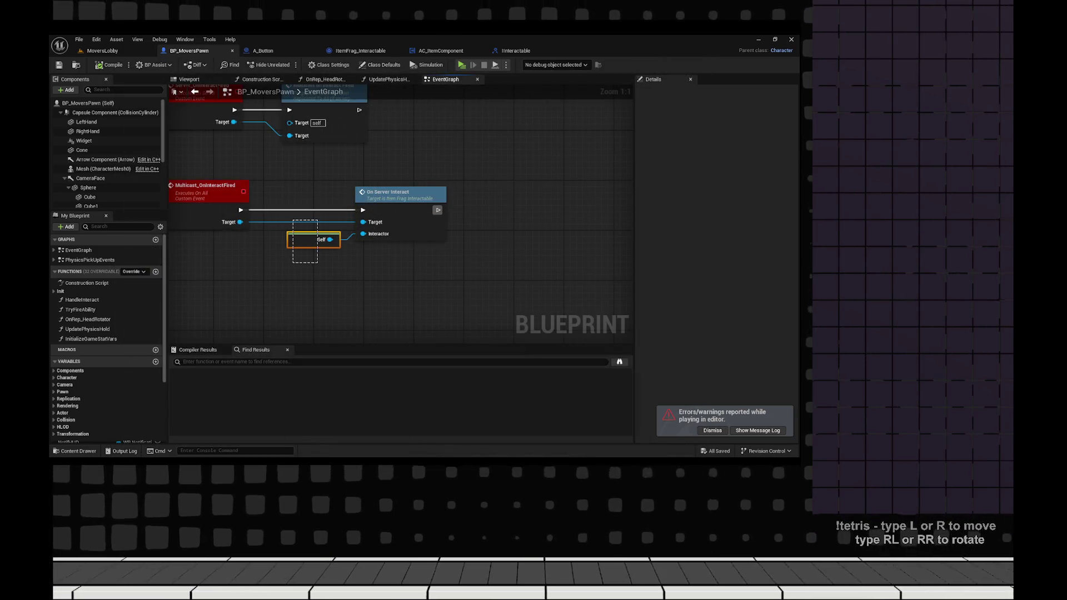
- Remove the Self node from Interactor, then compile and save
key("Delete")
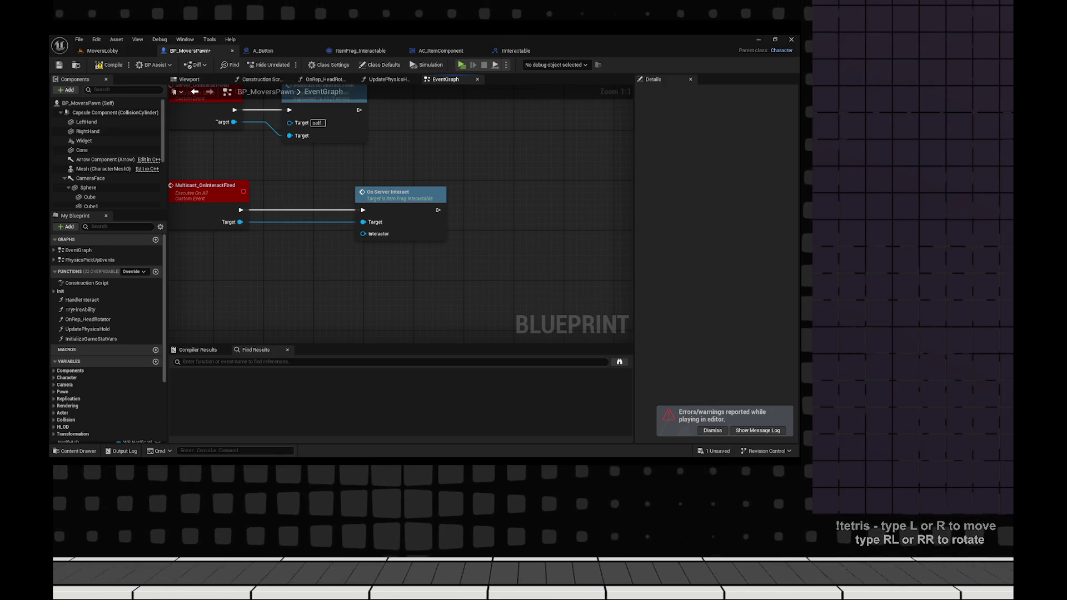
key("F7")
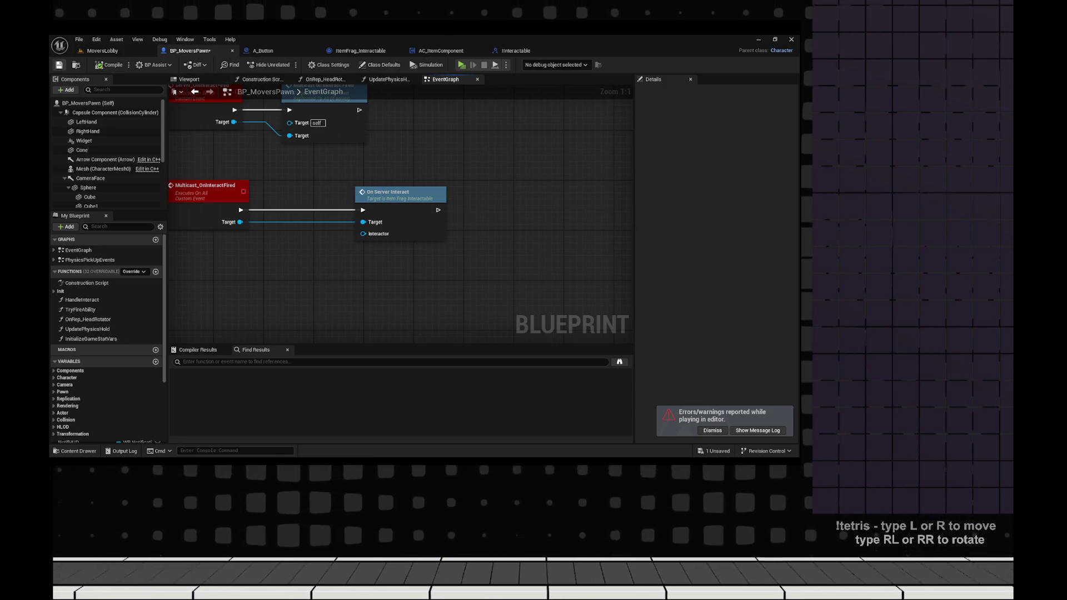
key("ctrl+s")
- Print the Target's display name after Multicast_OnInteractFired, then compile and save
left_click(283, 188)
left_click_drag(317, 212, 367, 191)
type("prit")
key("BackSpace")
key("BackSpace")
key("BackSpace")
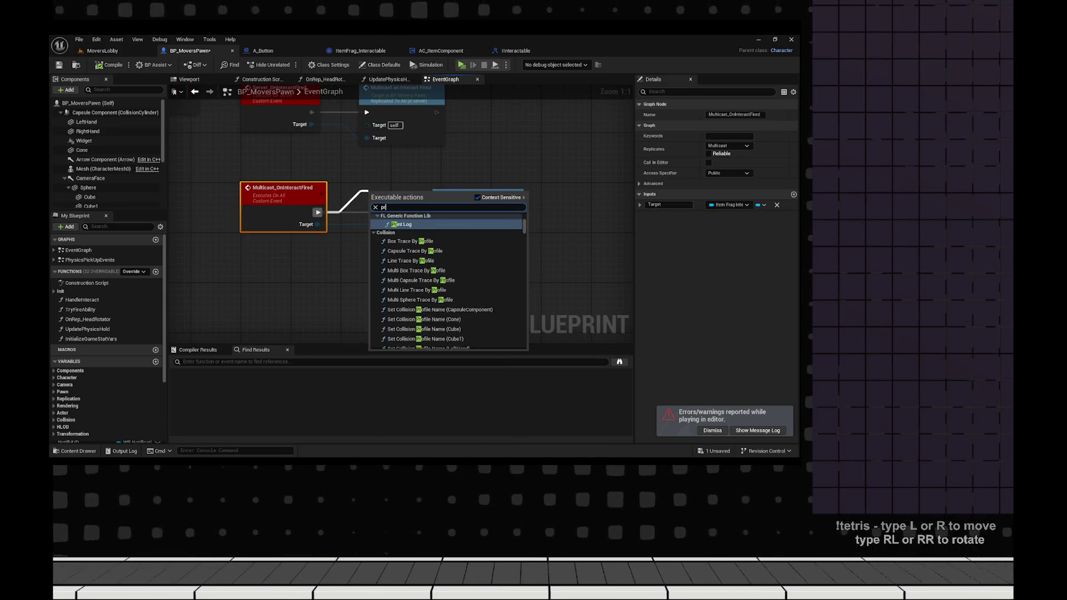
type("server interact")
key("Return")
left_click_drag(368, 192, 389, 211)
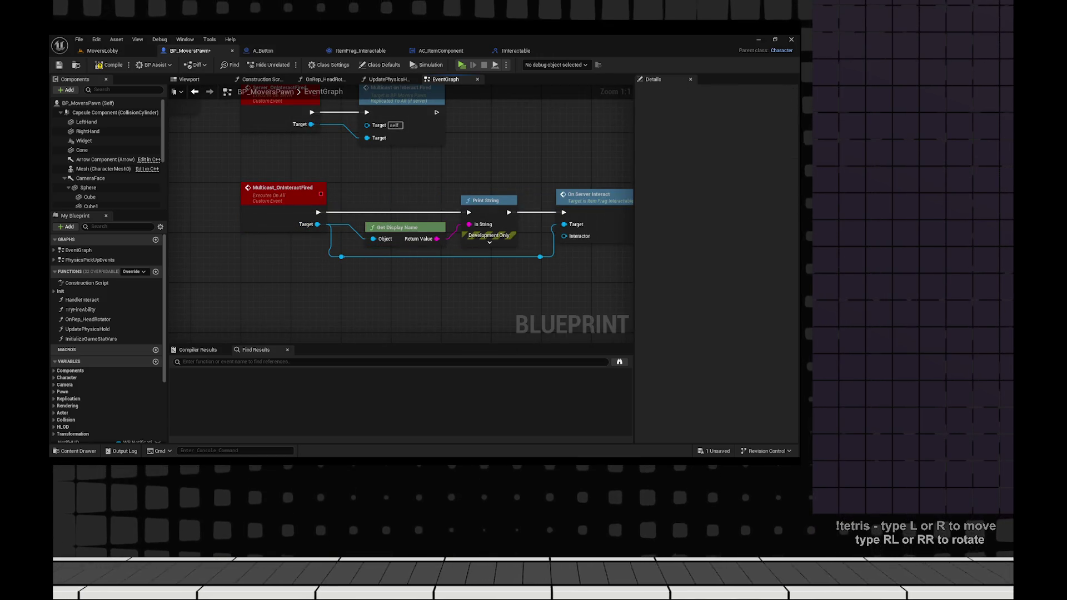
left_click(111, 65)
key("ctrl+s")
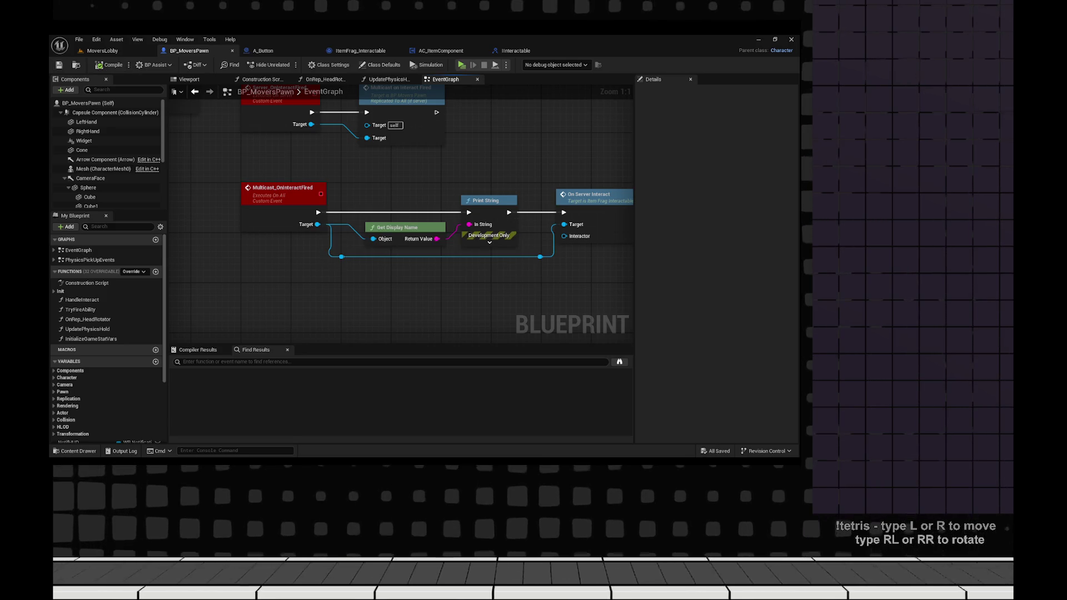
- Play a client/server test interacting with the block four times, then select the print nodes
key("alt+p")
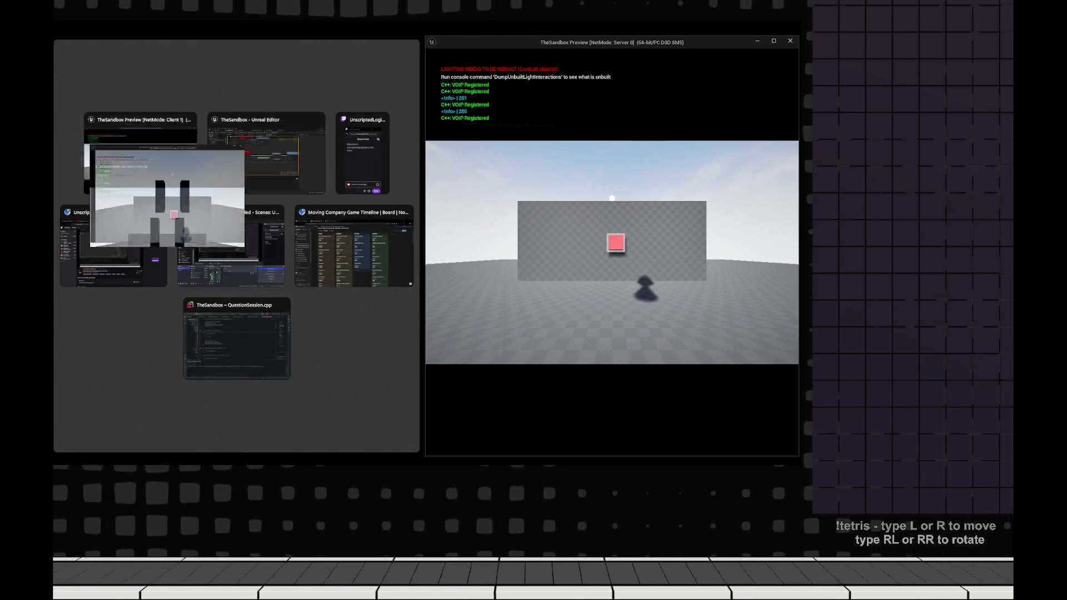
left_click(181, 167)
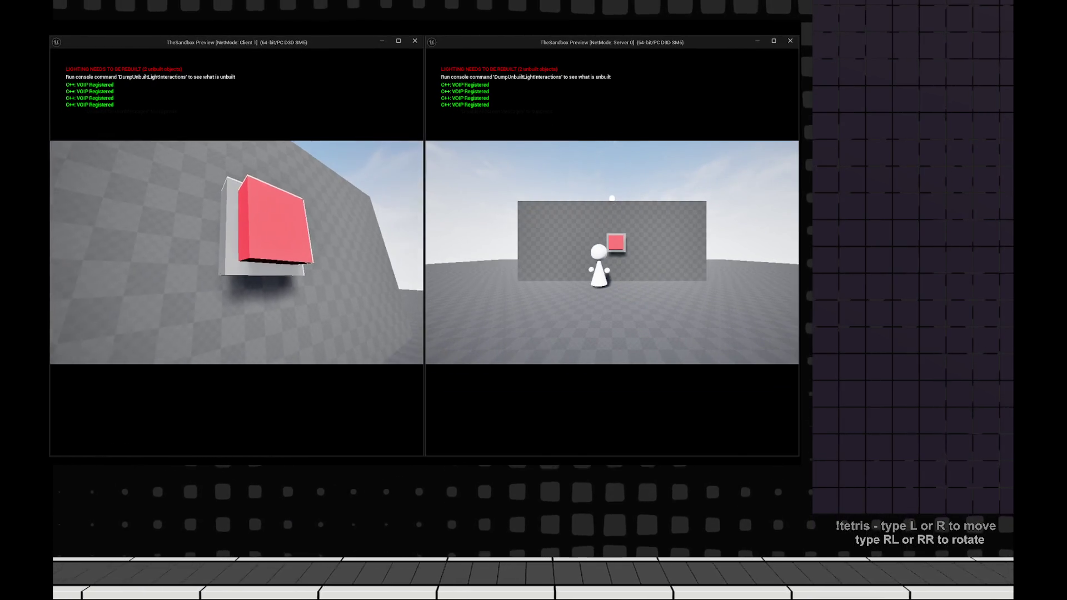
key("e")
key("e")
key("e")
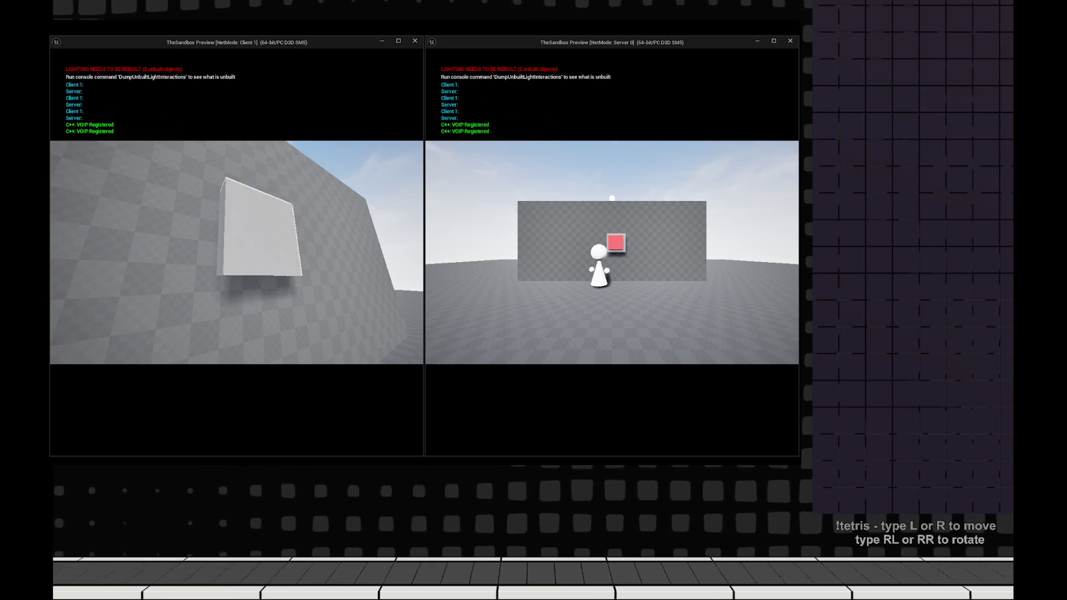
key("e")
key("e")
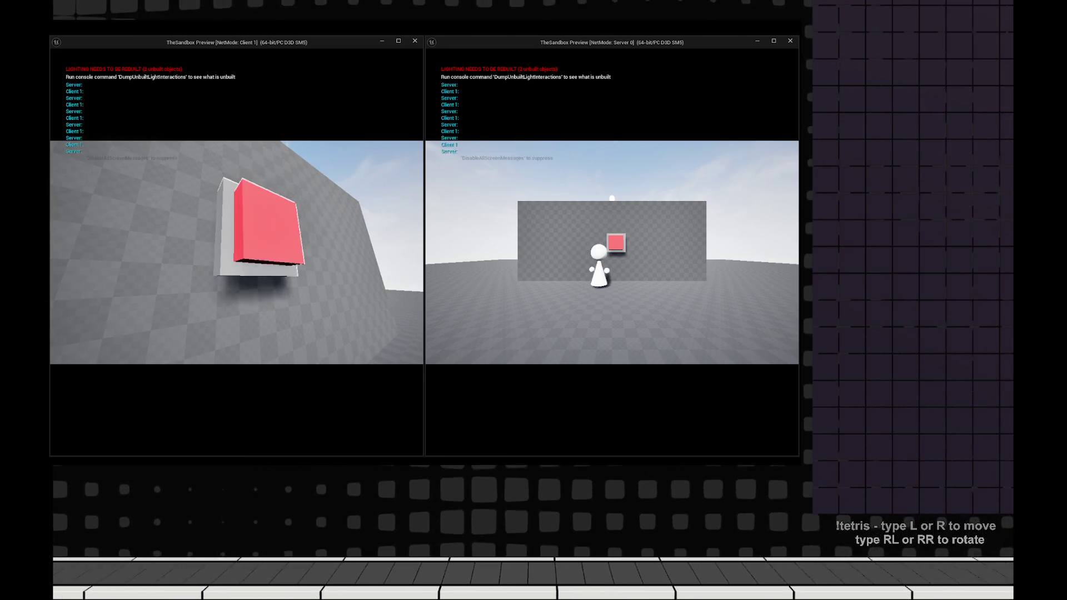
key("e")
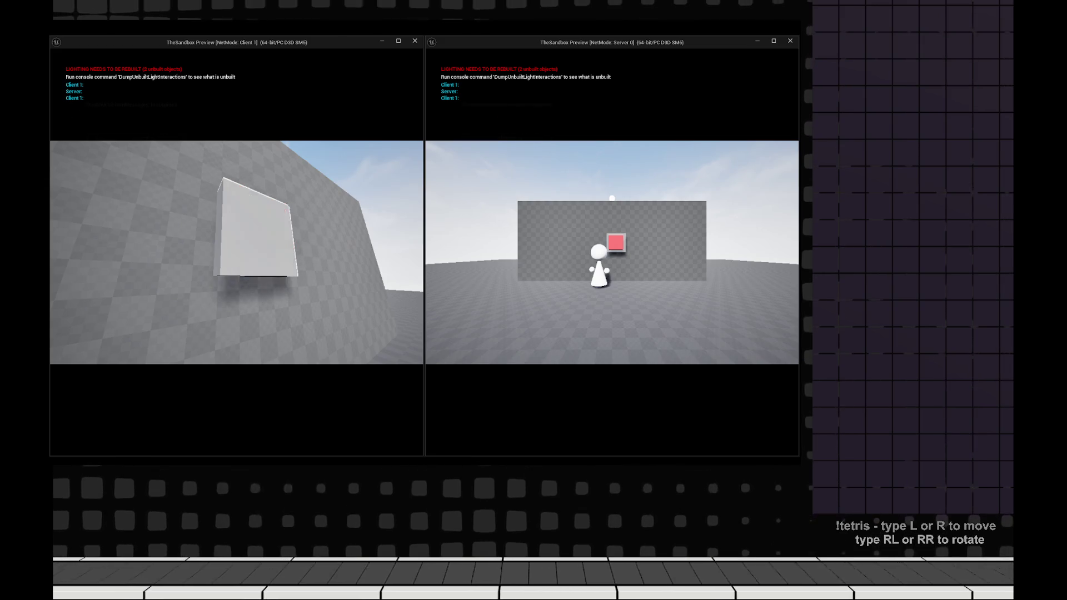
key("e")
key("Escape")
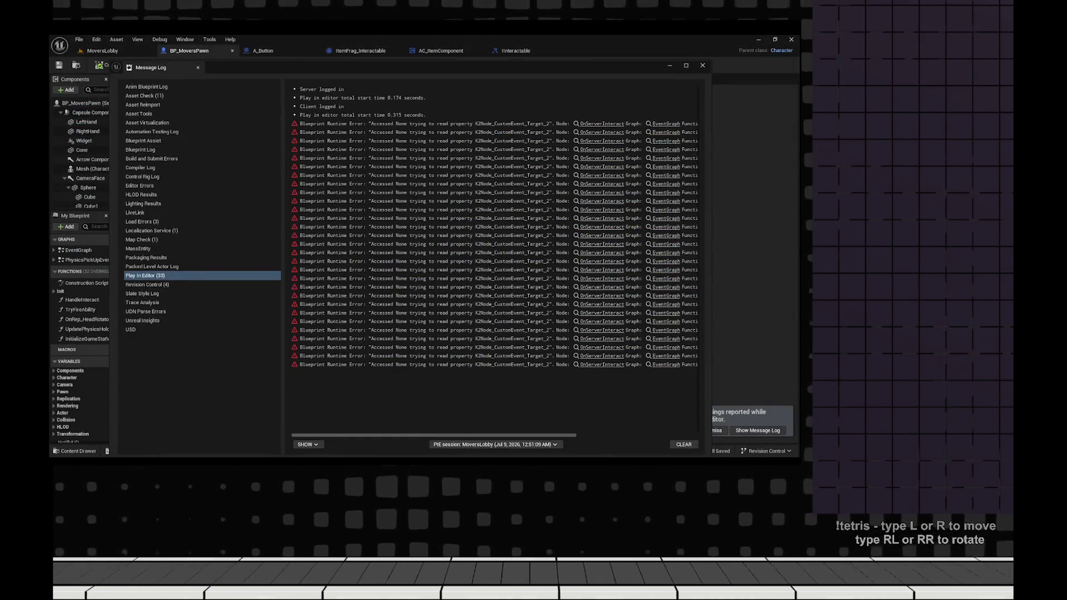
left_click_drag(364, 187, 537, 253)
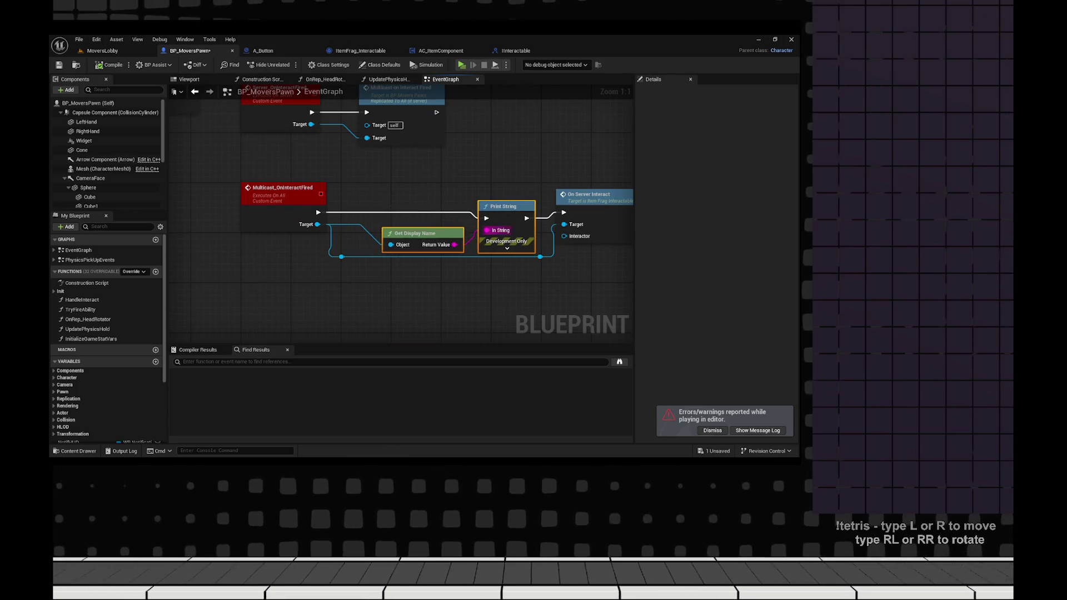
- Delete the multicast debug prints, reconnect the event to On Server Interact, and save
key("Delete")
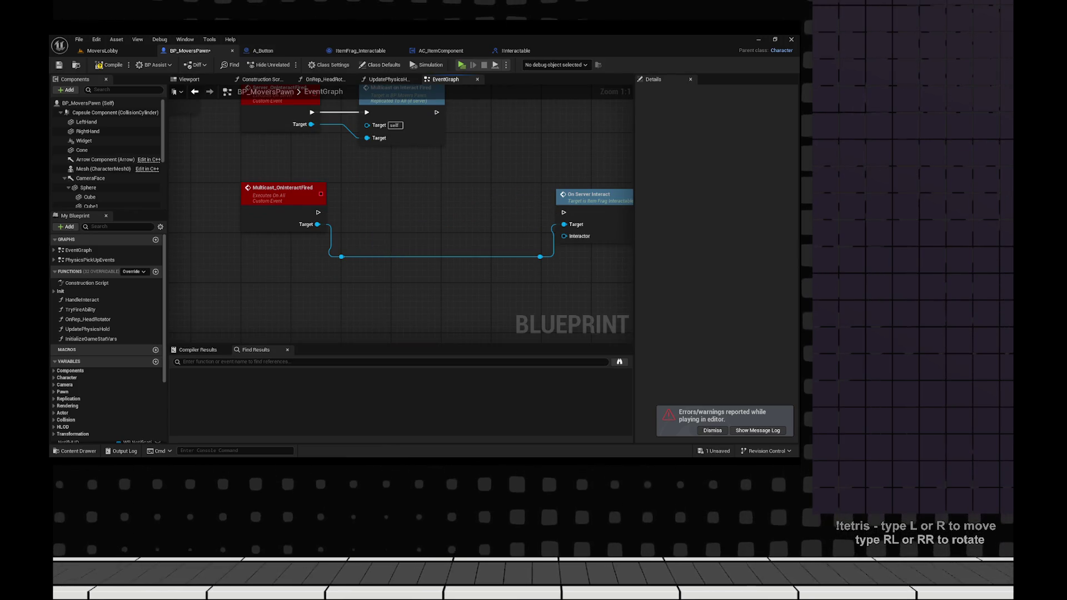
left_click_drag(589, 194, 457, 191)
mouse_move(519, 166)
left_mouse_down()
mouse_move(556, 210)
mouse_move(619, 243)
left_mouse_up()
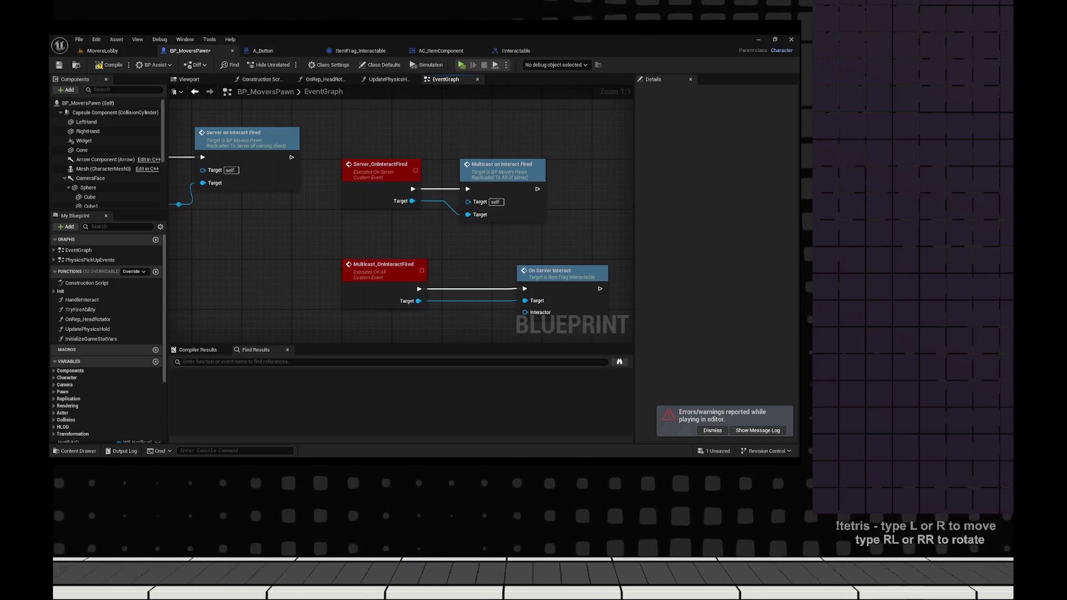
key("ctrl+s")
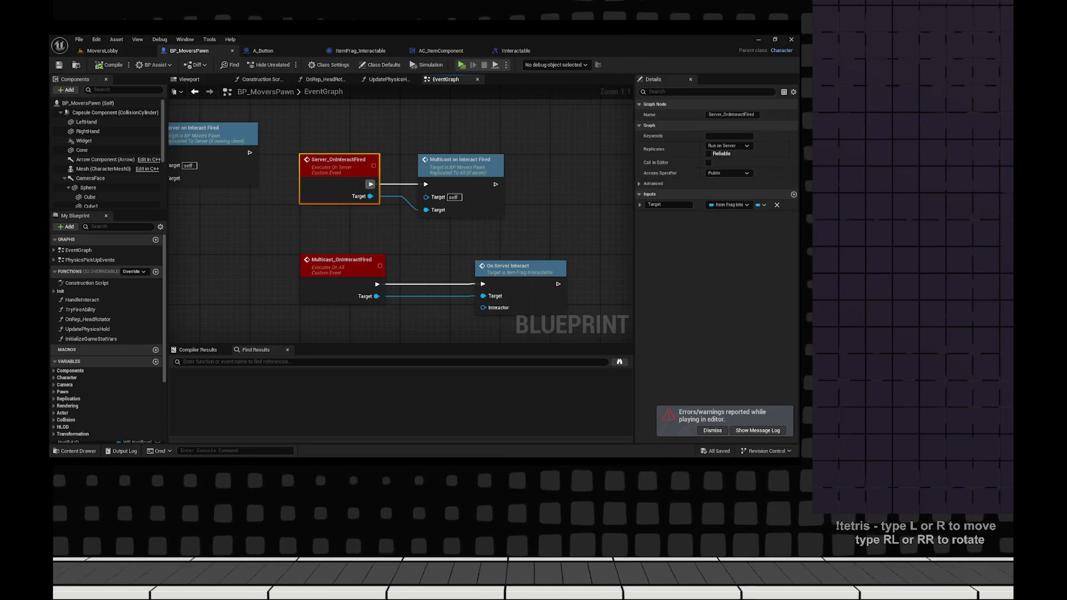
- Add a Print String of the Target's display name after Server_OnInteractFired
left_click_drag(364, 200, 593, 218)
left_click_drag(357, 214, 232, 222)
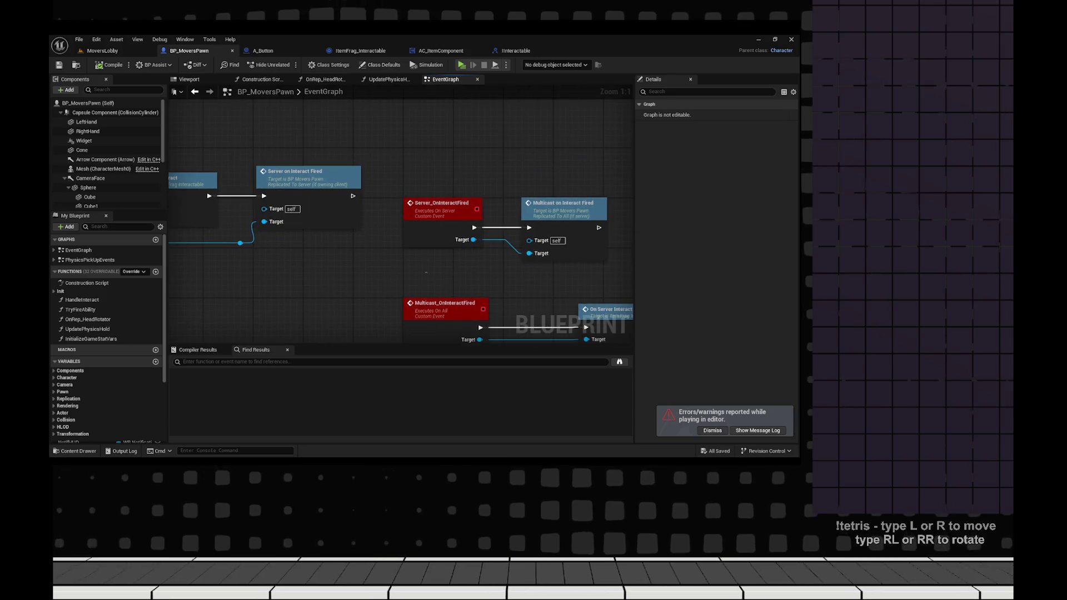
left_click_drag(389, 222, 325, 218)
left_click_drag(411, 222, 454, 195)
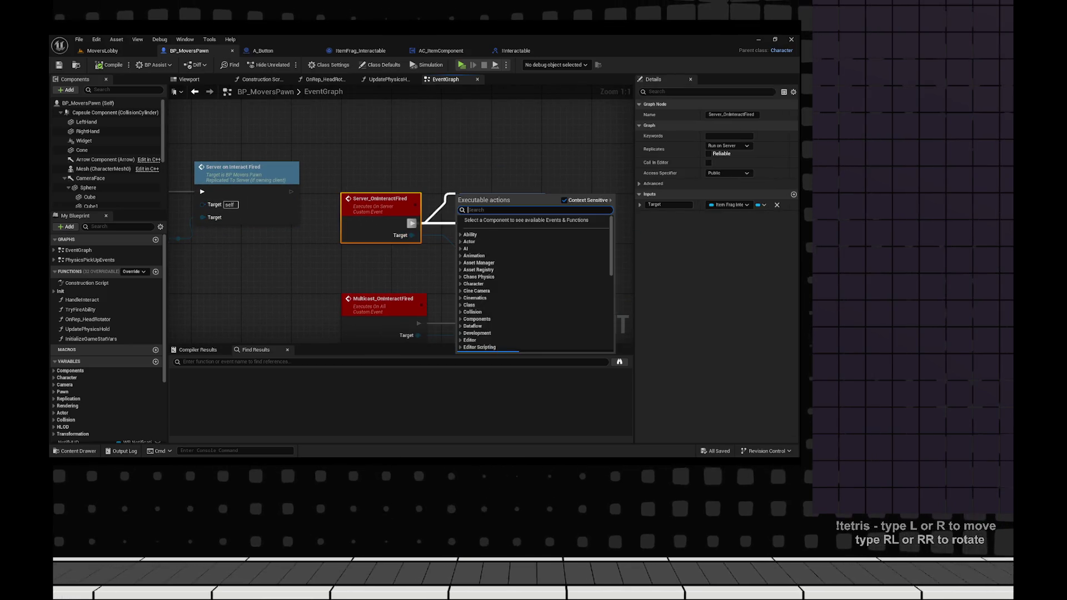
type("print stri")
key("Return")
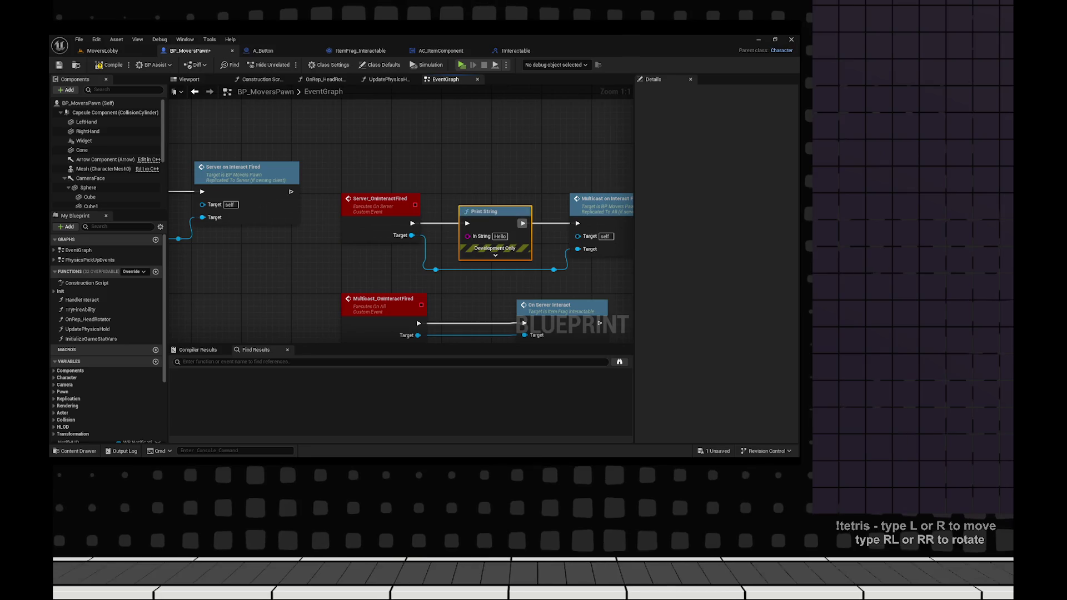
mouse_move(412, 235)
left_mouse_down()
mouse_move(468, 236)
mouse_move(585, 211)
left_mouse_up()
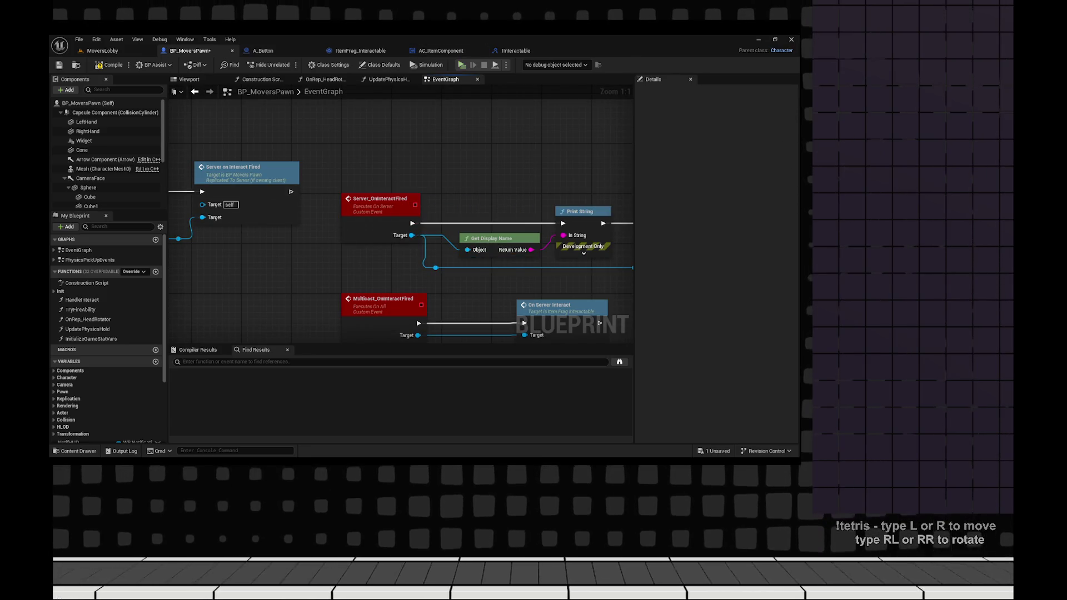
- Run another multiplayer play test and dismiss the error log
key("alt+p")
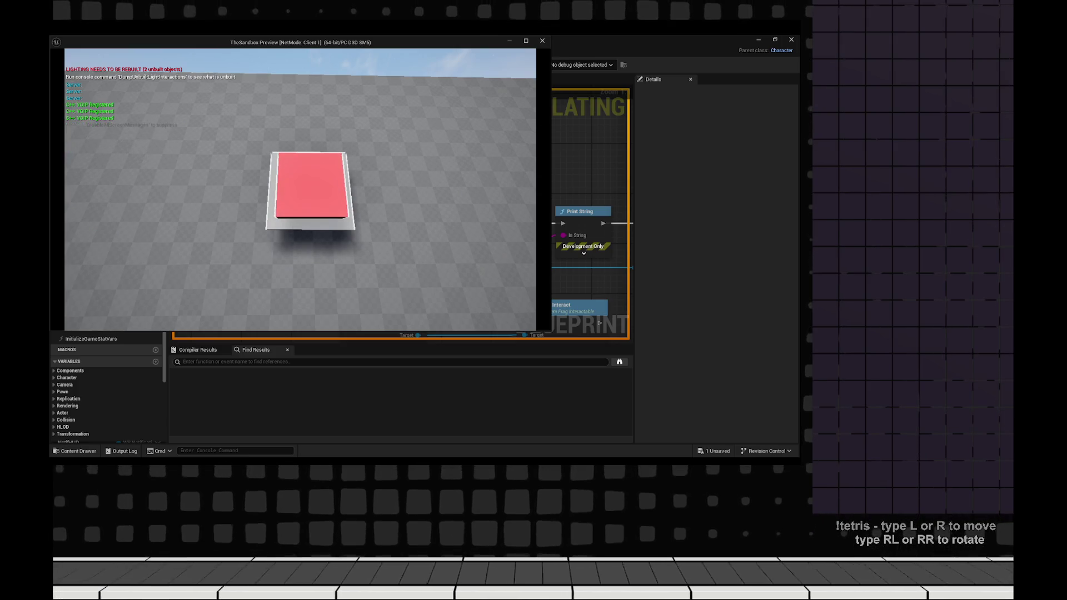
key("Escape")
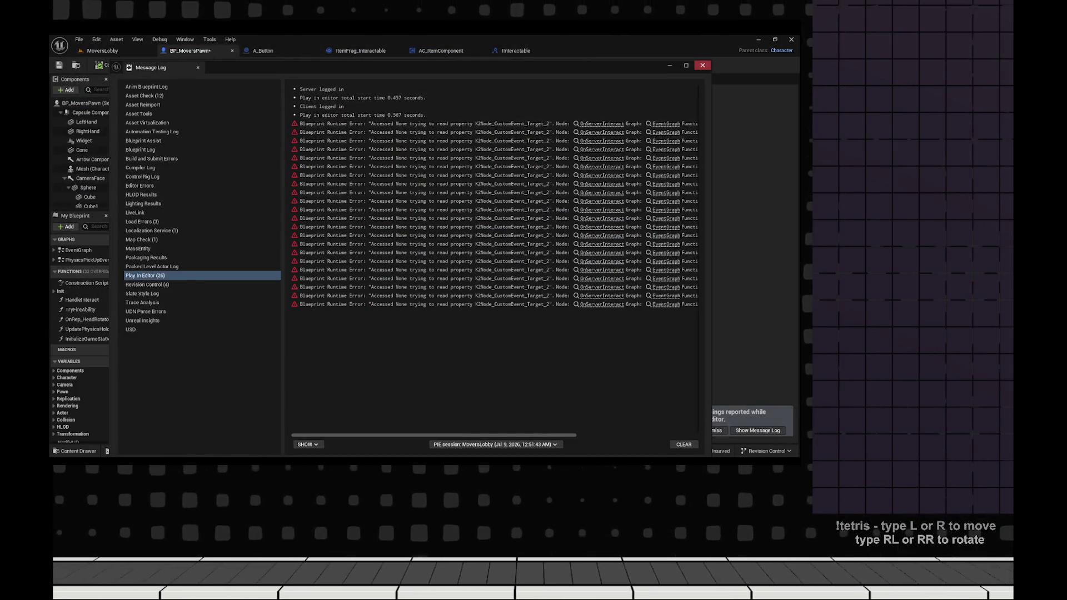
left_click(601, 123)
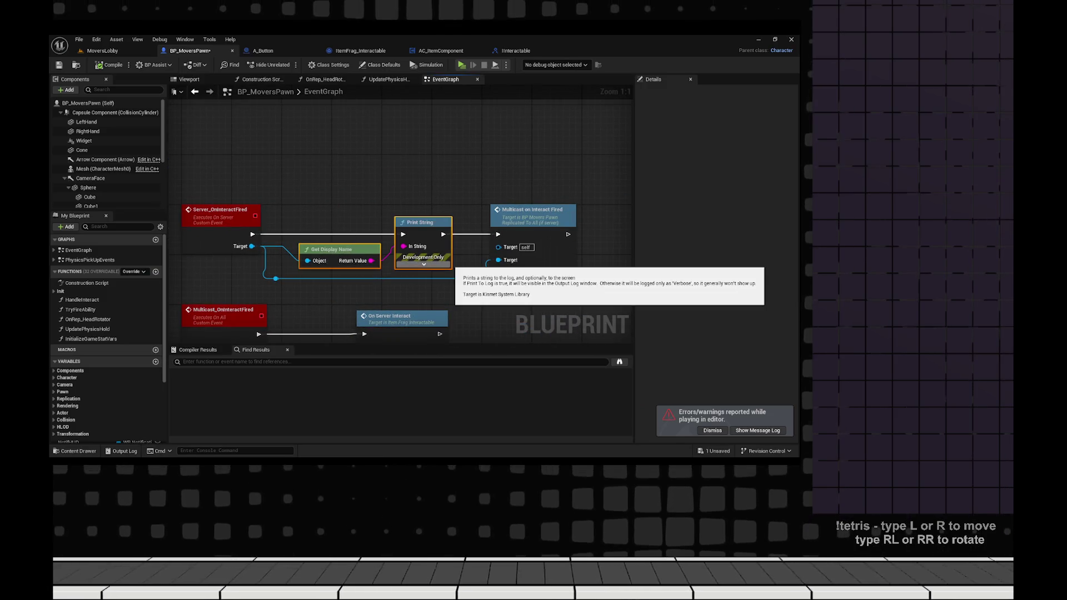
- Delete the server debug prints and connect Server_OnInteractFired straight to the multicast call
key("Delete")
mouse_move(497, 234)
left_mouse_down()
mouse_move(252, 234)
mouse_move(333, 267)
mouse_move(572, 278)
left_mouse_up()
left_click(548, 220)
left_click_drag(493, 254, 576, 229)
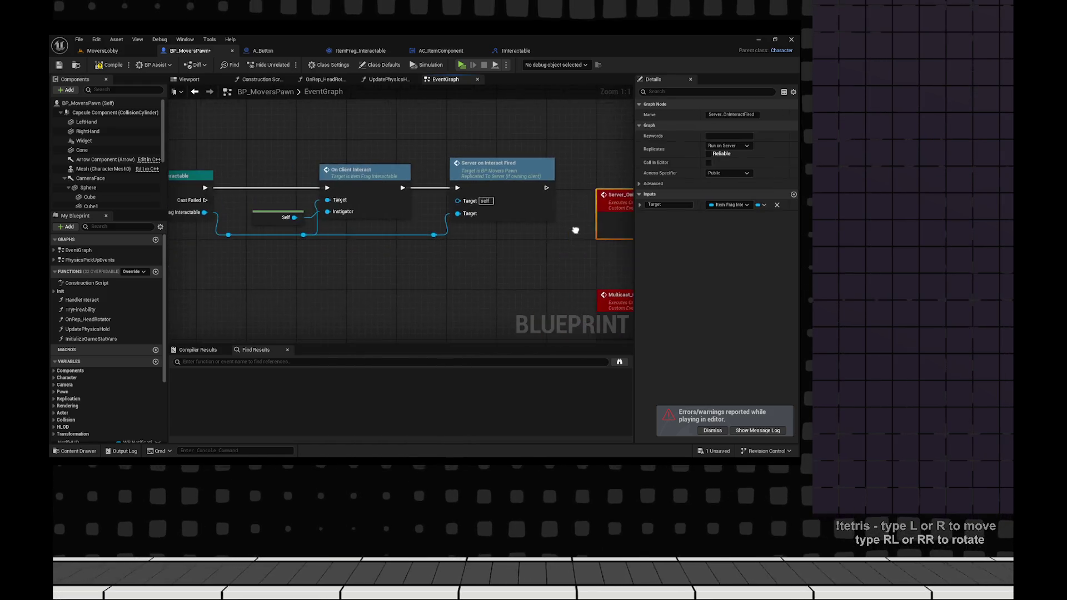
left_click(576, 229)
- Insert a Print String after On Client Interact and tidy the Server and Multicast event nodes
mouse_move(399, 188)
left_mouse_down()
mouse_move(451, 177)
mouse_move(426, 180)
left_mouse_up()
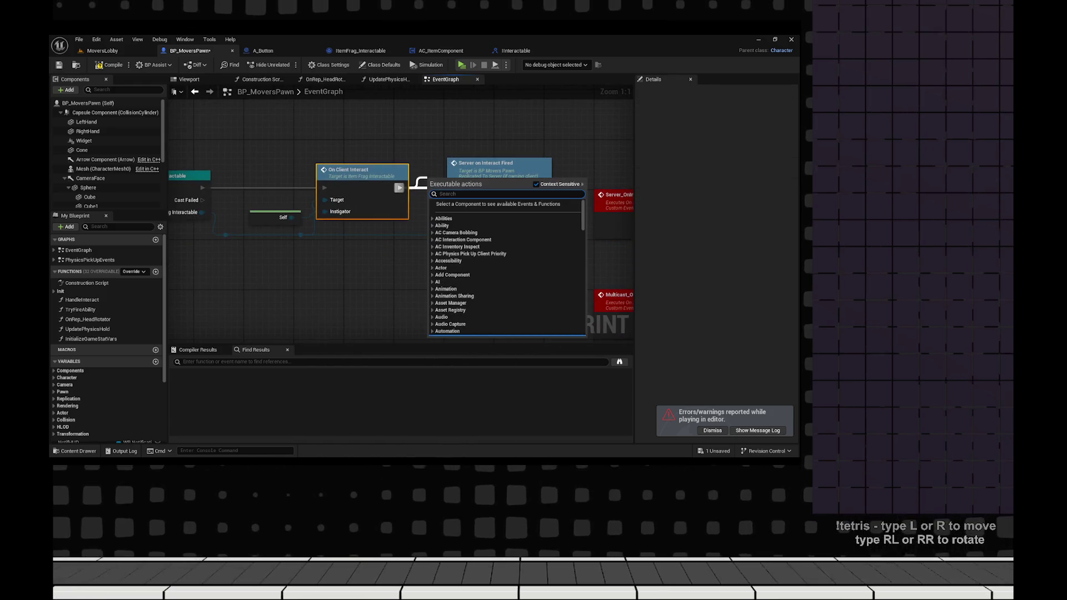
type("print string")
key("Return")
scroll(400, 216, "down", 2)
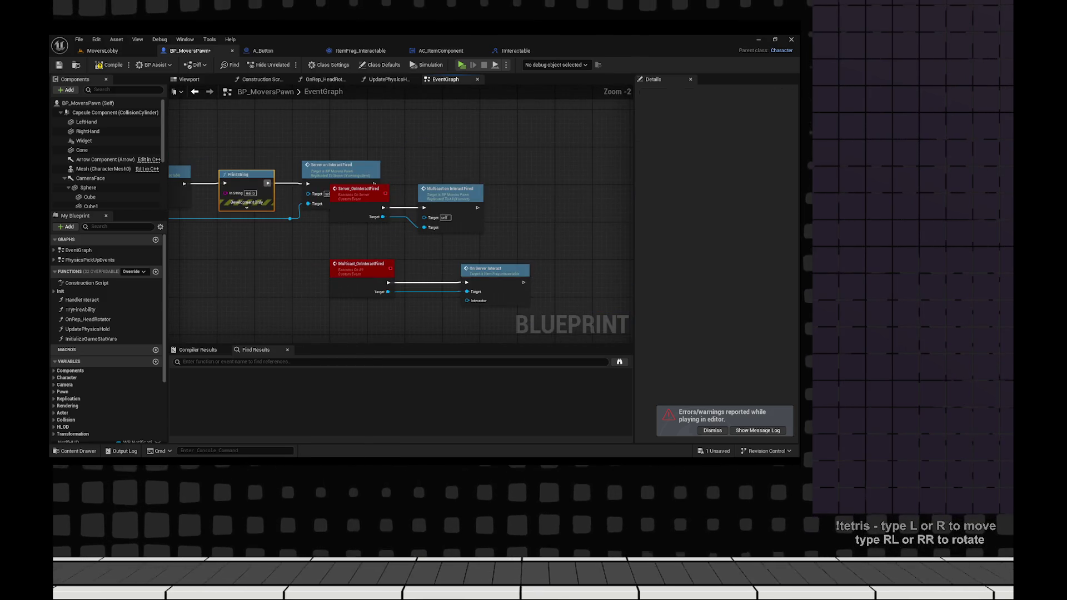
left_click_drag(358, 188, 480, 174)
mouse_move(361, 263)
left_mouse_down()
mouse_move(525, 246)
mouse_move(475, 263)
mouse_move(563, 269)
left_mouse_up()
left_click_drag(572, 174, 558, 189)
left_click_drag(480, 174, 469, 189)
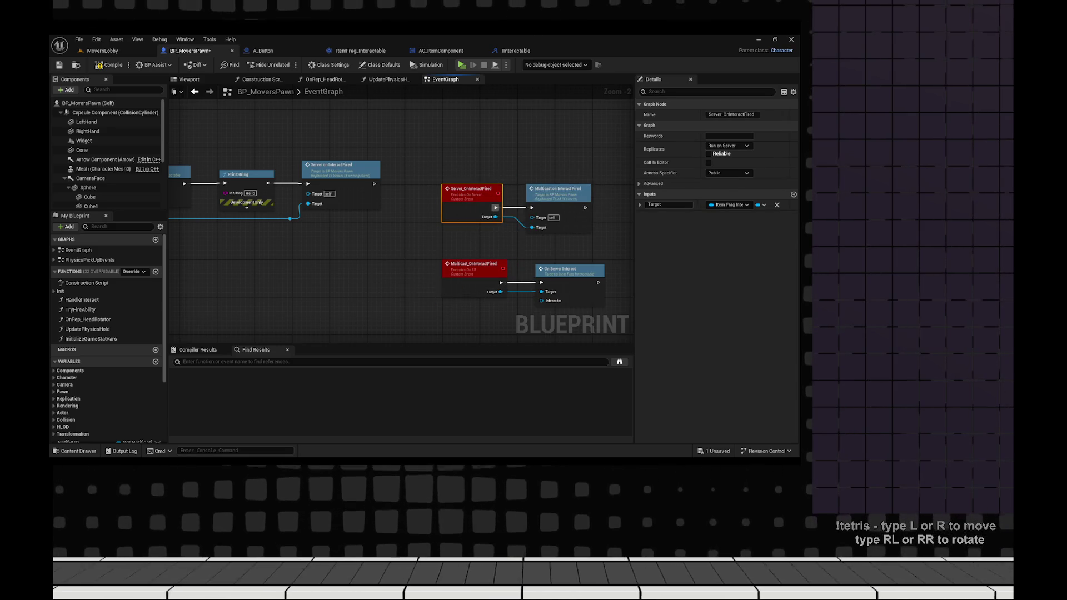
left_click_drag(558, 189, 563, 188)
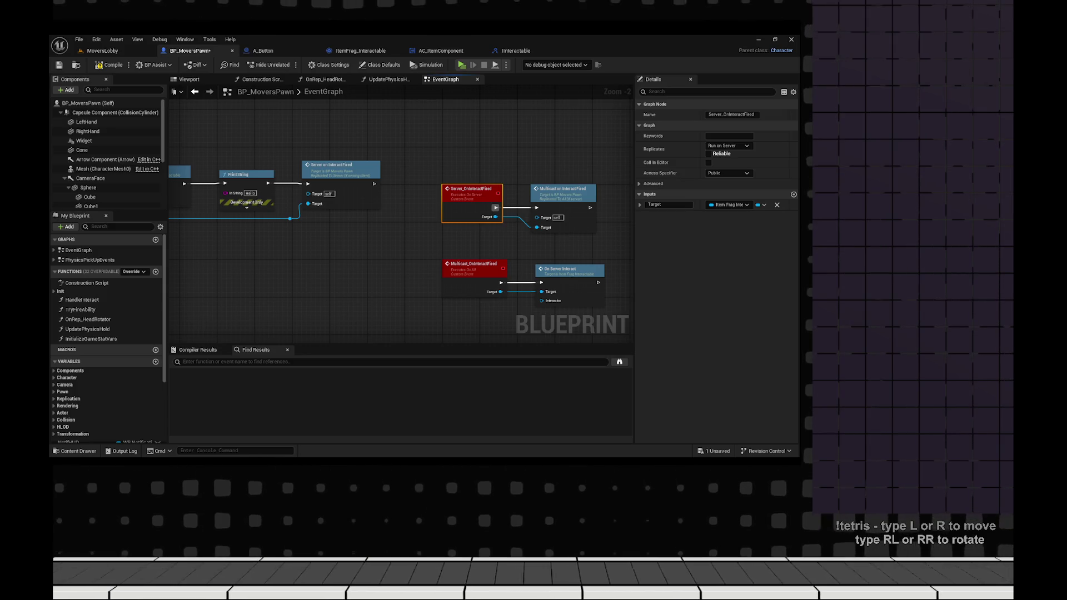
- Print the interactable's display name, run a play test, and close the error log
right_click(616, 272)
key("Escape")
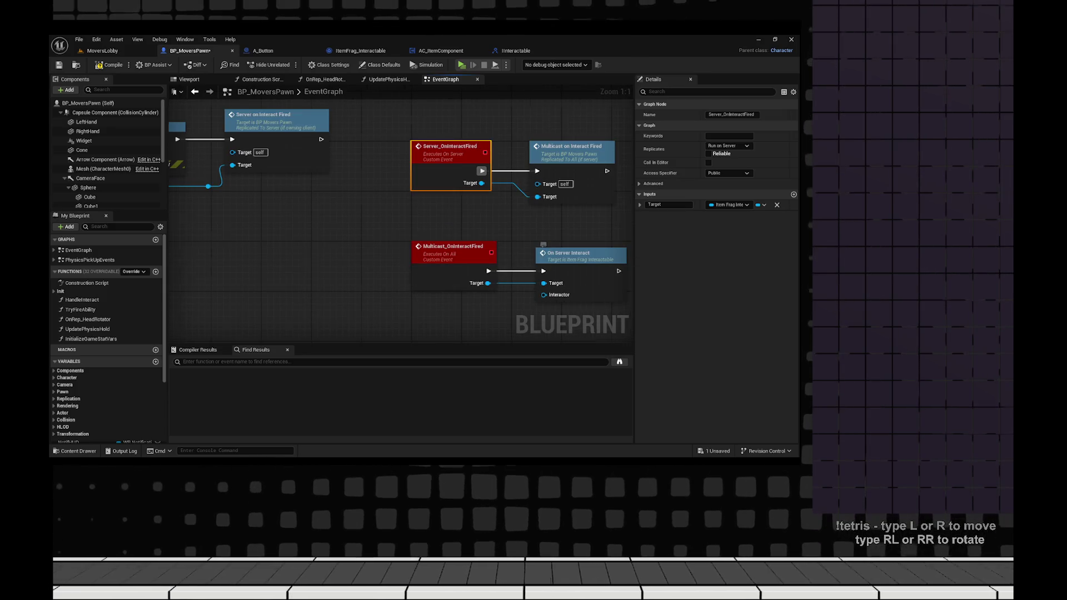
scroll(408, 231, "up", 2)
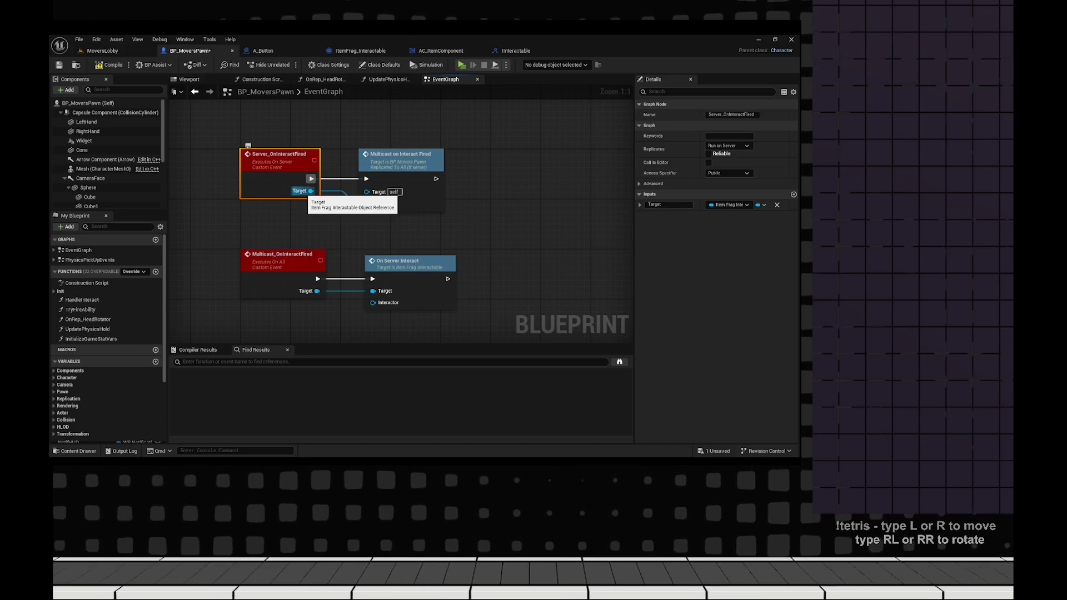
mouse_move(374, 206)
left_mouse_down()
mouse_move(549, 251)
mouse_move(194, 245)
mouse_move(266, 264)
mouse_move(469, 255)
left_mouse_up()
mouse_move(320, 234)
left_mouse_down()
mouse_move(381, 238)
mouse_move(475, 201)
left_mouse_up()
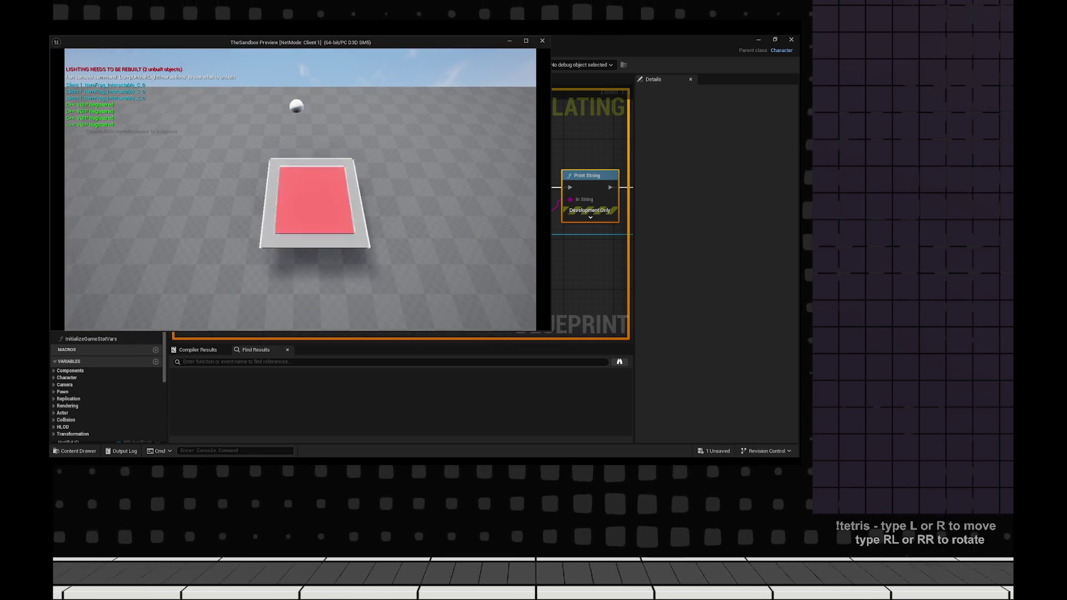
key("Escape")
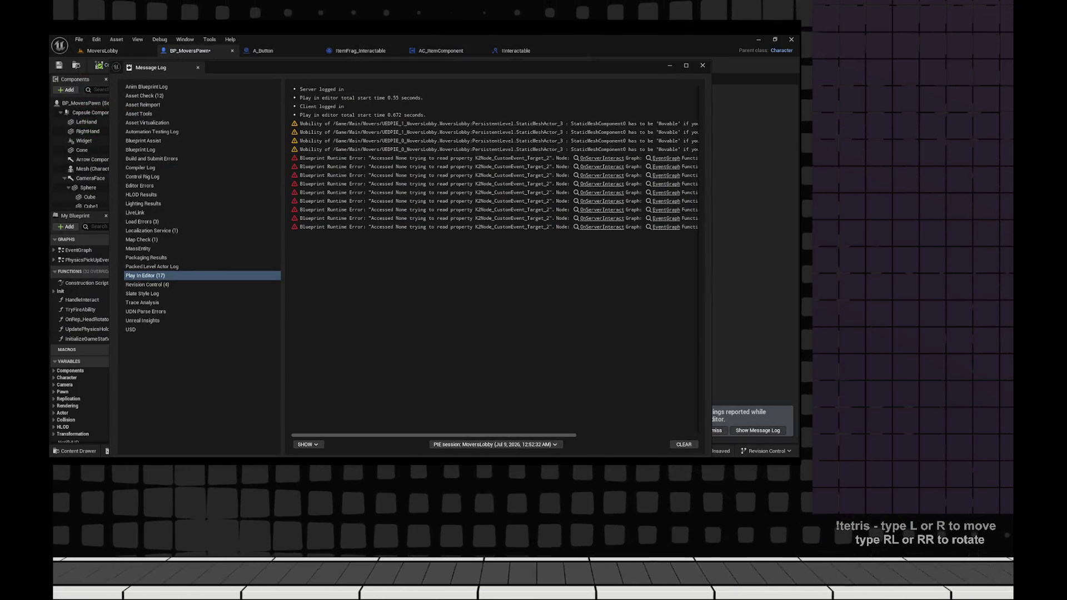
left_click(702, 65)
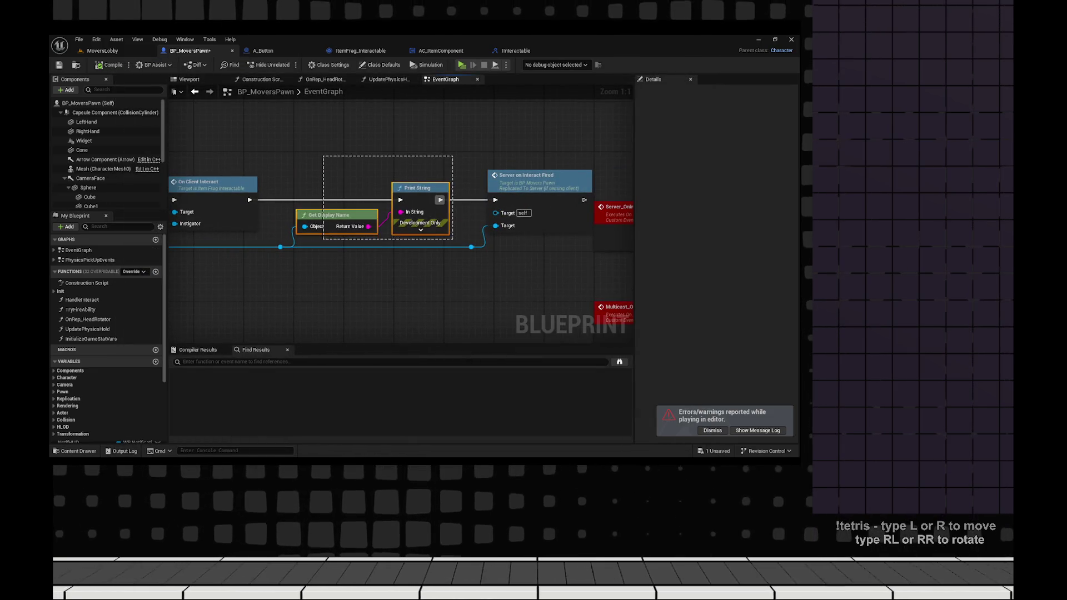
- Delete the Print String and Get Display Name nodes and move Server on Interact Fired forward
left_click_drag(453, 239, 453, 239)
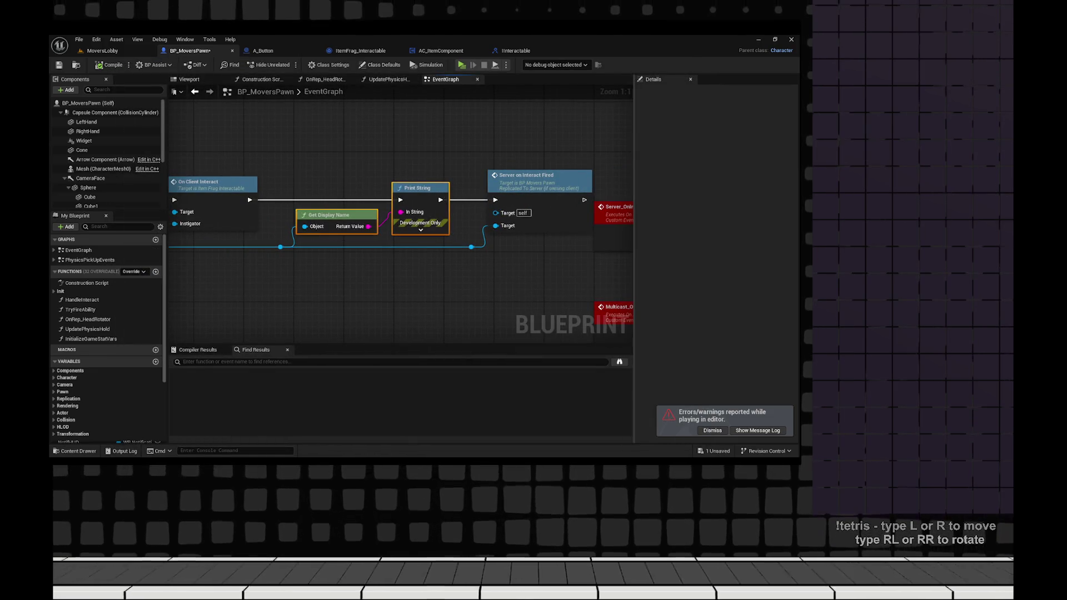
key("Delete")
mouse_move(533, 175)
left_mouse_down()
mouse_move(340, 188)
mouse_move(348, 176)
left_mouse_up()
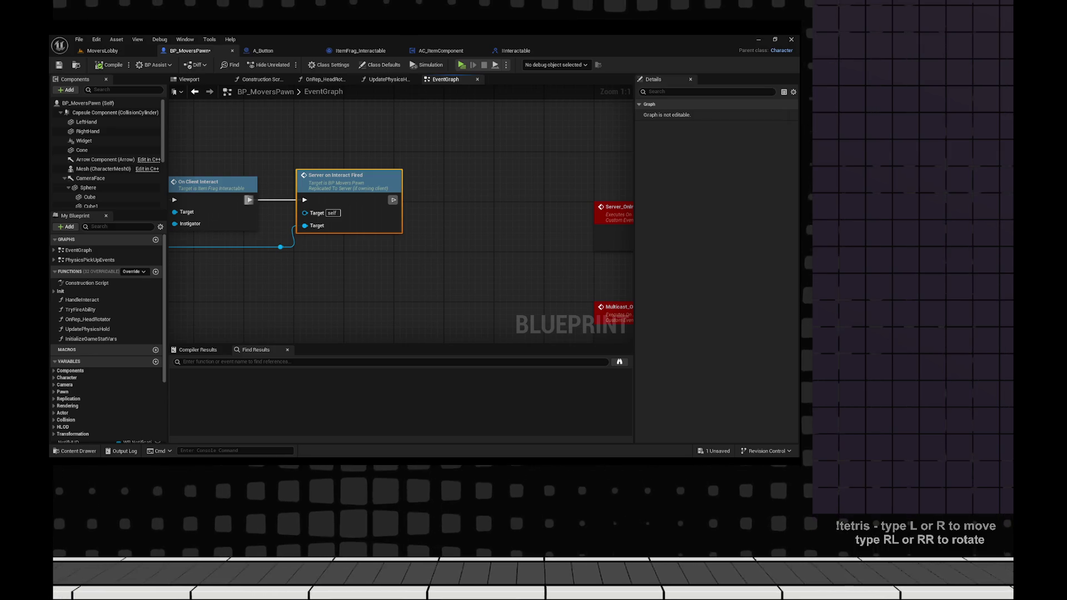
- Place Server on Interact Fired before On Client Interact in the chain and start a play test
left_click_drag(515, 270, 241, 260)
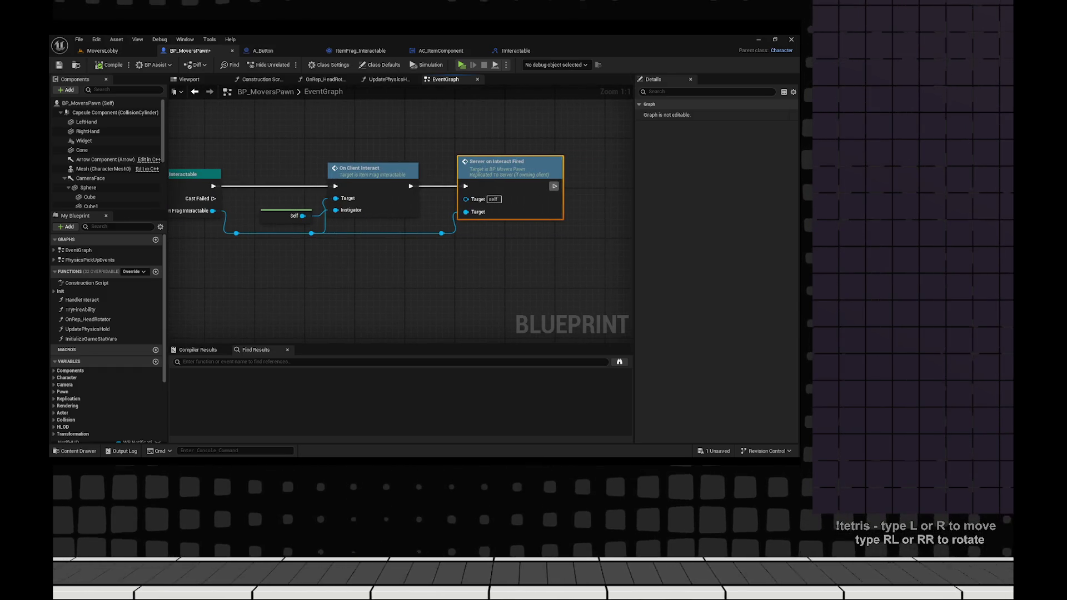
left_click(373, 170)
left_click(285, 215, "ctrl")
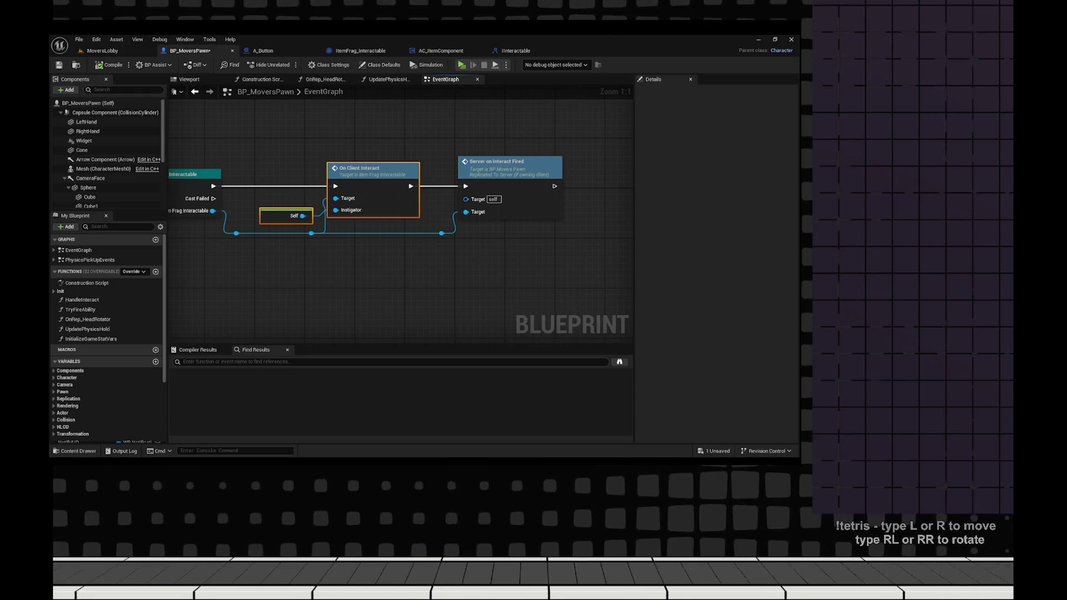
left_click_drag(372, 170, 444, 280)
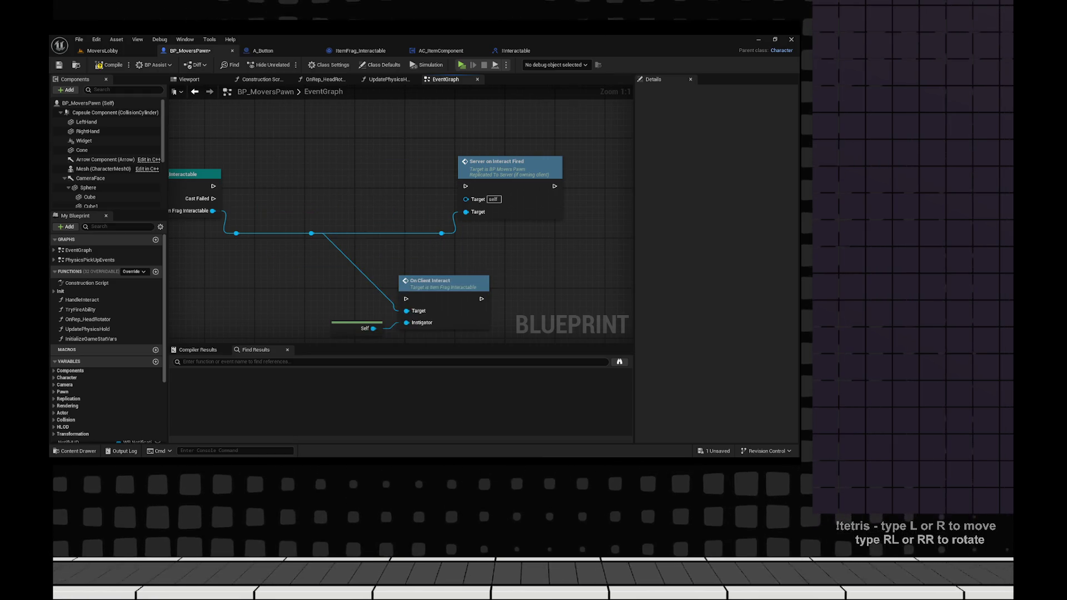
left_click_drag(510, 162, 331, 155)
key("Escape")
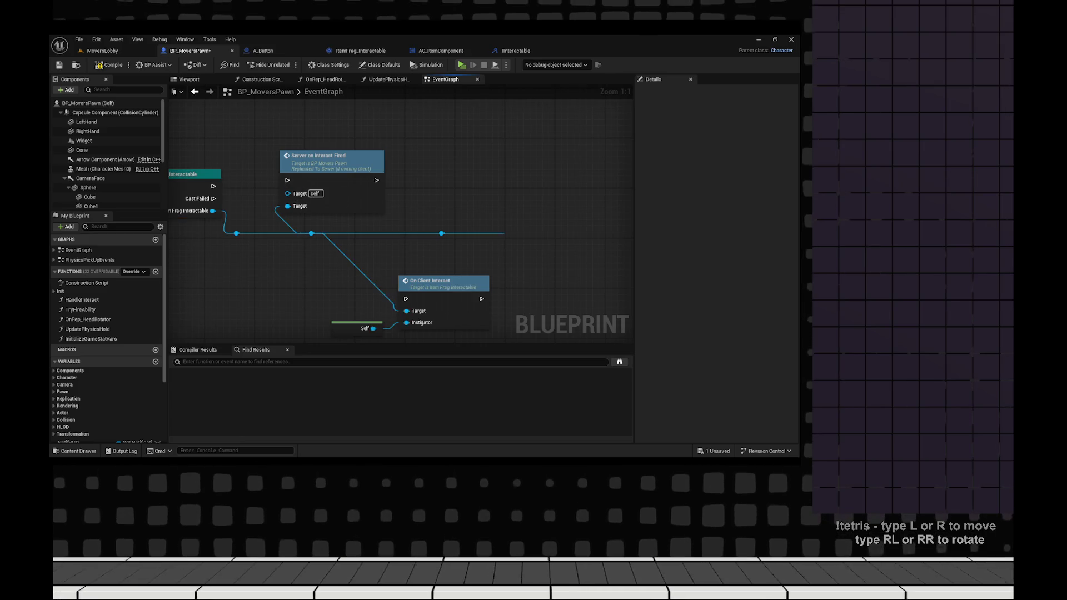
key("ctrl+z")
key("ctrl+z")
key("ctrl+z")
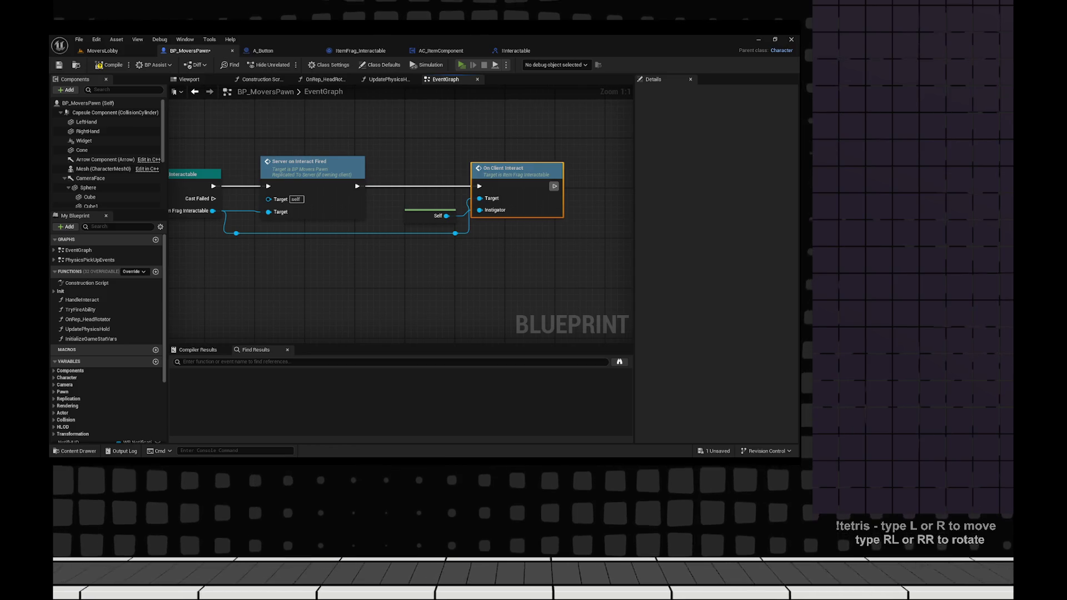
key("alt+p")
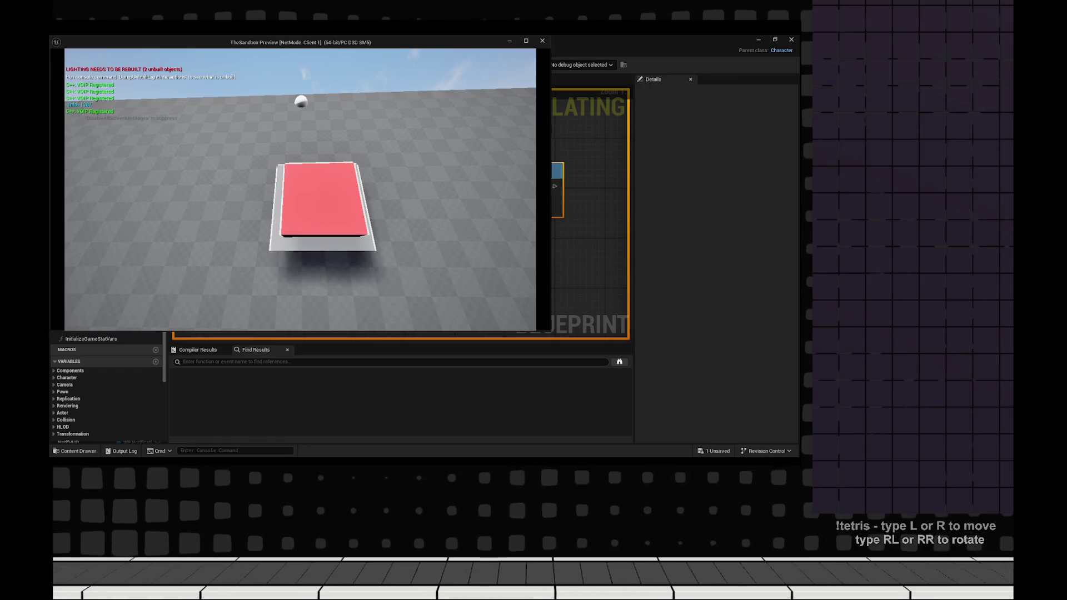
- Stop the test, open the MoversGame level from Main/Movers, and save BP_MoversPawn
key("Escape")
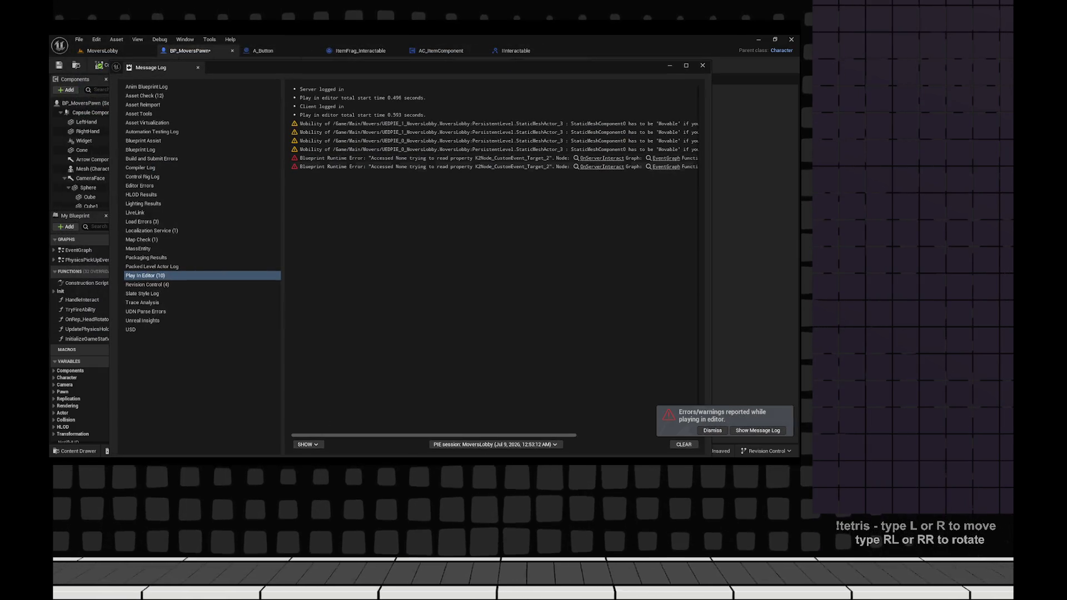
left_click(602, 157)
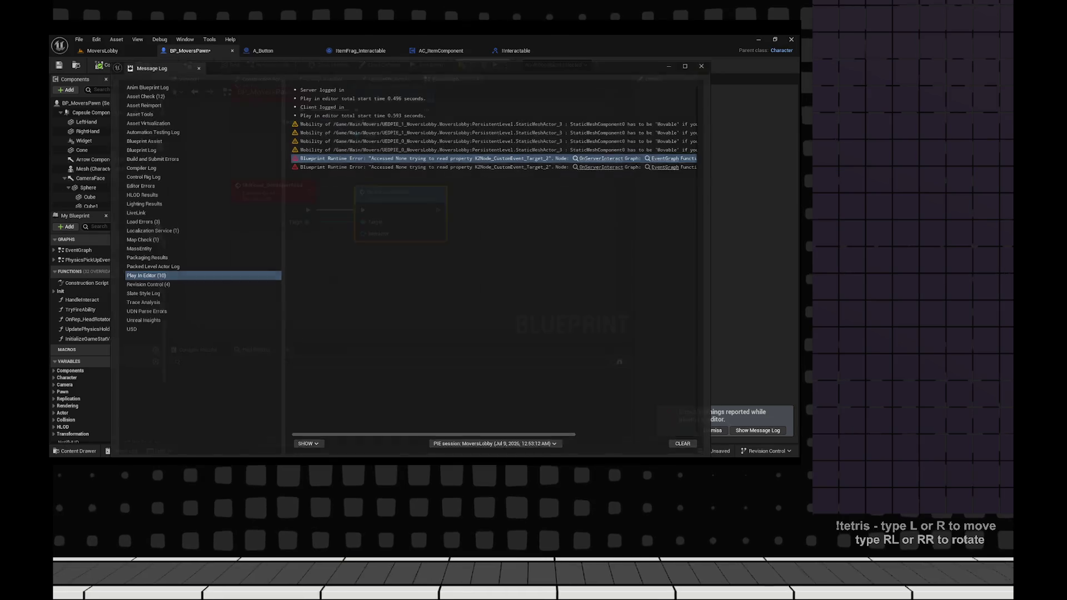
key("ctrl+space")
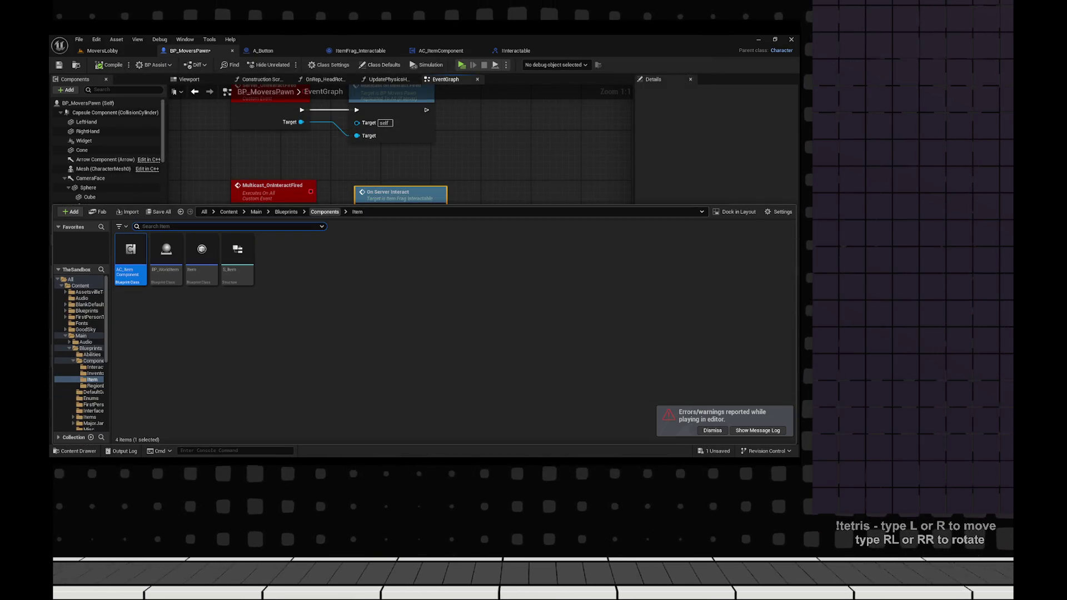
left_click(269, 212)
left_click(256, 212)
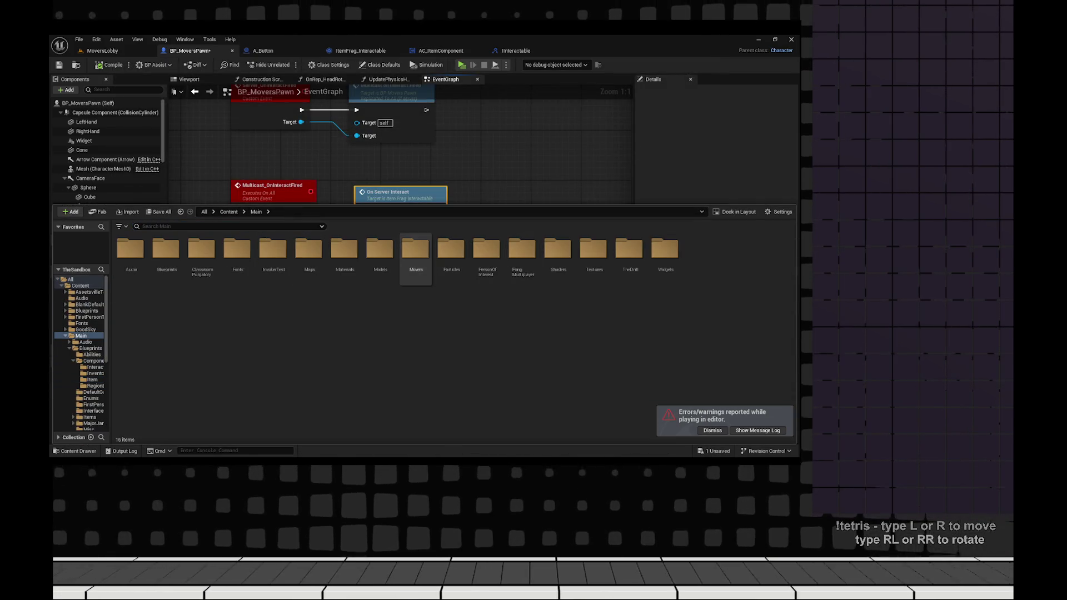
double_click(417, 250)
double_click(165, 253)
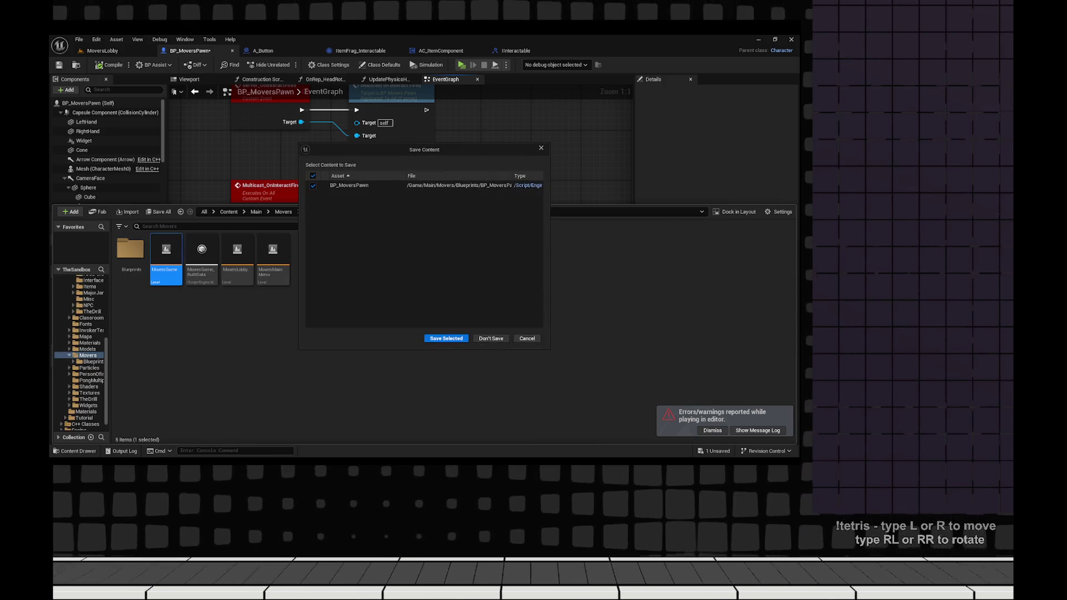
key("Return")
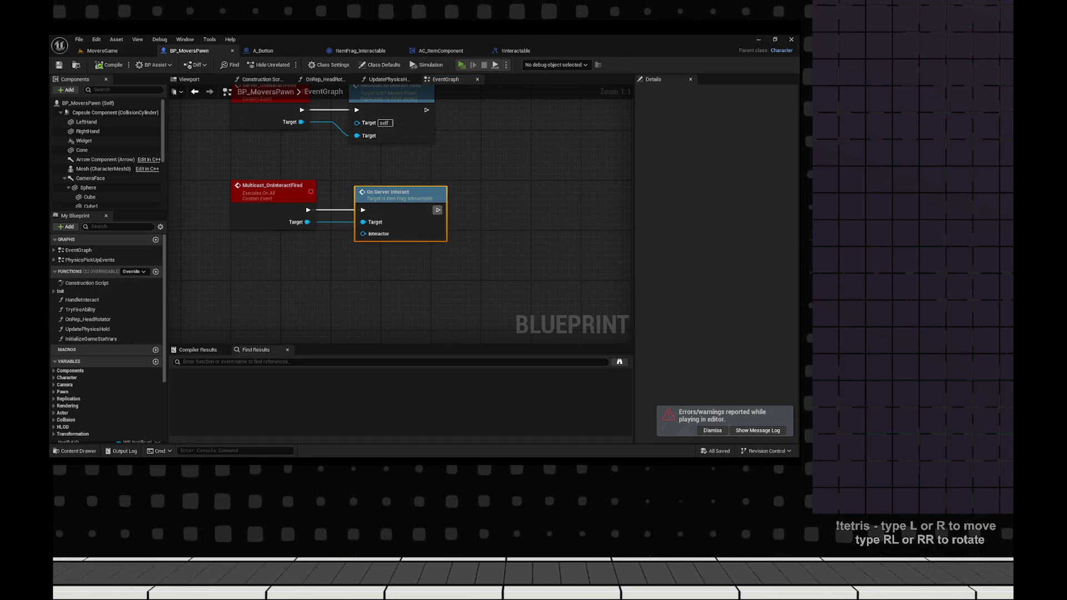
- Play-test MoversGame by walking to the red cube, interacting with it, and stopping
key("alt+p")
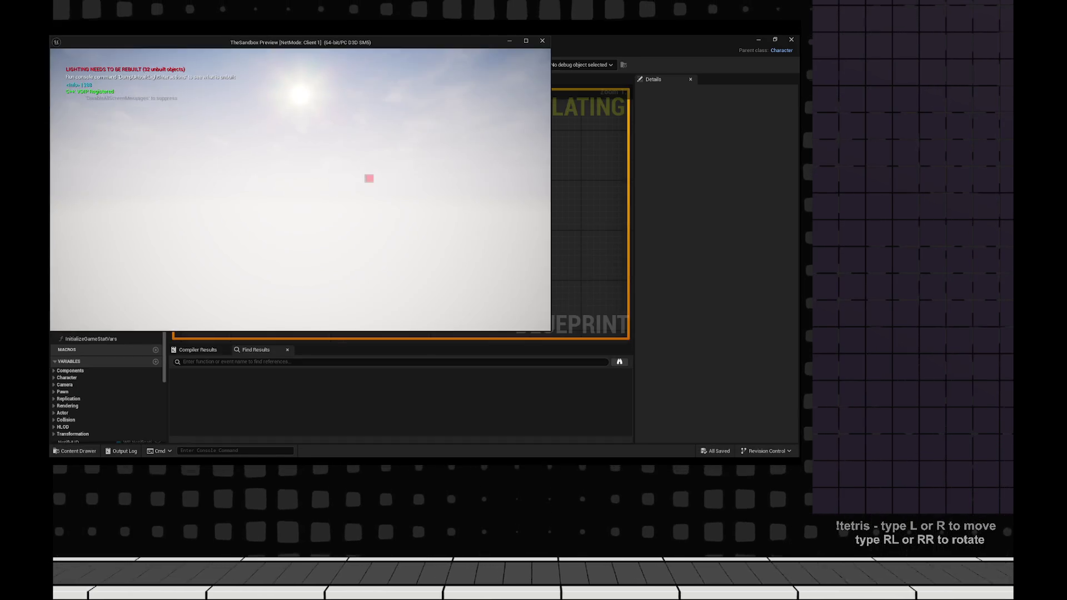
key("w")
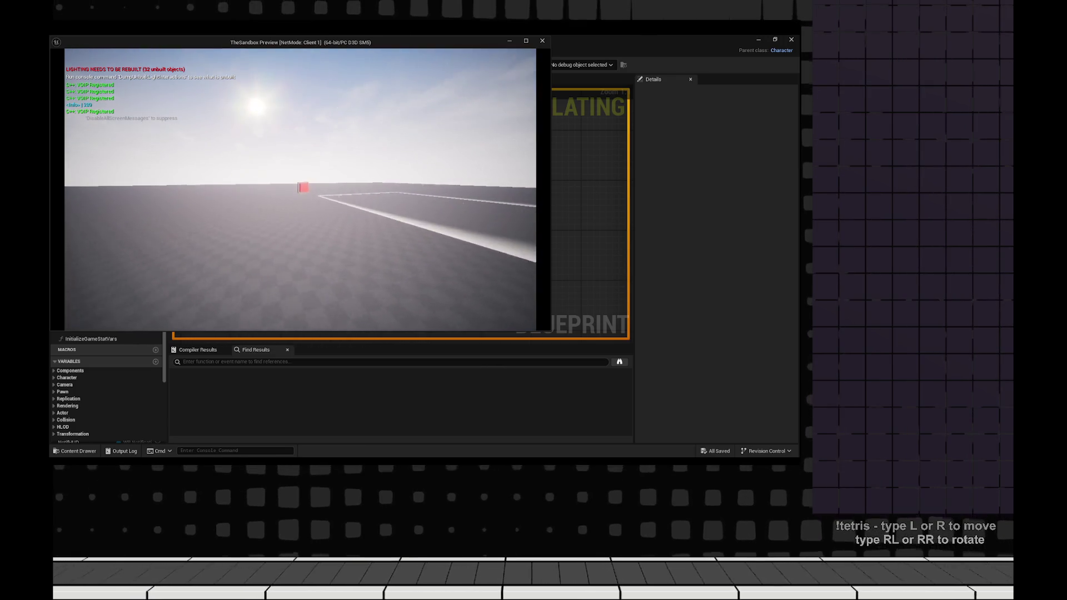
key("w")
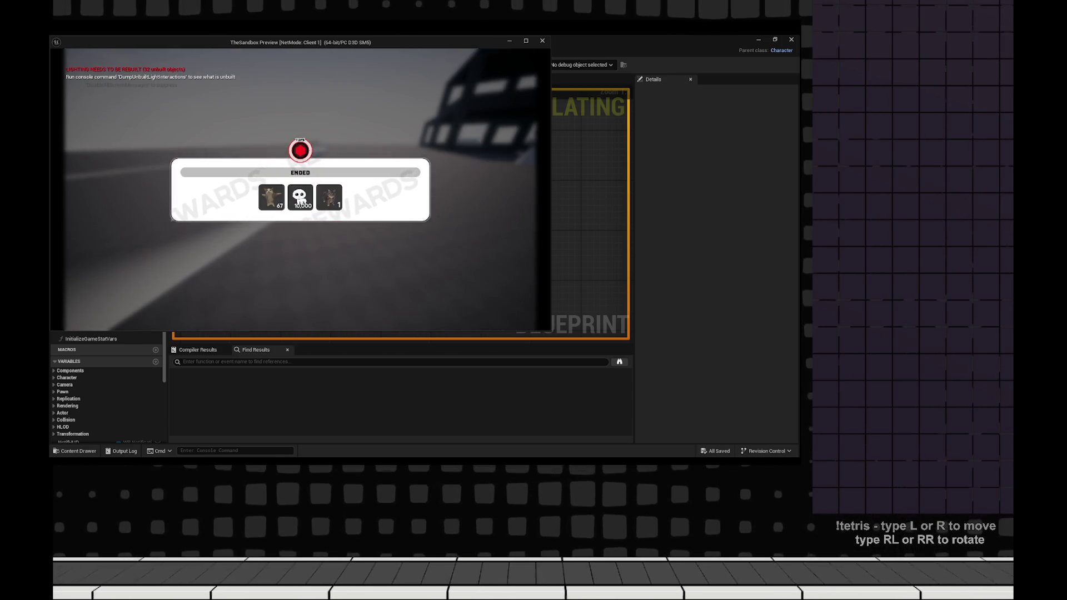
key("Escape")
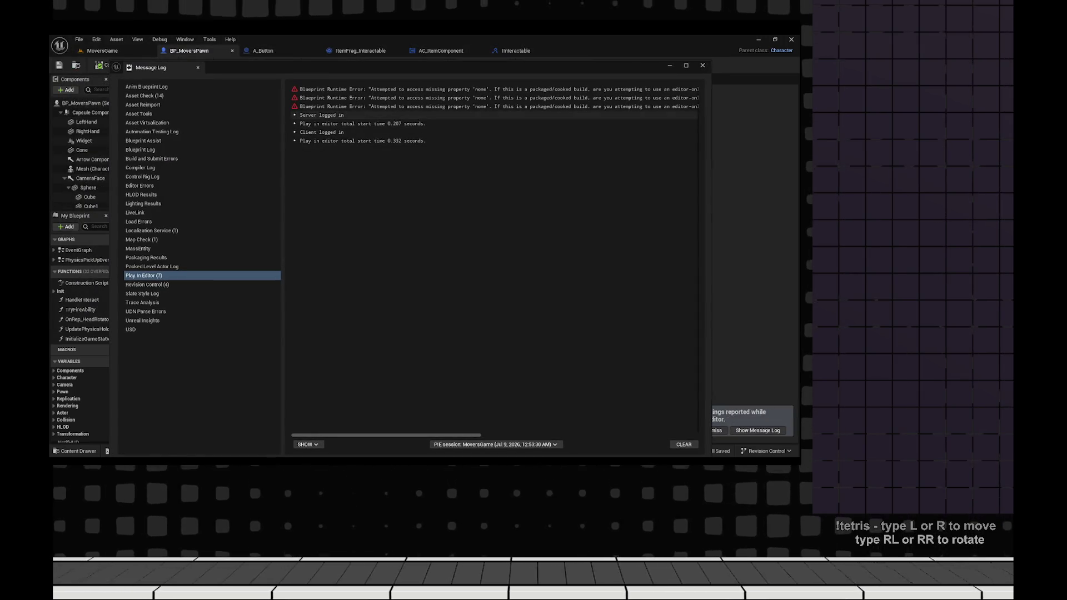
- Read the Message Log runtime errors pointing to Bind Event to On Server Interact in A_Furniture
left_click(388, 89)
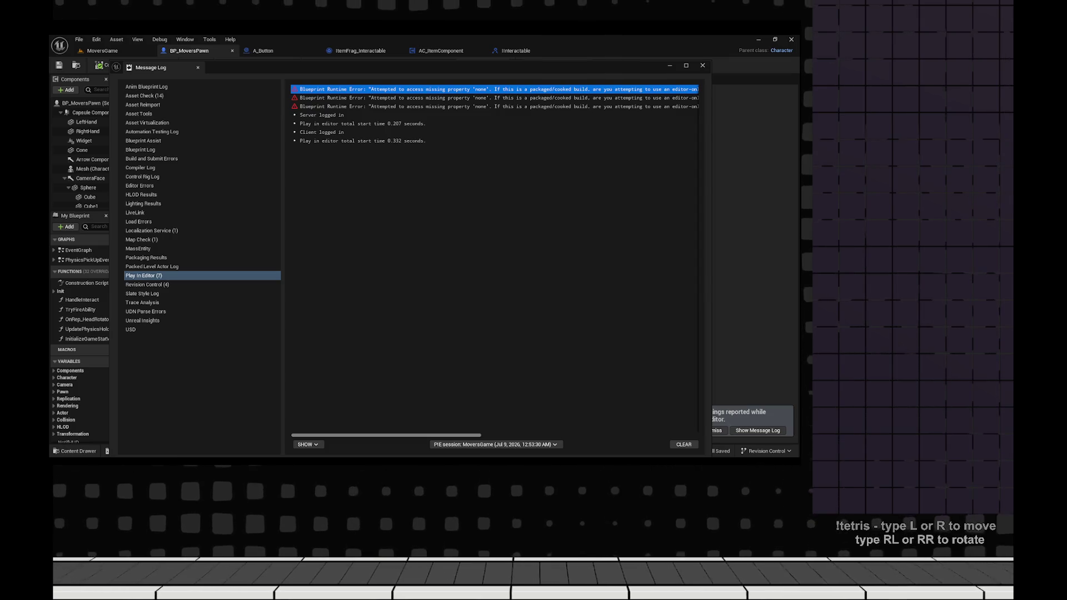
scroll(495, 111, "right", 3)
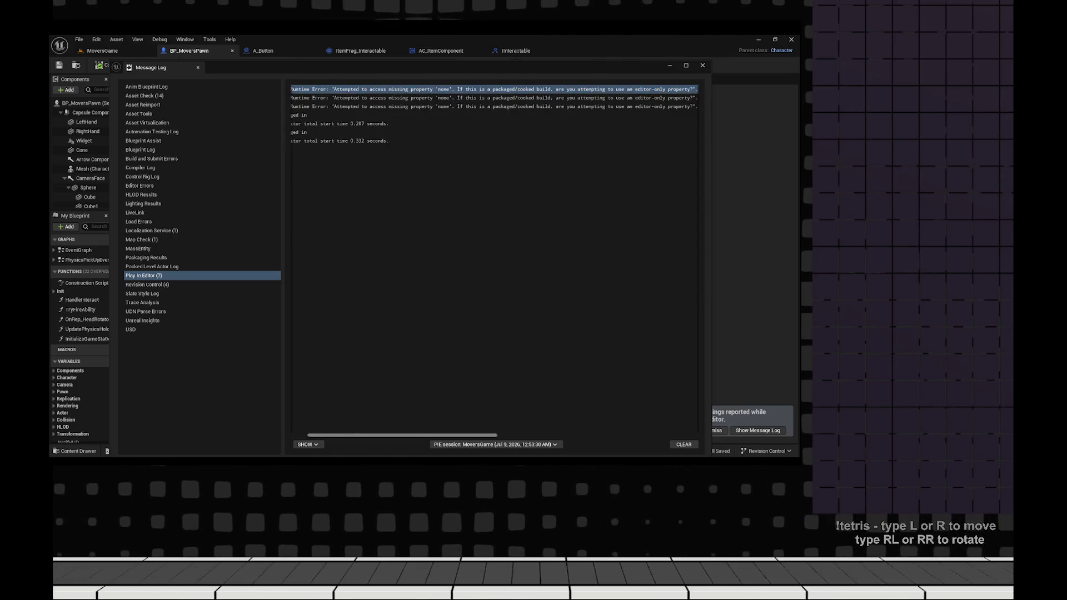
scroll(494, 111, "right", 3)
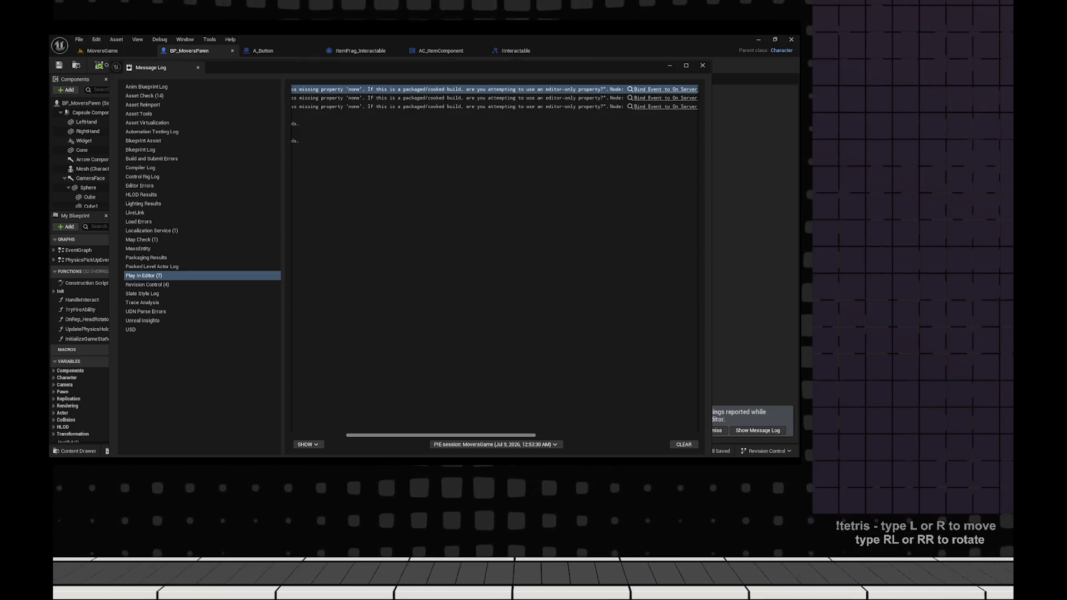
scroll(494, 111, "right", 5)
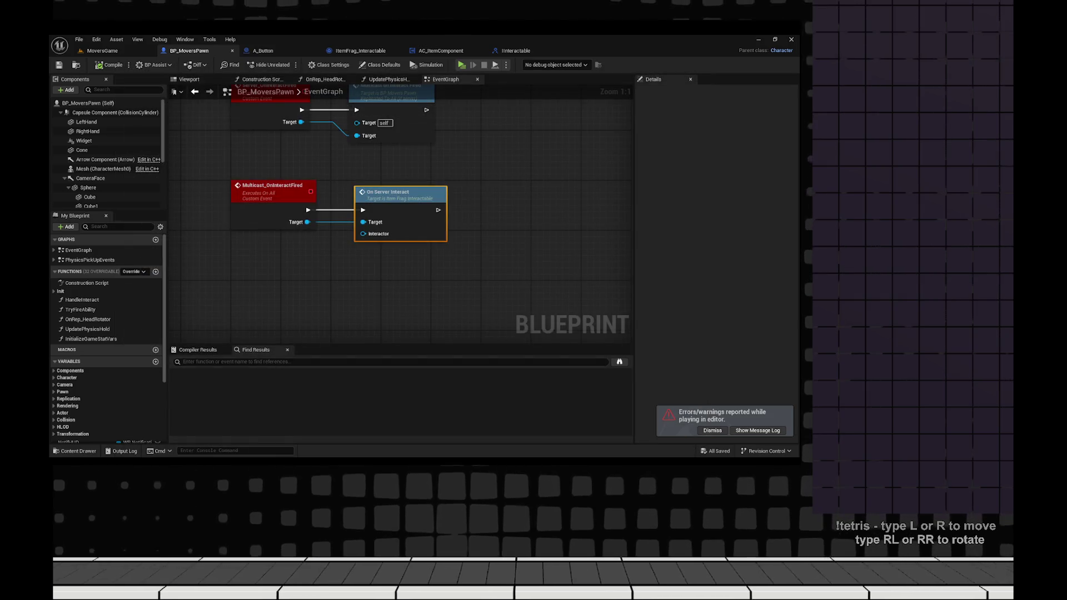
- Wire a Self reference into the Interactor input of On Server Interact
mouse_move(310, 244)
left_mouse_down()
mouse_move(491, 322)
mouse_move(509, 311)
left_mouse_up()
type("self")
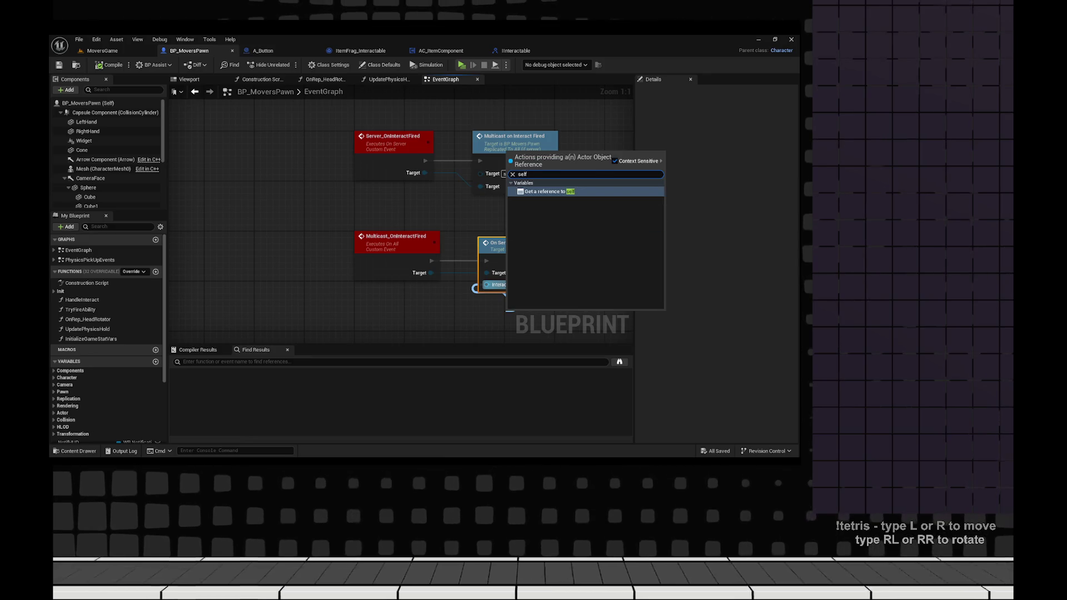
key("Return")
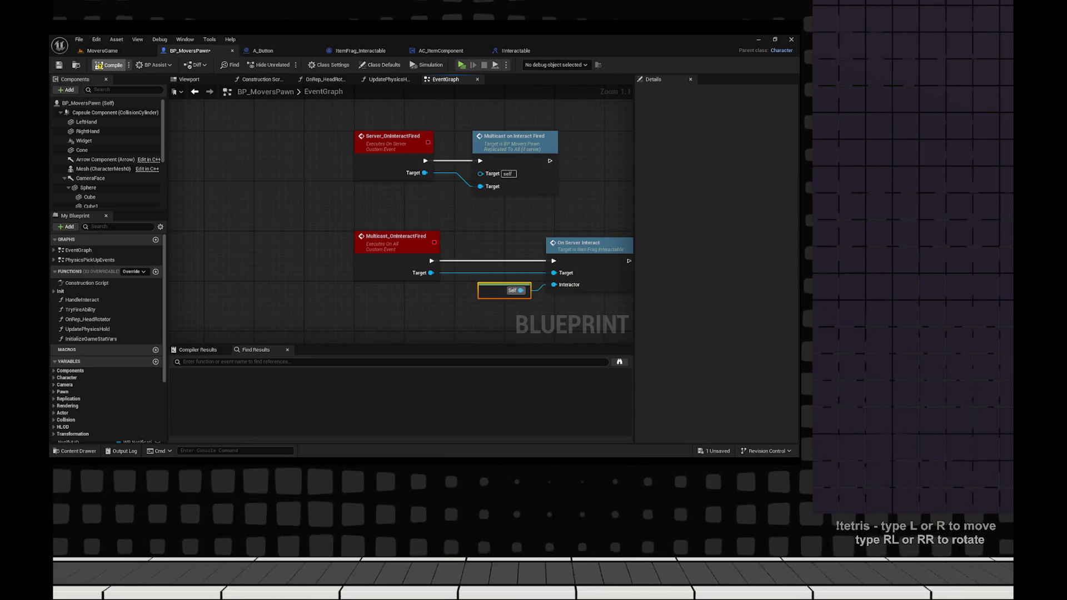
- Save the pawn blueprint and start a multiplayer play-in-editor session
key("ctrl+s")
scroll(593, 234, "down", 2)
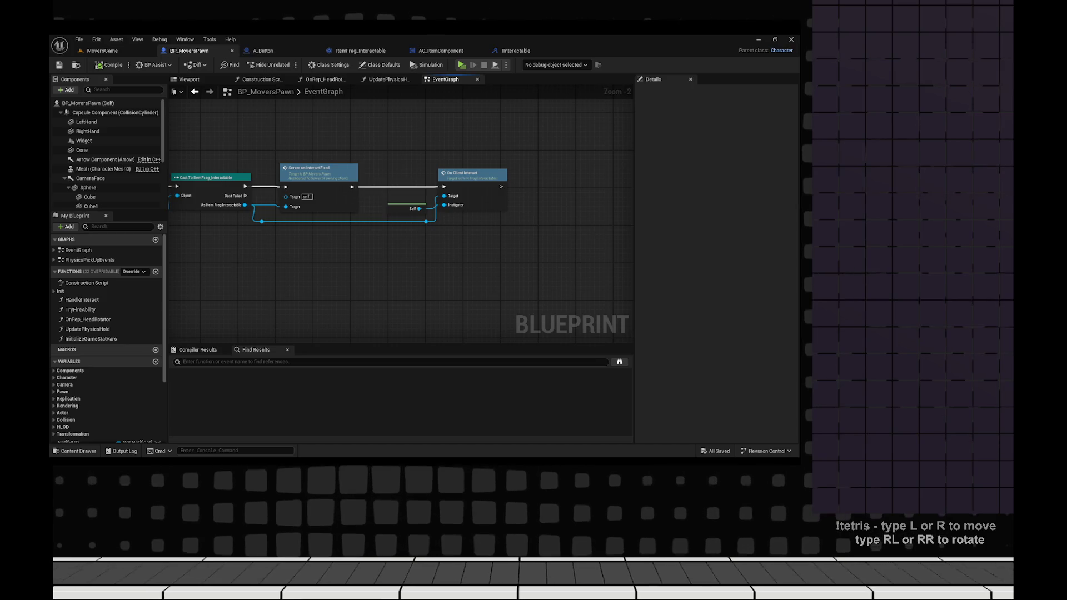
left_click(461, 65)
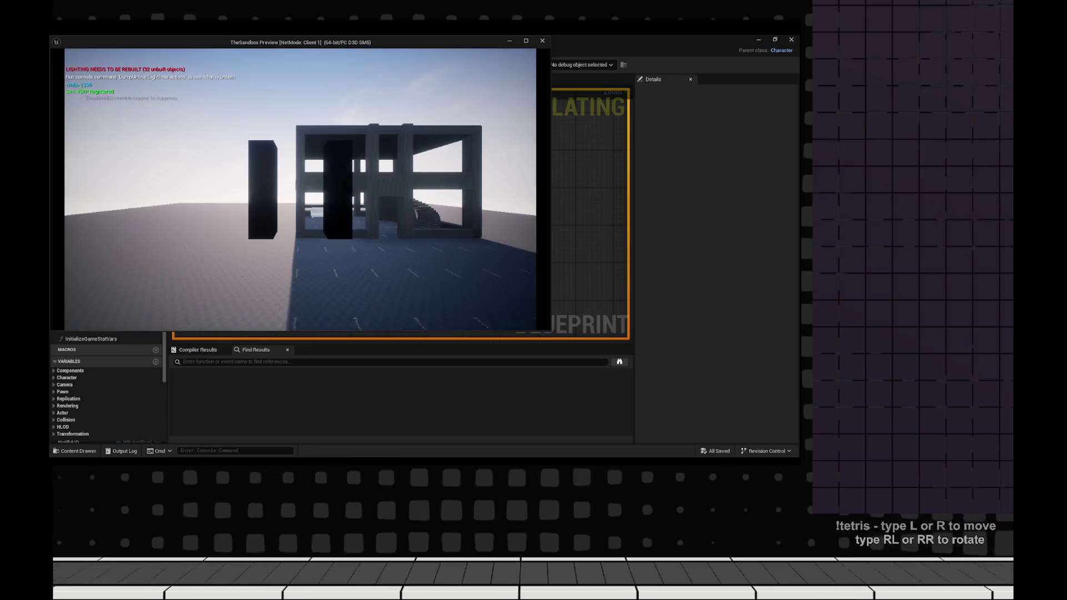
- Place the server and client windows side by side and walk the client toward the red box
key("super+Right")
key("Return")
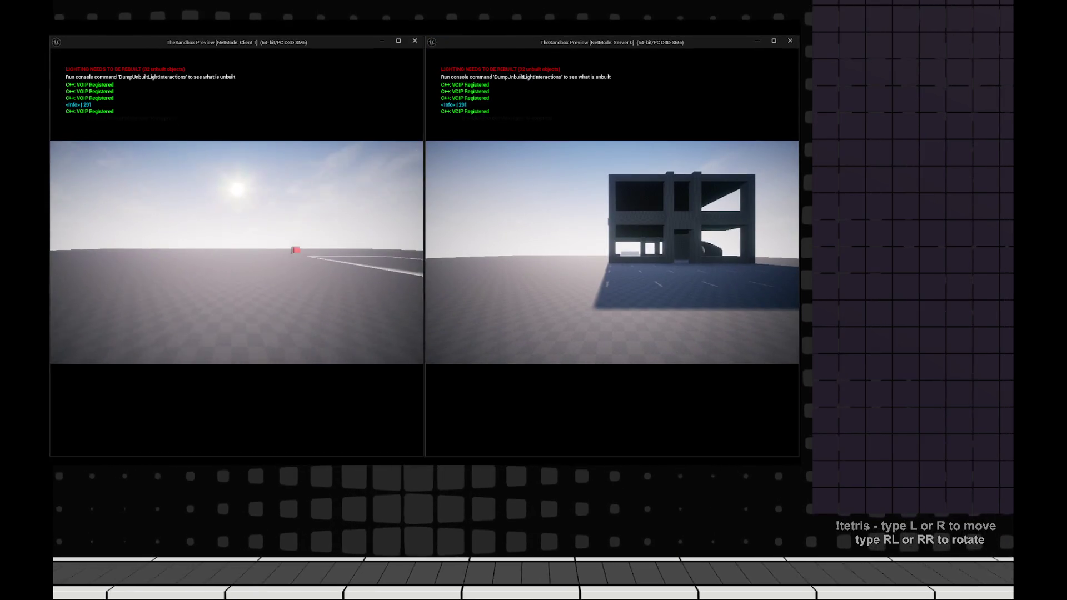
key("w")
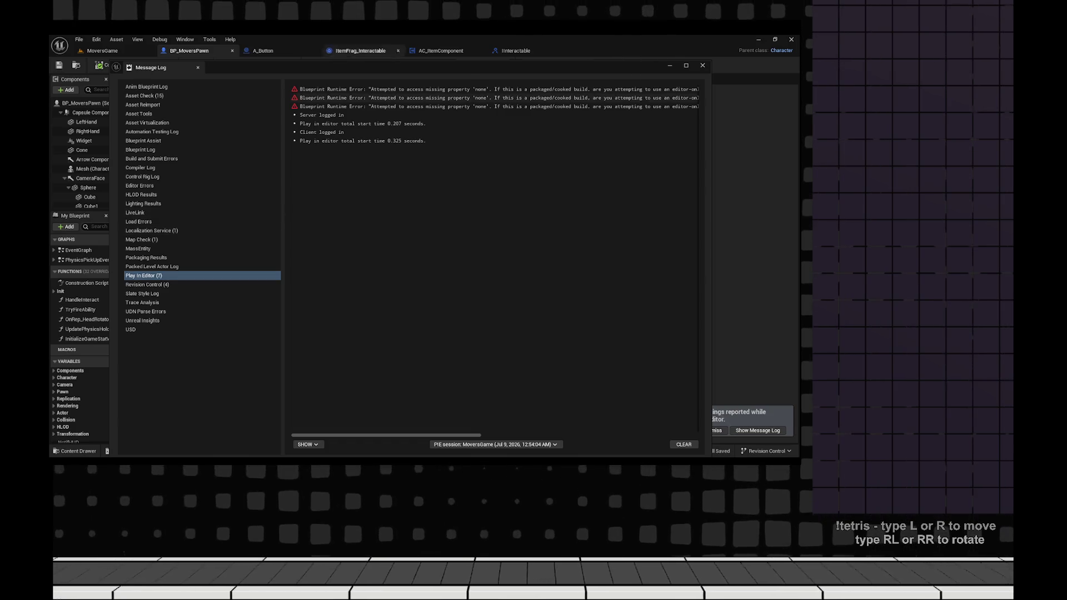
- Follow the first Blueprint Runtime Error to its Bind Event to On Server Interact Event node
left_click(495, 89)
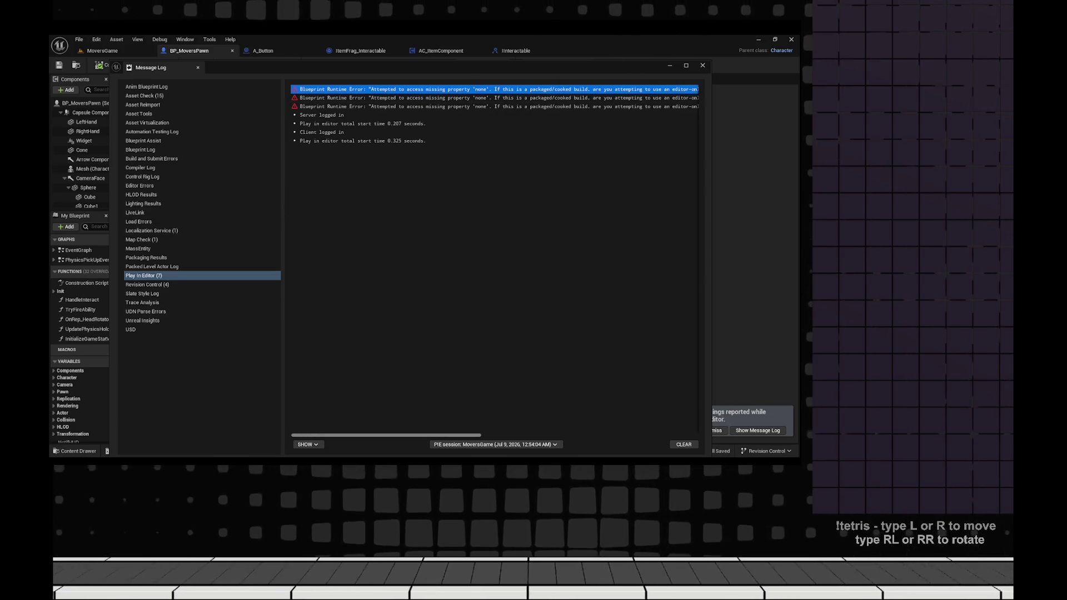
scroll(494, 261, "right", 10)
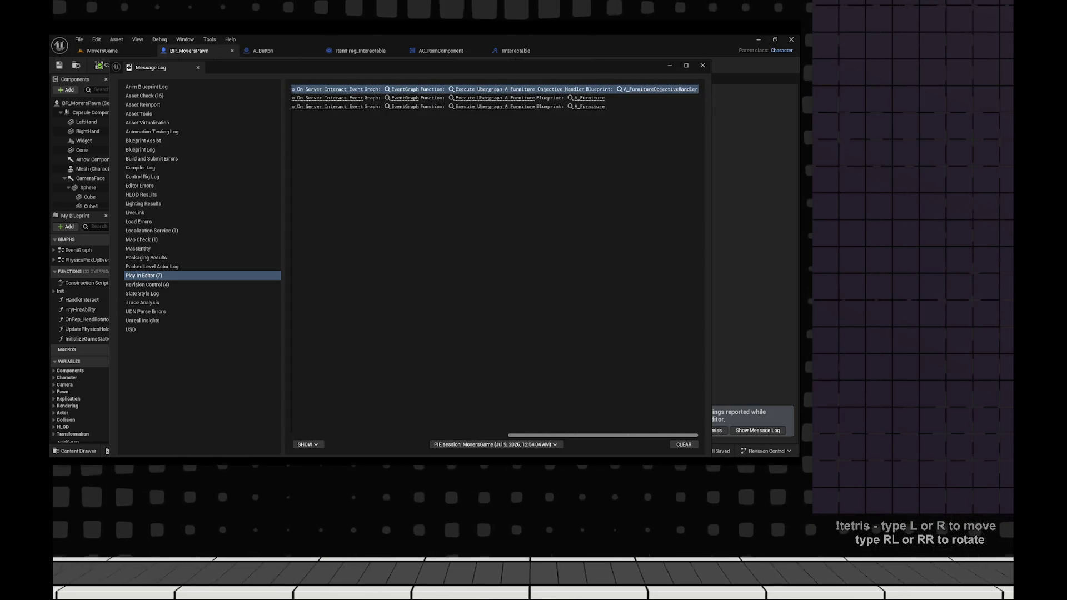
scroll(495, 261, "left", 2)
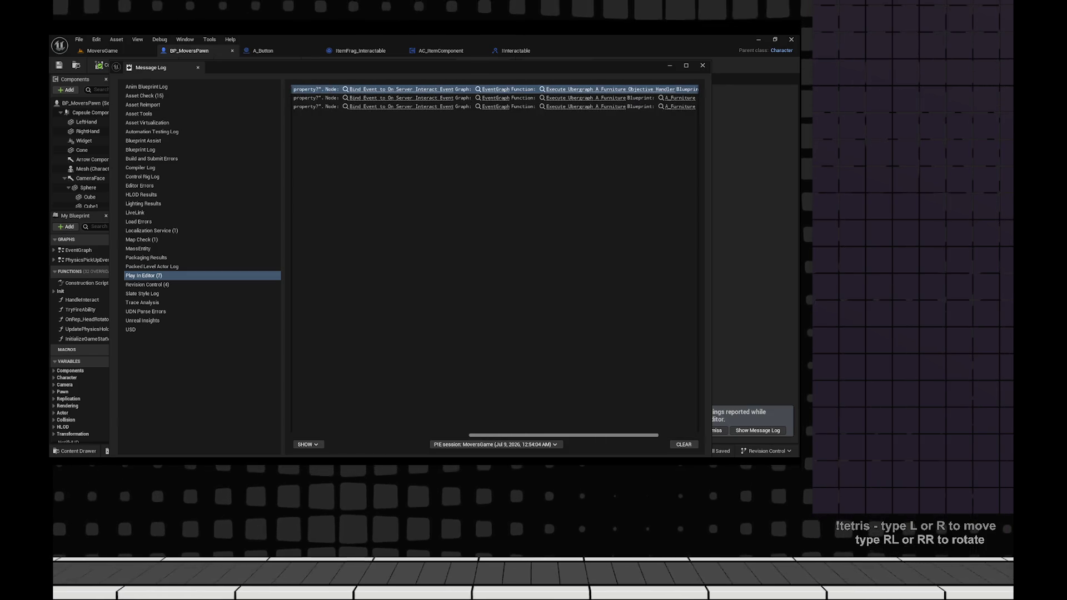
left_click(400, 89)
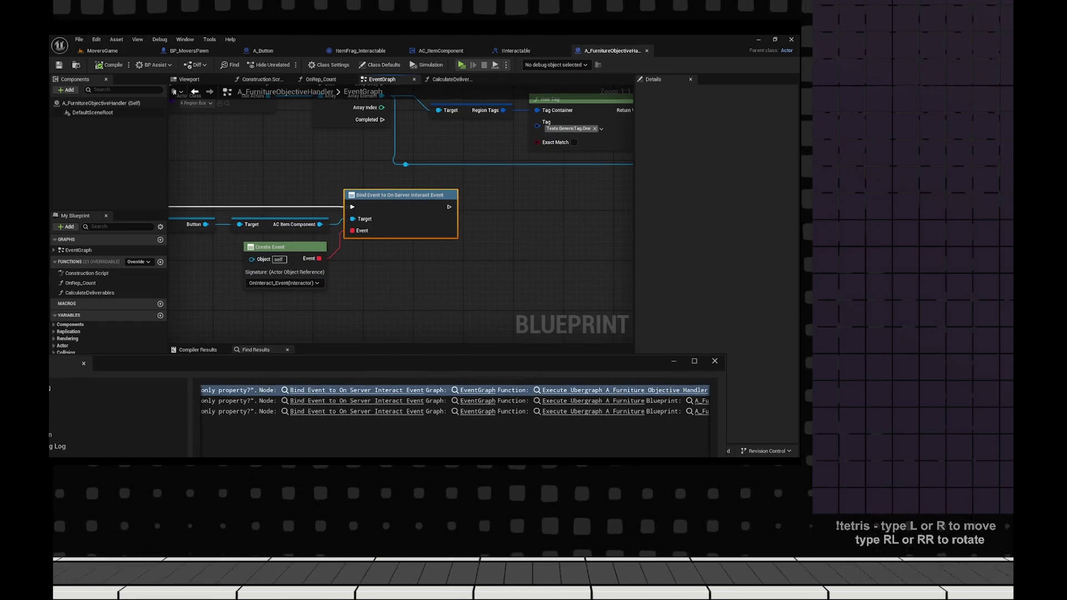
- Close the floating error results window and pan to the Bind Event setup
left_click(673, 361)
scroll(527, 254, "down", 2)
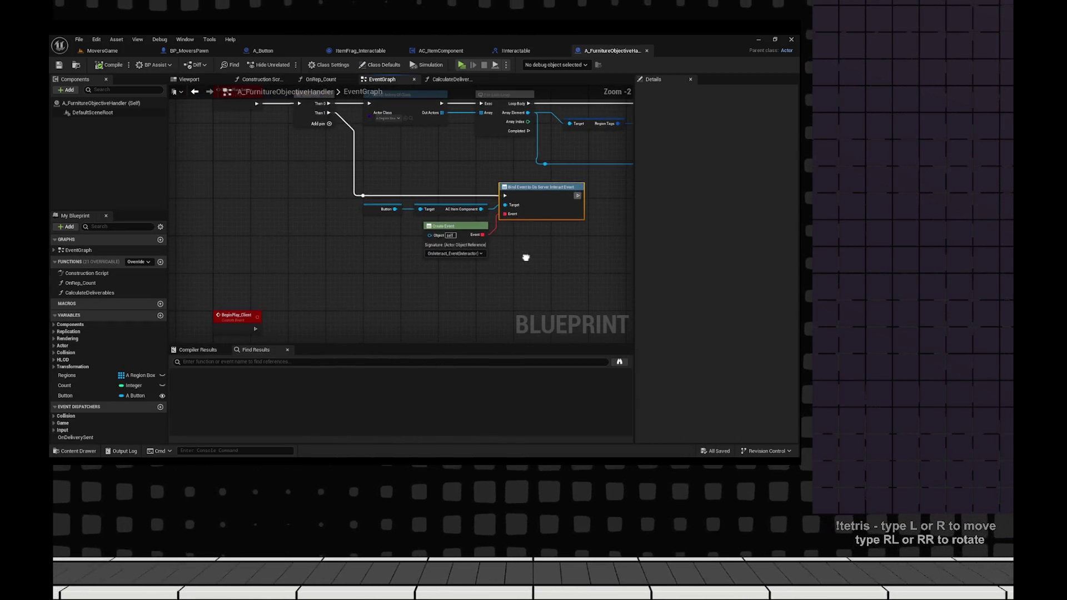
left_click_drag(436, 255, 405, 196)
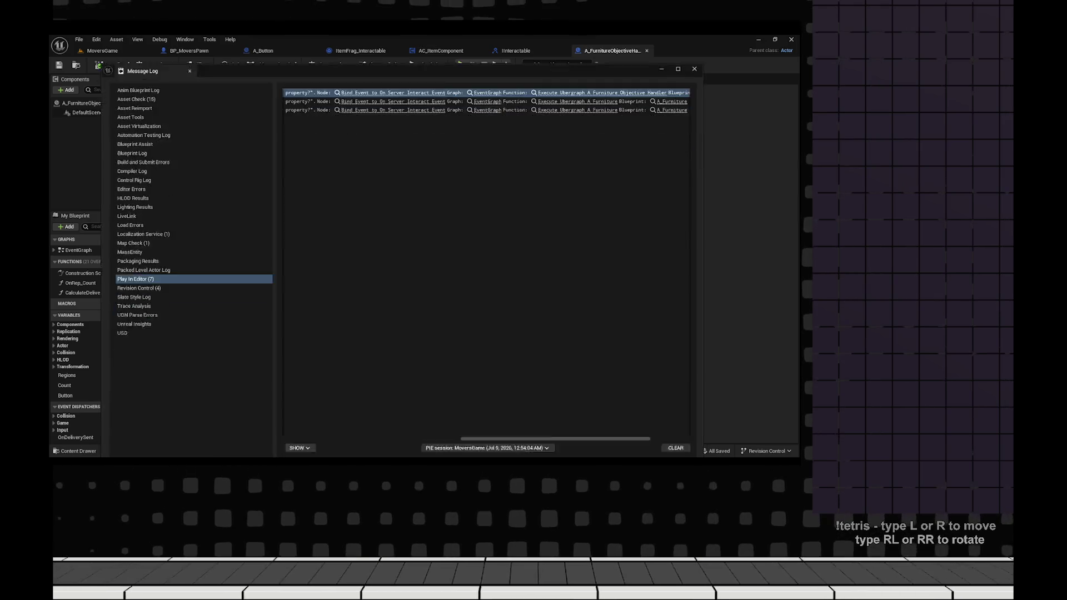
- Scroll through the Message Log error entries to read them fully
scroll(482, 256, "left", 10)
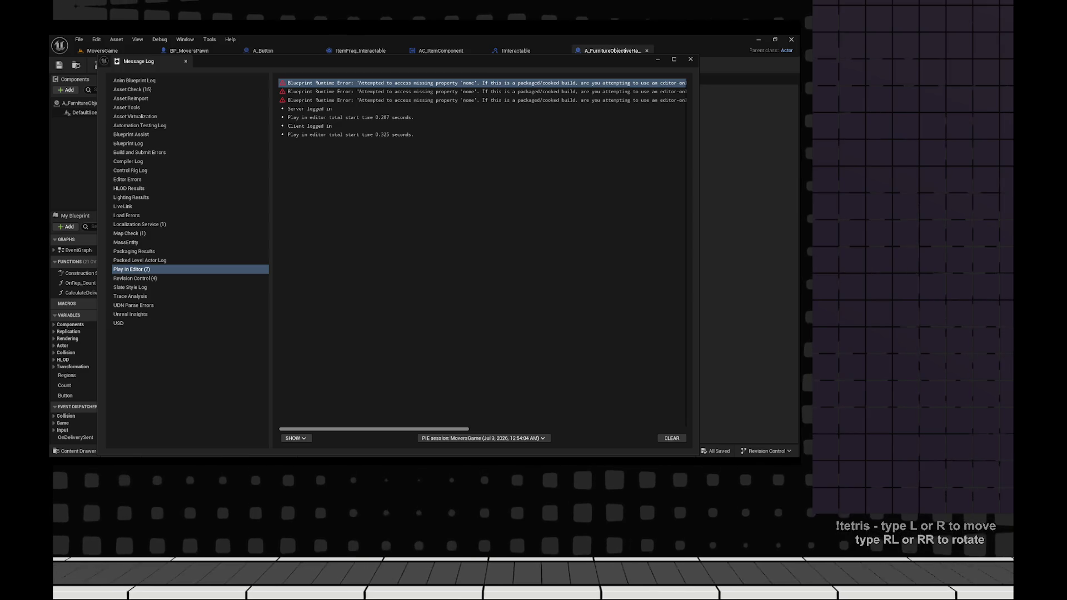
scroll(482, 256, "right", 5)
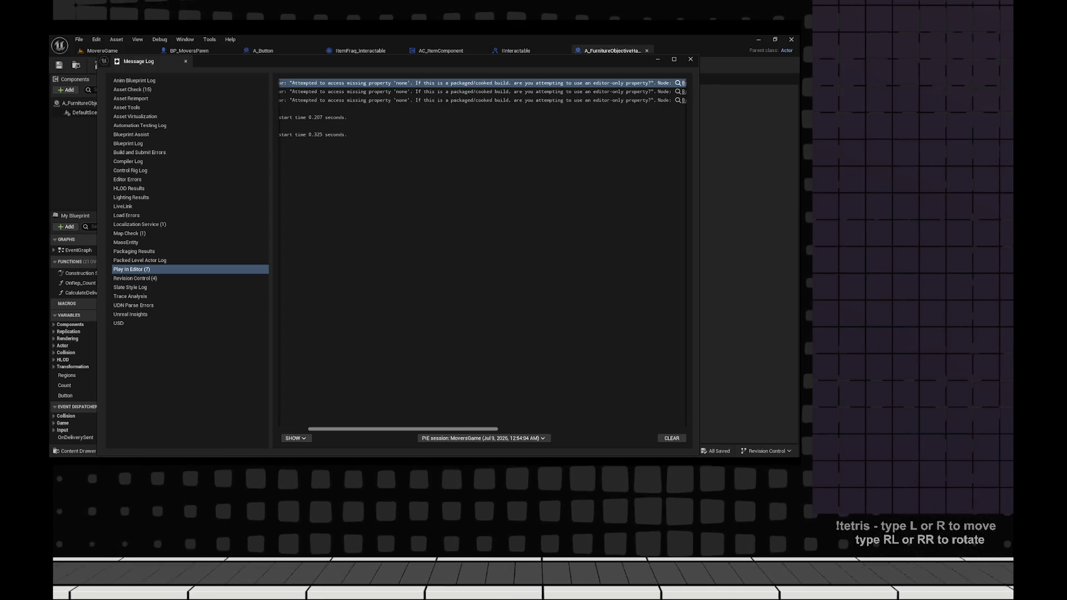
scroll(482, 256, "right", 5)
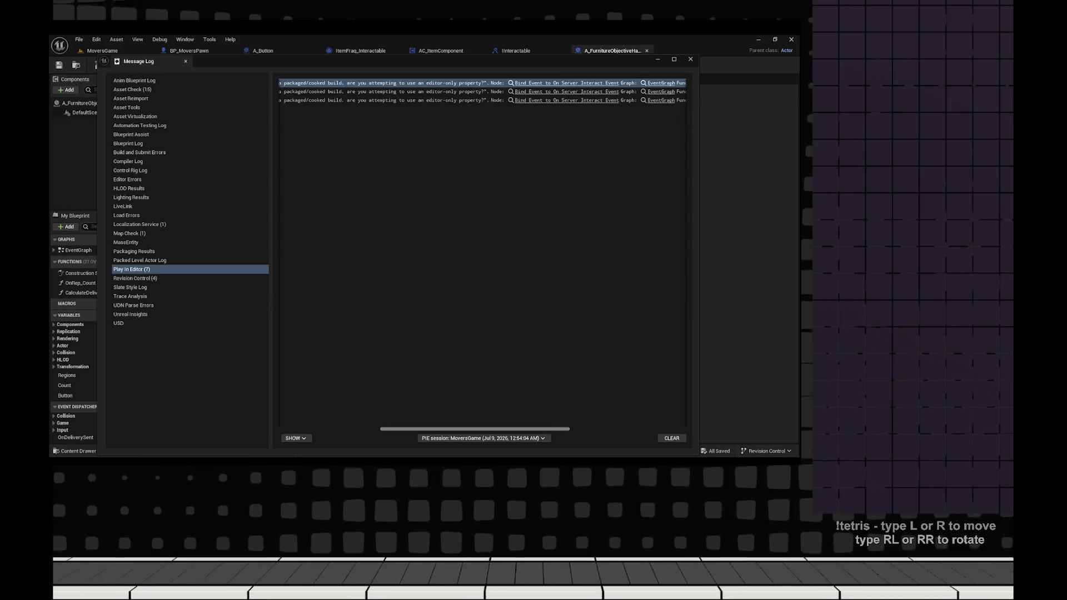
scroll(482, 256, "right", 10)
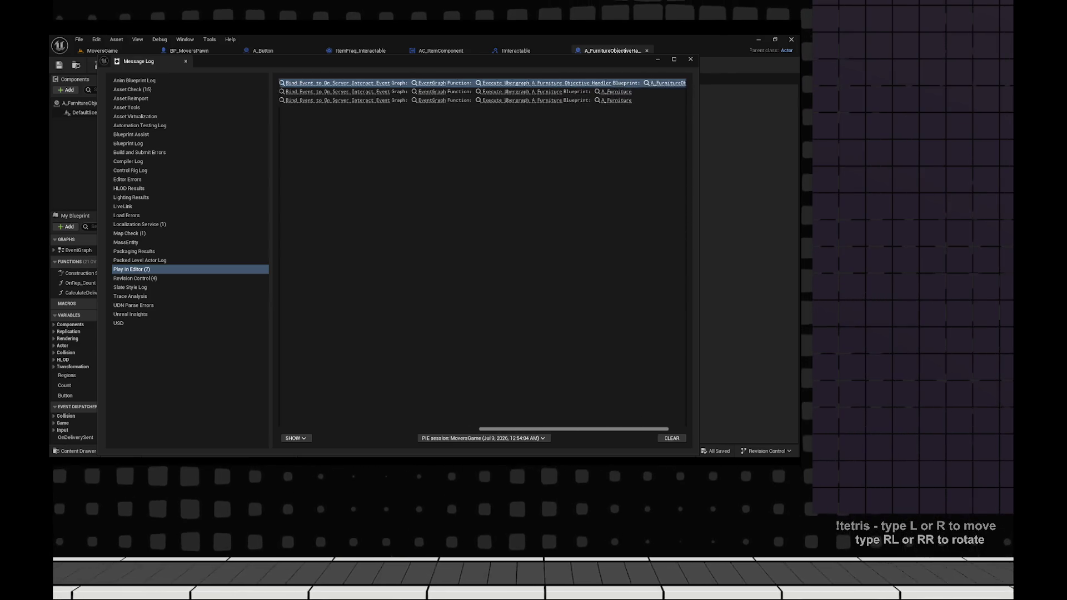
scroll(483, 255, "right", 2)
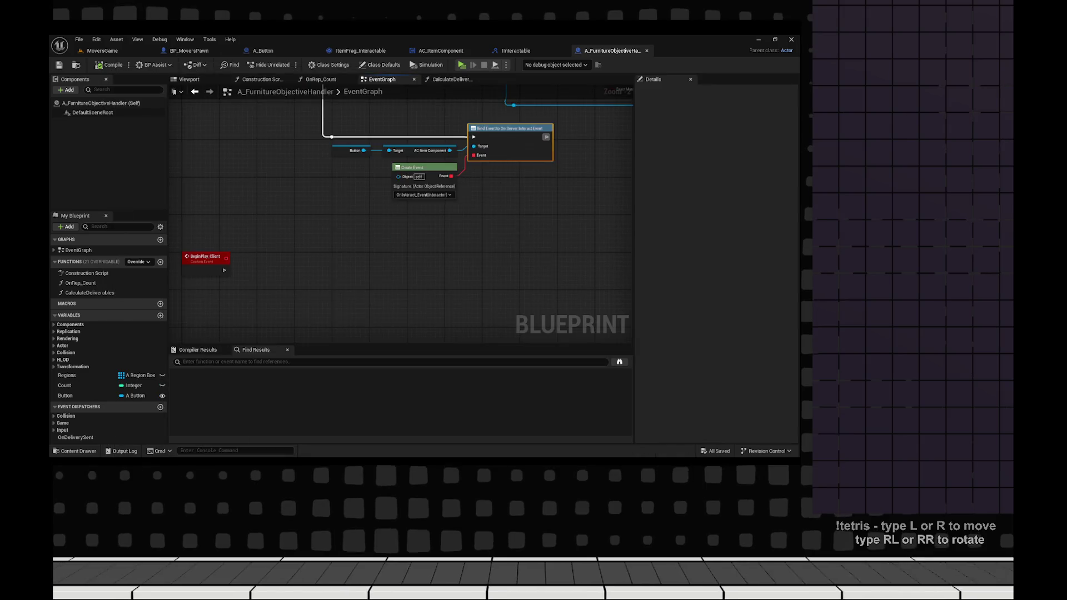
- Keep OnInteract_Event as the Create Event's signature
left_click(423, 195)
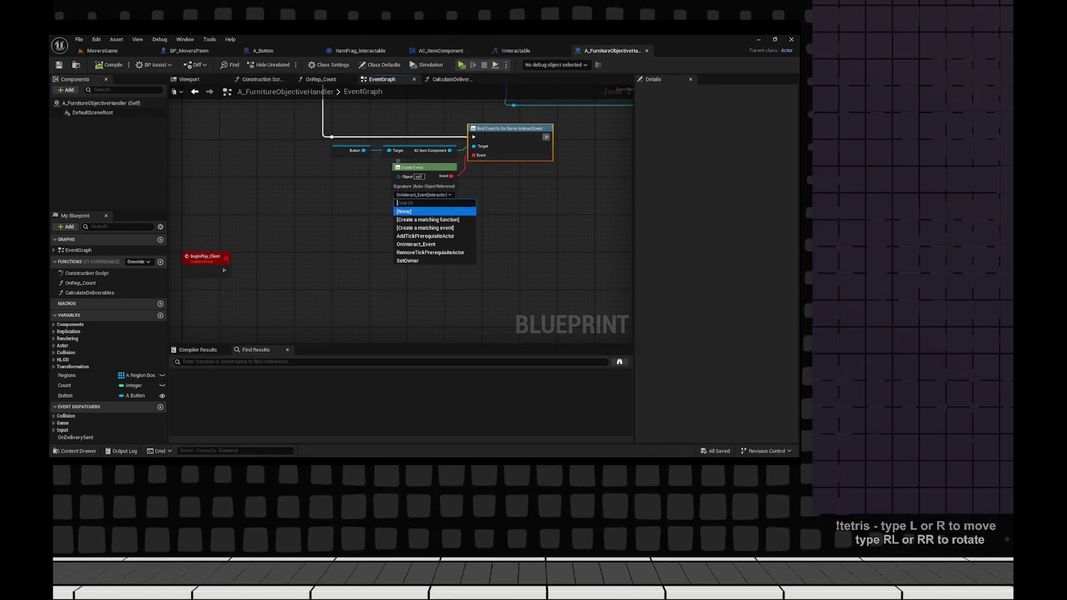
key("Up")
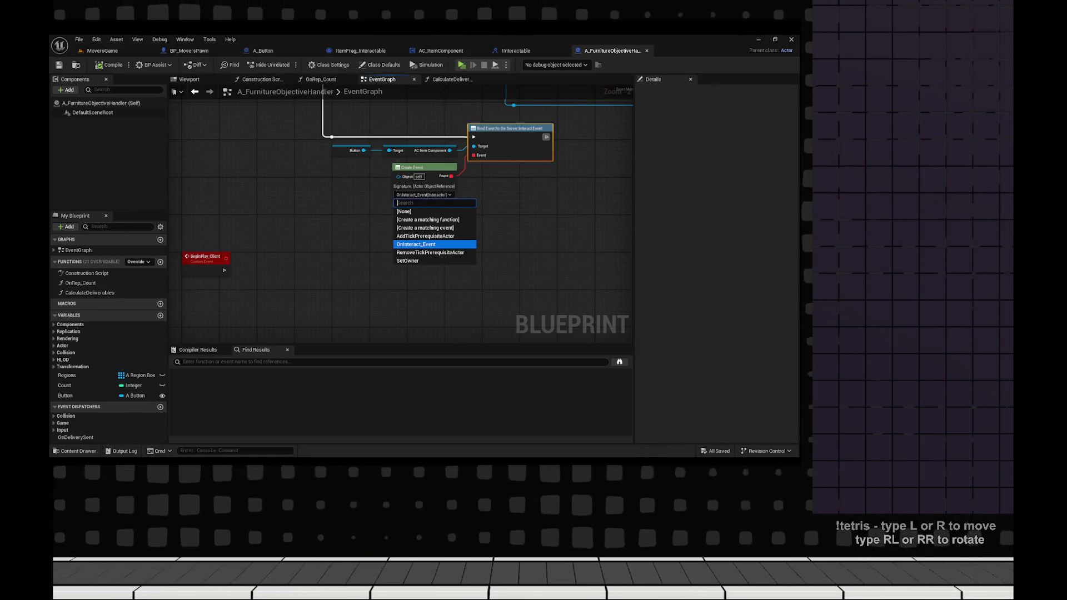
key("Return")
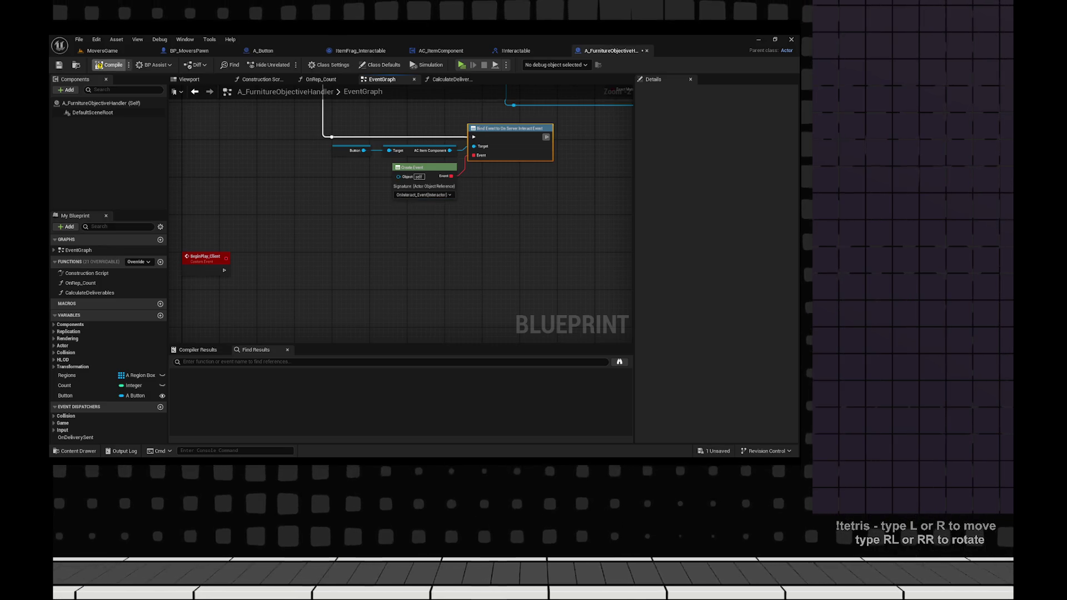
- Save the objective handler blueprint
left_click(59, 64)
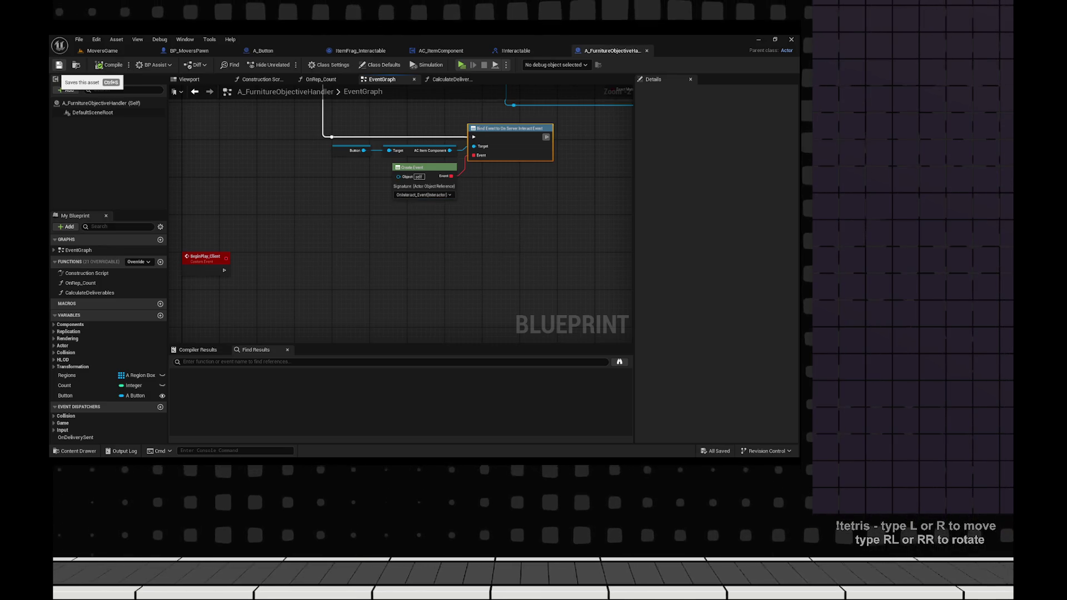
left_click(79, 39)
key("Escape")
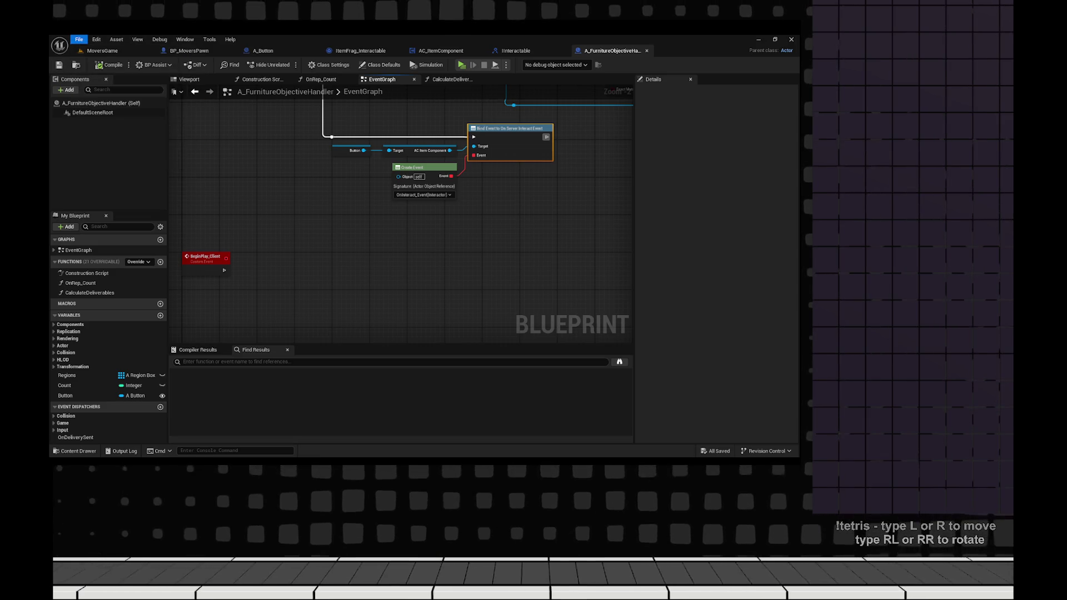
left_click(59, 64)
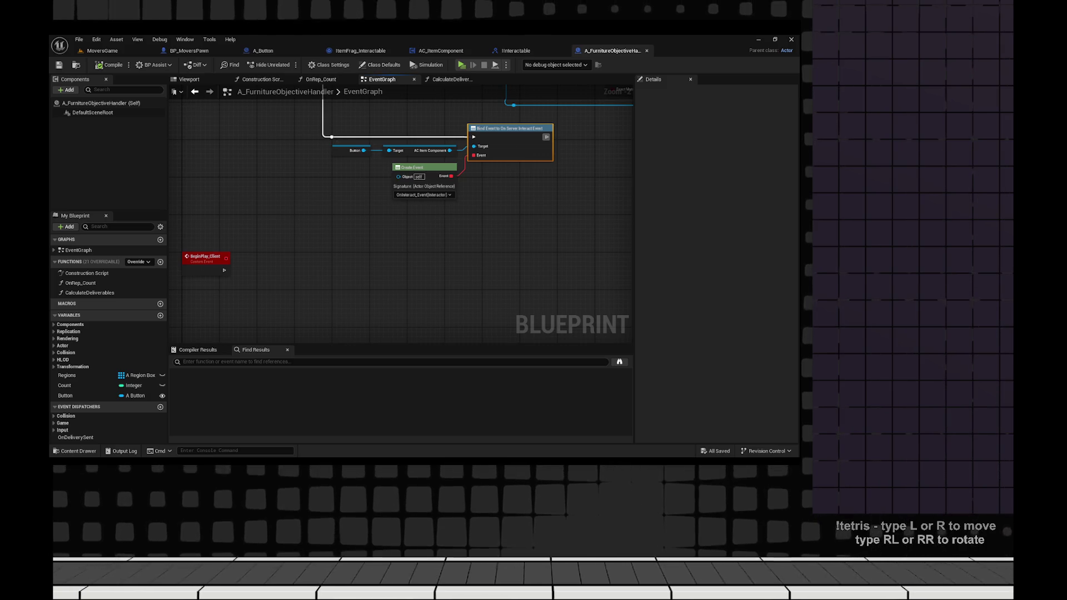
- Check the other Create Event's signature beside the Branch and ADD nodes, leaving it unchanged
left_click_drag(493, 196, 371, 293)
left_click_drag(556, 250, 212, 272)
scroll(494, 210, "up", 2)
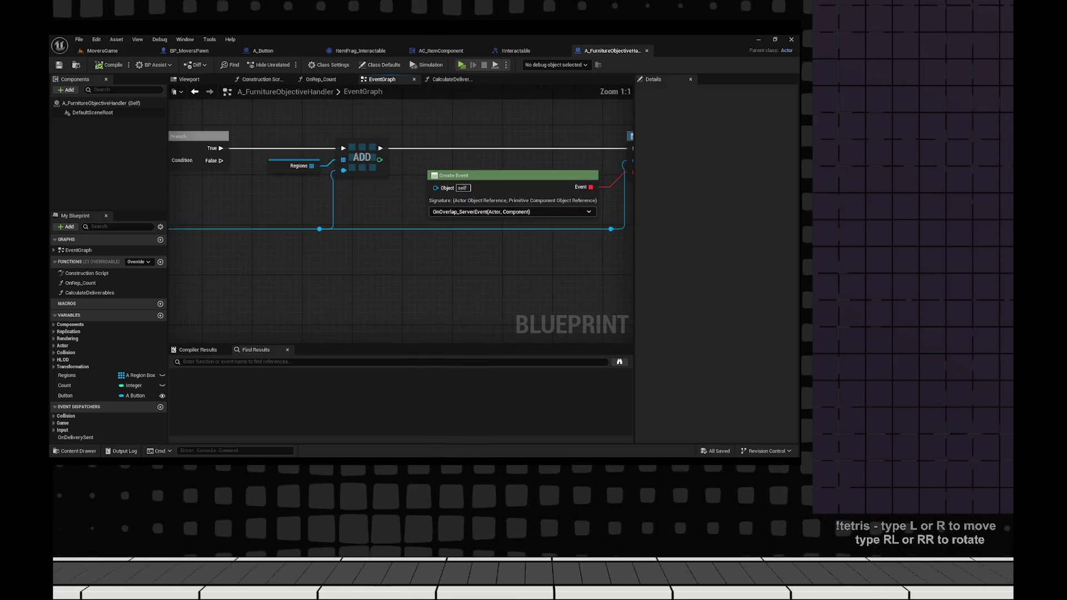
left_click(494, 211)
key("Escape")
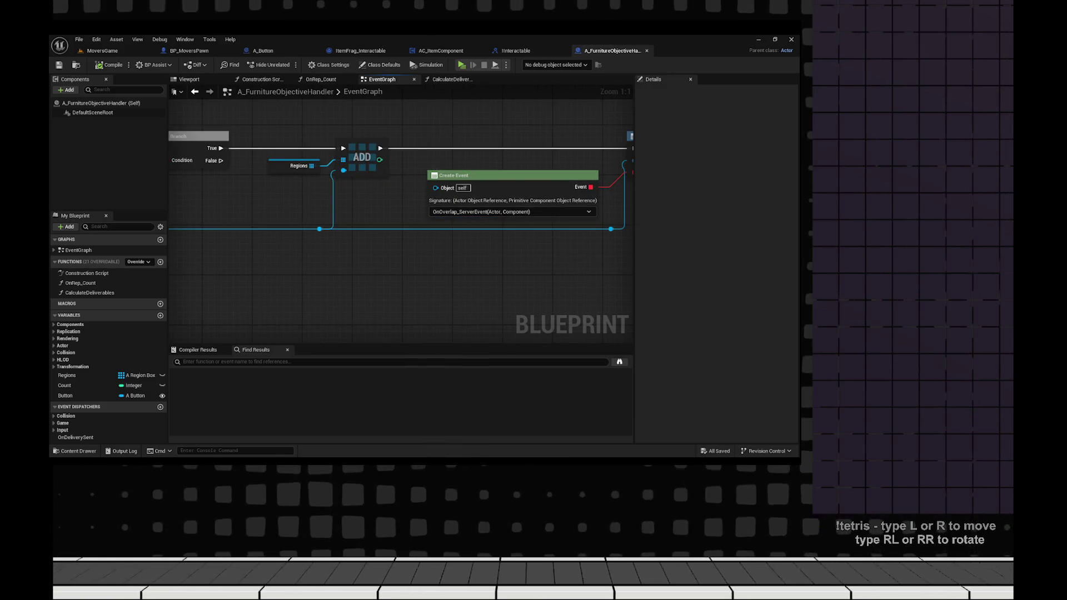
scroll(493, 212, "down", 3)
- Revisit the Bind Event nodes and CalculateDeliverables graph, then launch a multiplayer play test
mouse_move(494, 211)
left_mouse_down()
mouse_move(628, 217)
mouse_move(616, 169)
left_mouse_up()
scroll(616, 169, "up", 2)
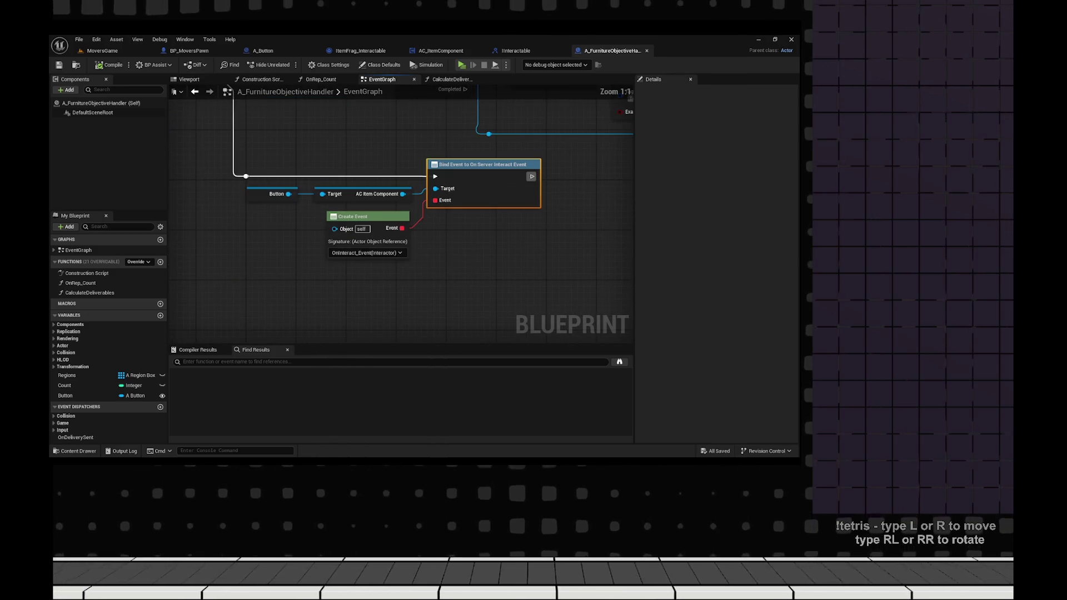
mouse_move(429, 221)
left_mouse_down()
mouse_move(595, 144)
mouse_move(239, 342)
left_mouse_up()
scroll(239, 341, "down", 5)
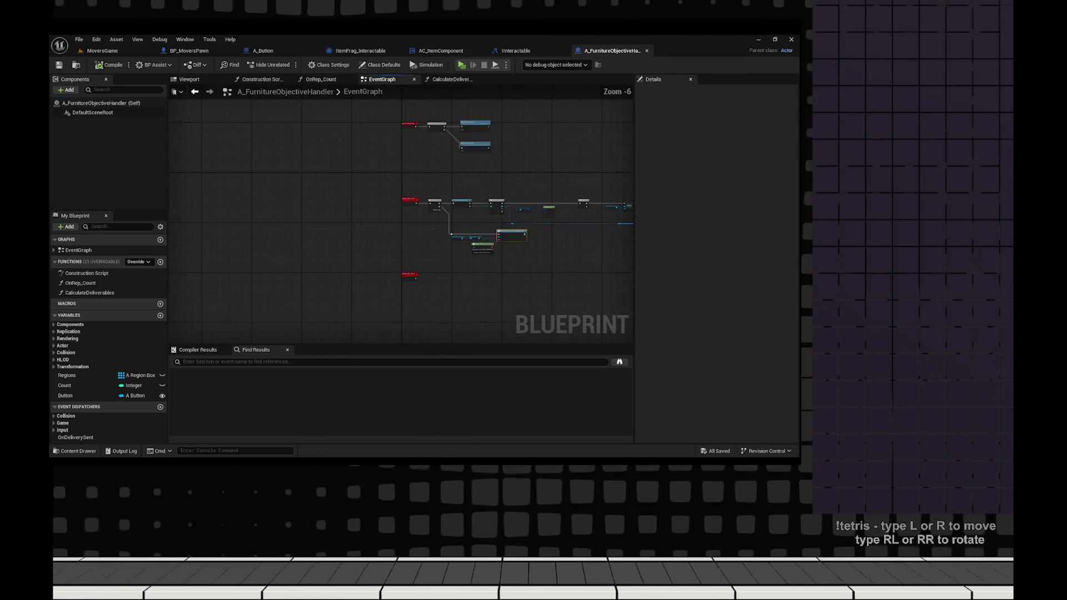
scroll(311, 317, "up", 2)
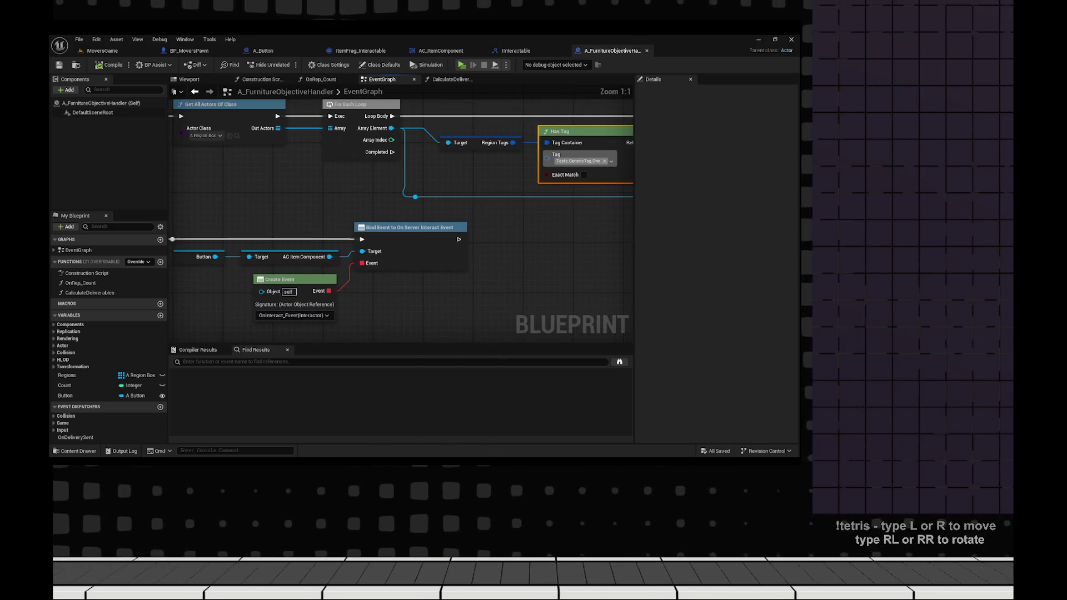
scroll(311, 316, "down", 1)
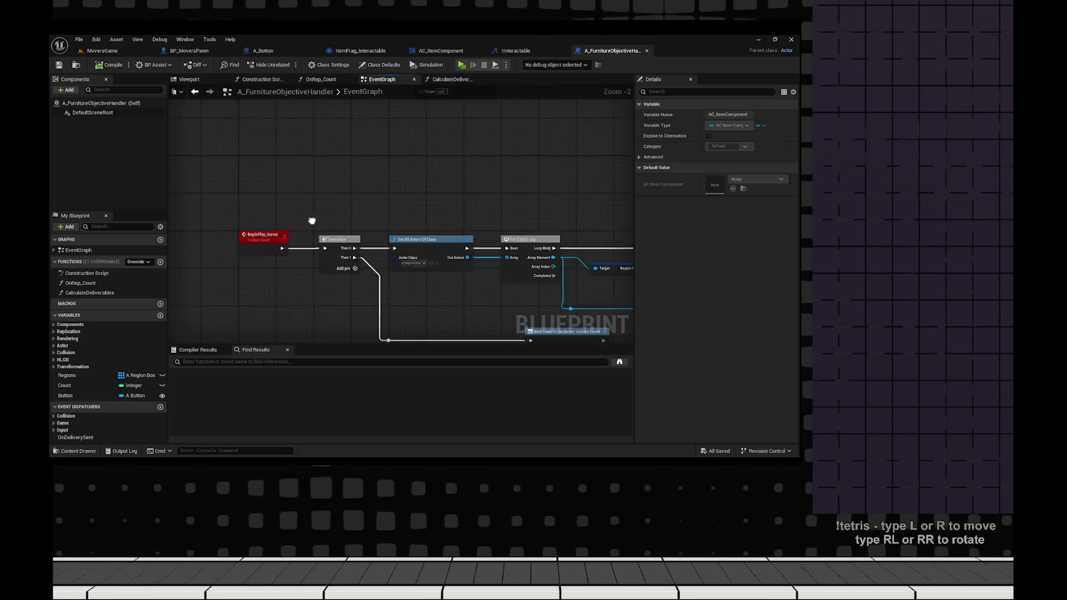
double_click(90, 293)
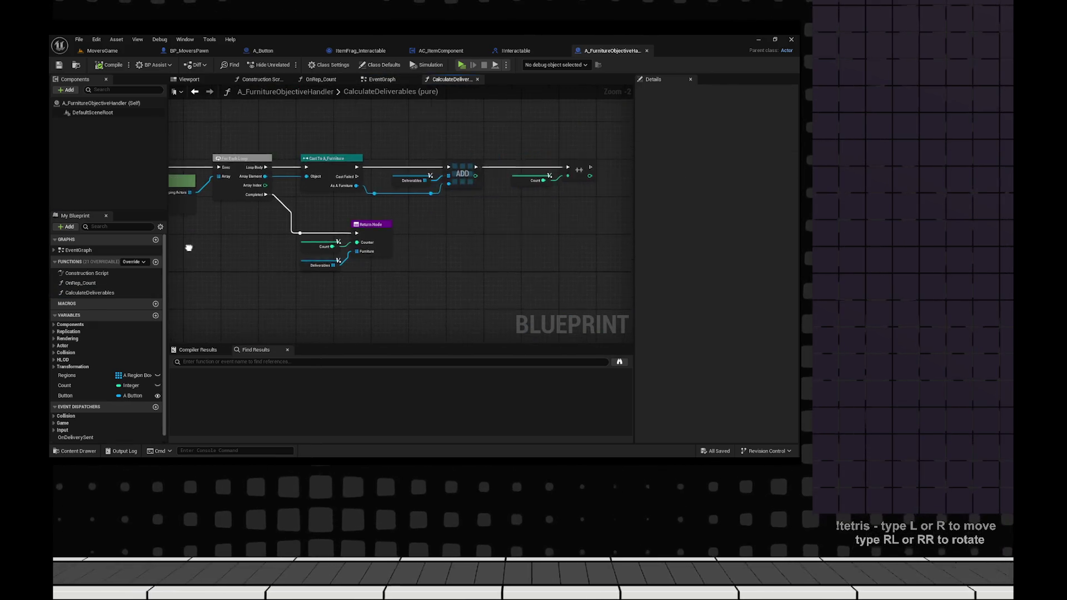
key("alt+p")
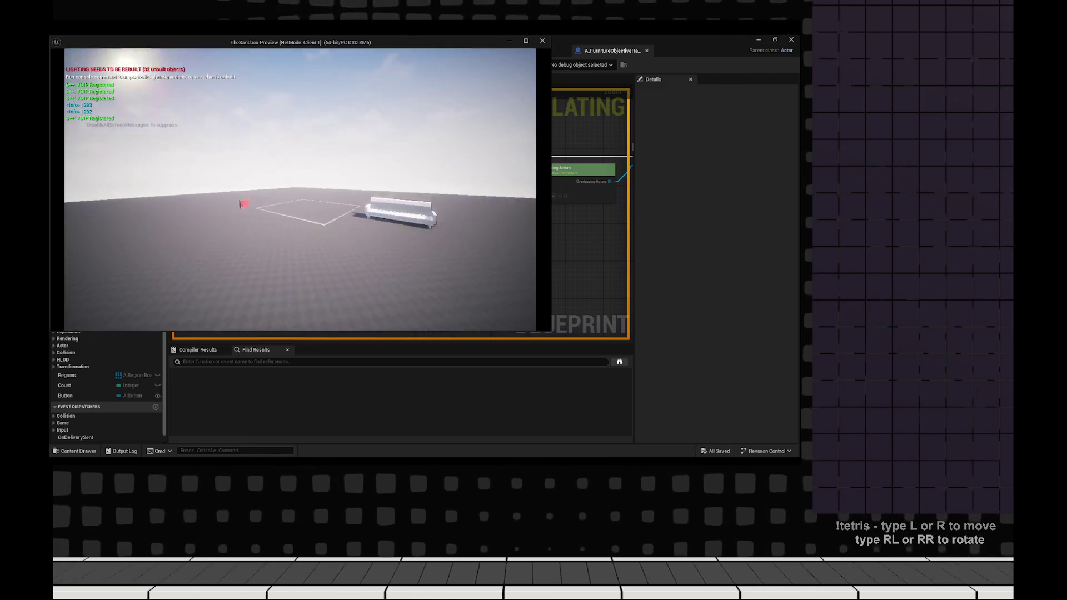
- Walk the player to the red cube, interact with E, and end the session
key("w")
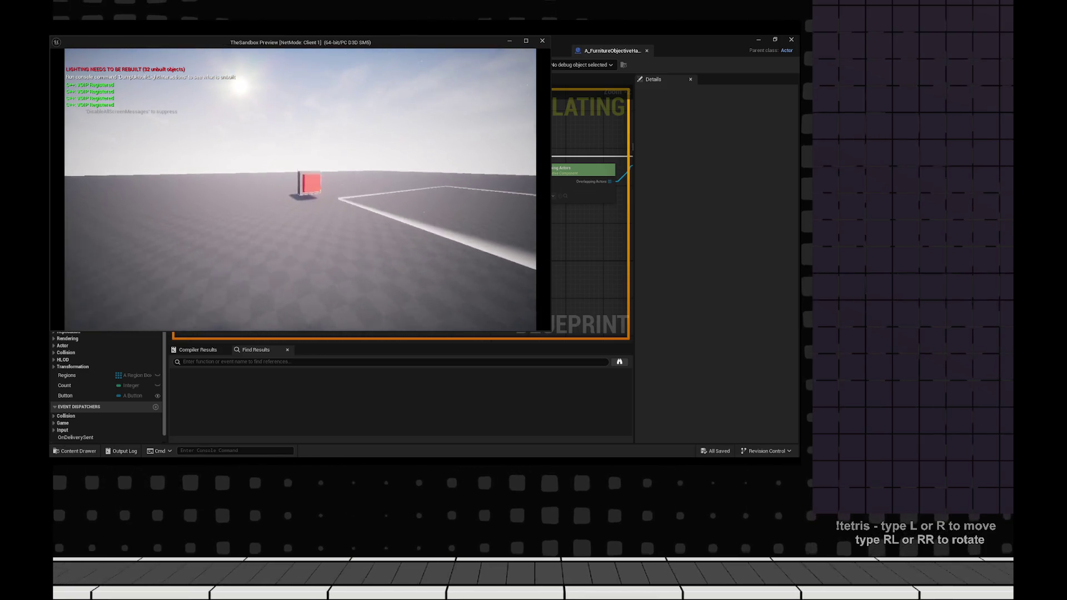
key("e")
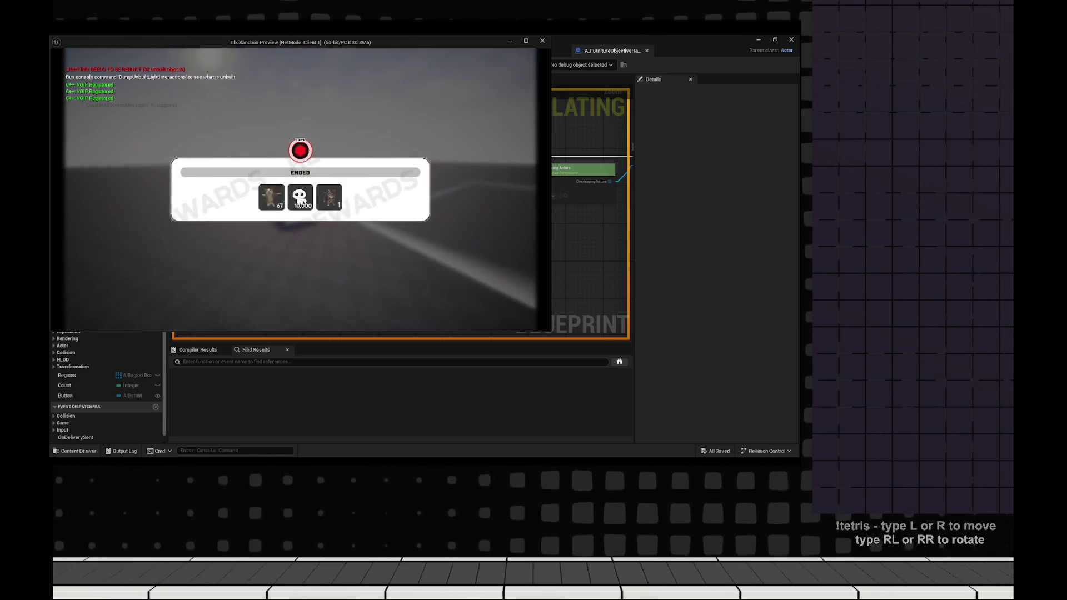
key("Escape")
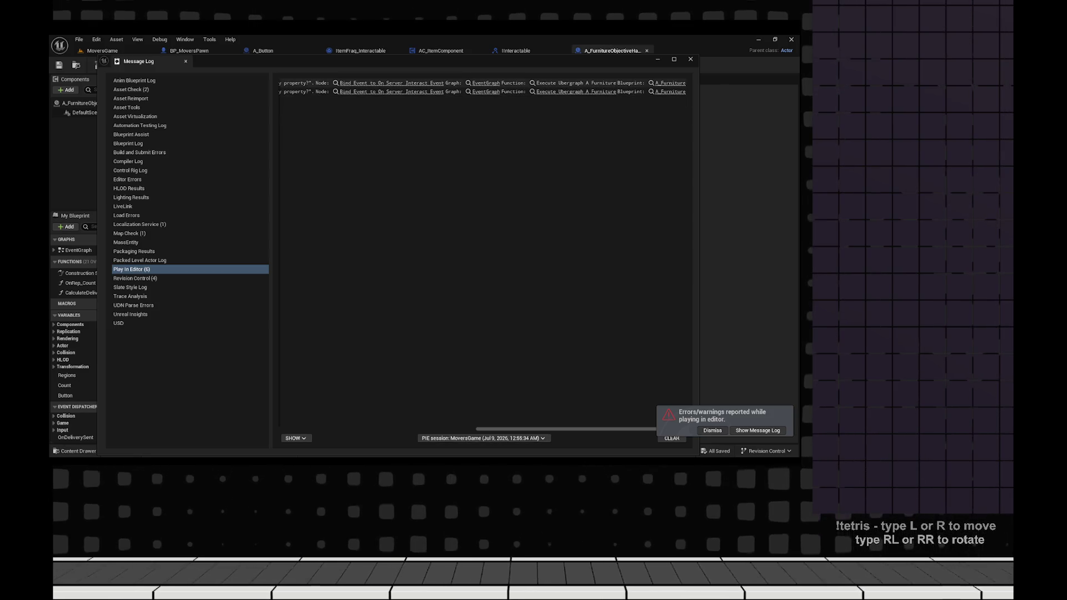
- Open the A_Furniture blueprint named in the runtime error
left_click(670, 83)
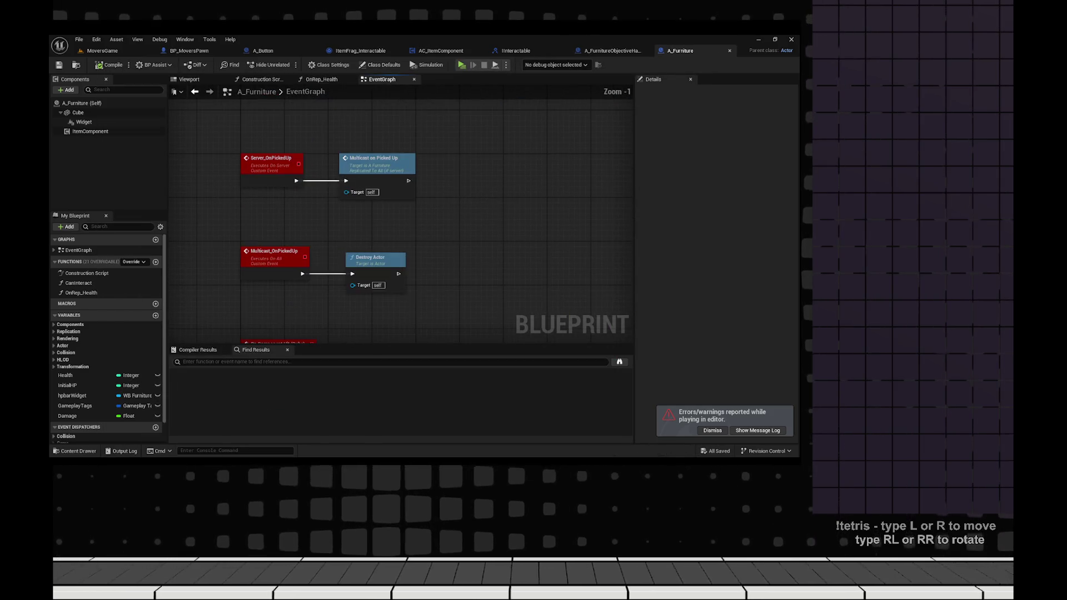
scroll(420, 303, "down", 4)
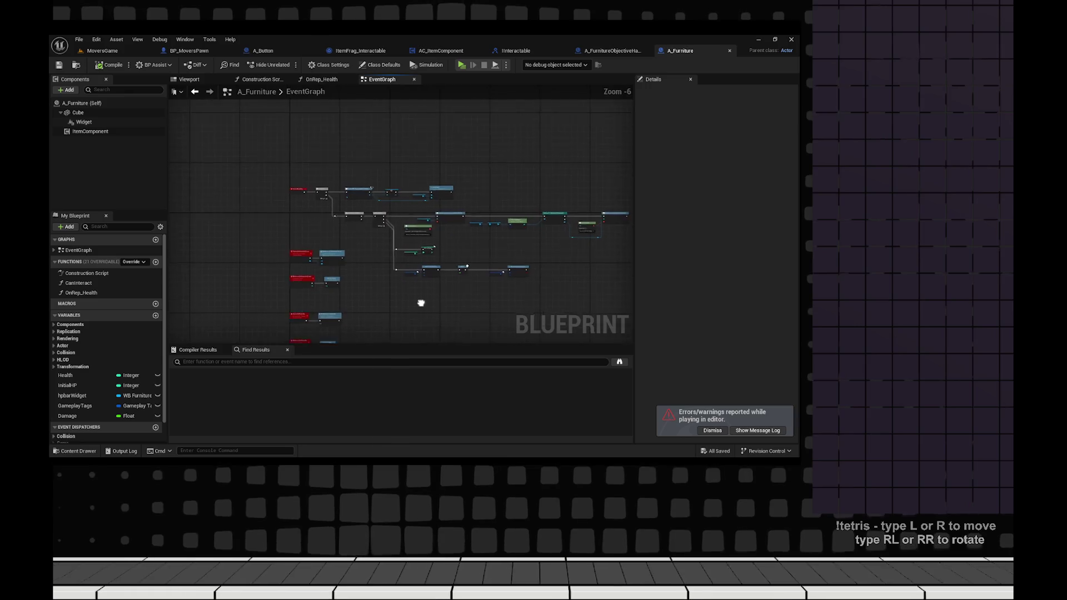
scroll(346, 219, "up", 5)
scroll(346, 219, "down", 3)
scroll(405, 282, "up", 3)
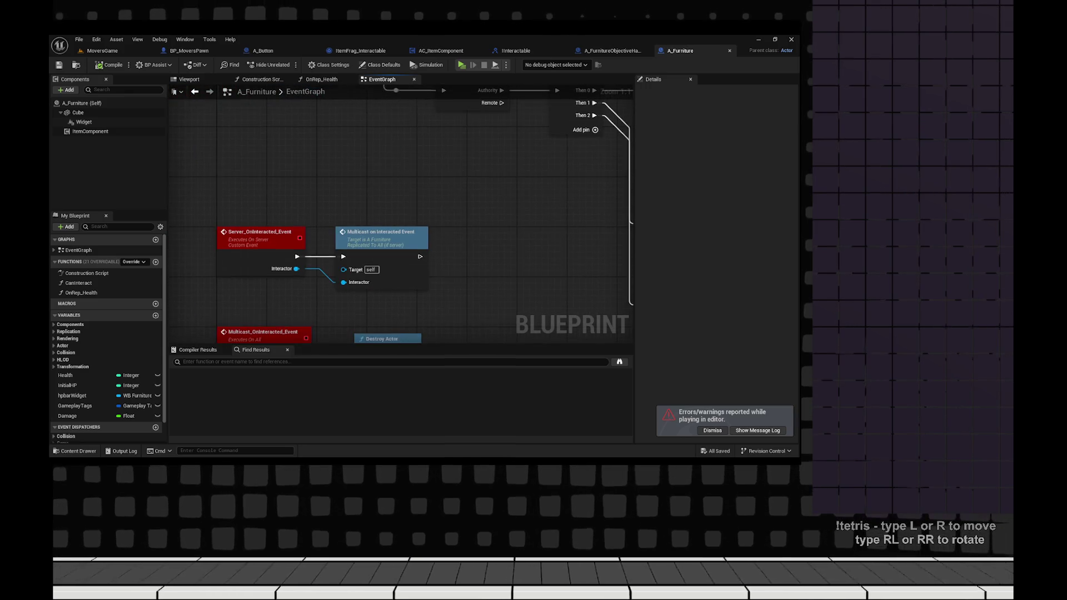
- Reopen the Play In Editor errors and jump to the cited Bind Event node
left_click(757, 430)
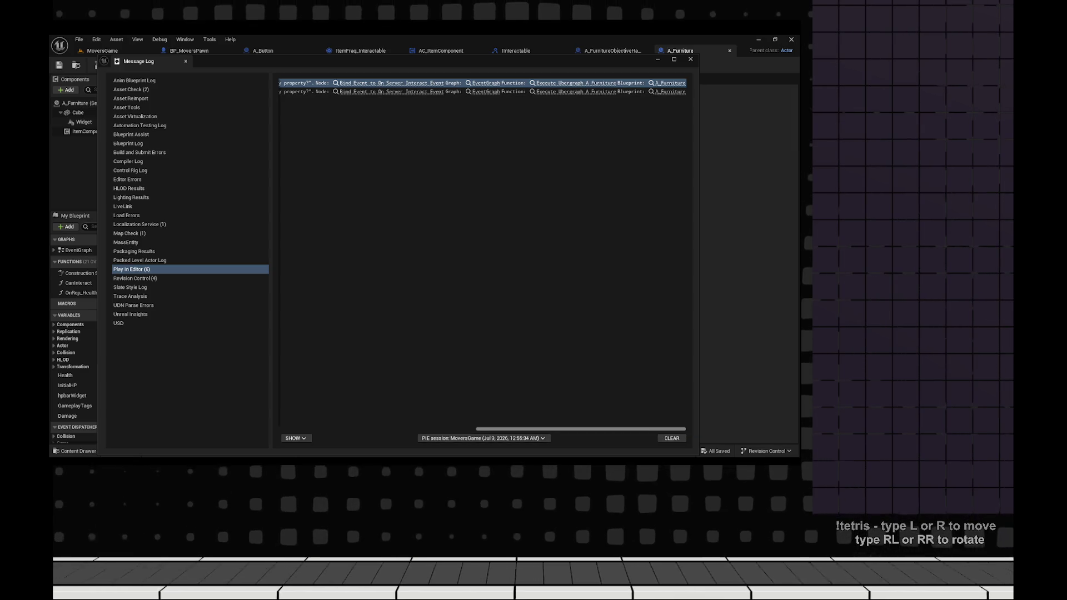
scroll(482, 255, "left", 5)
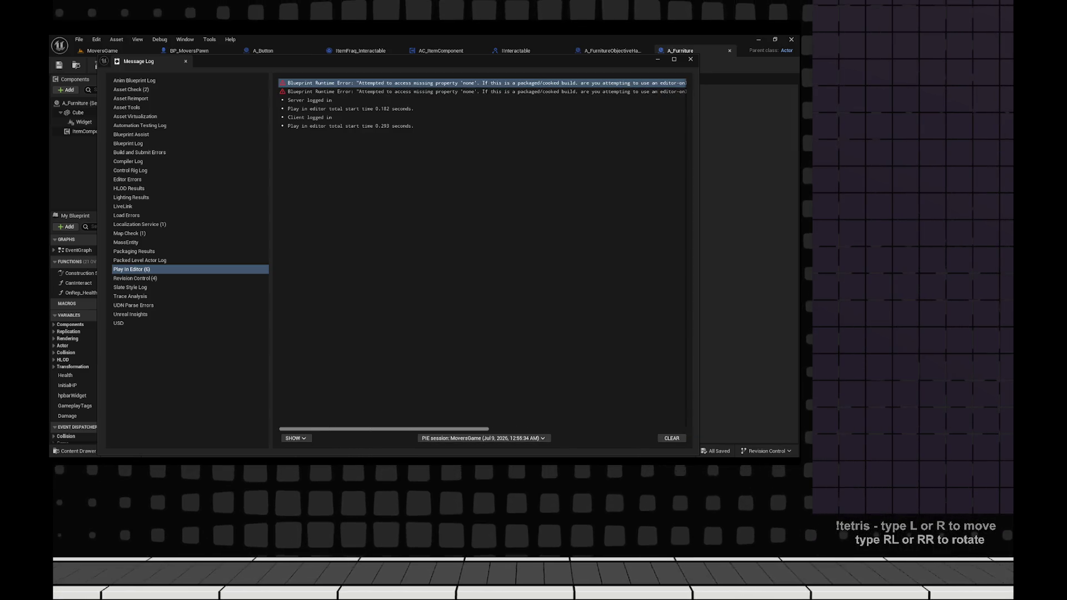
scroll(482, 255, "right", 5)
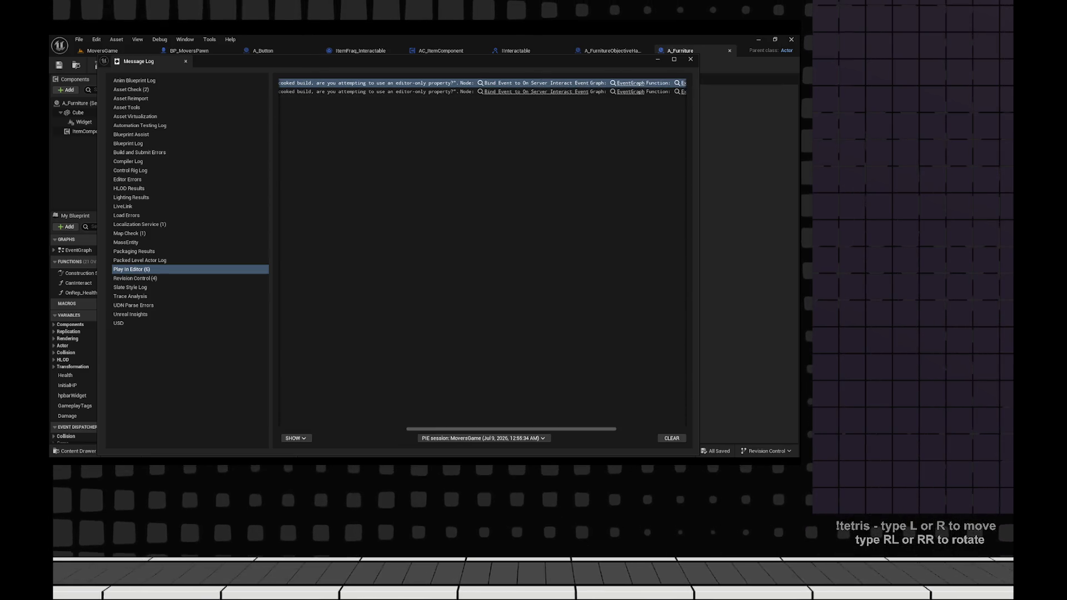
left_click(536, 83)
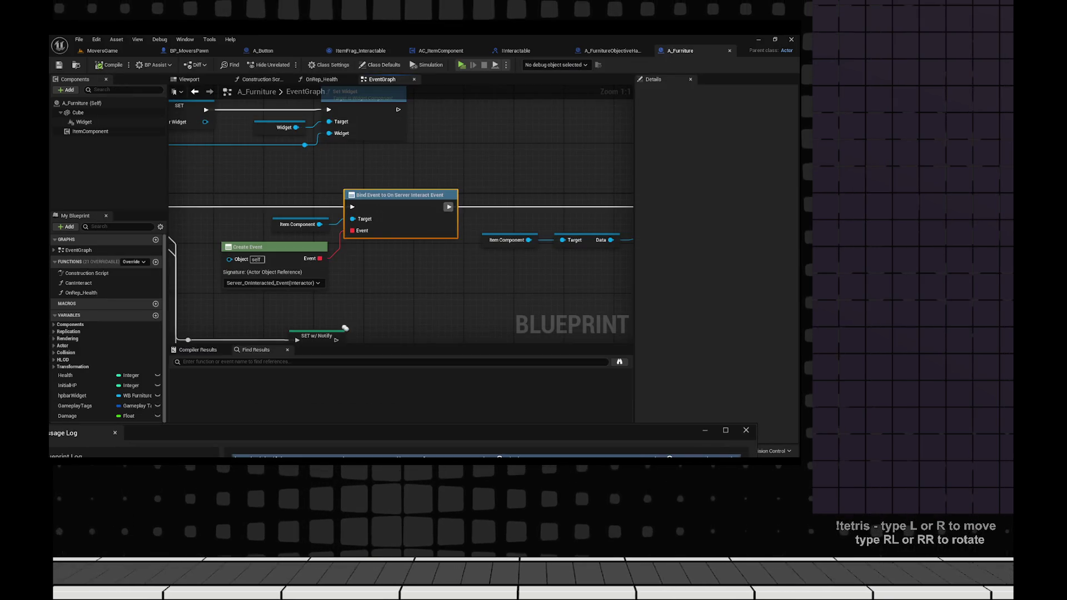
- Run File > Refresh All Nodes on A_Furniture and save the blueprint
scroll(400, 222, "down", 1)
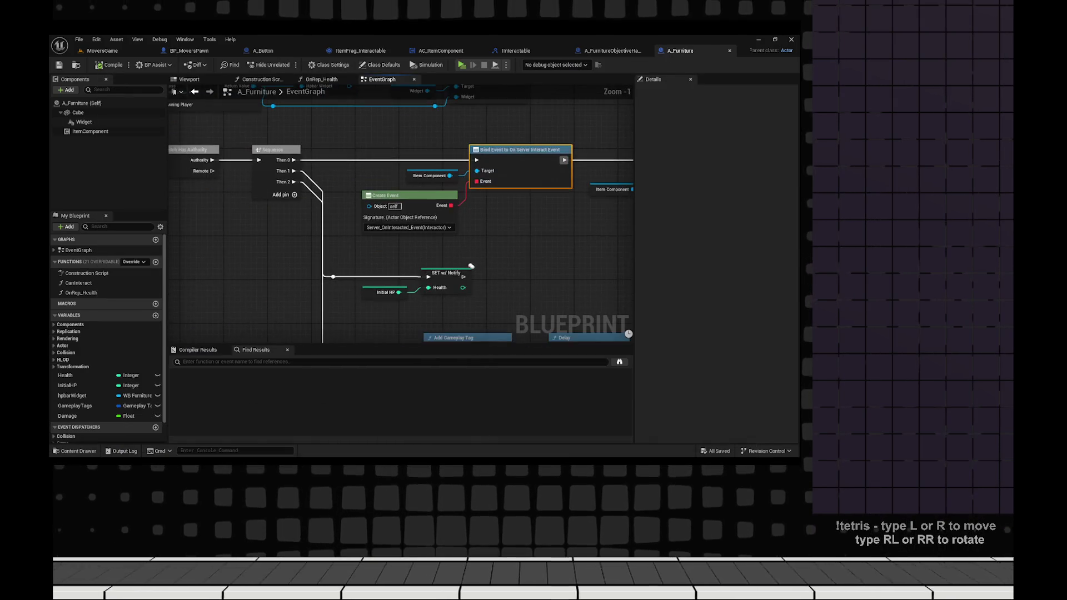
left_click(79, 40)
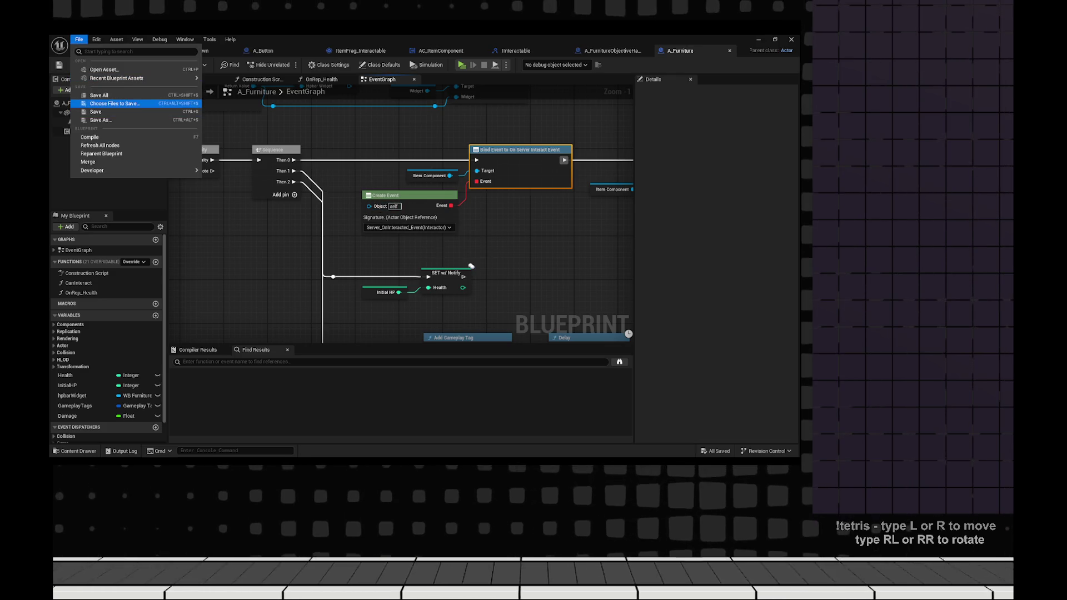
left_click(100, 145)
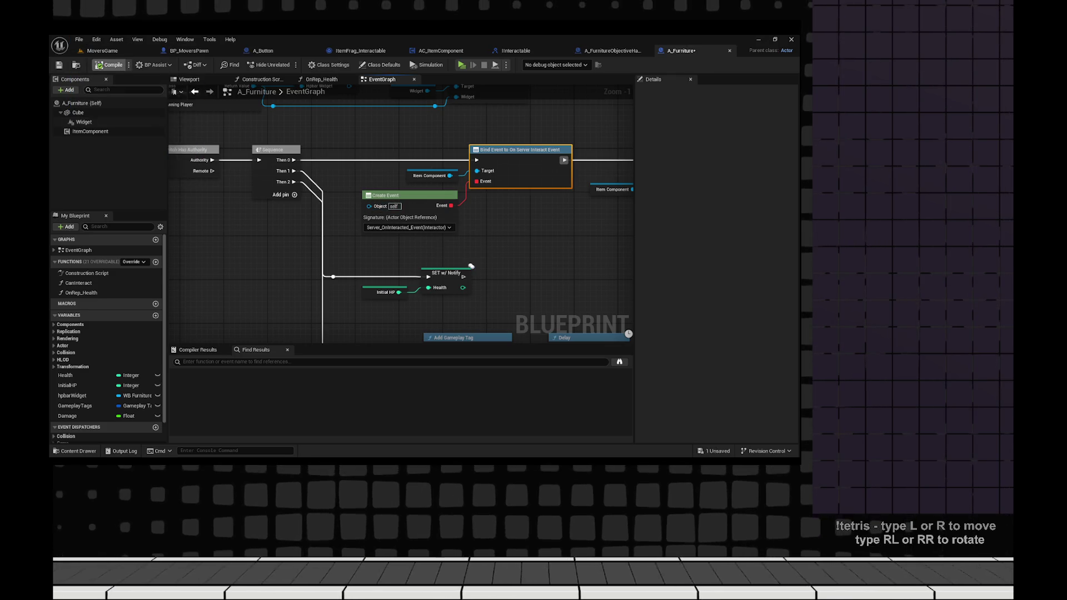
left_click(59, 64)
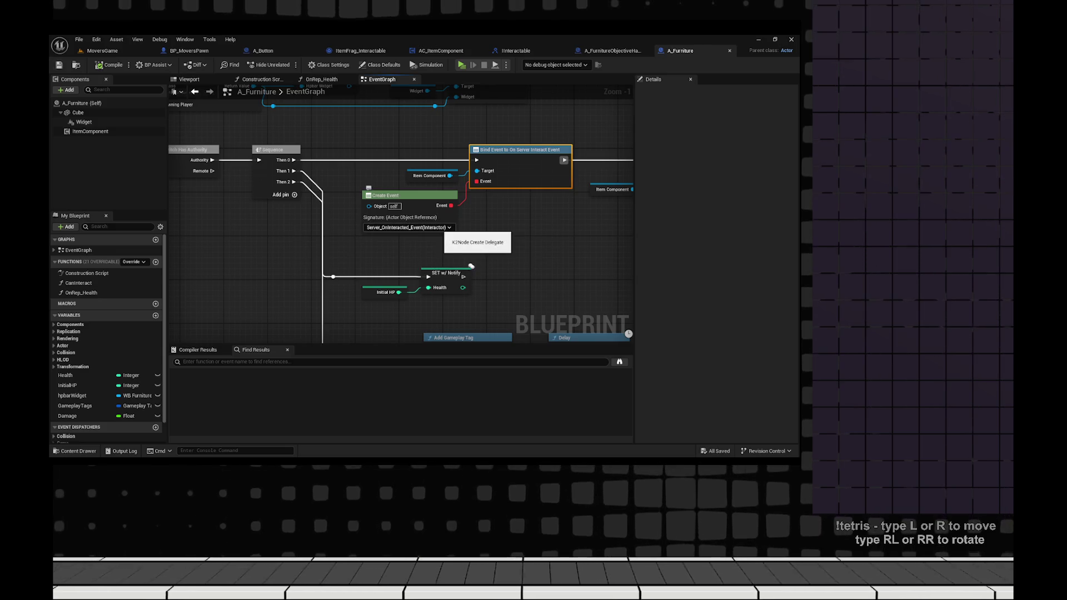
scroll(470, 242, "down", 4)
scroll(423, 165, "up", 5)
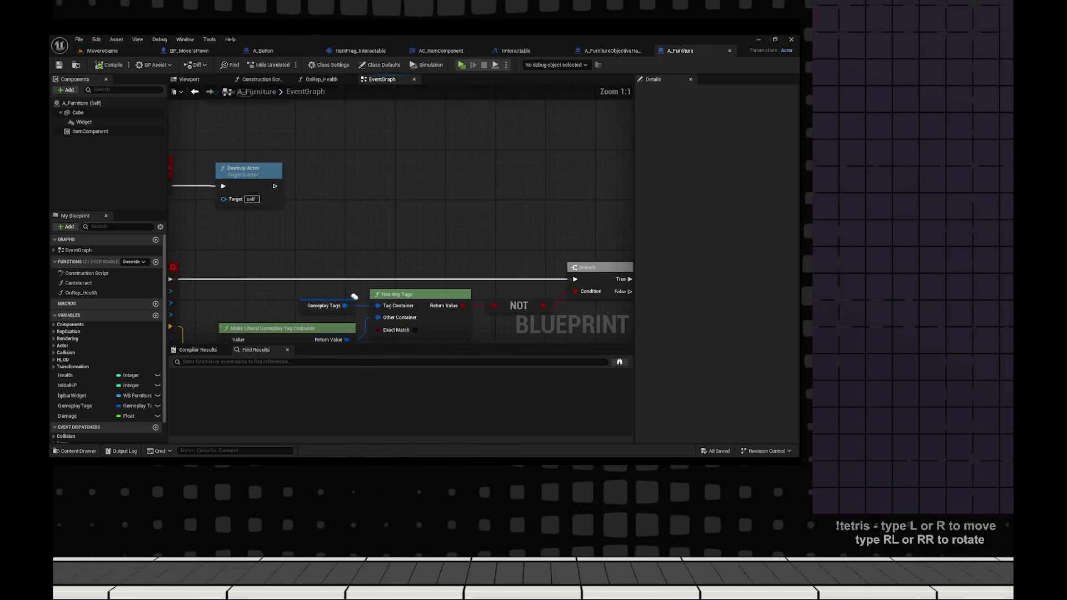
- Disconnect Destroy Actor from Multicast_OnInteracted_Event and move it aside
mouse_move(424, 164)
left_mouse_down()
mouse_move(500, 184)
mouse_move(423, 211)
mouse_move(501, 189)
left_mouse_up()
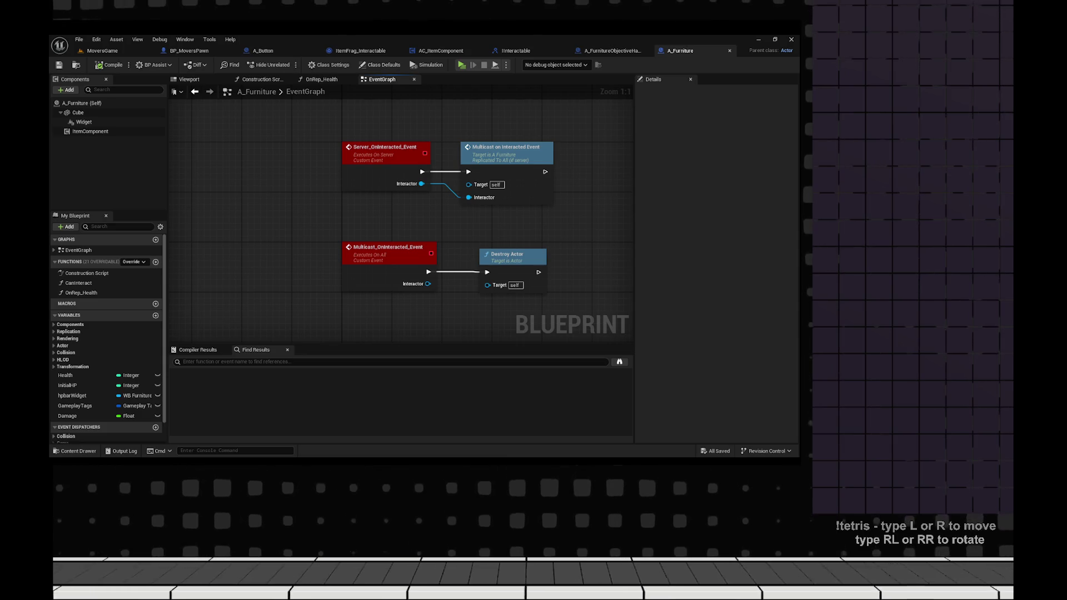
left_click_drag(501, 189, 493, 175)
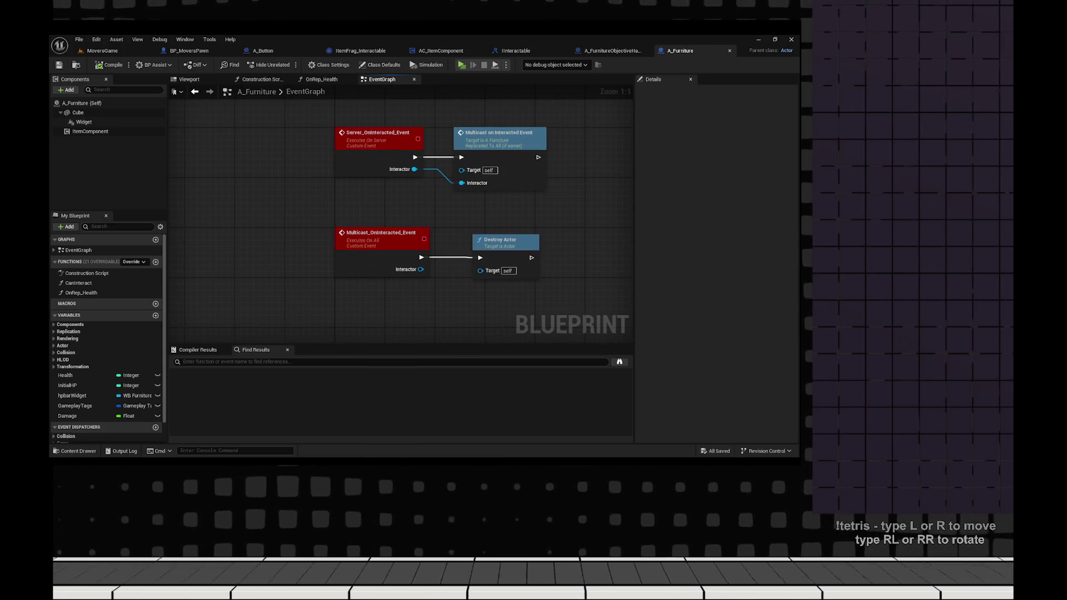
left_click(503, 244)
left_click_drag(531, 317, 445, 265)
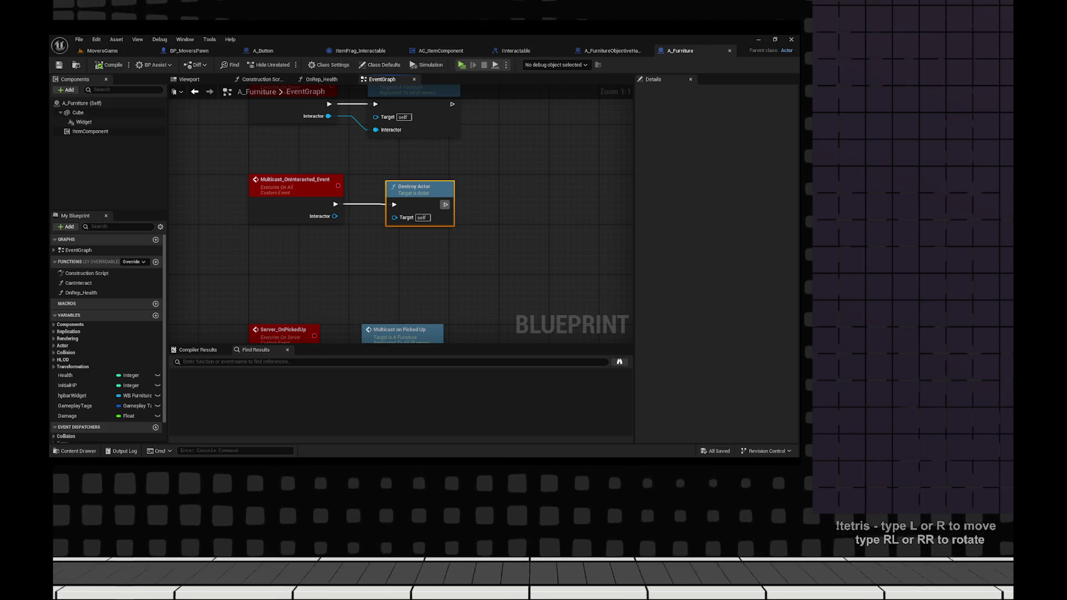
mouse_move(476, 181)
left_mouse_down()
mouse_move(459, 273)
mouse_move(467, 206)
left_mouse_up()
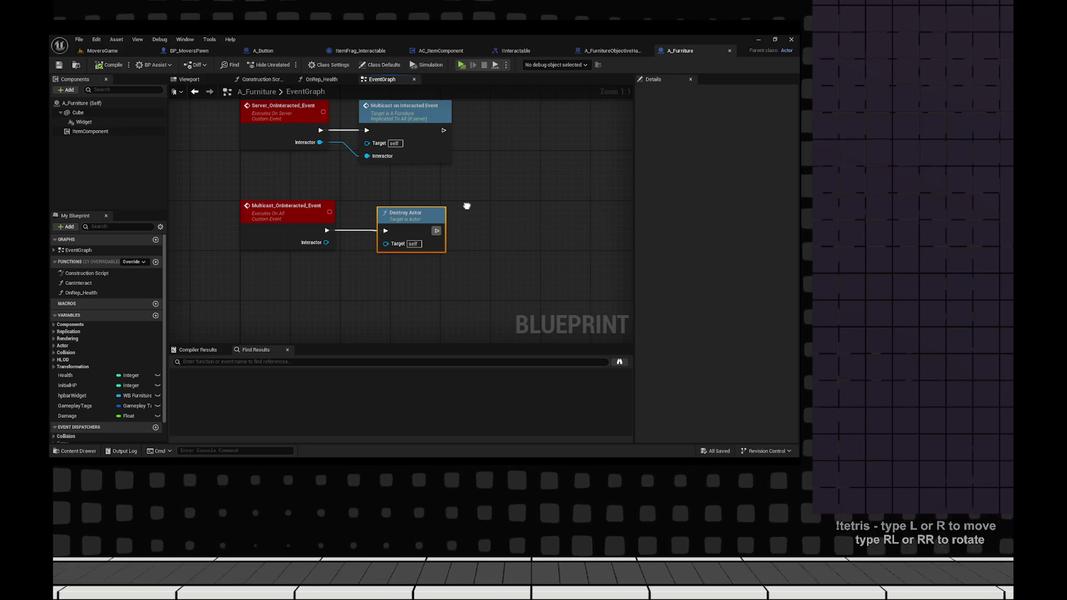
left_click(320, 228)
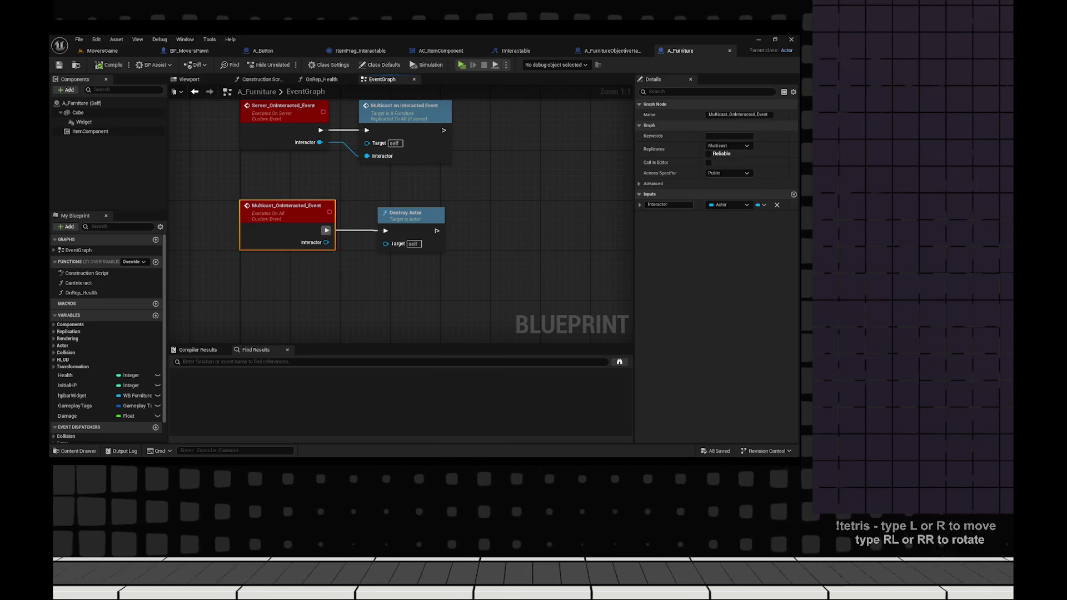
left_click_drag(500, 278, 488, 318)
left_click(373, 269, "alt")
left_click_drag(373, 270, 486, 201)
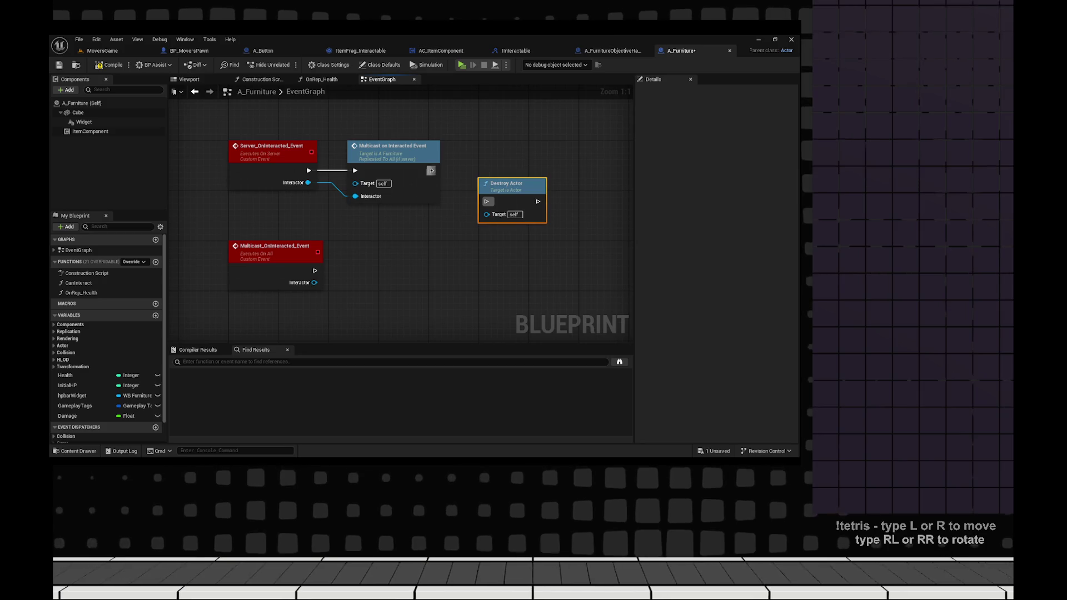
- Unlink the multicast call from Server_OnInteracted_Event and wire the server event into Destroy Actor
left_click(431, 171)
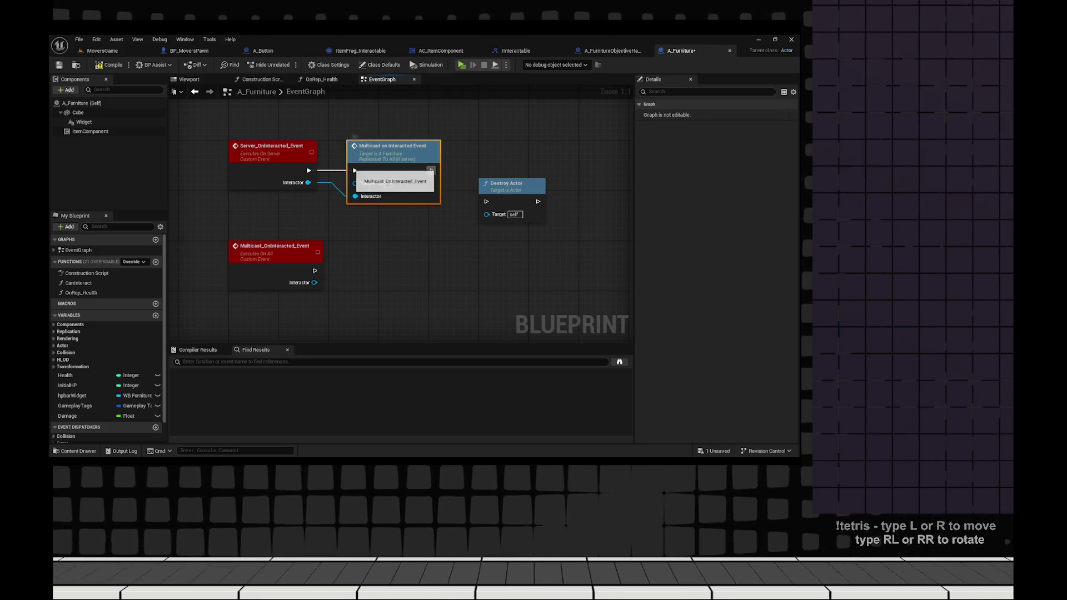
left_click(354, 170, "alt")
left_click(355, 196, "alt")
left_click_drag(389, 145, 395, 283)
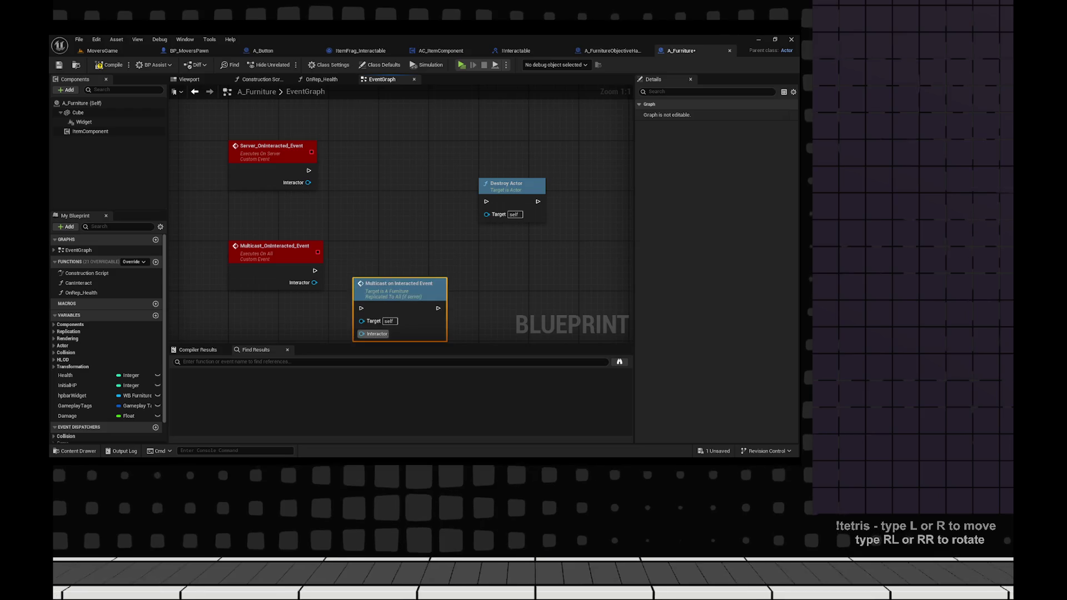
mouse_move(505, 183)
left_mouse_down()
mouse_move(344, 159)
mouse_move(324, 177)
left_mouse_up()
left_click(304, 167)
left_click_drag(375, 176, 414, 171)
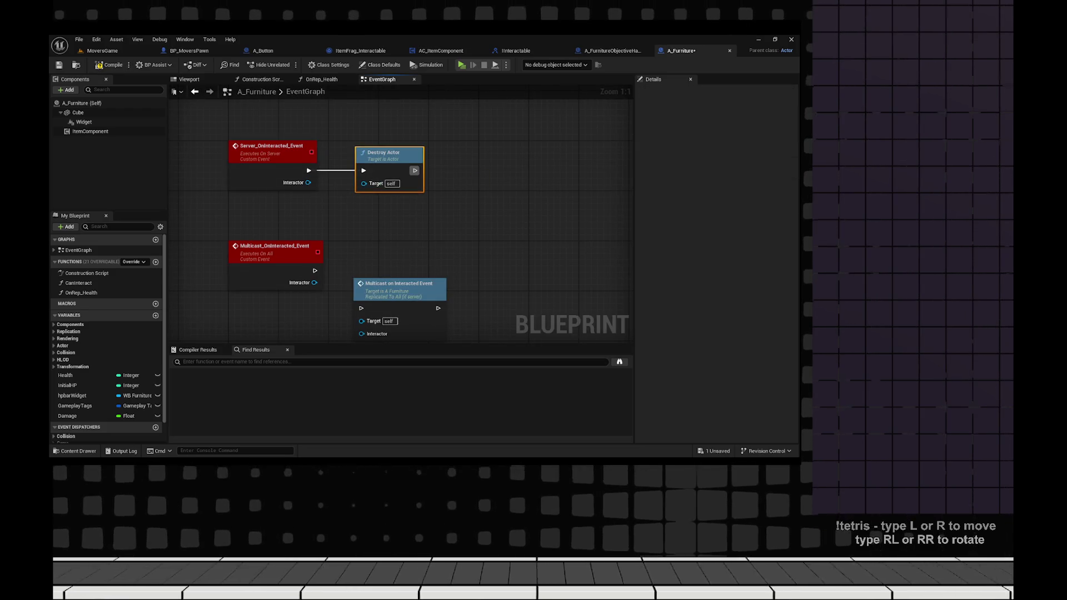
- Compile and save A_Furniture with F7, then launch another multiplayer play test
key("F7")
scroll(376, 144, "down", 6)
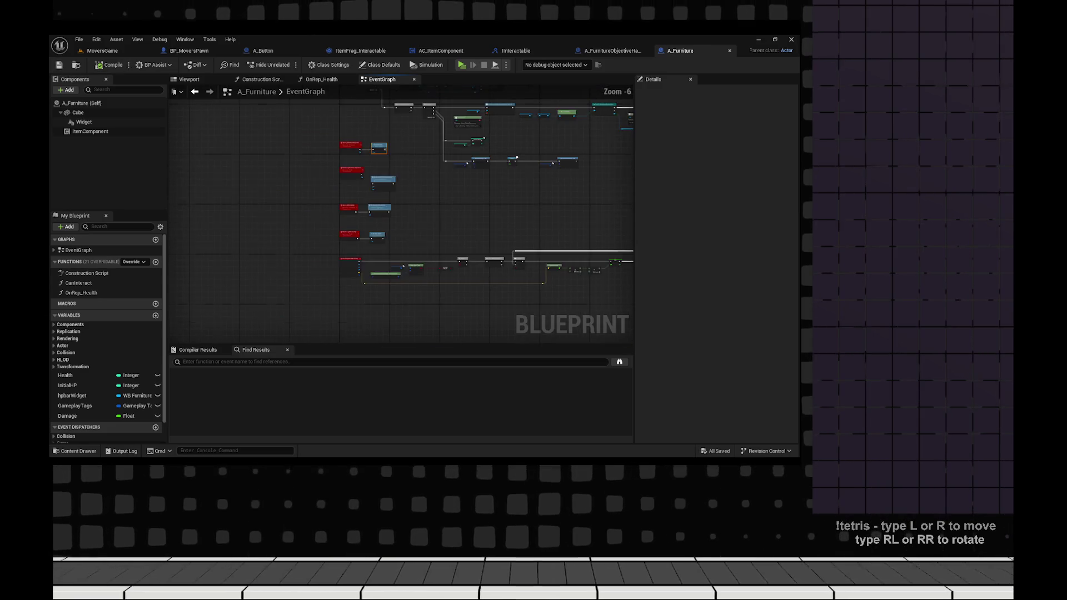
scroll(517, 157, "up", 4)
scroll(427, 101, "down", 3)
scroll(428, 100, "up", 2)
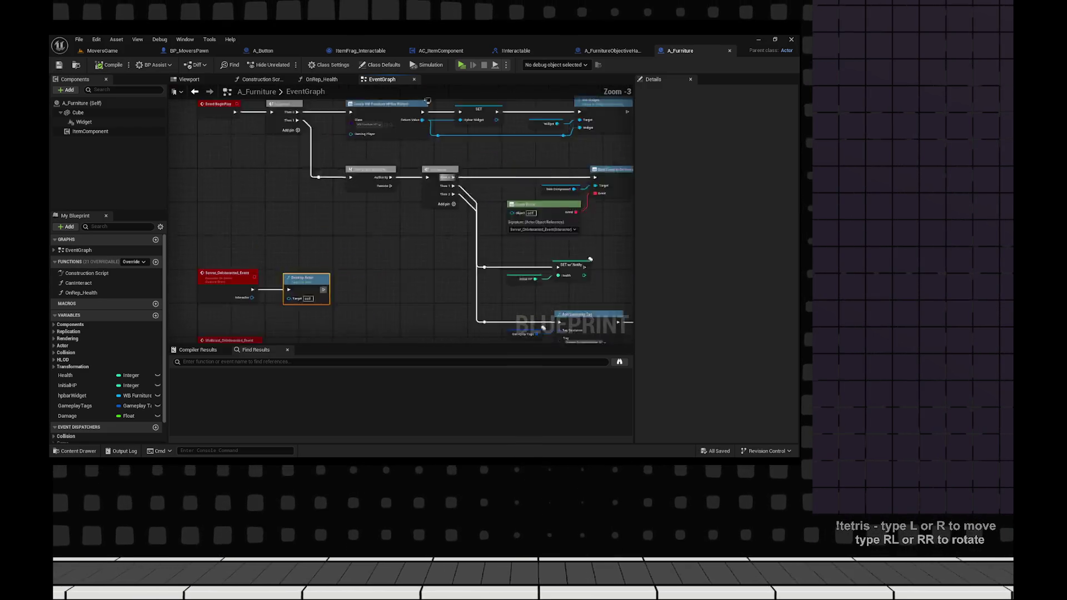
scroll(382, 250, "up", 2)
mouse_move(444, 250)
left_mouse_down()
mouse_move(325, 269)
mouse_move(203, 121)
left_mouse_up()
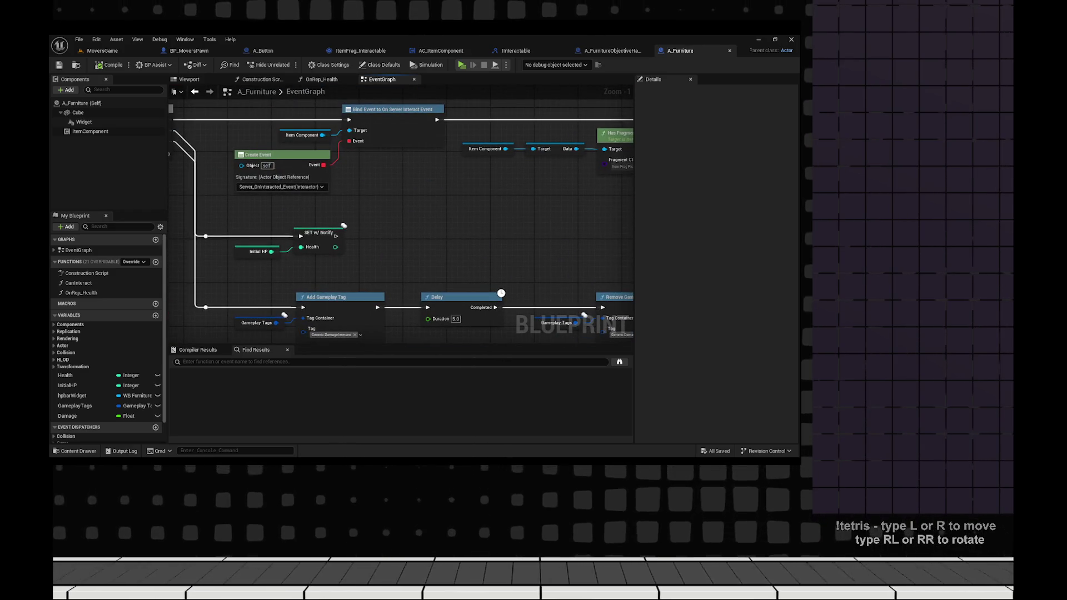
left_click_drag(278, 250, 564, 206)
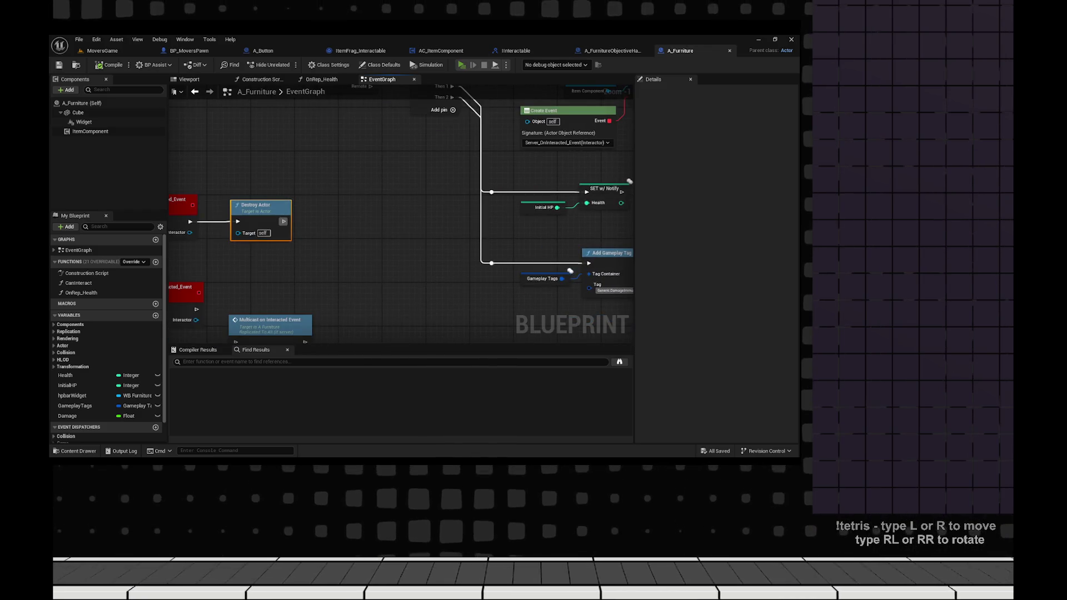
key("alt+p")
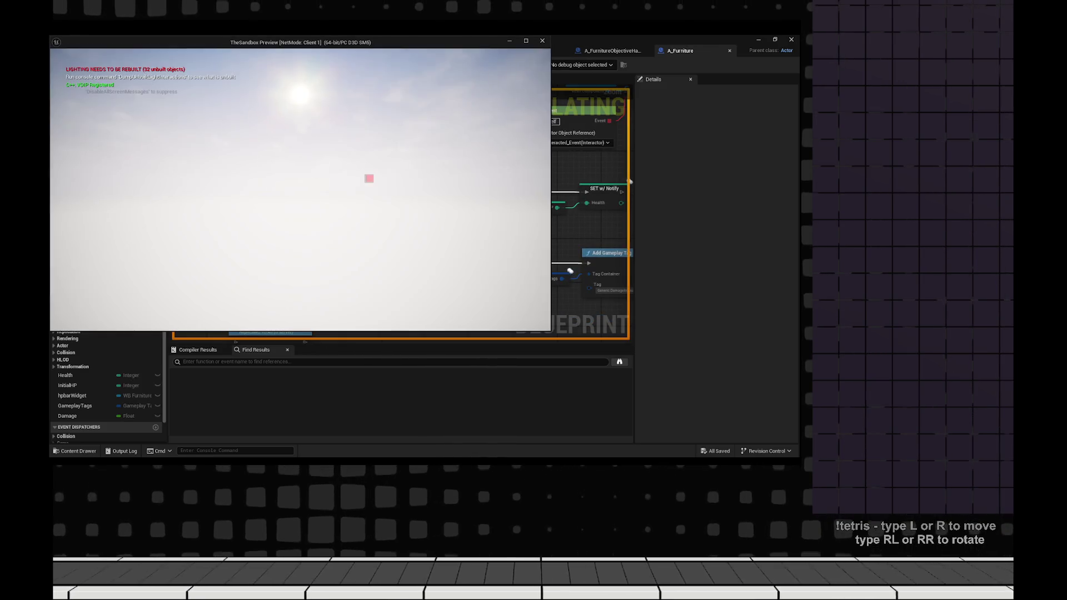
- Walk the client onto the white couch, stop the test, then detach Destroy Actor and move it right
key("w")
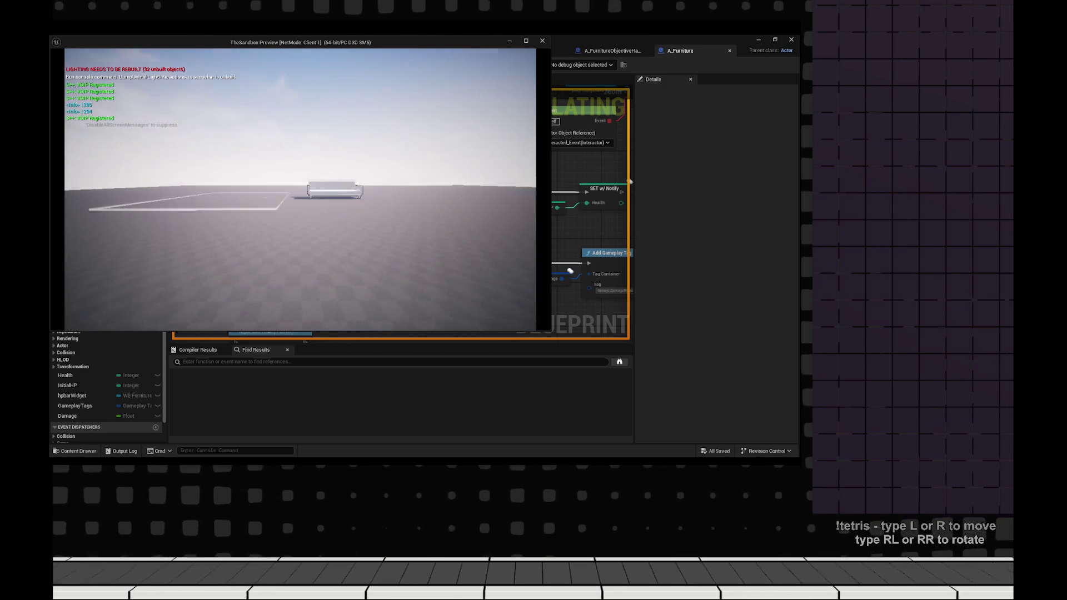
key("w")
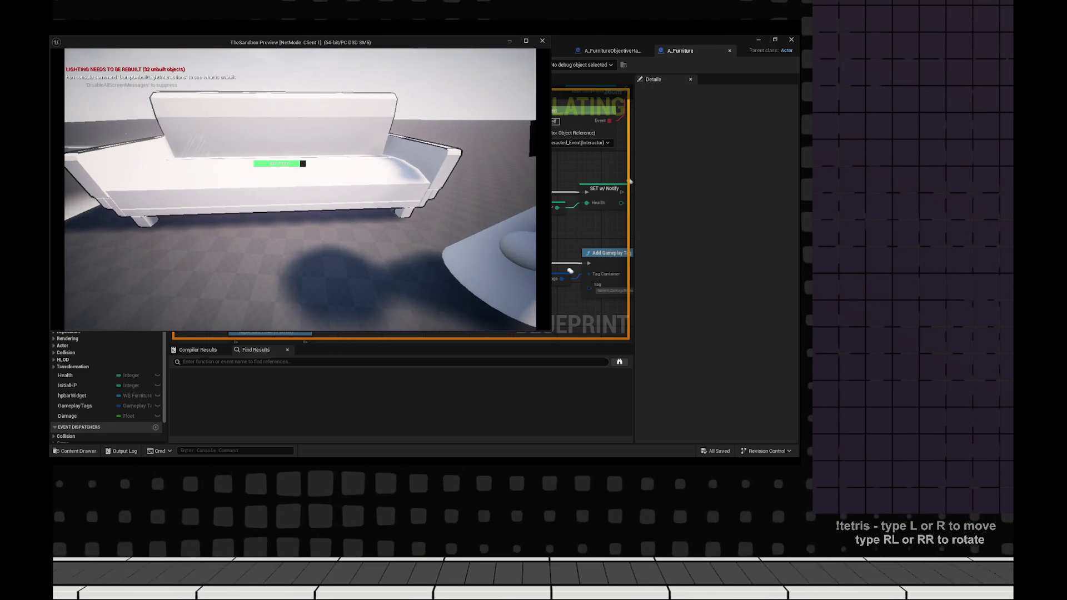
key("Escape")
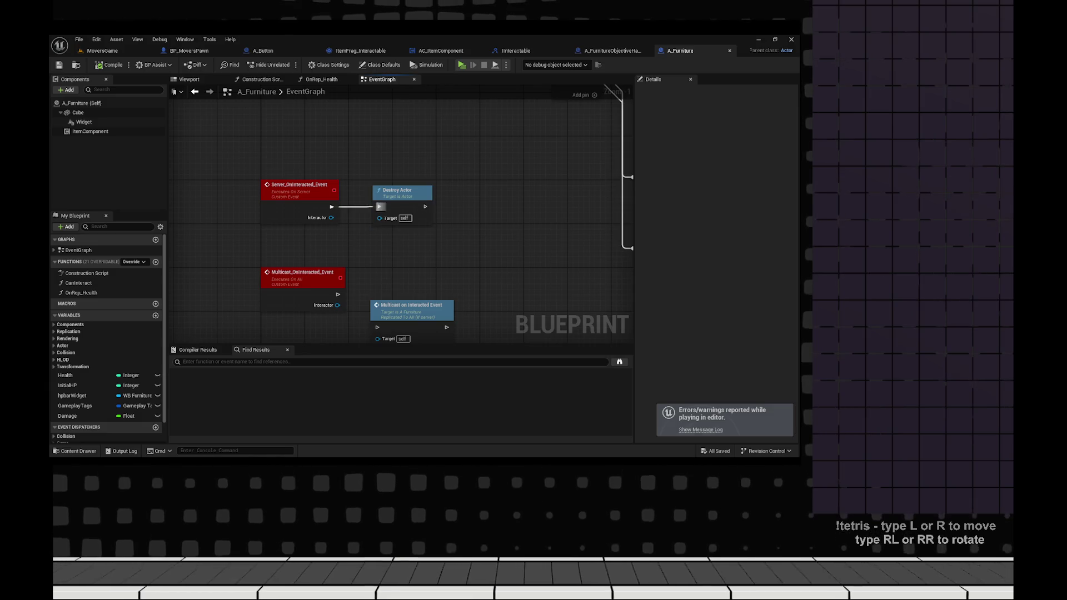
left_click(380, 206, "alt")
left_click_drag(400, 190, 545, 195)
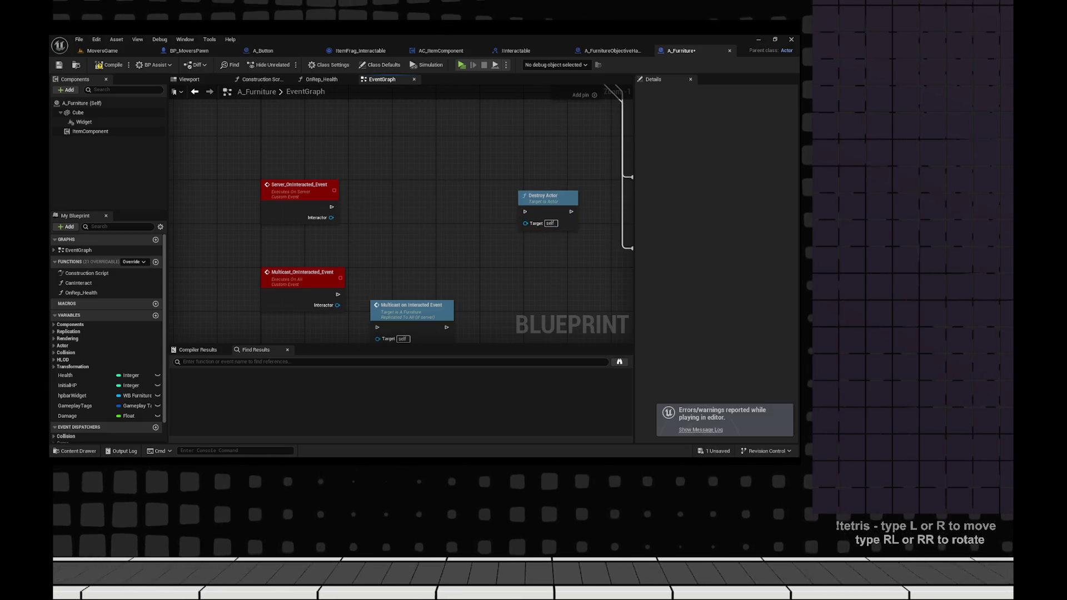
- Add a Print String printing Hello after Server_OnInteracted_Event, then run and stop a client play test
left_click_drag(331, 206, 360, 201)
type("print st")
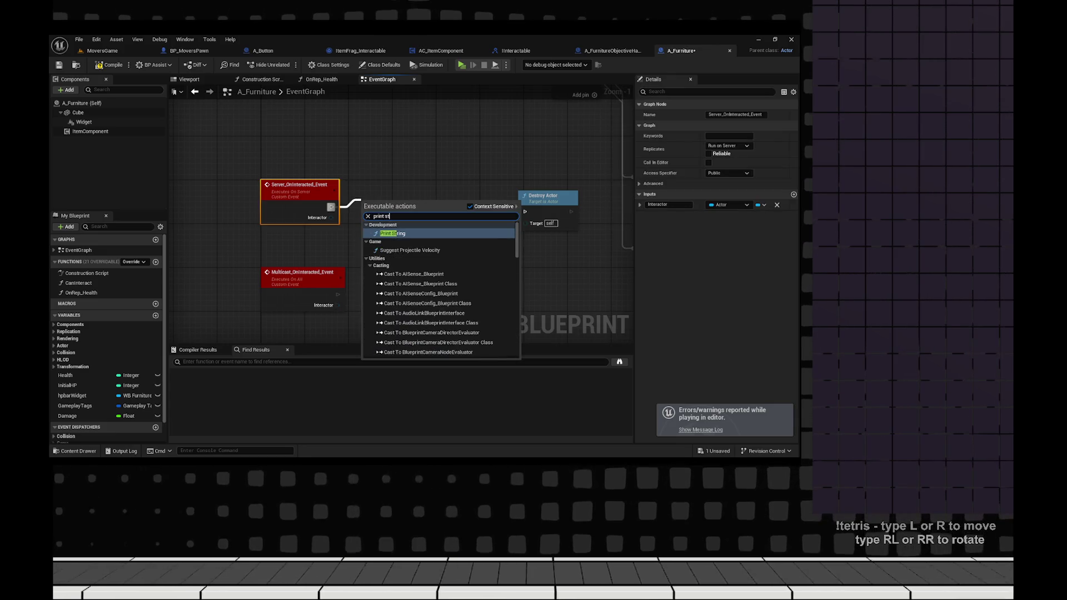
key("Return")
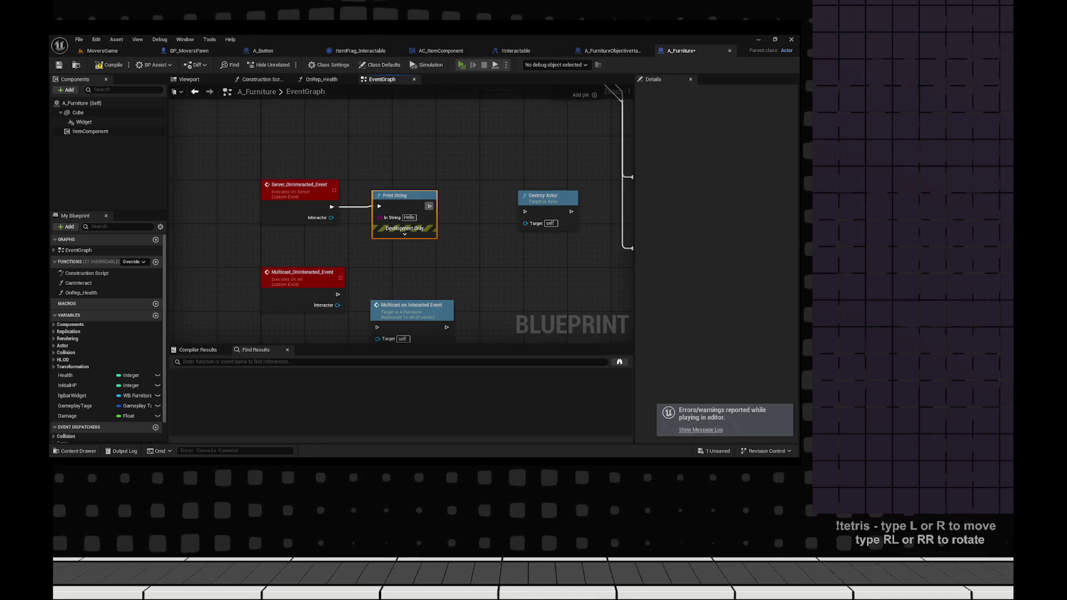
key("alt+p")
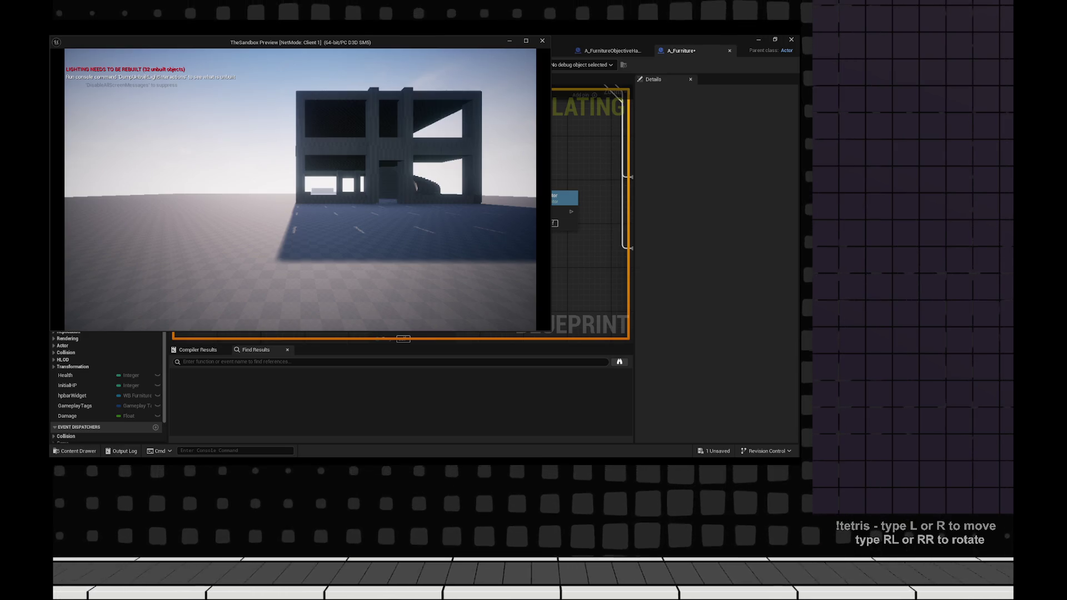
key("Escape")
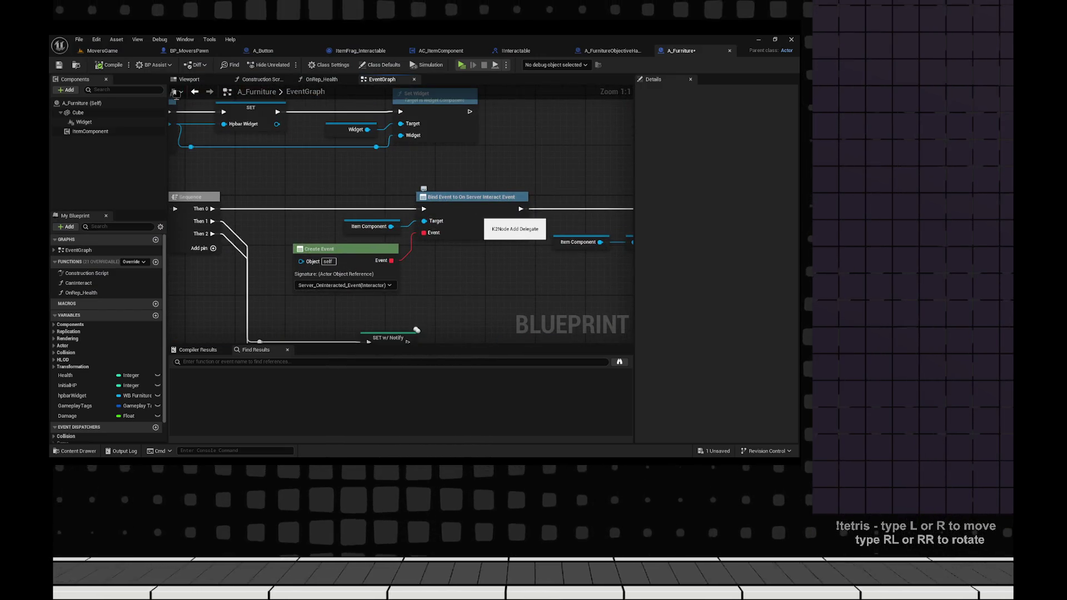
- Delete the five interacted event nodes and the Item Component, Create Event and Bind Event nodes
scroll(403, 203, "down", 3)
left_click_drag(231, 131, 505, 262)
key("Delete")
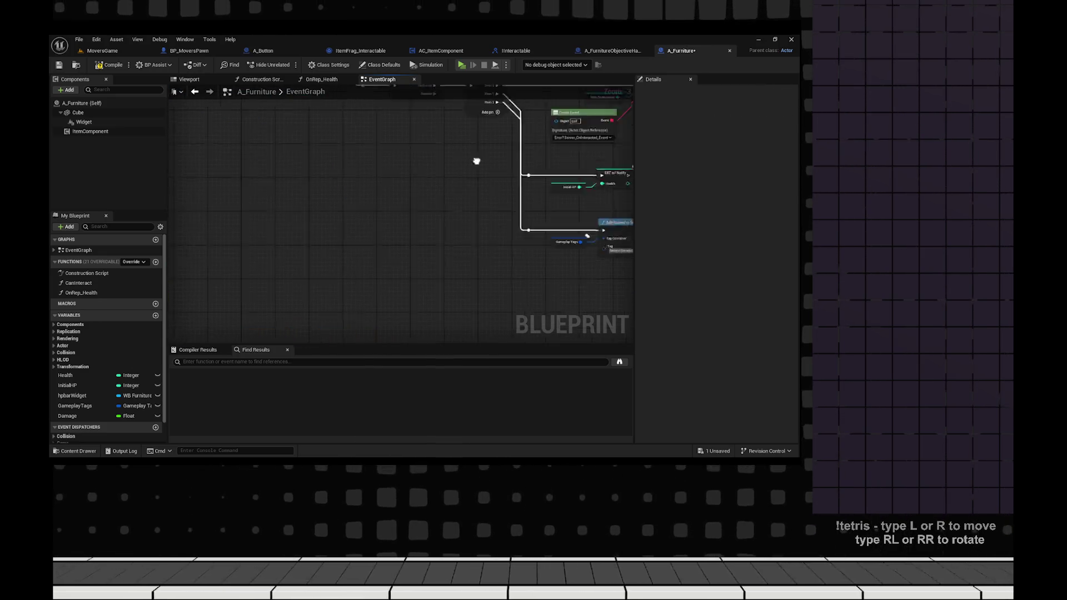
left_click_drag(333, 167, 436, 308)
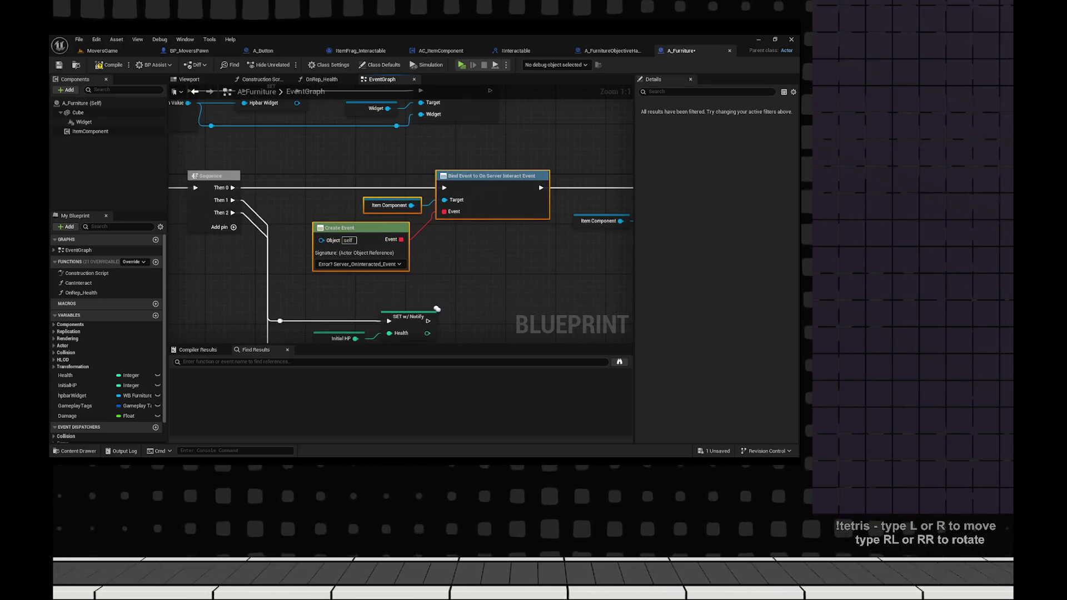
key("Delete")
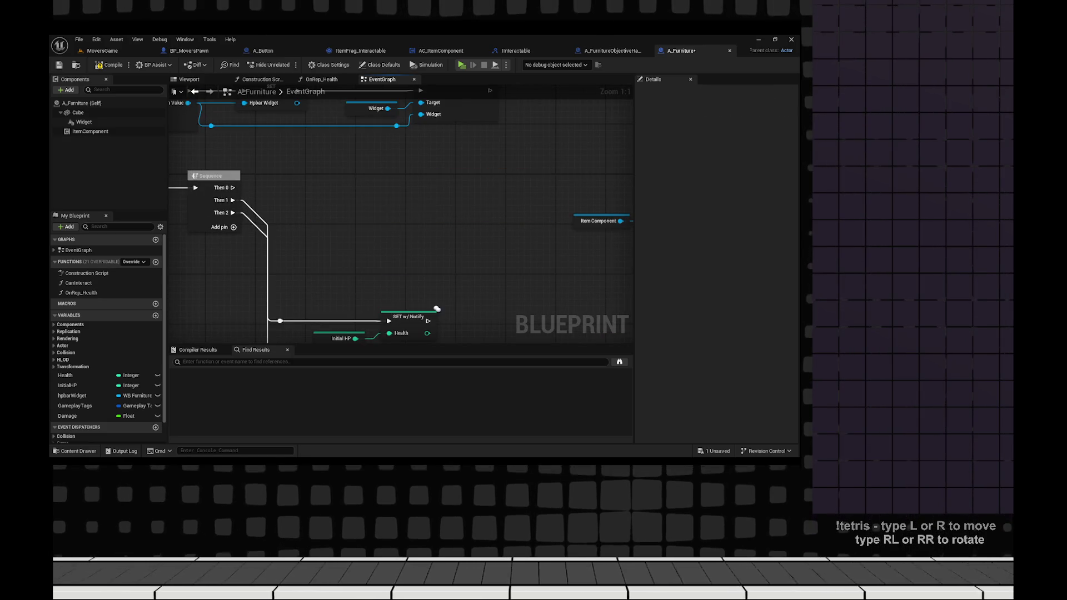
- Select the Has Fragment, Cast, Create Event and Bind nodes and bring SET Health into view
scroll(376, 240, "down", 3)
scroll(284, 262, "up", 3)
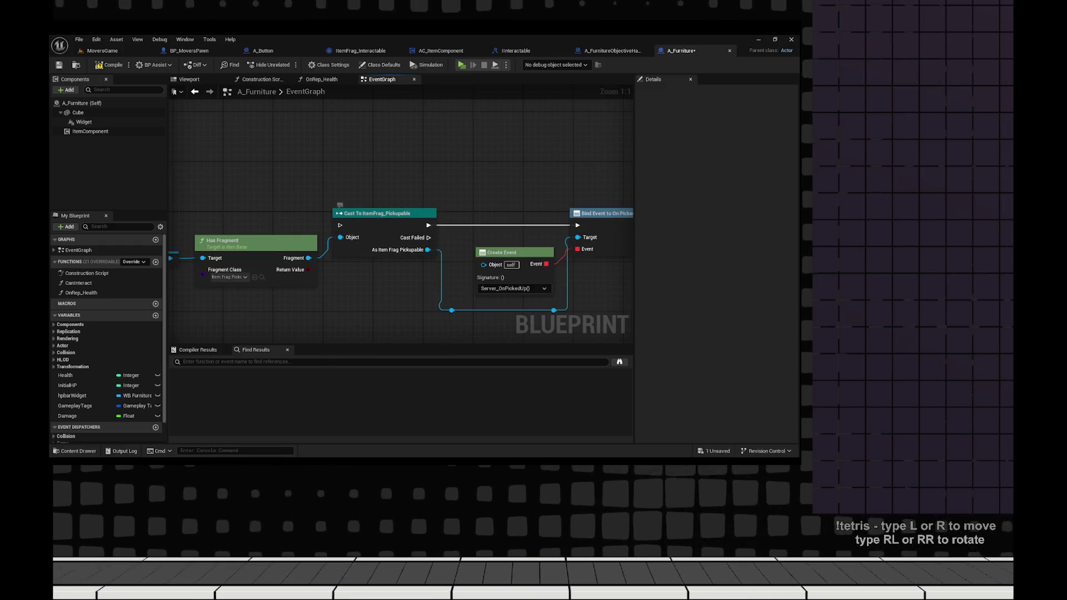
scroll(250, 300, "down", 1)
scroll(400, 250, "down", 1)
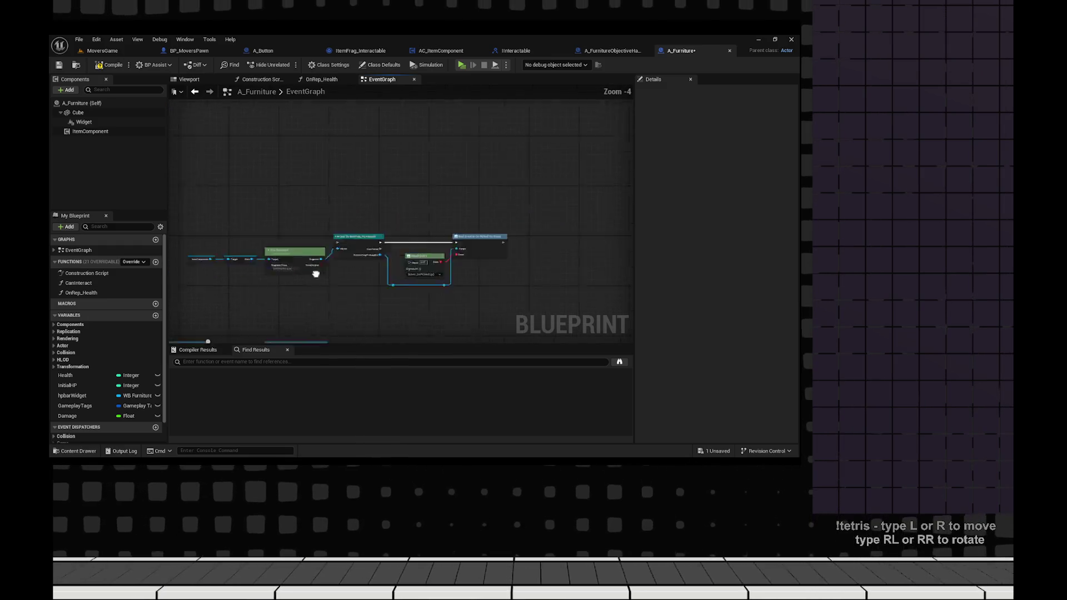
scroll(350, 255, "down", 4)
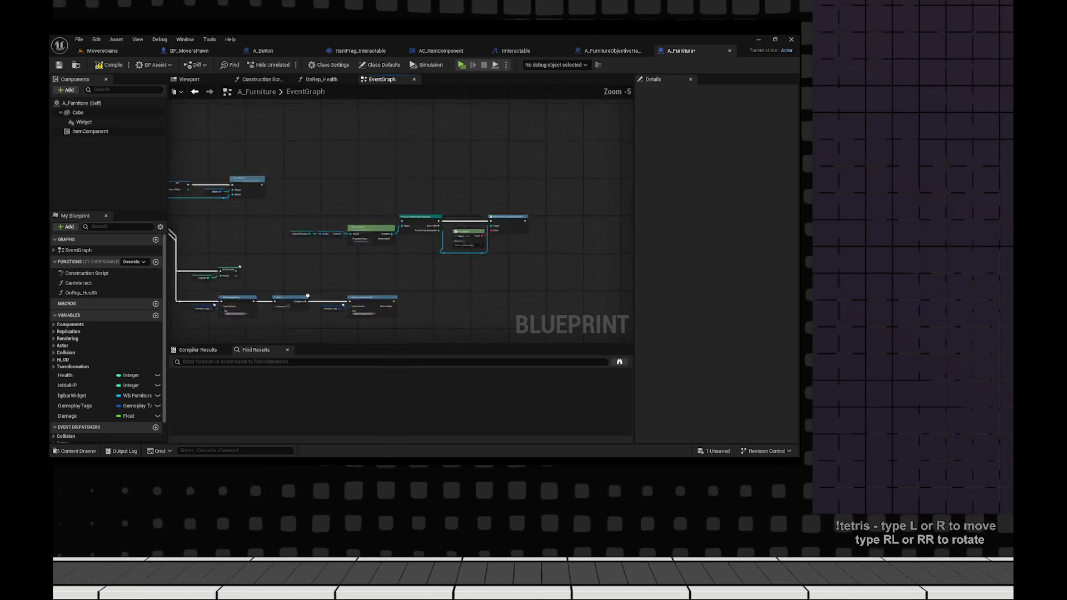
left_click_drag(243, 177, 530, 243)
scroll(389, 233, "up", 3)
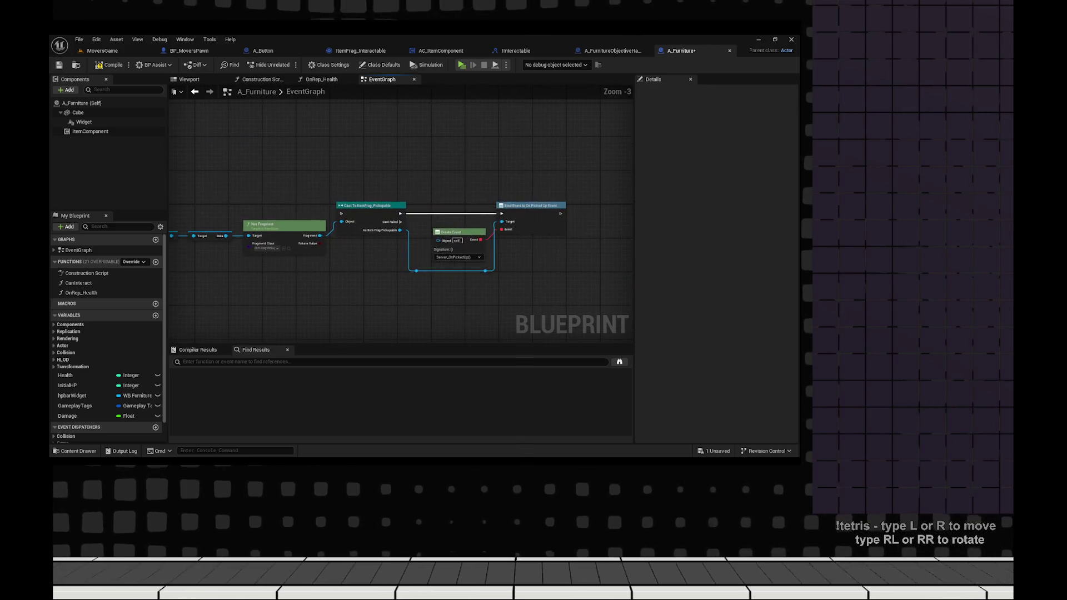
mouse_move(185, 153)
left_mouse_down()
mouse_move(350, 238)
mouse_move(587, 243)
left_mouse_up()
scroll(600, 231, "down", 3)
scroll(297, 289, "up", 7)
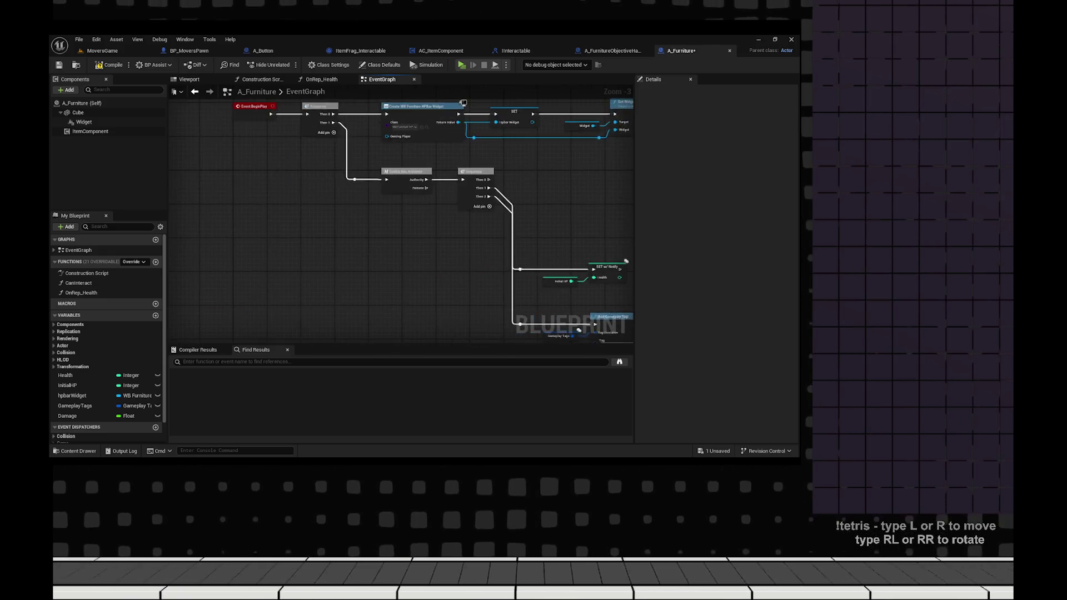
mouse_move(297, 288)
left_mouse_down()
mouse_move(476, 290)
mouse_move(361, 288)
mouse_move(400, 208)
mouse_move(473, 204)
mouse_move(554, 244)
left_mouse_up()
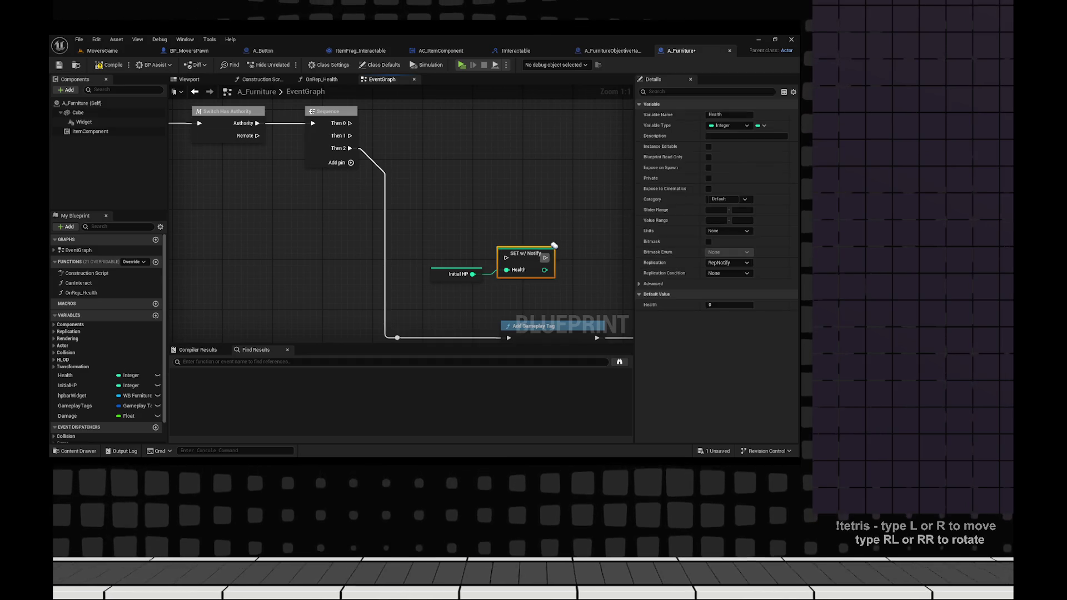
- Move SET Health and the tag nodes under Sequence, routing its output through the reroute into Add Gameplay Tag
left_click_drag(527, 252, 495, 118)
left_click_drag(534, 325, 500, 193)
left_click_drag(395, 204, 360, 208)
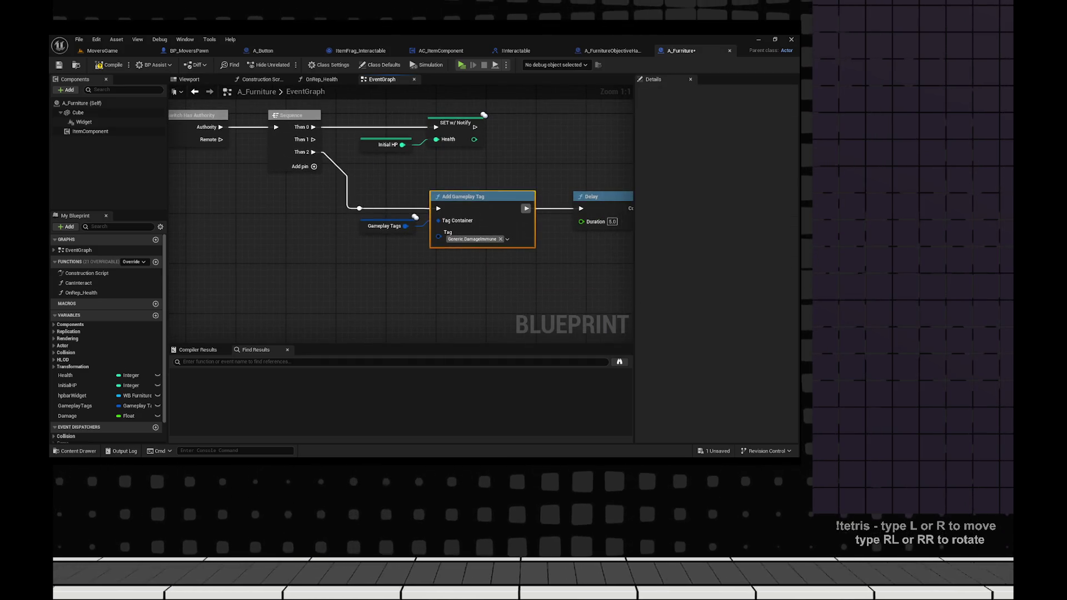
left_click(359, 208)
left_click_drag(313, 139, 360, 208)
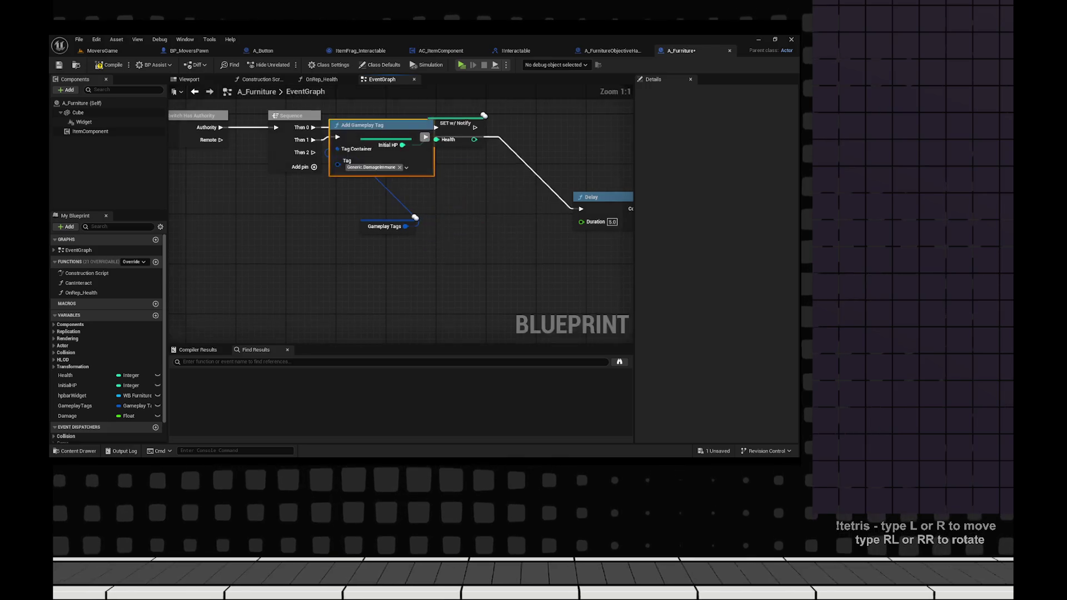
- Select the Add Gameplay Tag, Delay and Gameplay Tags nodes of the tag chain
mouse_move(500, 278)
left_mouse_down()
mouse_move(186, 298)
mouse_move(458, 299)
mouse_move(433, 298)
left_mouse_up()
left_click_drag(325, 202, 618, 287)
scroll(415, 201, "down", 6)
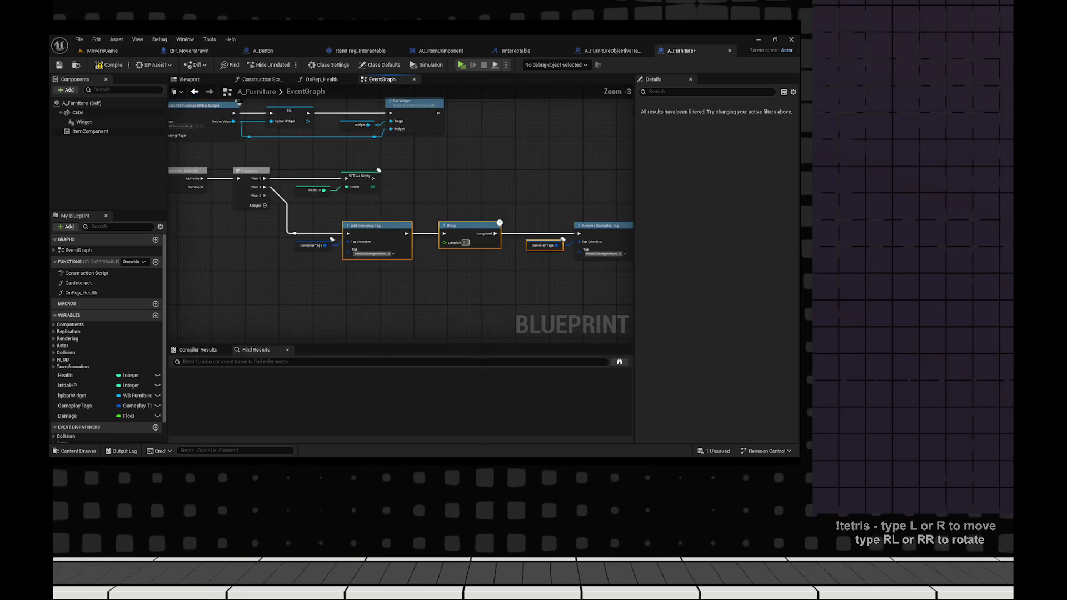
scroll(415, 201, "up", 2)
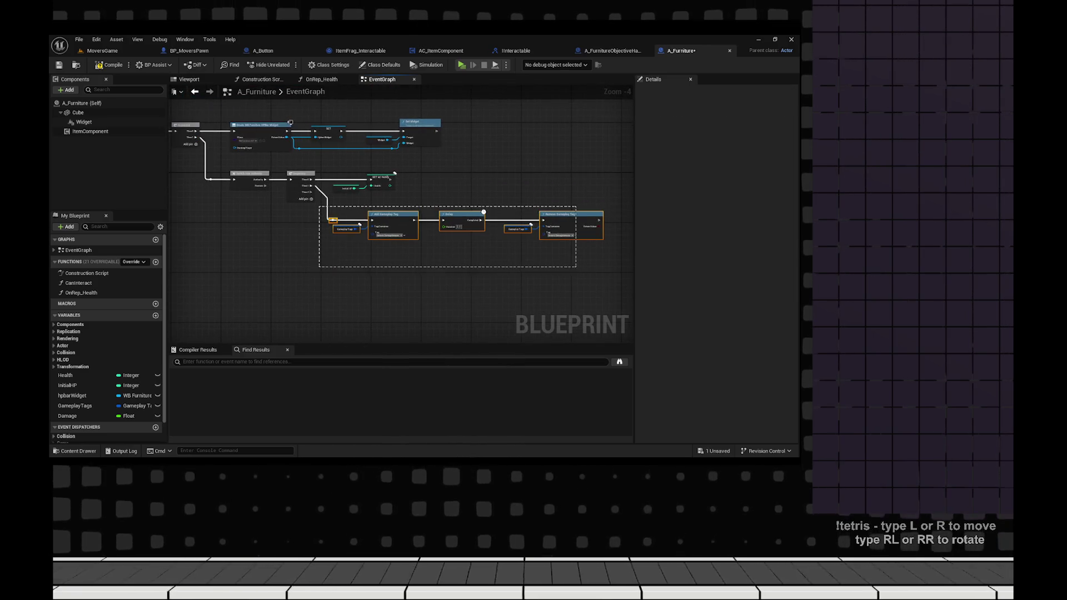
scroll(480, 258, "up", 4)
scroll(480, 258, "down", 2)
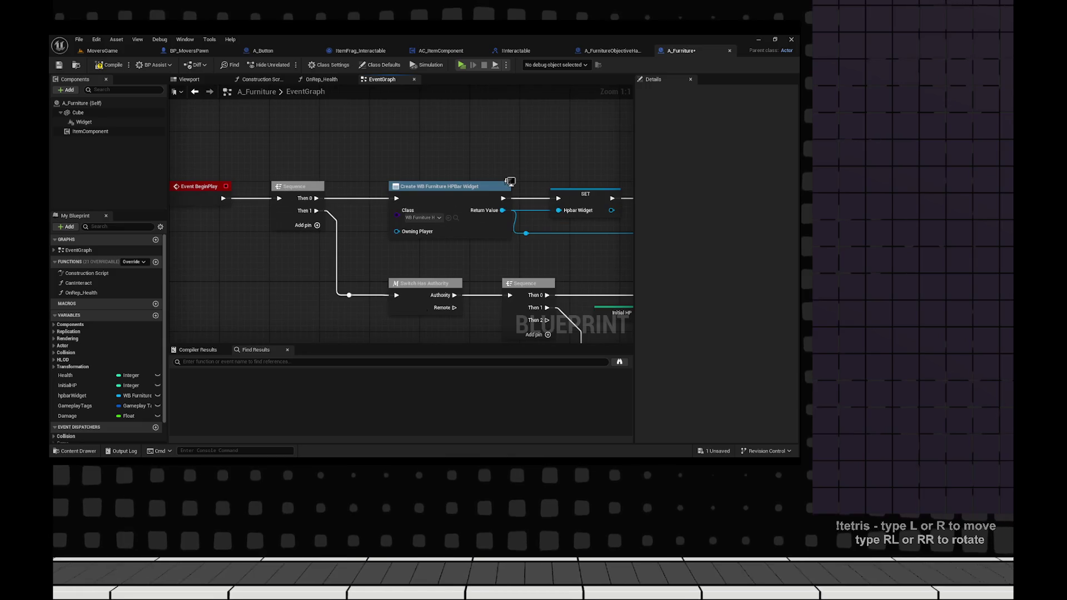
scroll(480, 258, "down", 2)
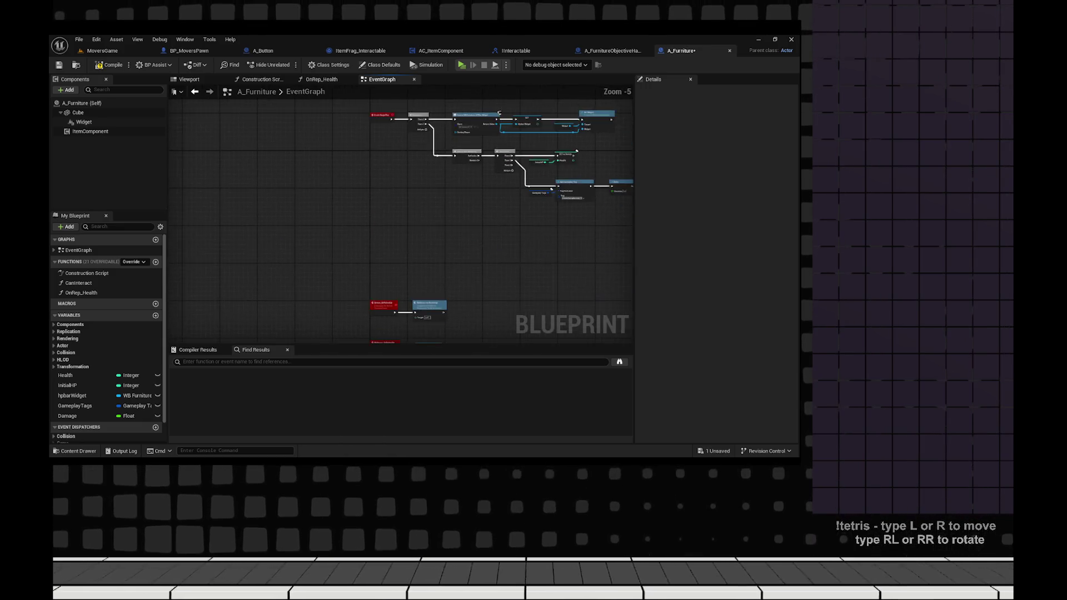
- Delete Server_OnPickedUp, its multicast call, Multicast_OnPickedUp and its Destroy Actor node
scroll(465, 282, "up", 3)
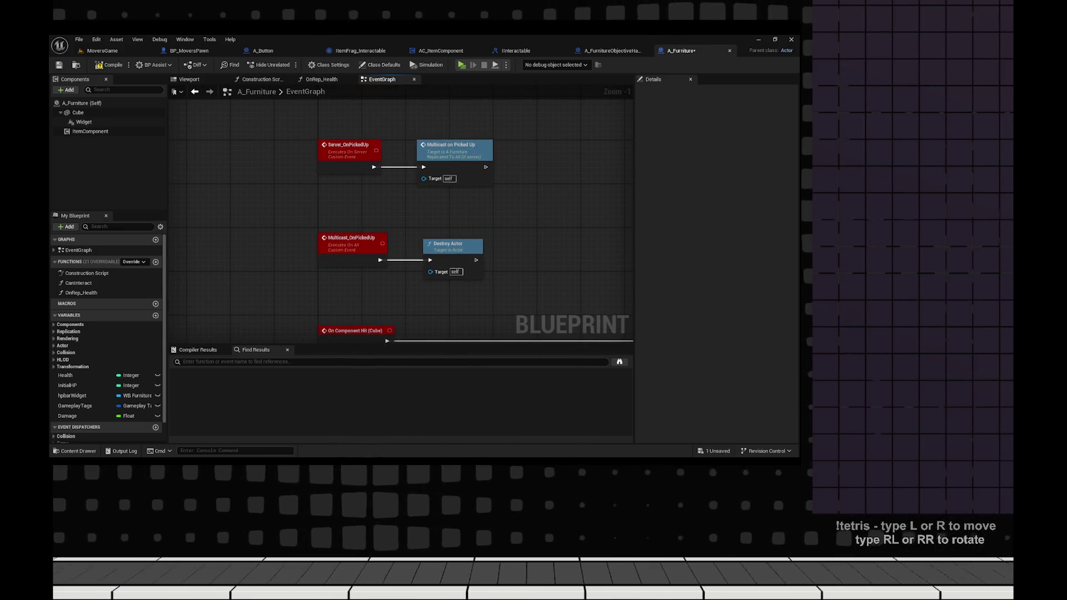
left_click_drag(500, 179, 500, 179)
key("Delete")
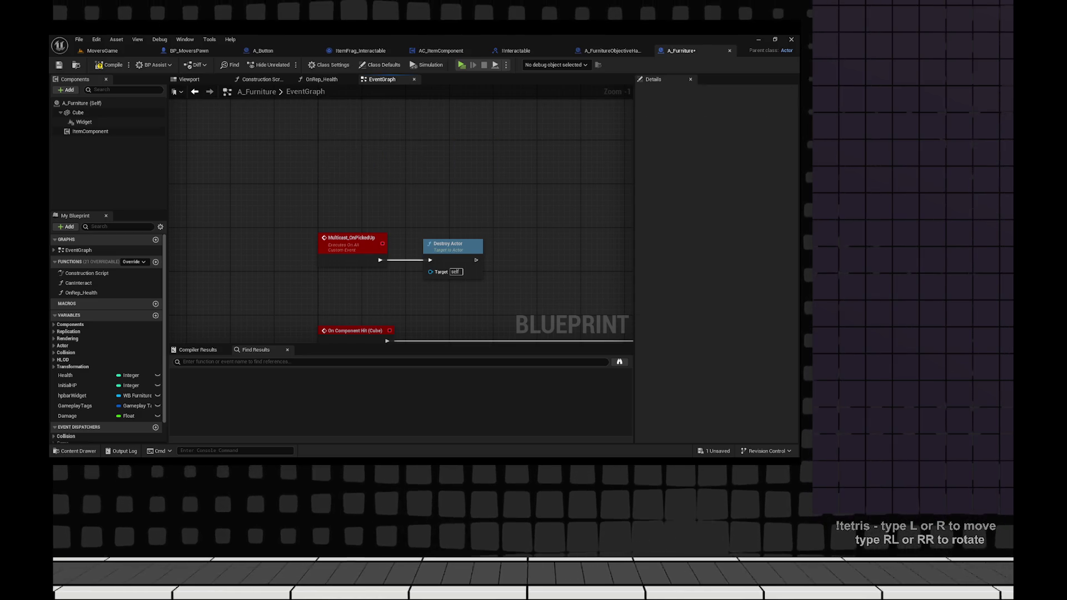
left_click_drag(311, 228, 489, 283)
key("Delete")
- Save the A_Furniture Blueprint and start another client play session
scroll(409, 282, "down", 9)
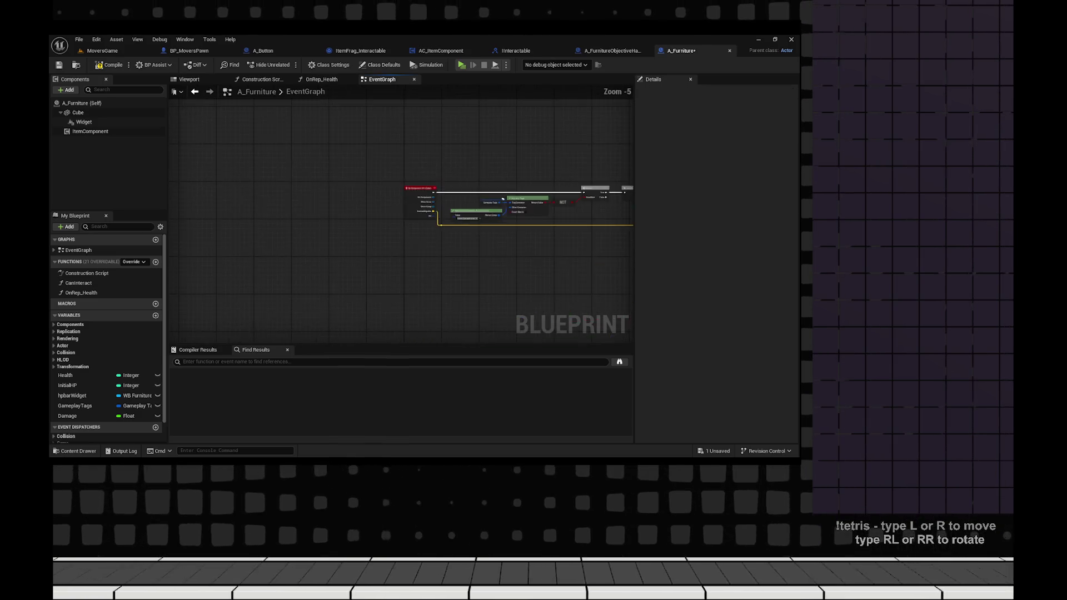
scroll(409, 281, "up", 3)
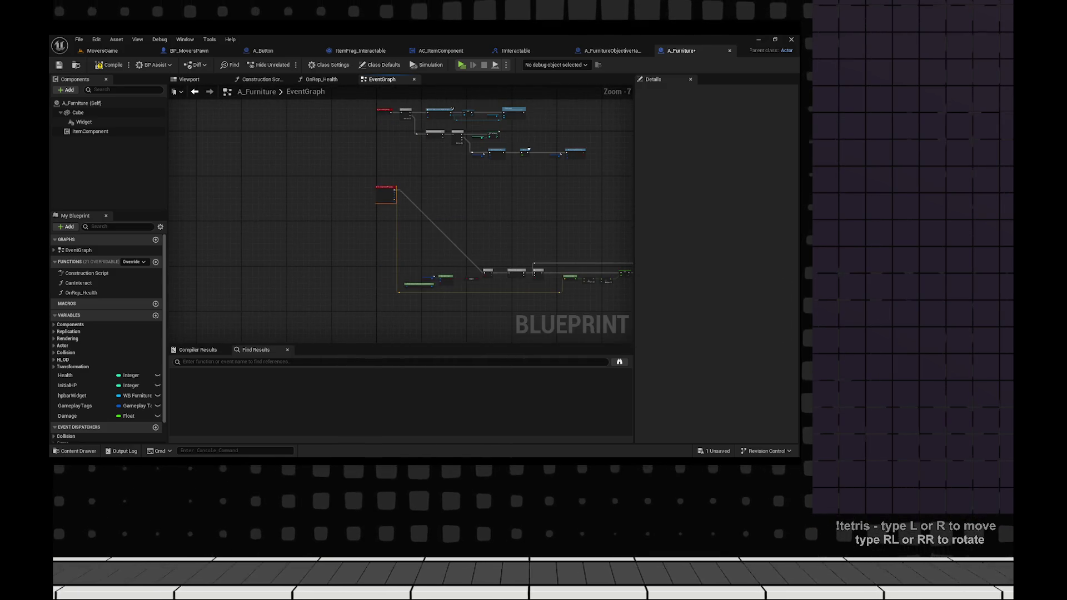
scroll(285, 320, "up", 3)
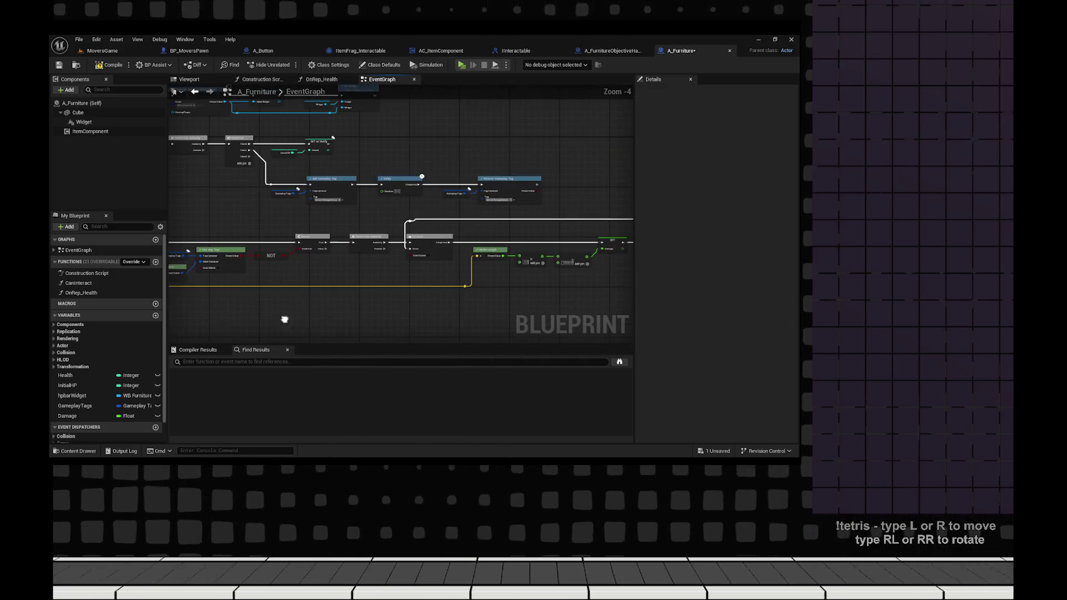
left_click(59, 65)
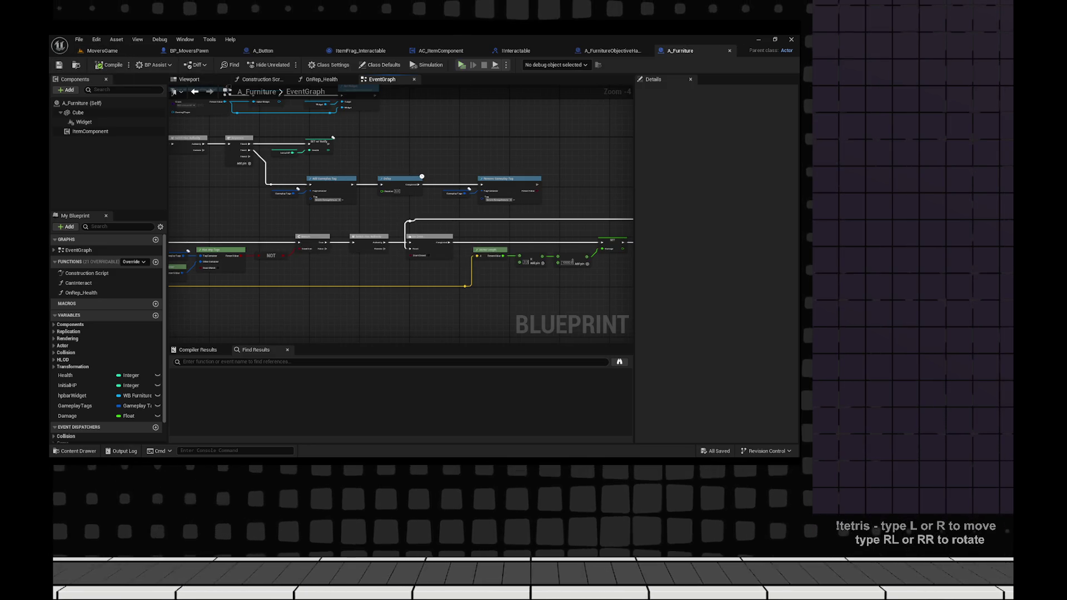
key("alt+p")
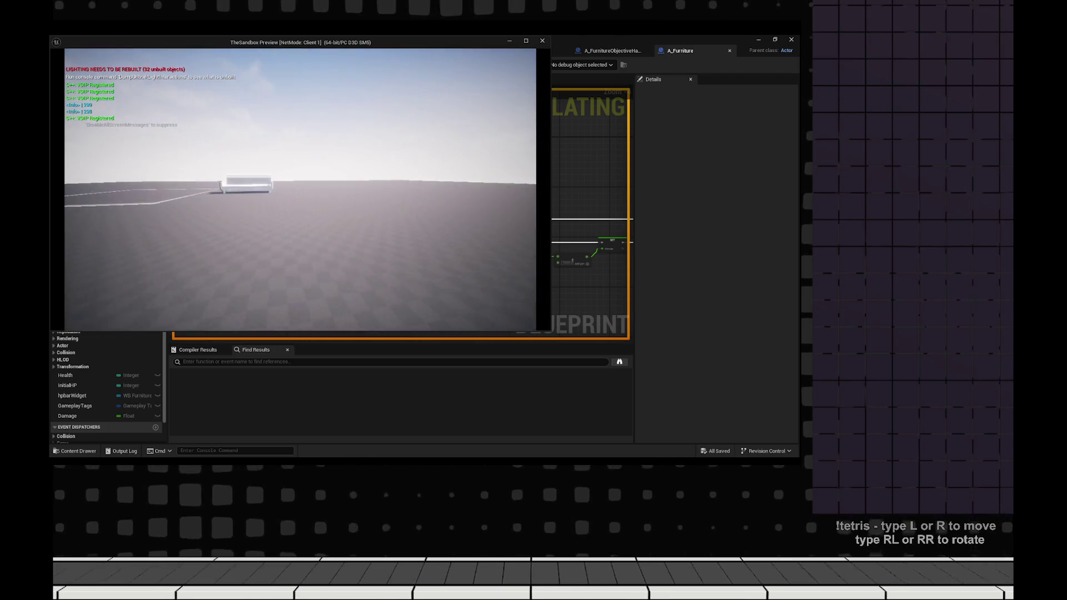
- Interact with the couch and the red box in the client playtest, then stop and dismiss the message log
key("w")
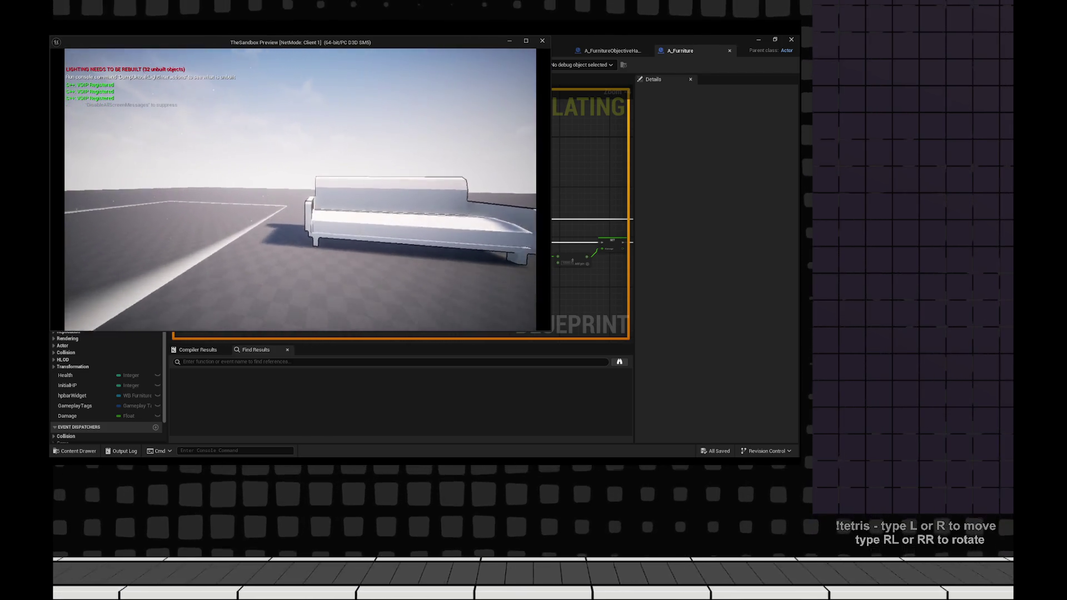
left_click(300, 189)
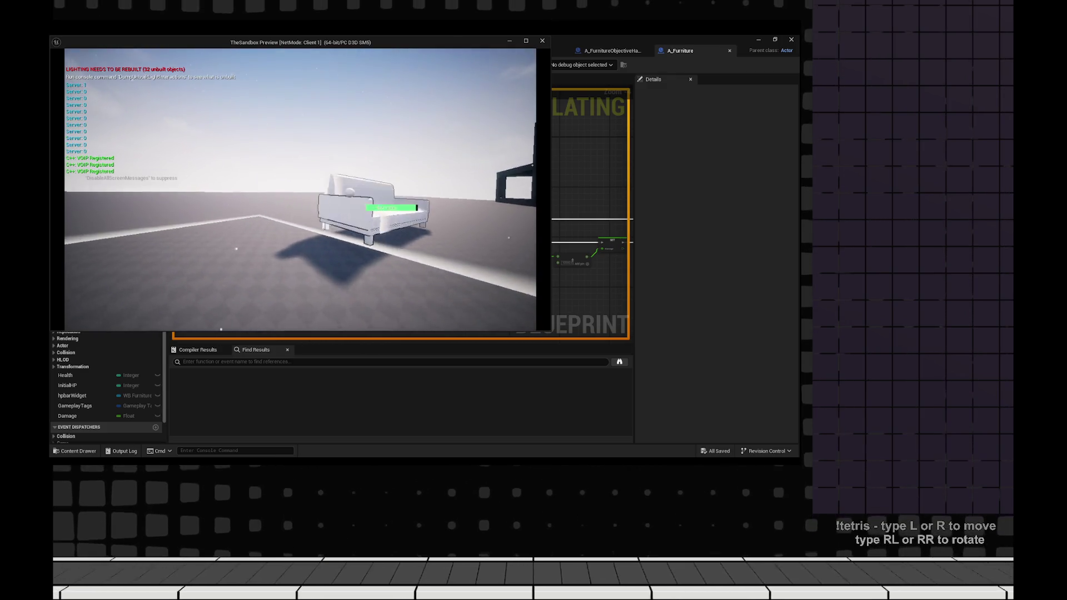
key("s")
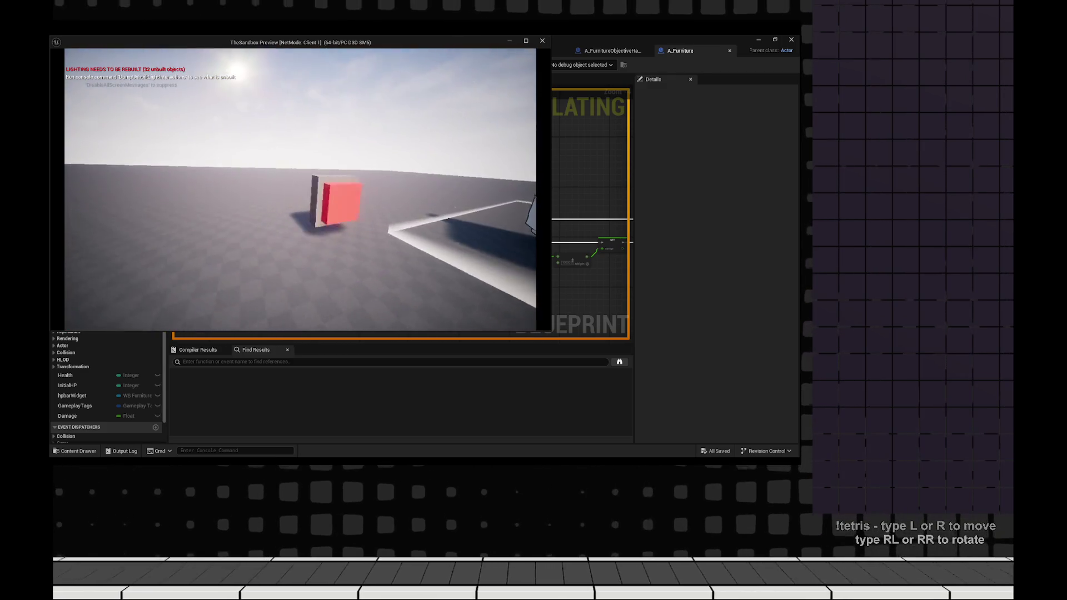
key("w")
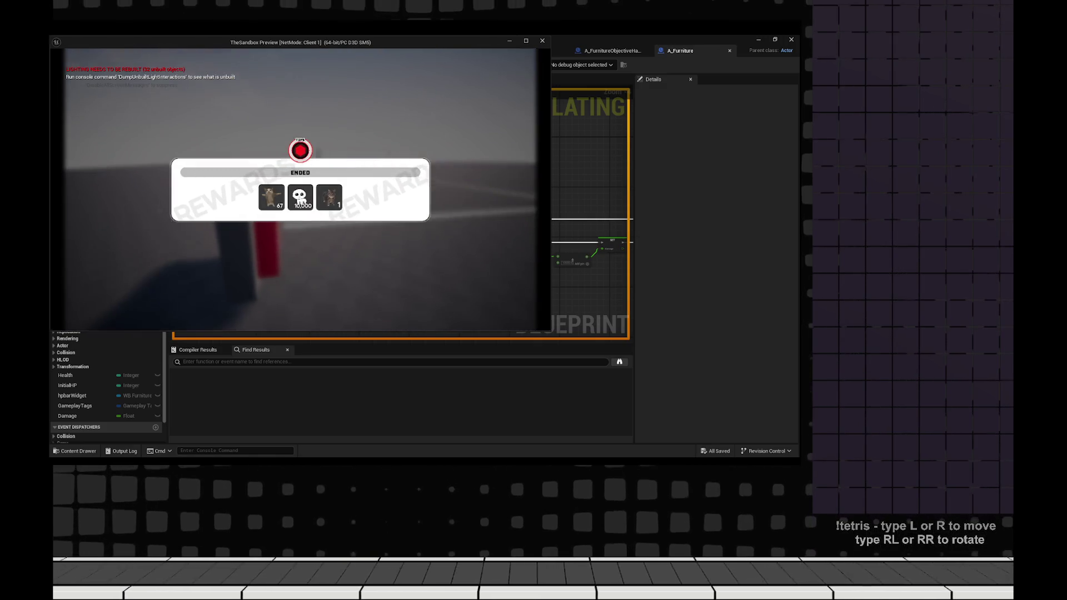
key("Escape")
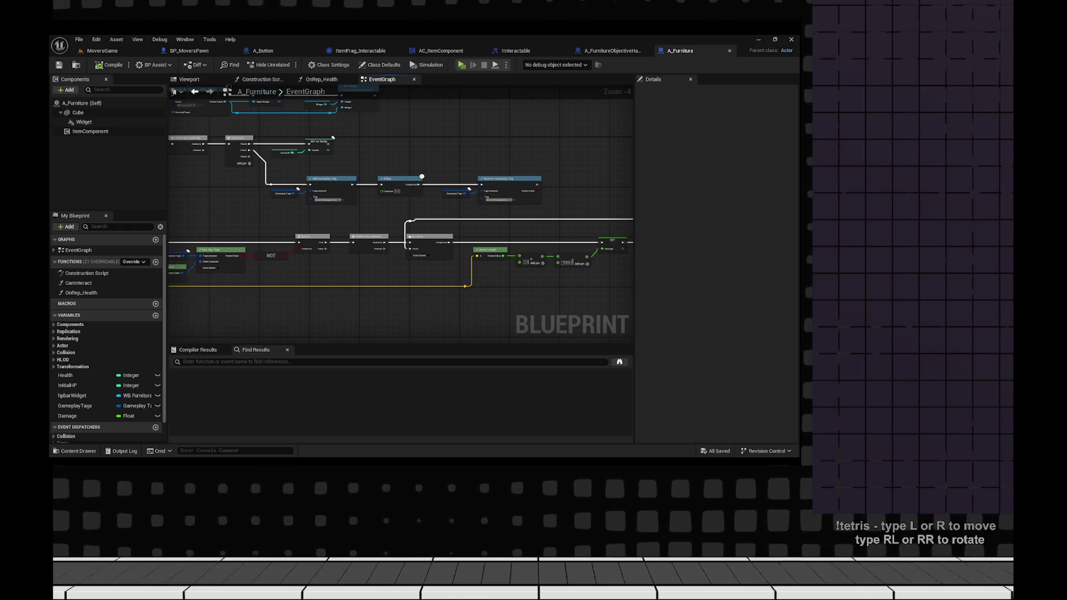
left_click(154, 64)
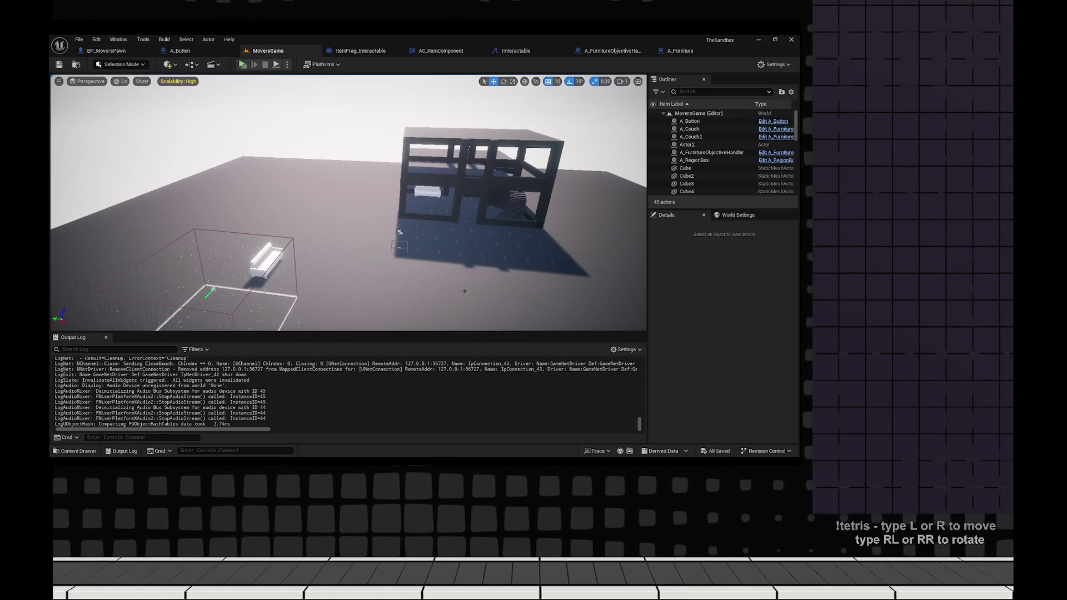
- Run a side-by-side Client 1 and Server 0 play test, then open A_Button's event graph
left_click(242, 65)
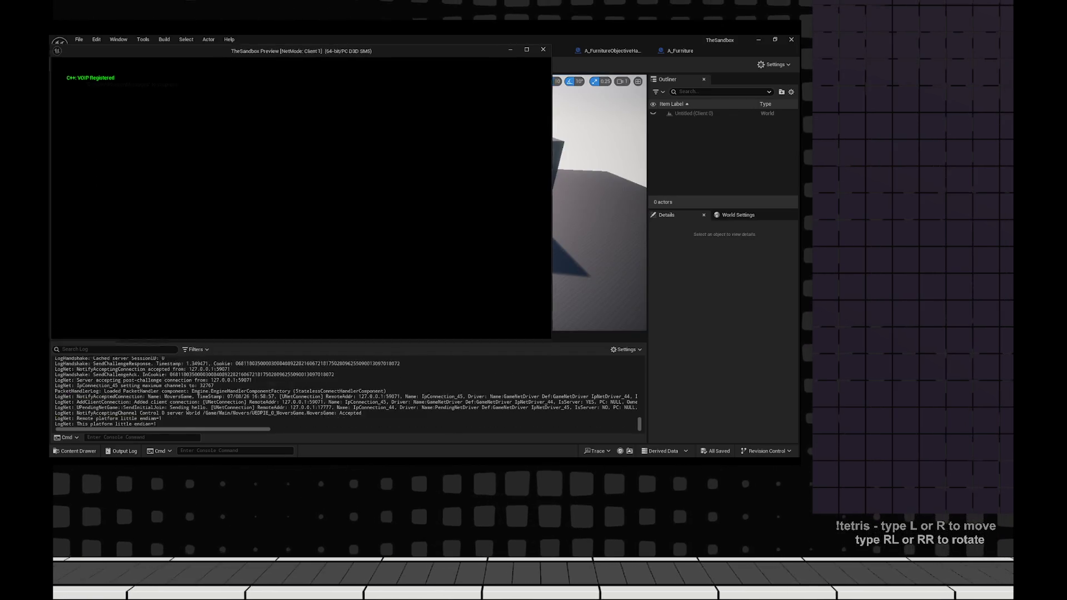
key("super+Left")
key("Return")
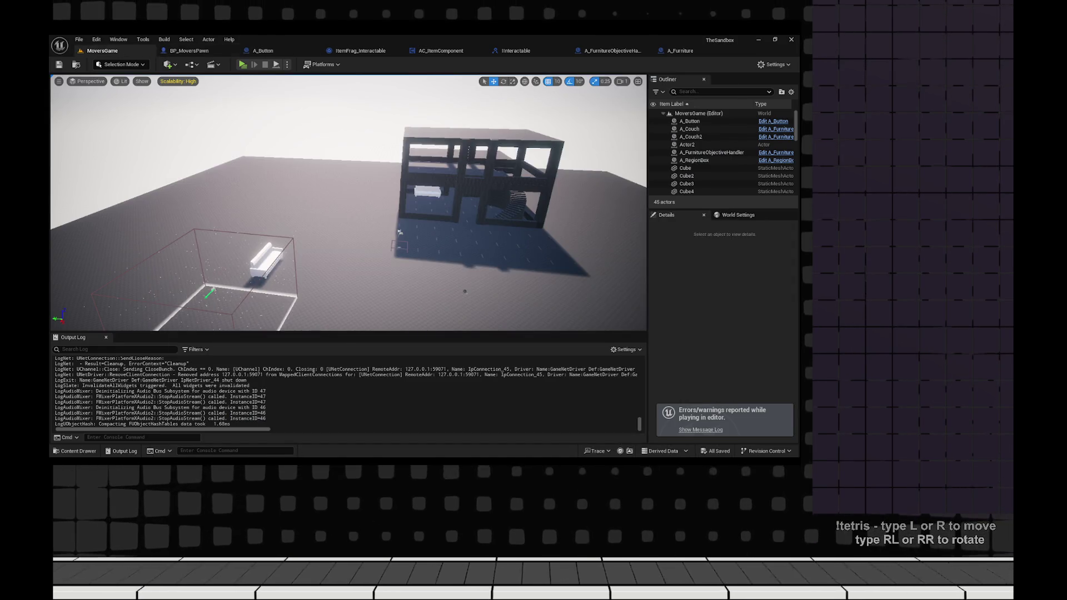
left_click(189, 50)
left_click(262, 51)
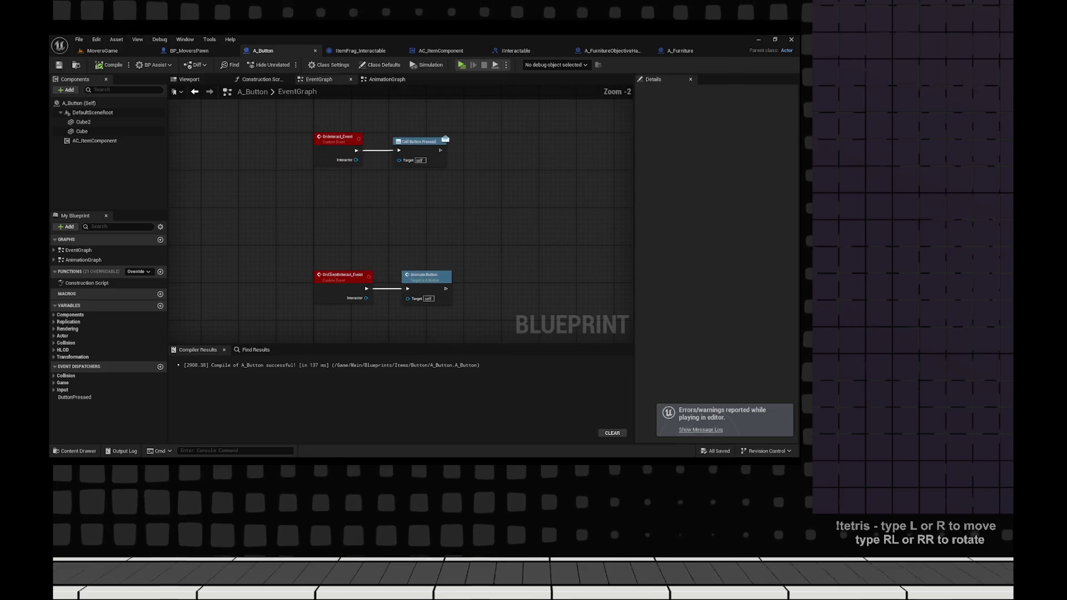
- Select A_Button's OnClientInteract_Event and Animate Button nodes, then switch to ItemFrag_Interactable's graph
left_click_drag(493, 238, 383, 310)
left_click_drag(527, 231, 311, 315)
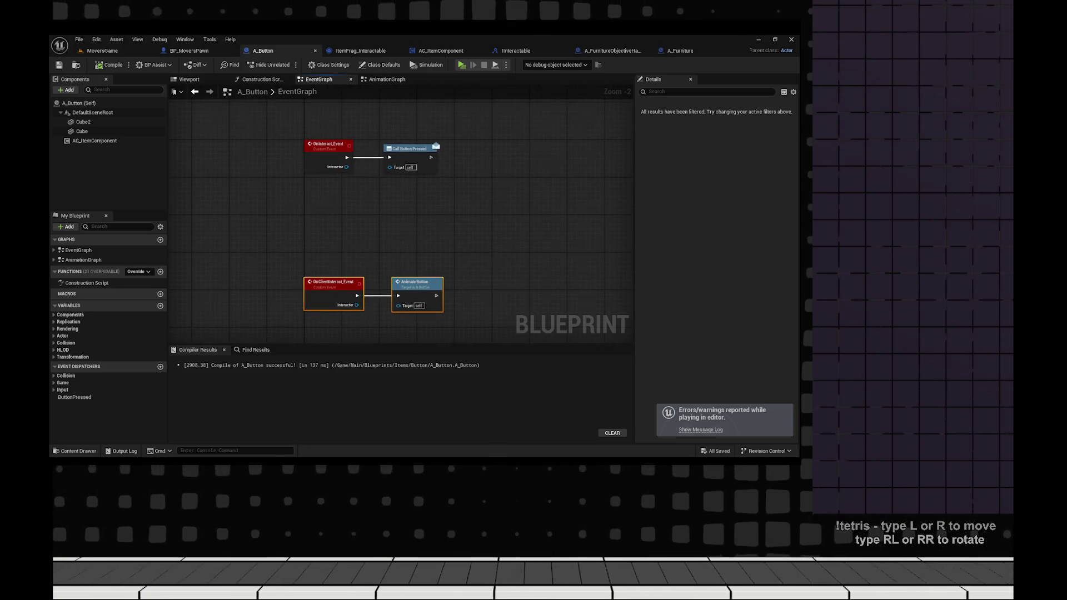
left_click(360, 50)
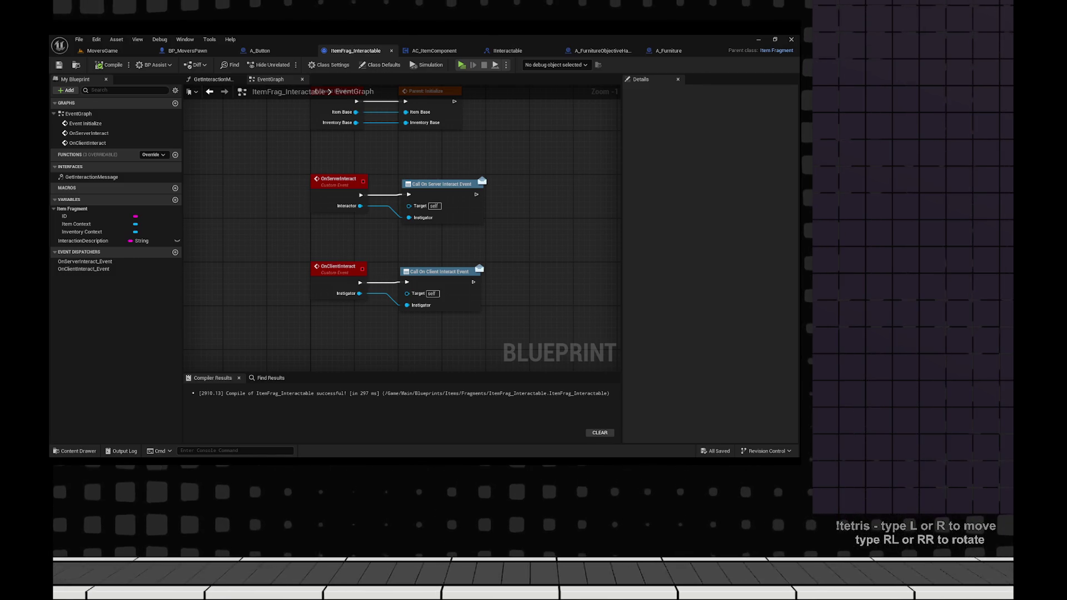
- Check OnServerInteract's Replicates setting, leave it Not Replicated, and switch to BP_MoversPawn
left_click(357, 193)
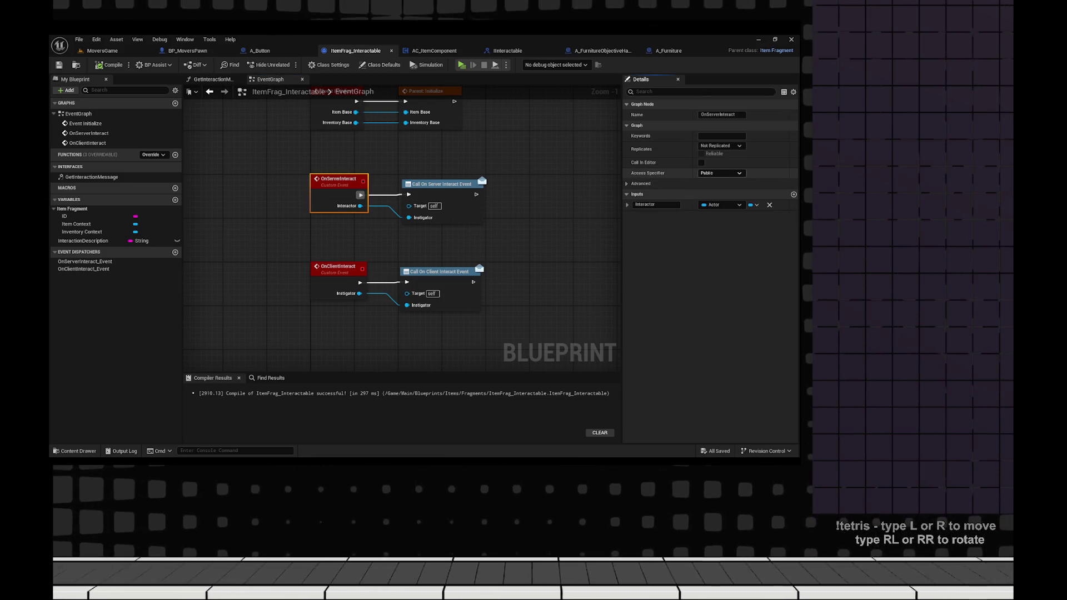
left_click(720, 146)
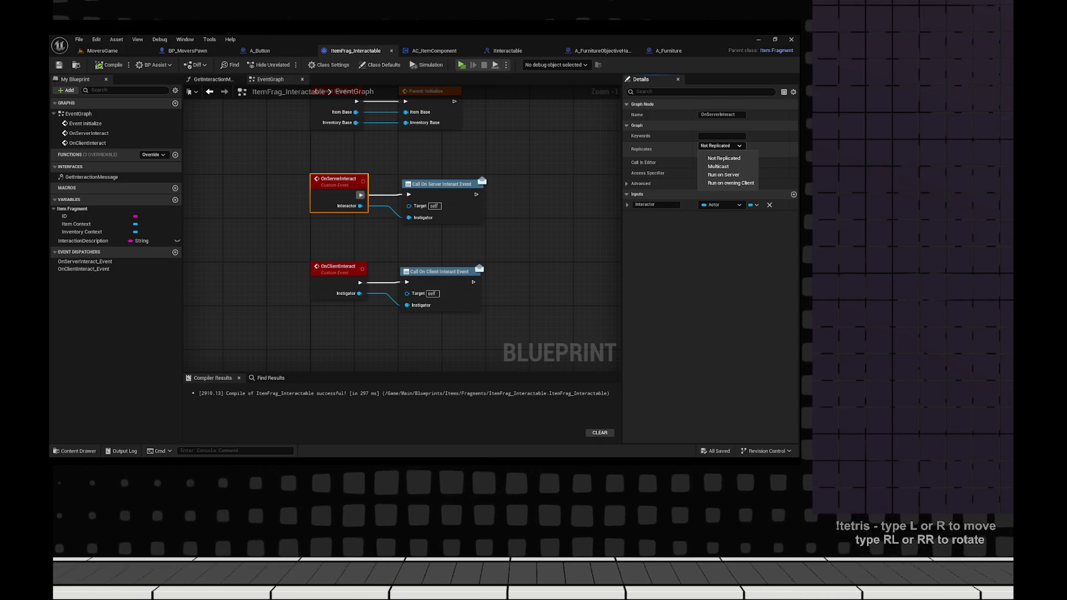
key("Escape")
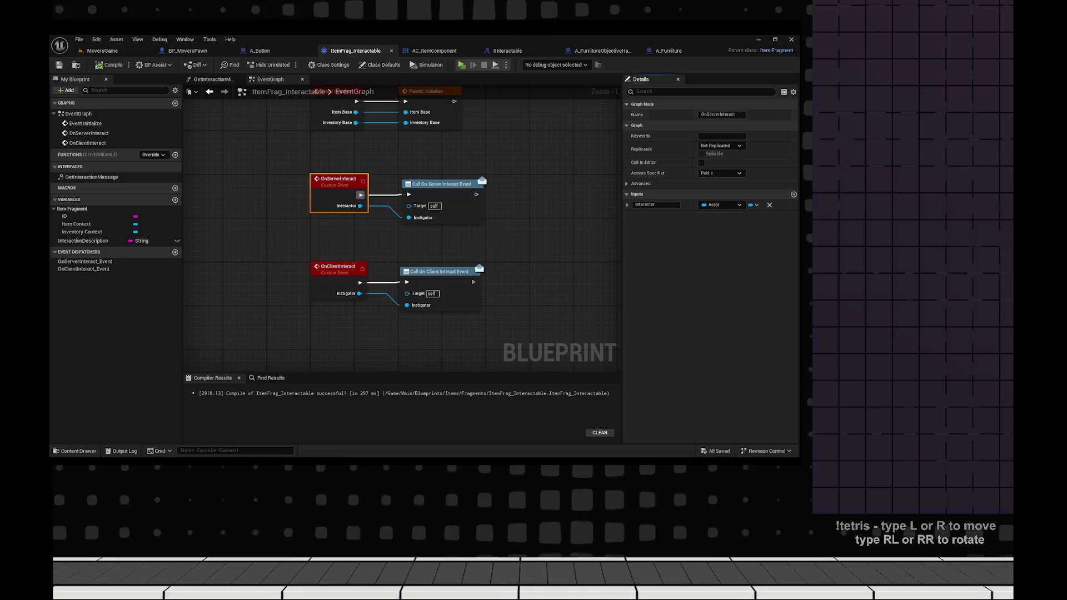
left_click(209, 38)
left_click(187, 50)
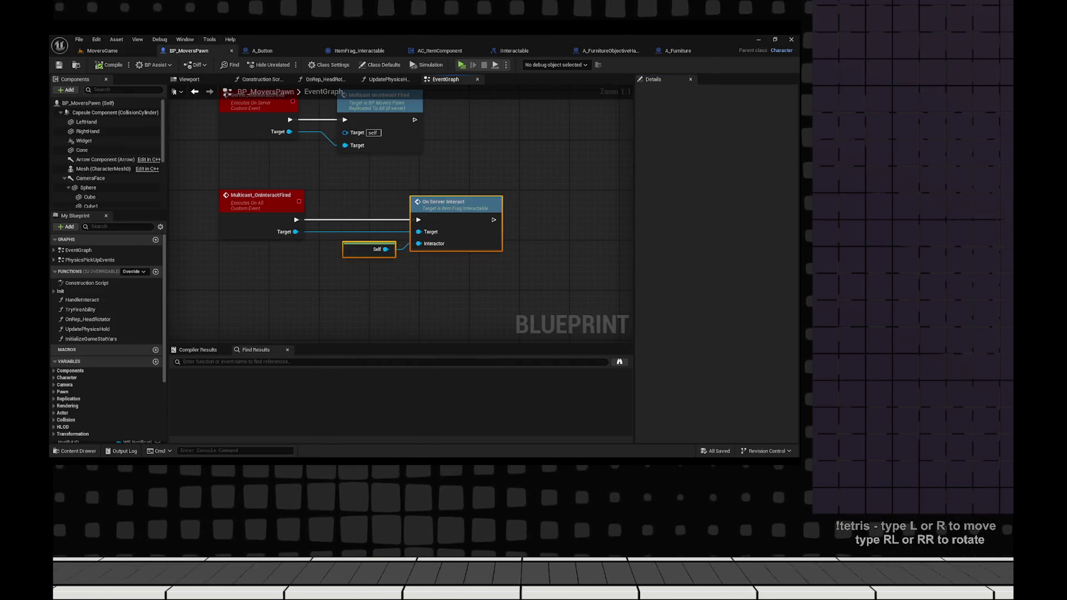
- Shift On Server Interact left and add an On Client Interact call from the multicast Target
left_click_drag(445, 204, 404, 204)
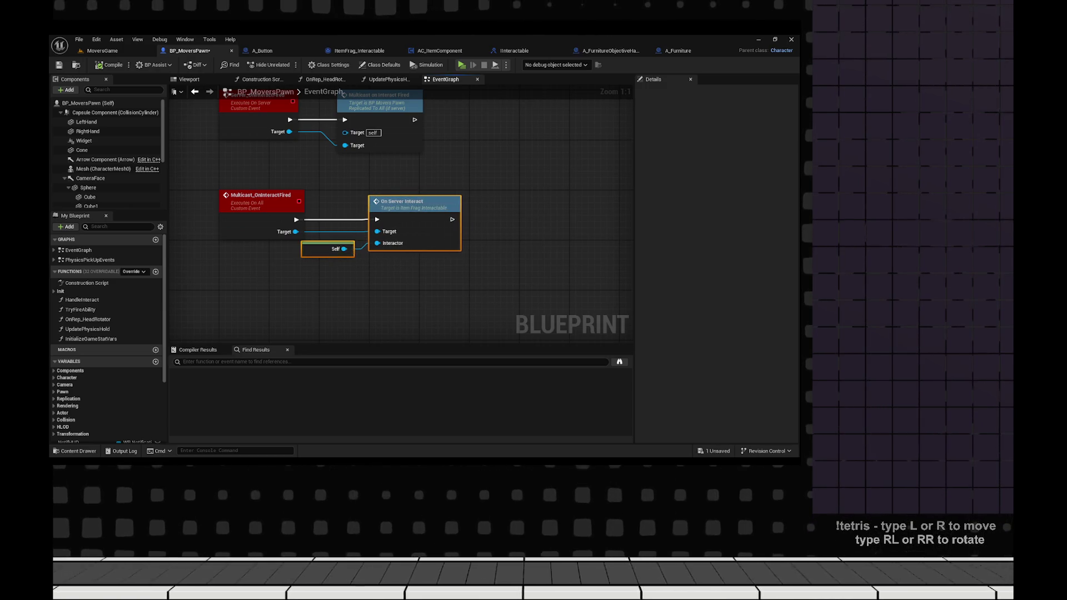
key("Escape")
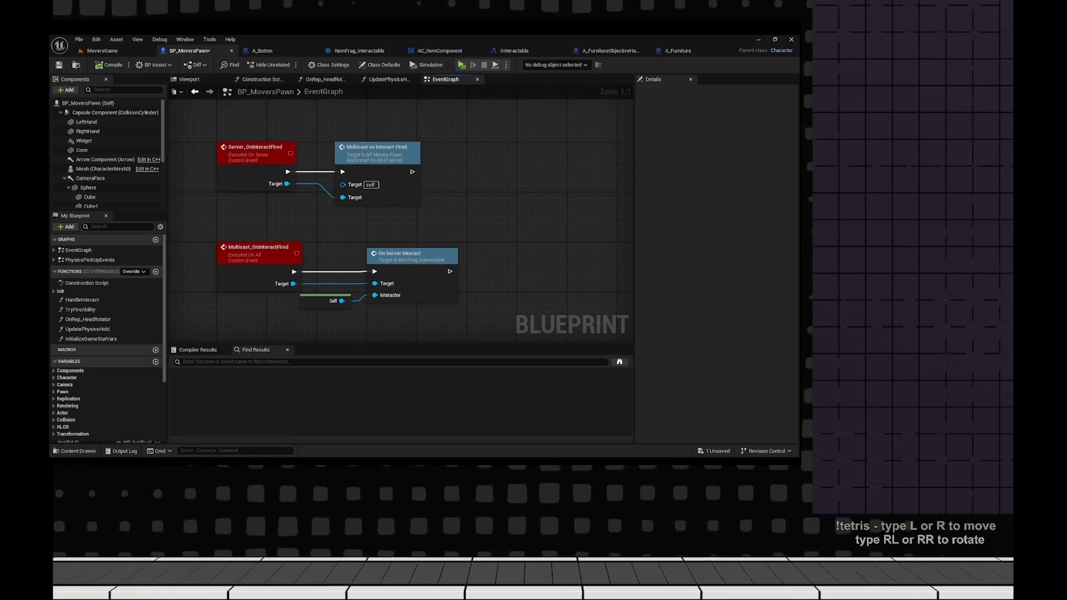
mouse_move(293, 283)
left_mouse_down()
mouse_move(384, 302)
mouse_move(569, 286)
left_mouse_up()
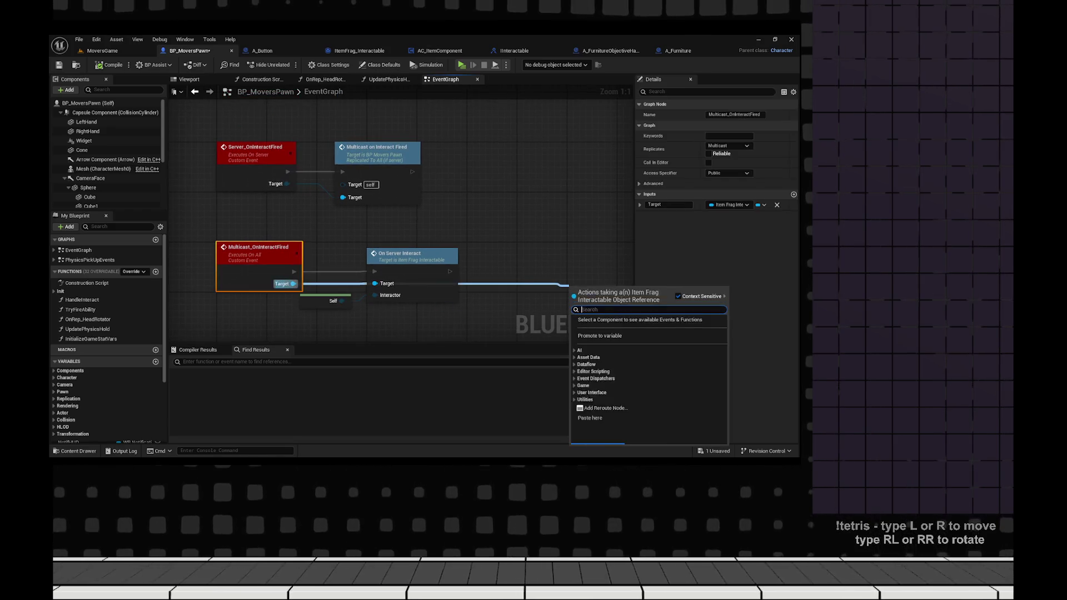
type("on s")
key("BackSpace")
type("c")
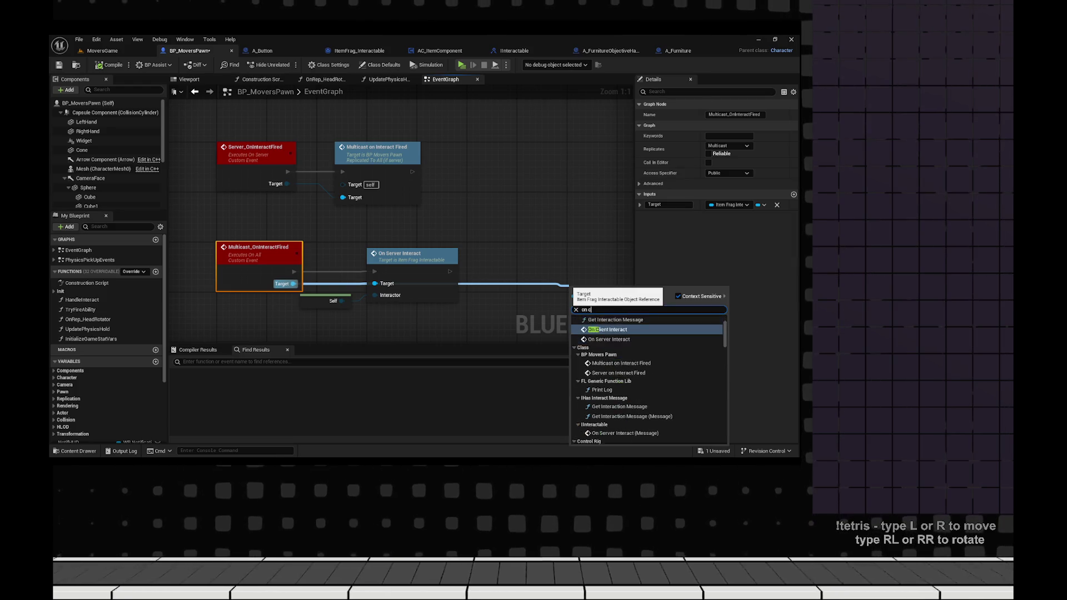
key("Return")
- Place Self under the Target wire as Instigator, arrange On Client Interact, and save BP_MoversPawn
left_click_drag(470, 260, 339, 260)
left_click_drag(345, 212, 411, 212)
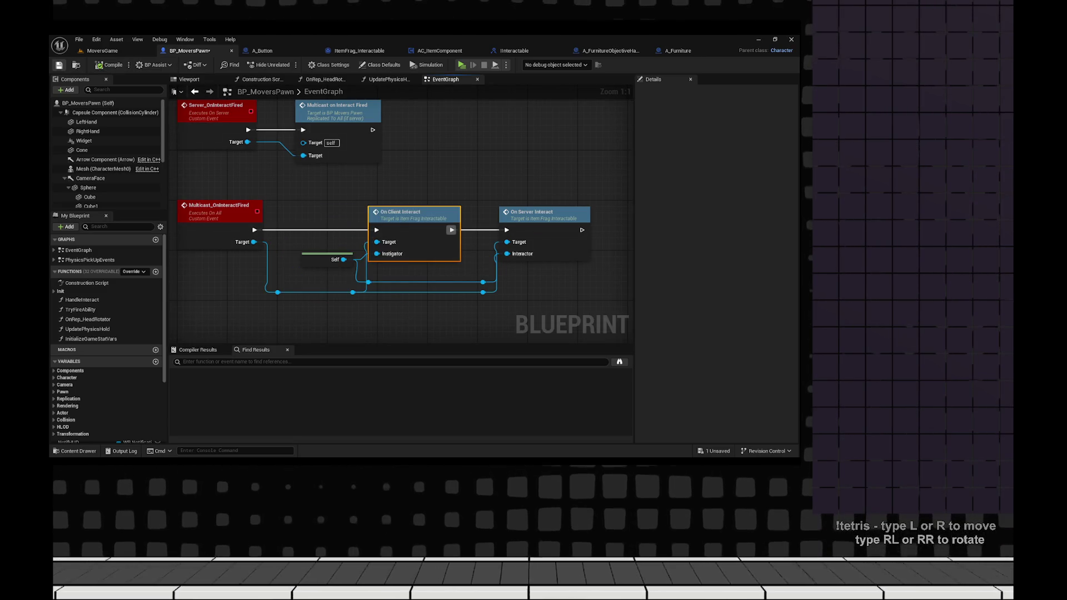
key("ctrl+s")
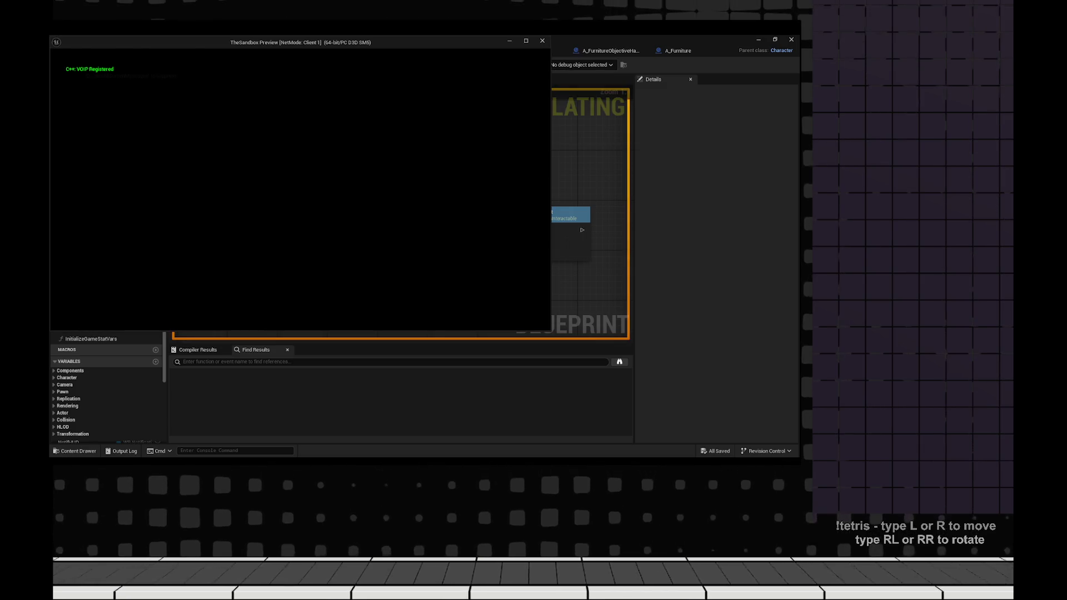
- Start play and tile the Server 0 preview on the right and Client 1 on the left
key("super+Right")
key("Return")
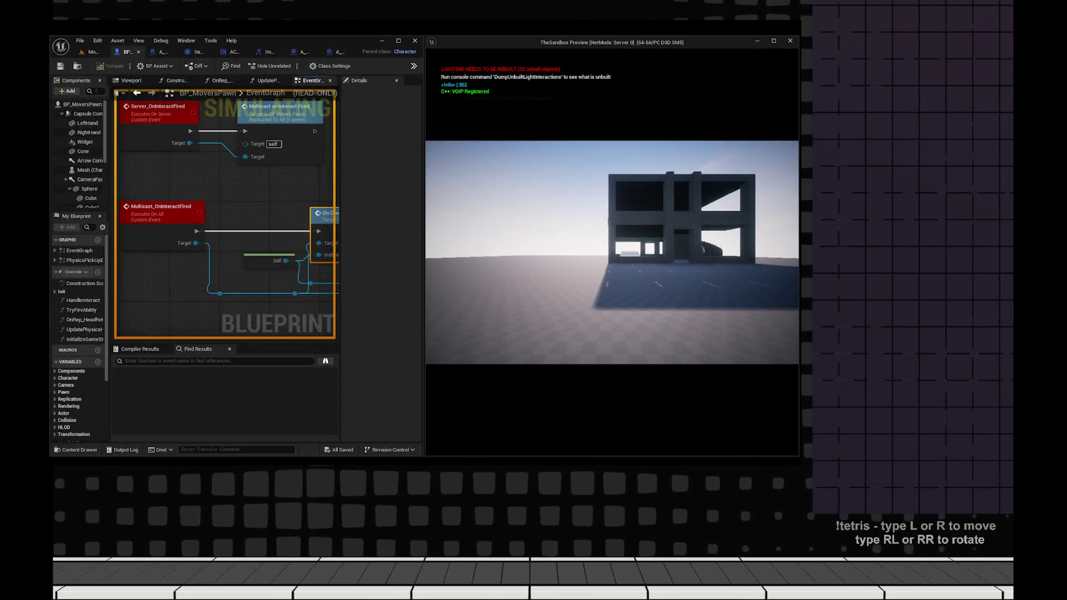
key("alt+Tab")
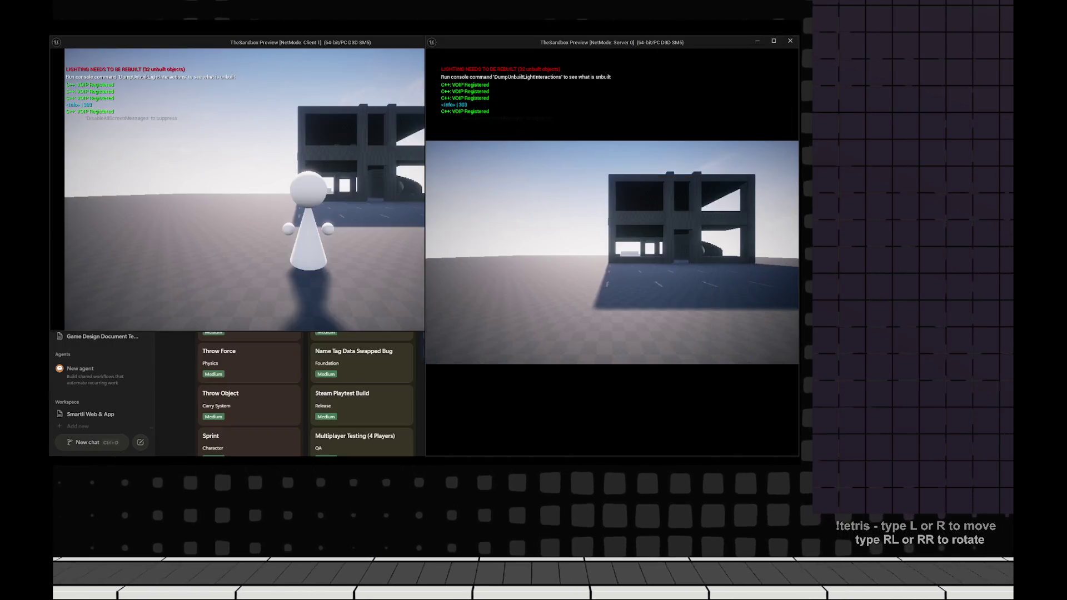
key("super+Left")
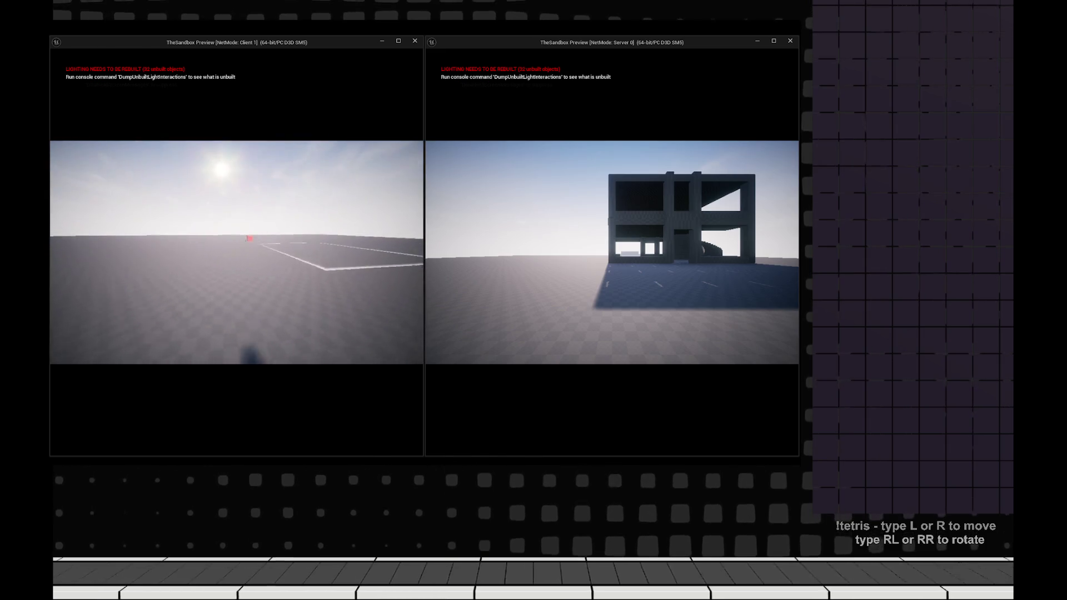
- Walk the client and server characters to the red box to trigger the rewards popup, then stop playing
key("w")
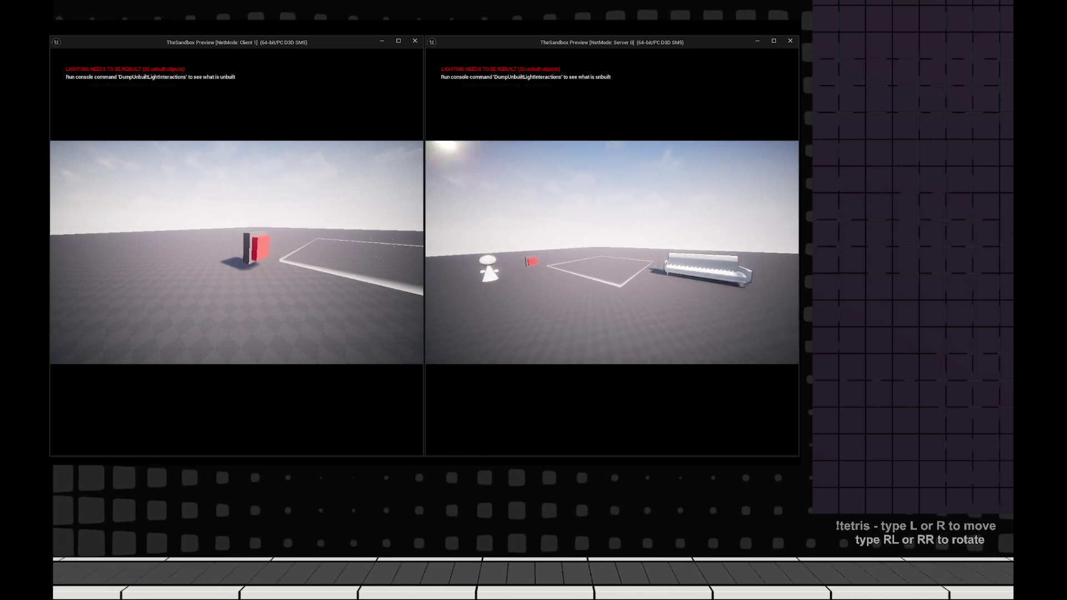
key("w")
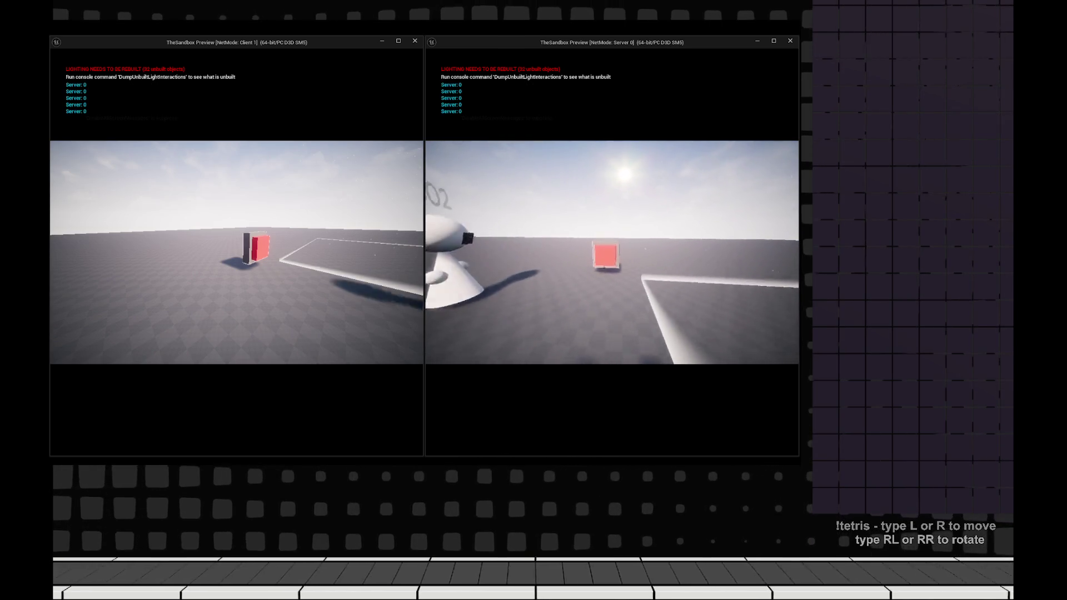
key("w")
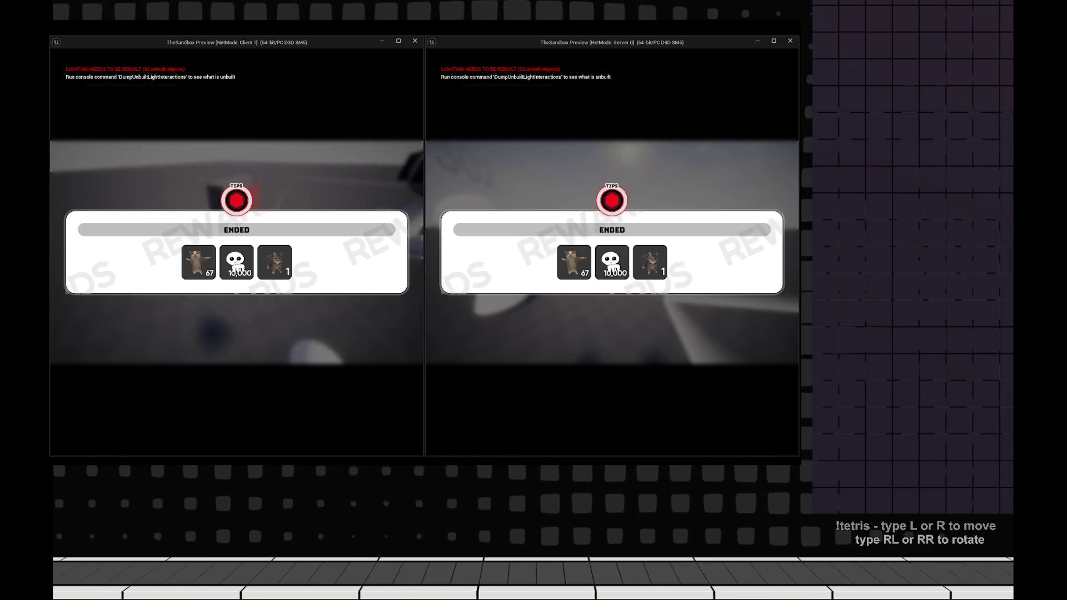
key("Escape")
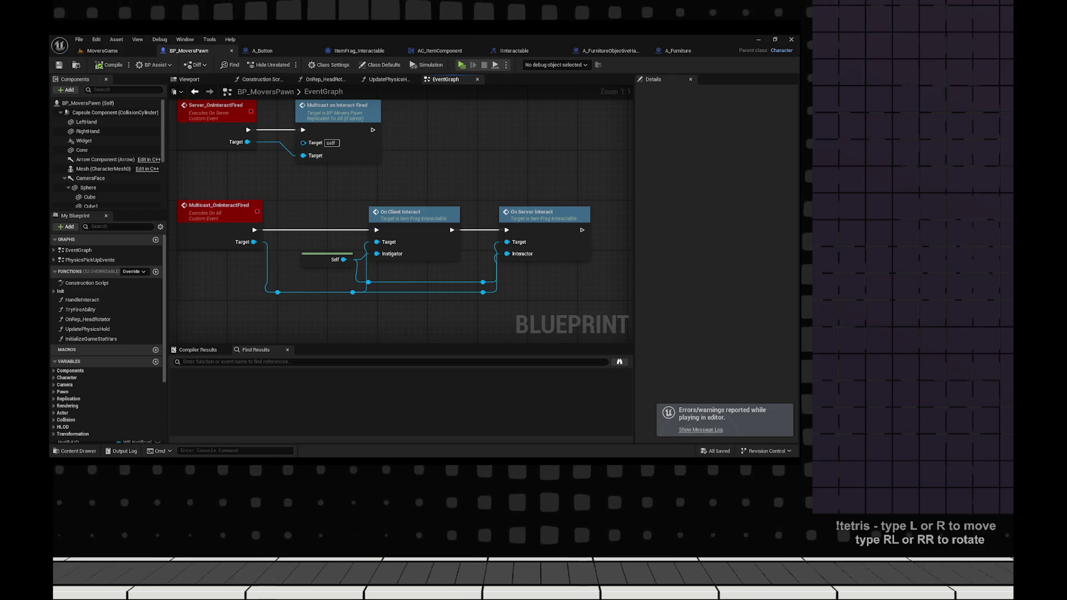
- Check the OnServerInteract event in ItemFrag_Interactable, then return to the level editor
scroll(400, 222, "down", 3)
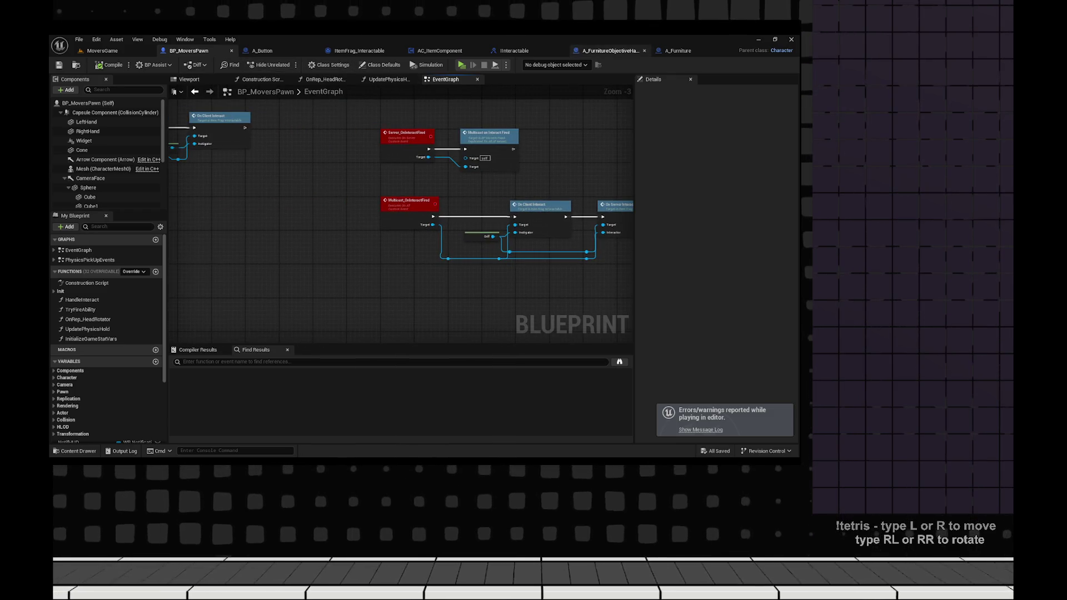
left_click(439, 51)
left_click(359, 50)
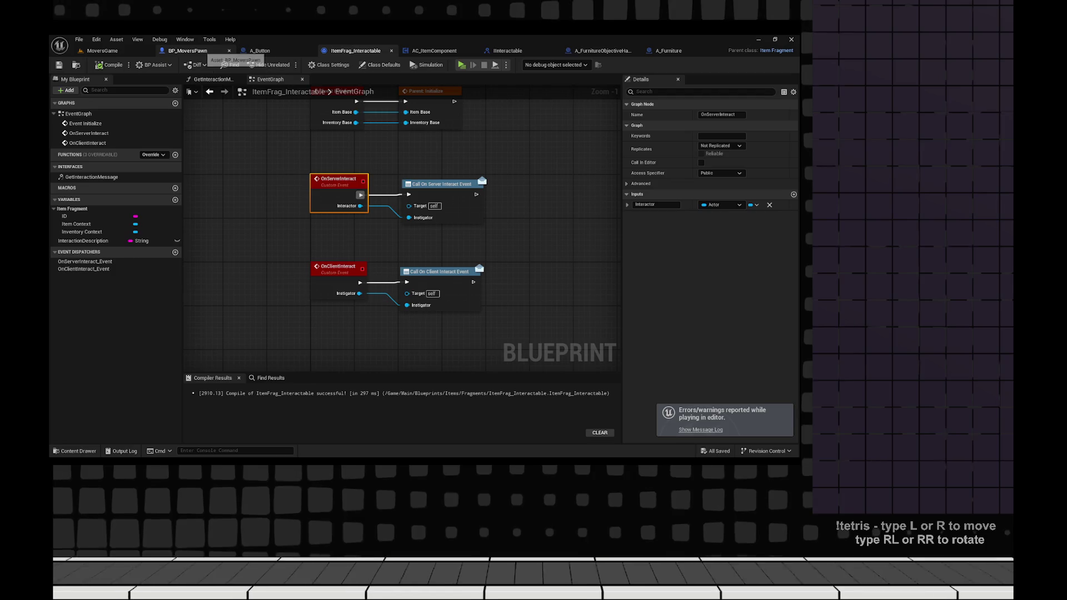
left_click(102, 50)
- Browse to Movers/Blueprints in the Content Drawer and open GM_MoversGame to check it
key("ctrl+space")
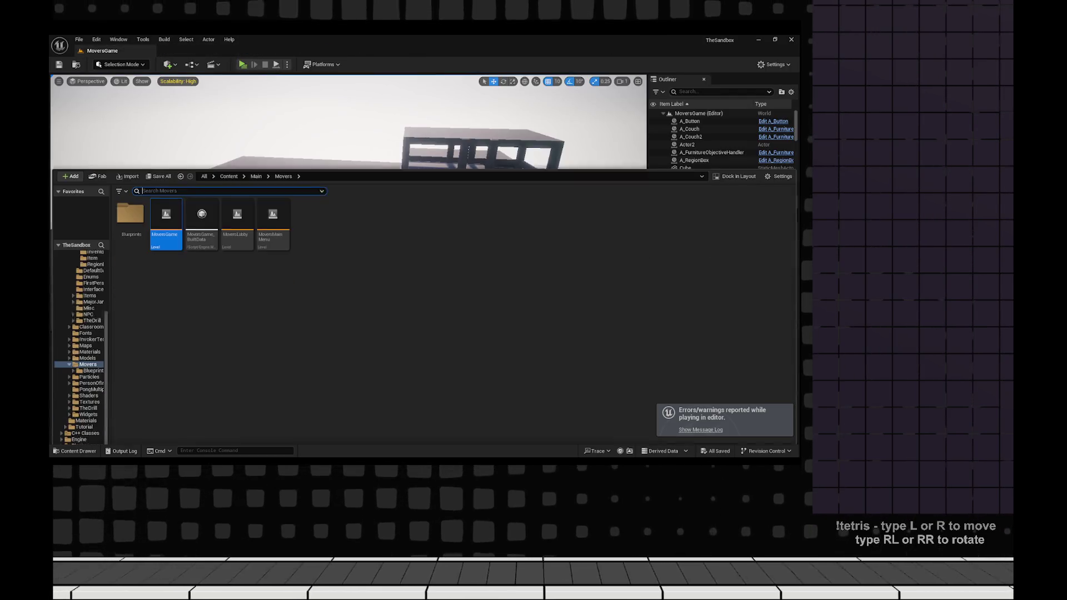
double_click(130, 195)
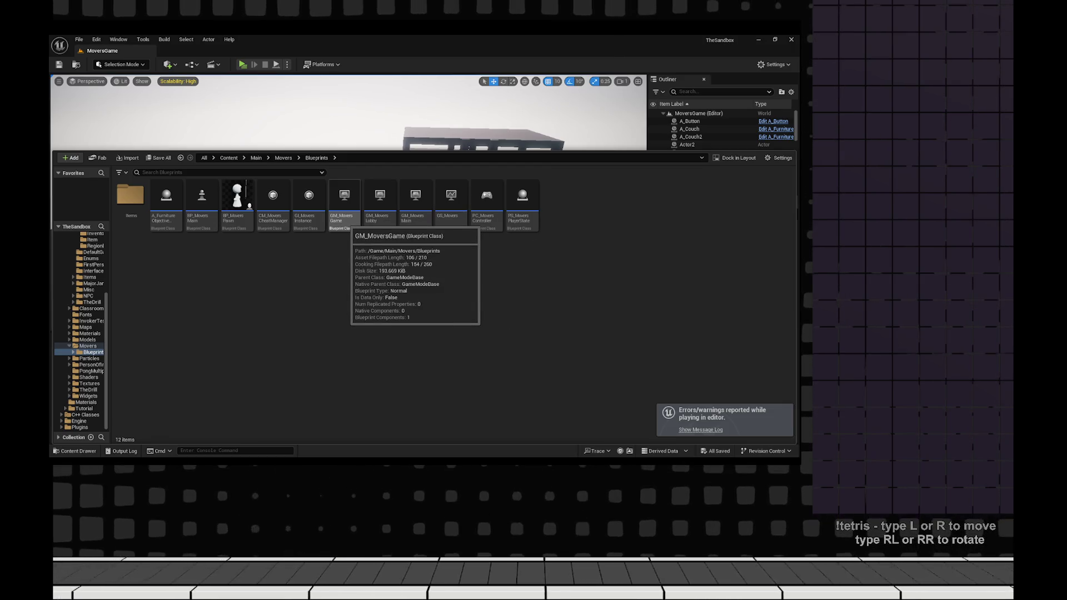
double_click(344, 200)
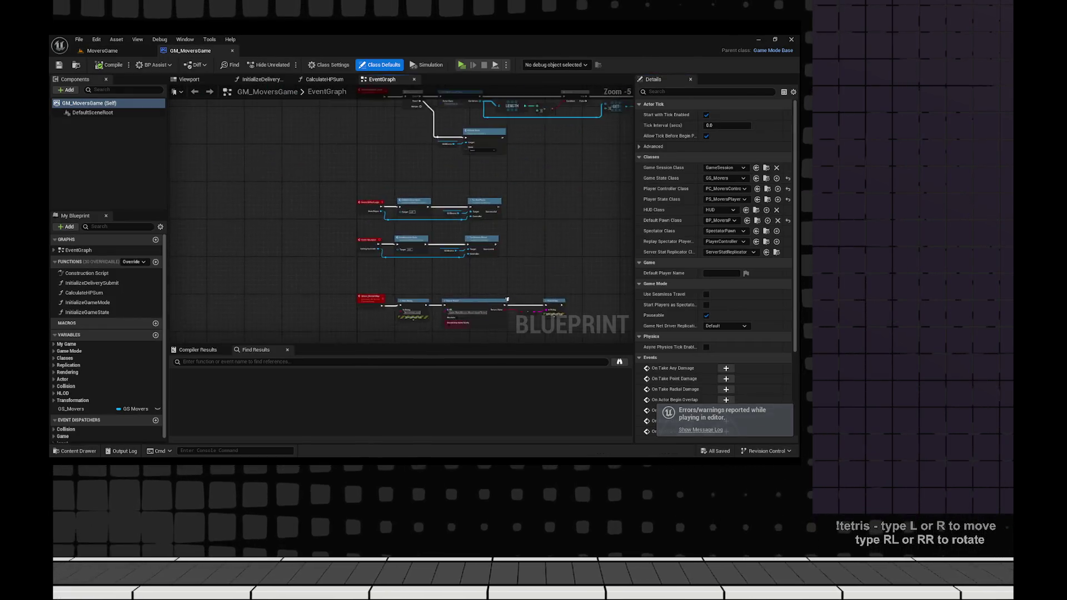
scroll(458, 157, "up", 5)
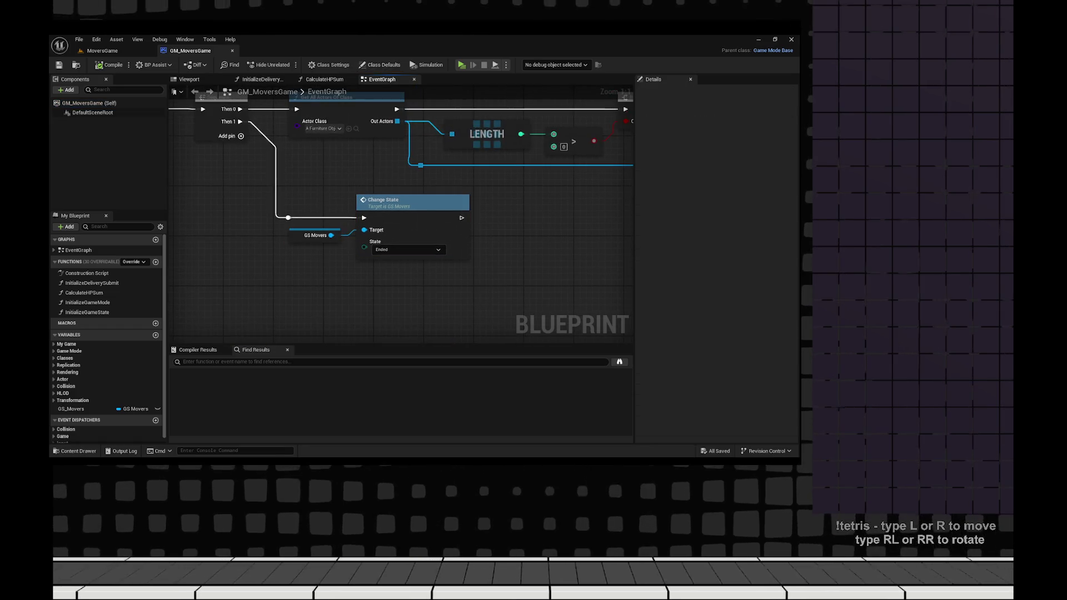
- Open the BP_MoversPawn Blueprint from the Content Drawer
key("ctrl+space")
left_click(237, 255)
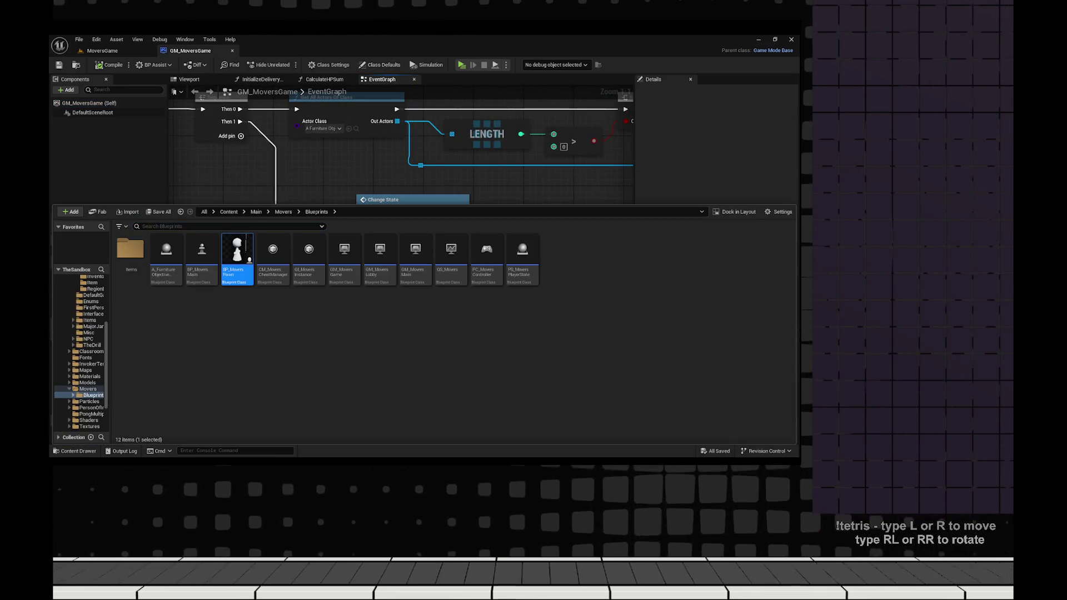
key("Return")
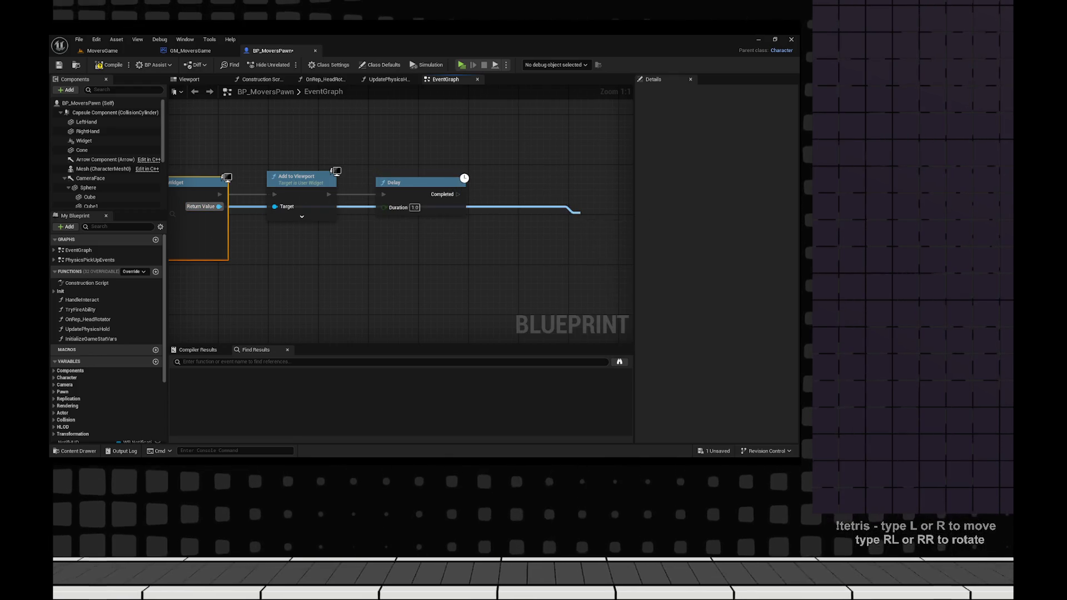
- Insert a Remove from Parent node, undo the misplaced insertion, and save
type("remove par")
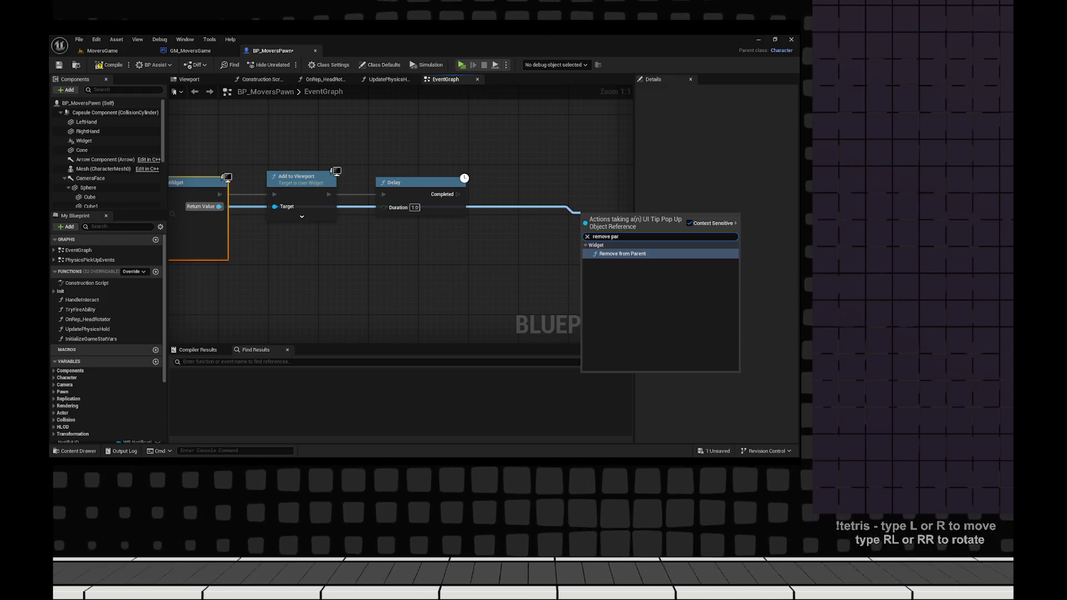
key("Return")
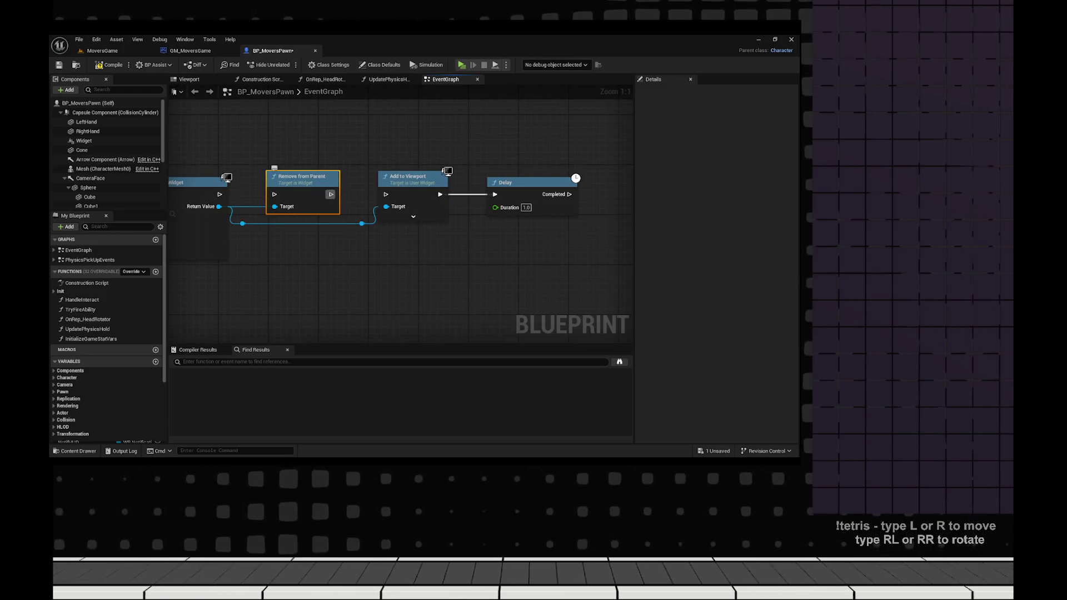
key("ctrl+z")
key("ctrl+z")
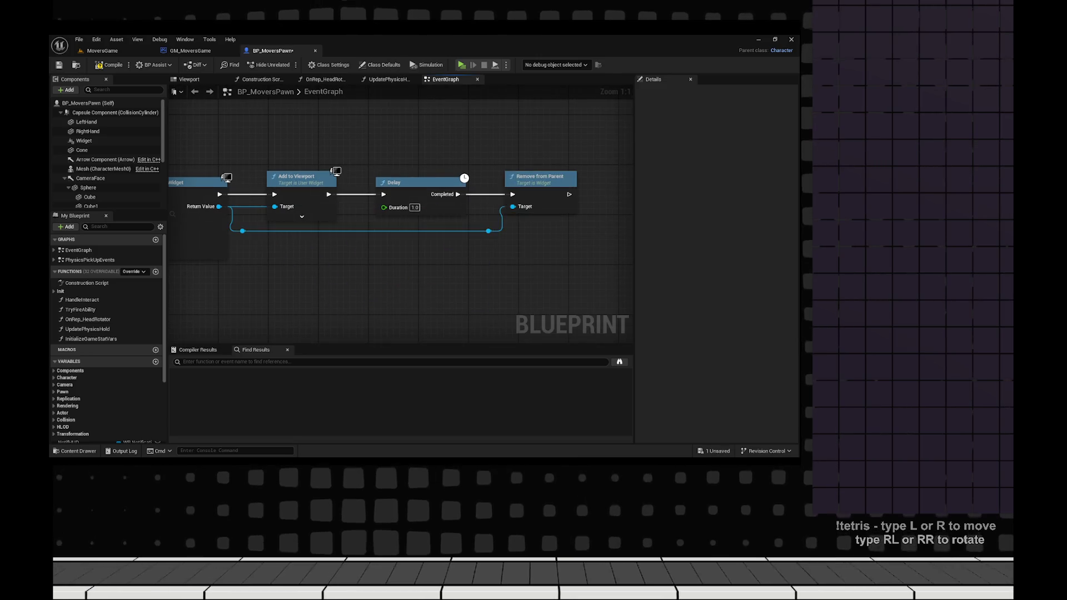
key("ctrl+s")
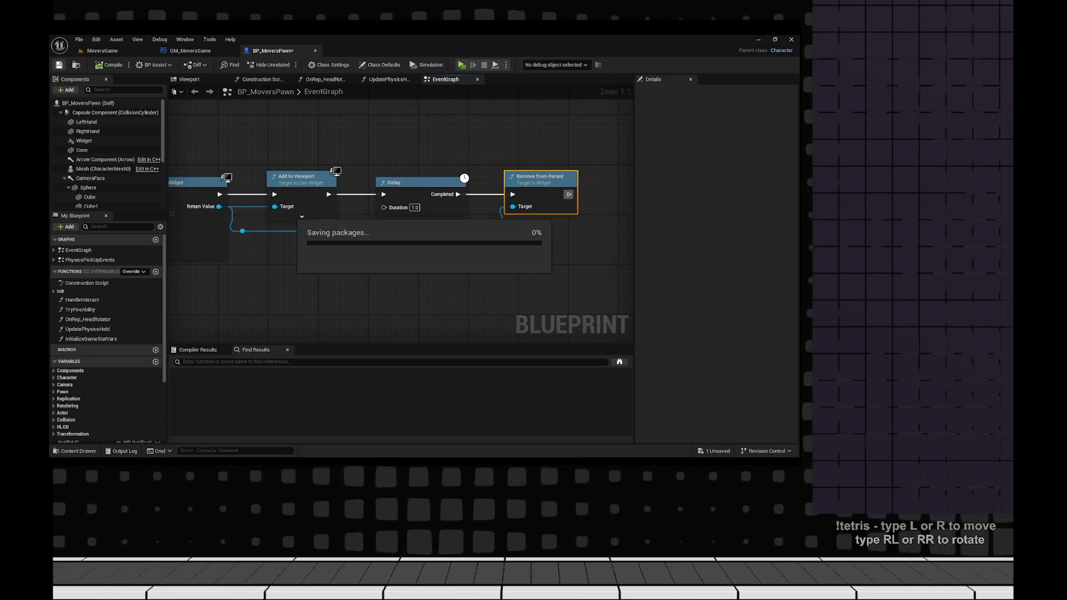
- Wrap the Delay and Remove from Parent nodes in a dark green 'Temporary' comment
left_click(379, 113)
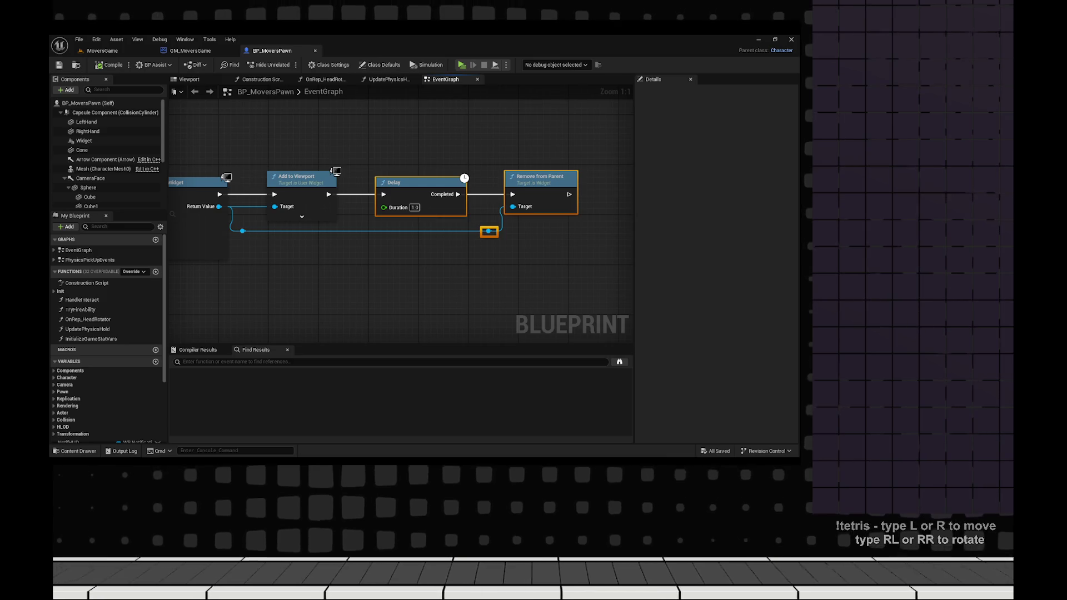
key("c")
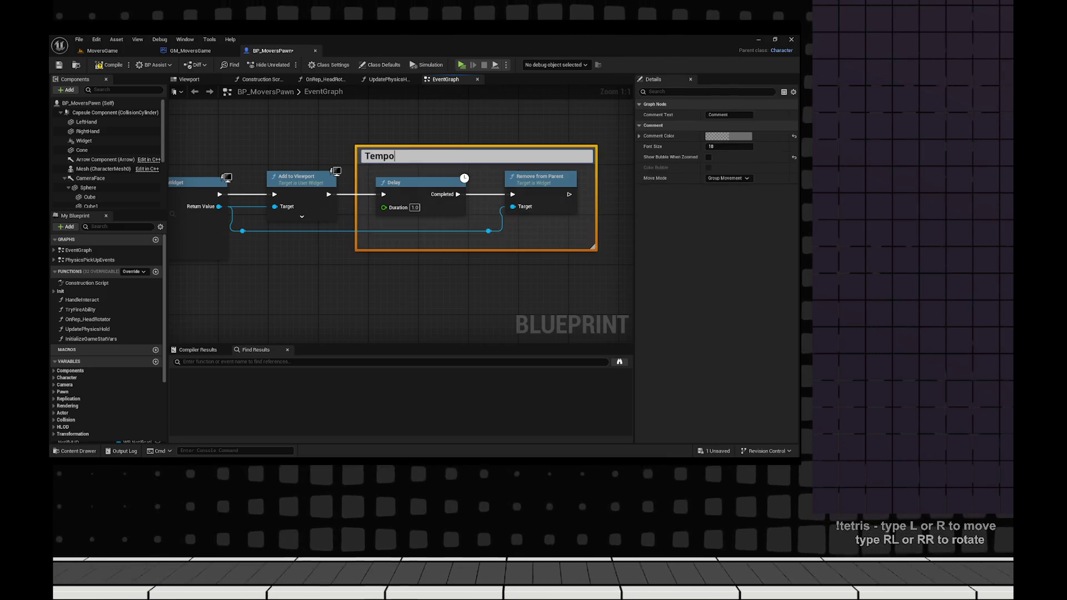
type("rary")
key("Return")
left_click(728, 136)
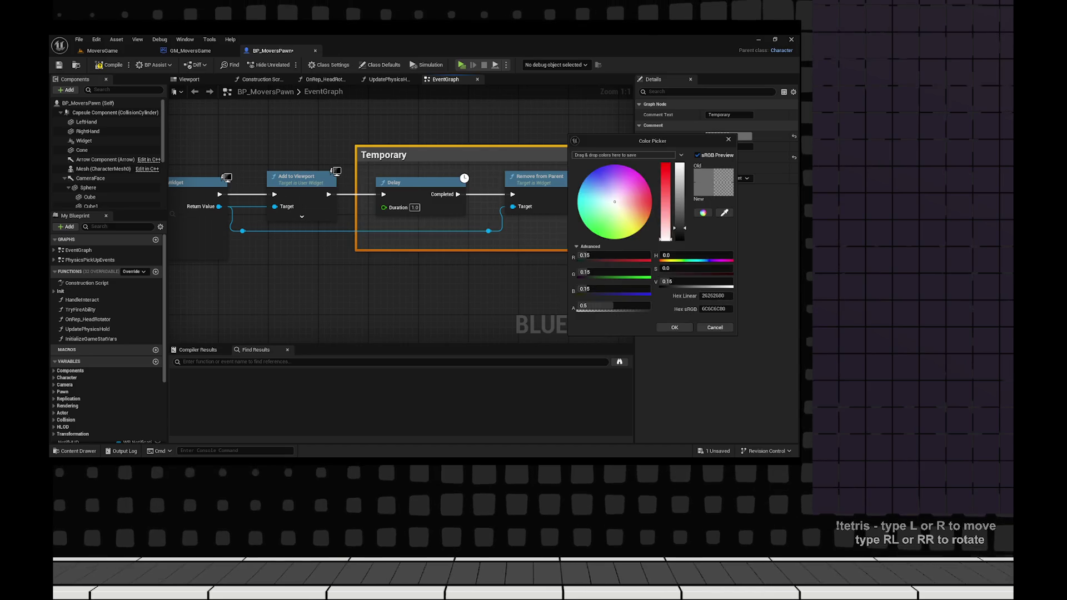
left_click(602, 237)
left_click(675, 328)
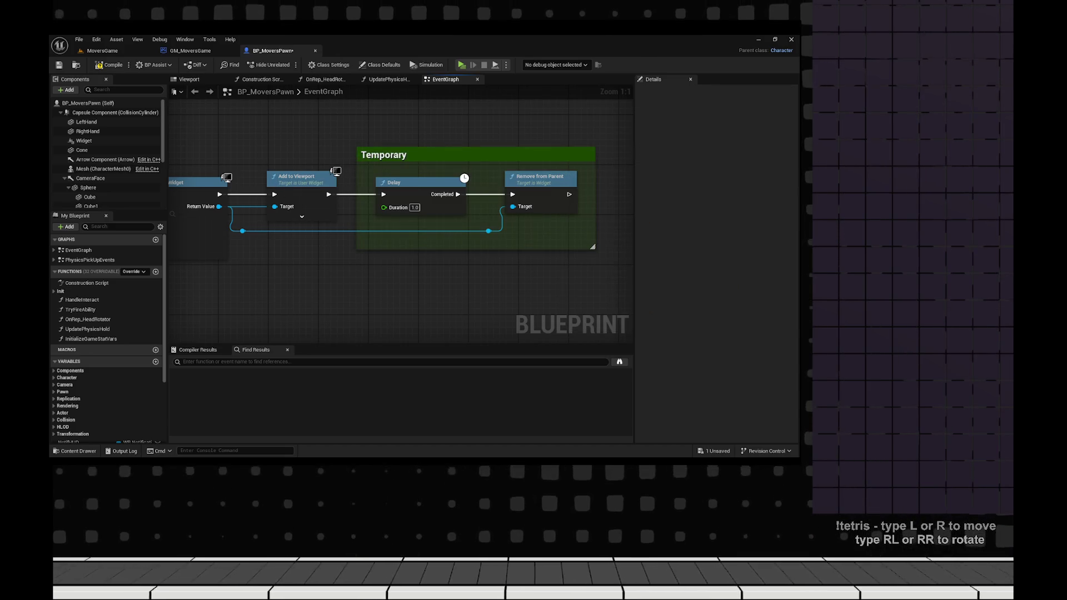
- Compile and save, then recolour the Temporary comment yellow and save again
key("F7")
key("ctrl+s")
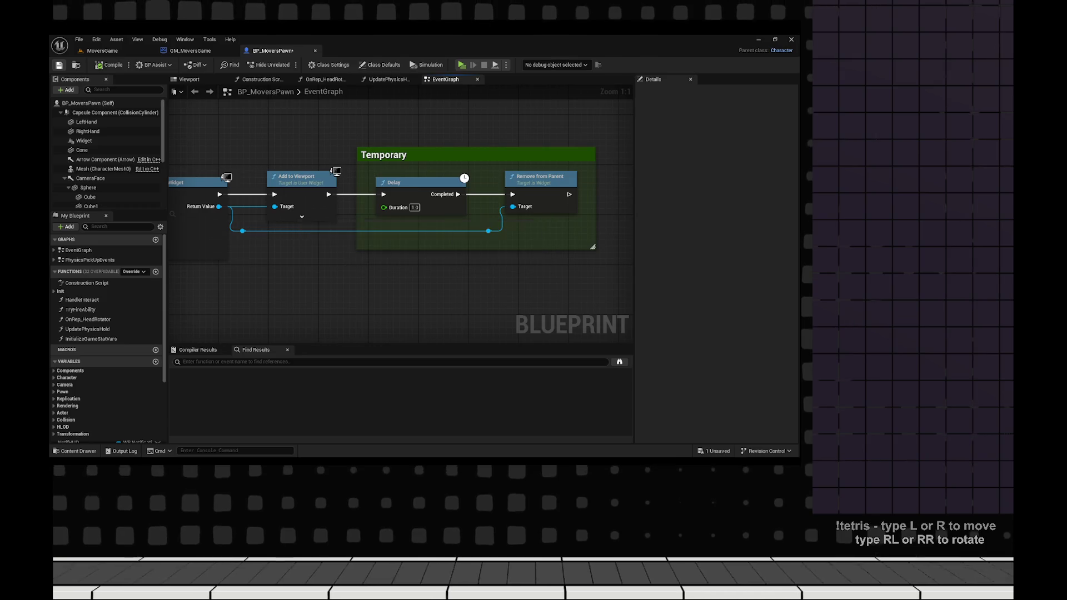
left_click(534, 166)
left_click(728, 135)
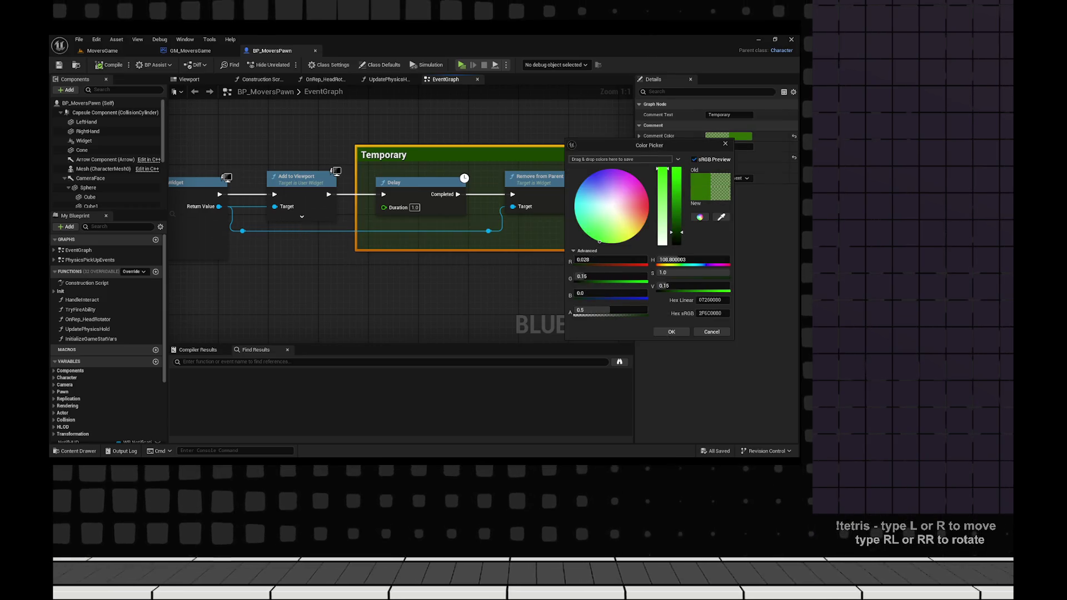
left_click(671, 331)
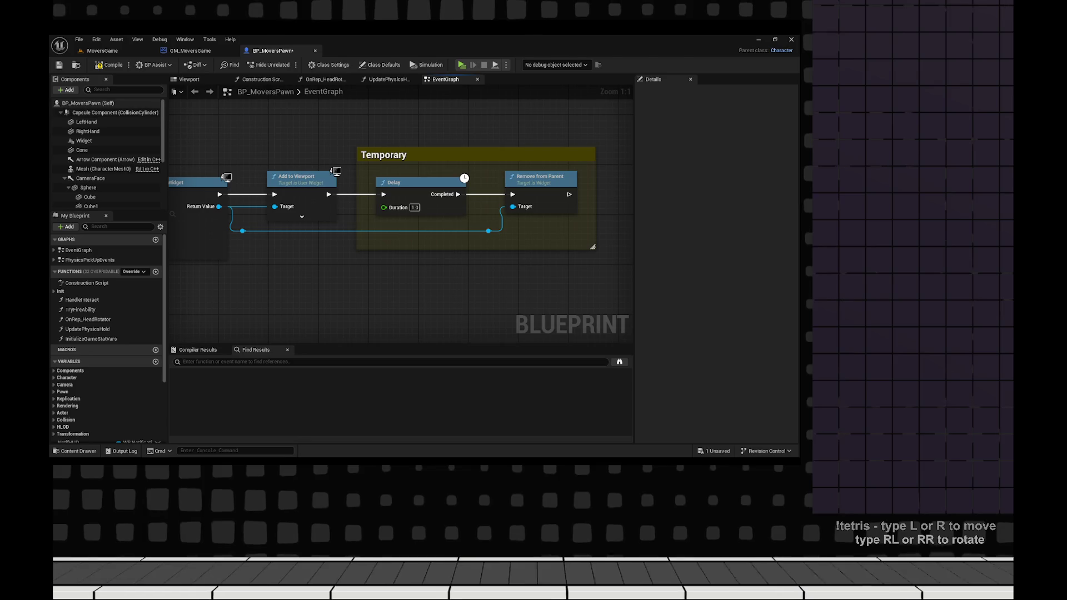
key("ctrl+s")
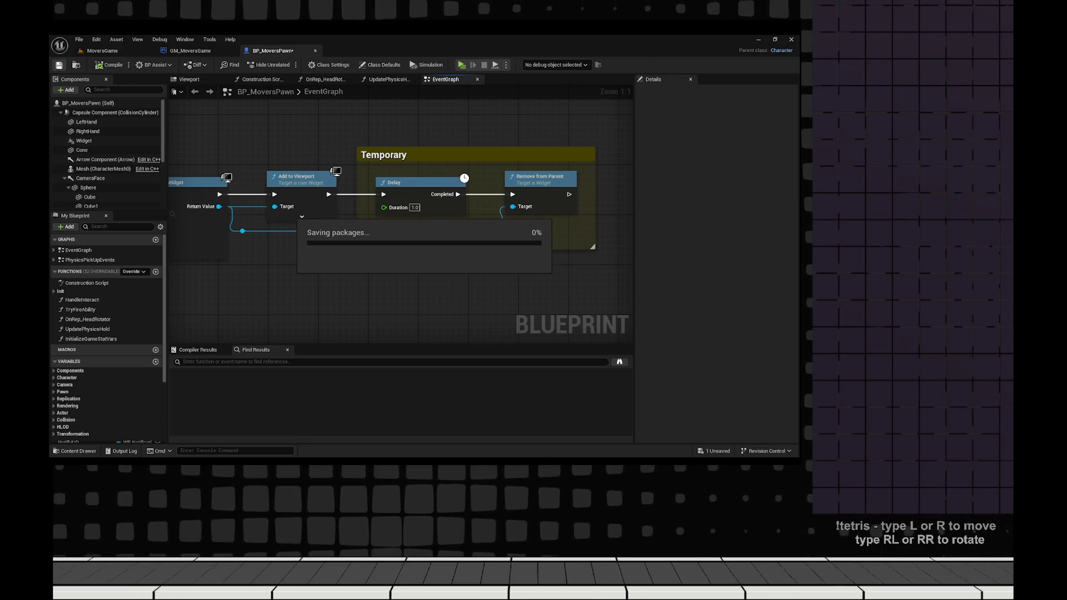
- Start a Client + Server play session, restart it, with Client 1 snapped left and Server 0 right
key("alt+p")
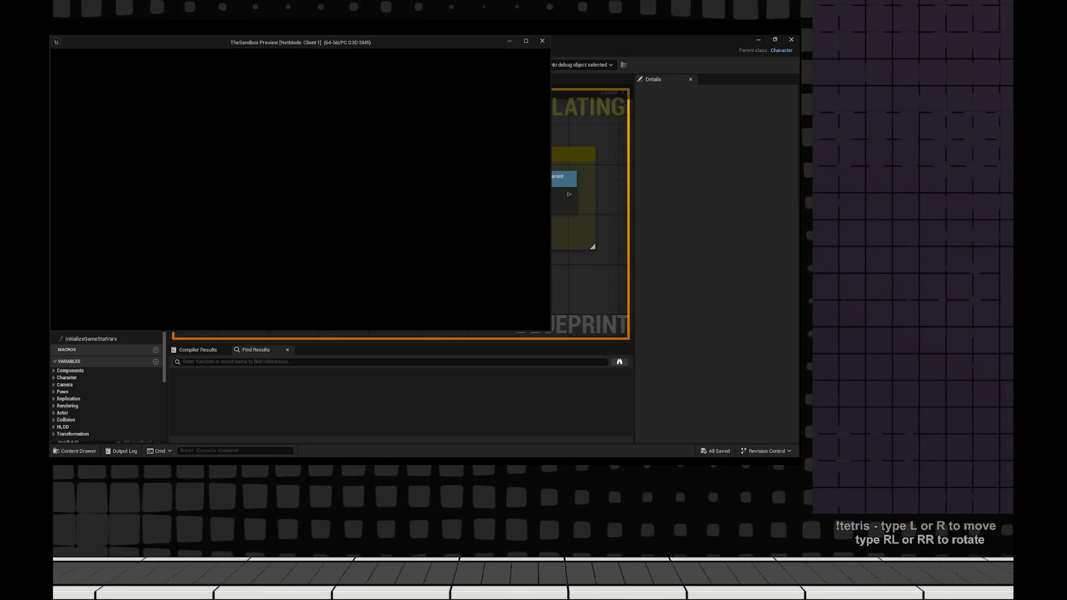
key("super+Left")
key("Return")
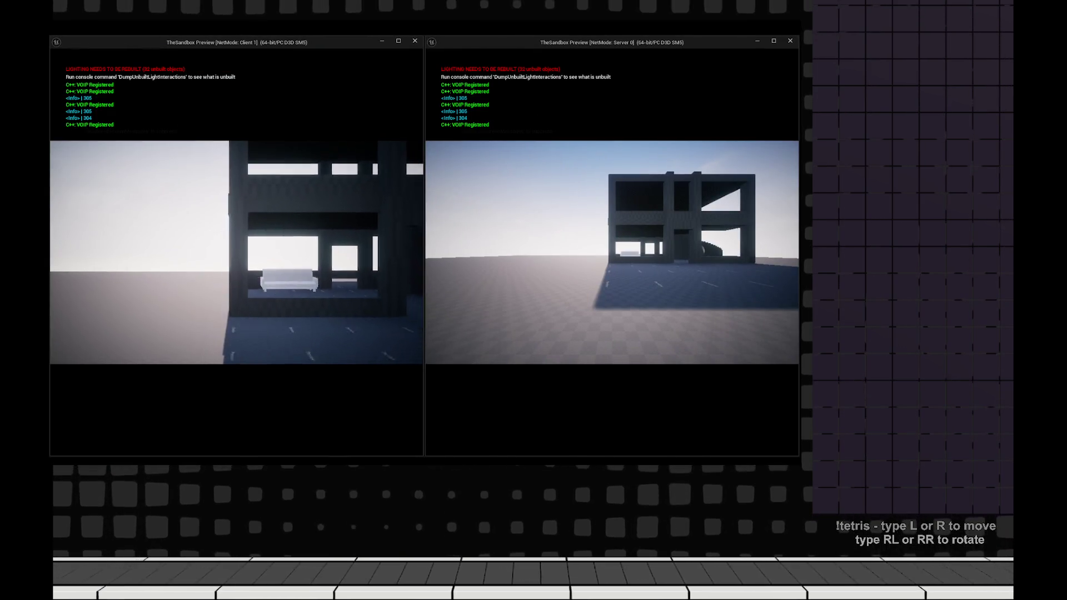
key("Escape")
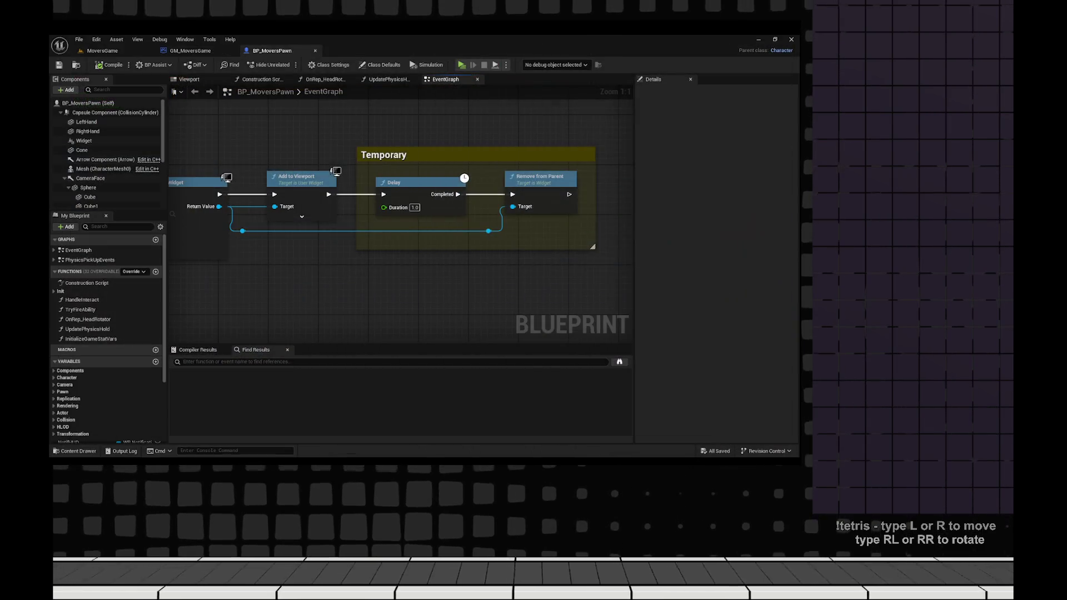
key("alt+p")
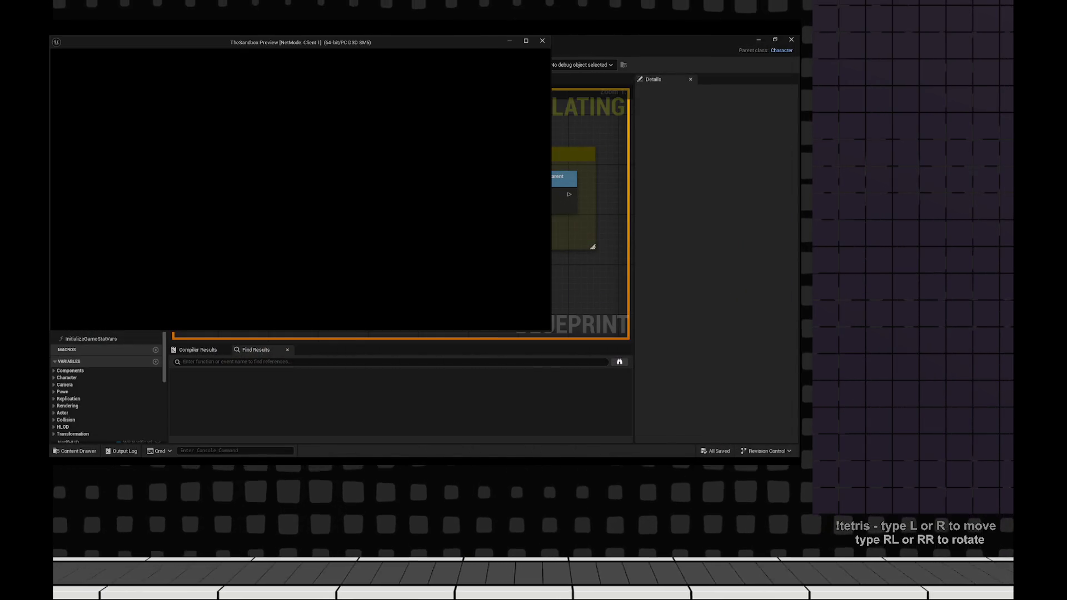
key("super+Left")
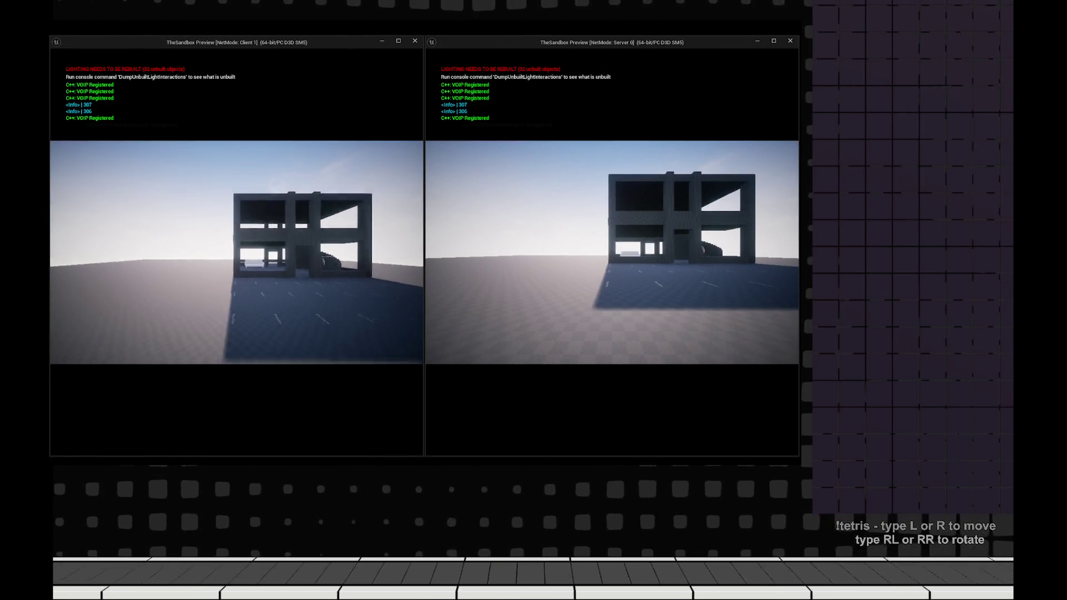
- Walk the client and server characters up to the red cube
key("w")
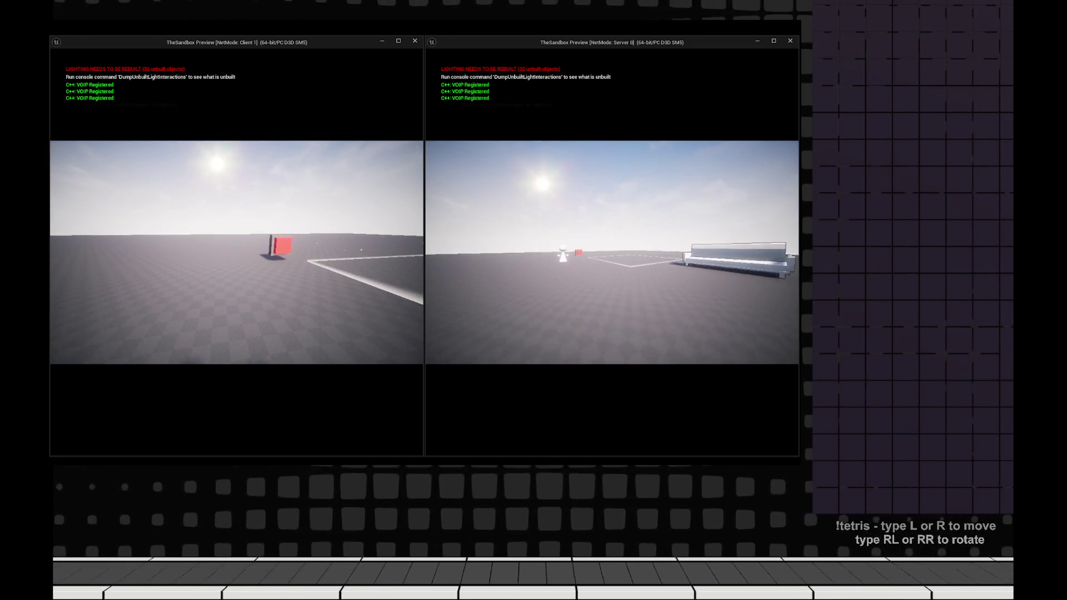
key("w")
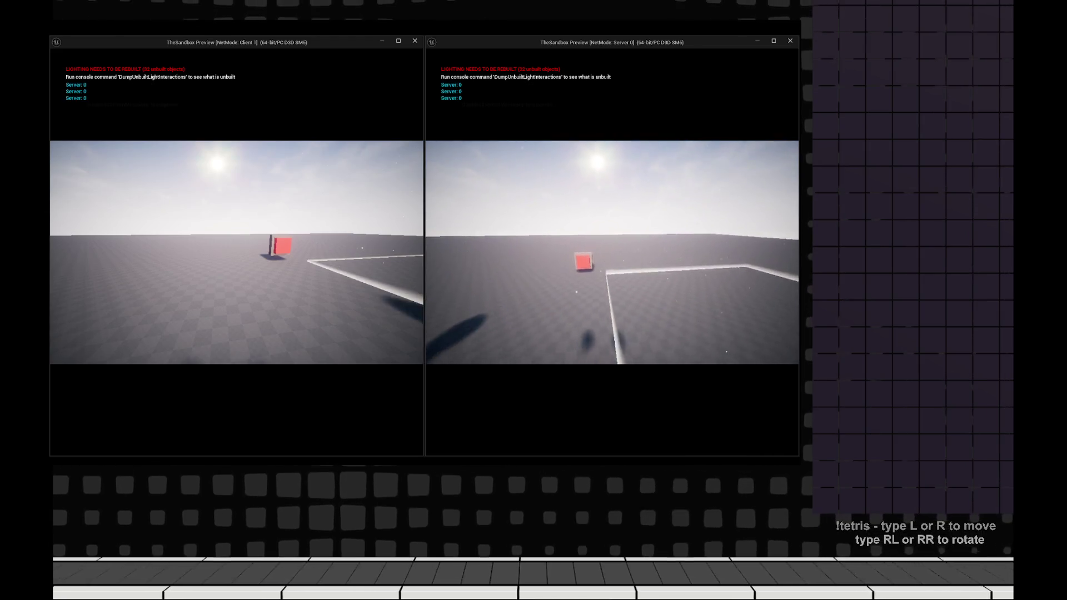
key("w")
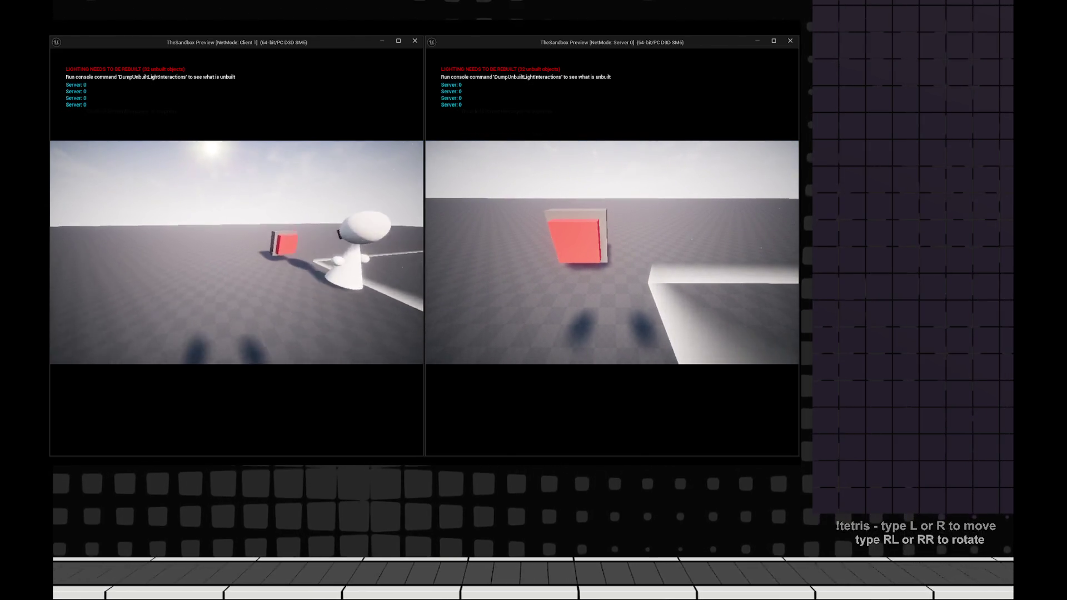
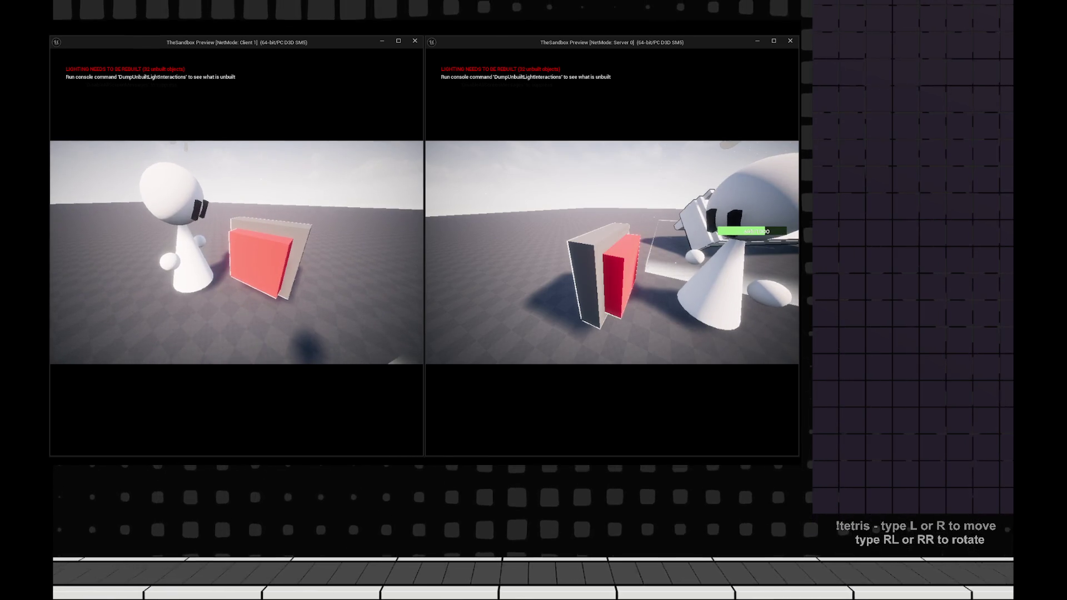
- Stop the play-in-editor session and switch to the Notion timeline board
key("Escape")
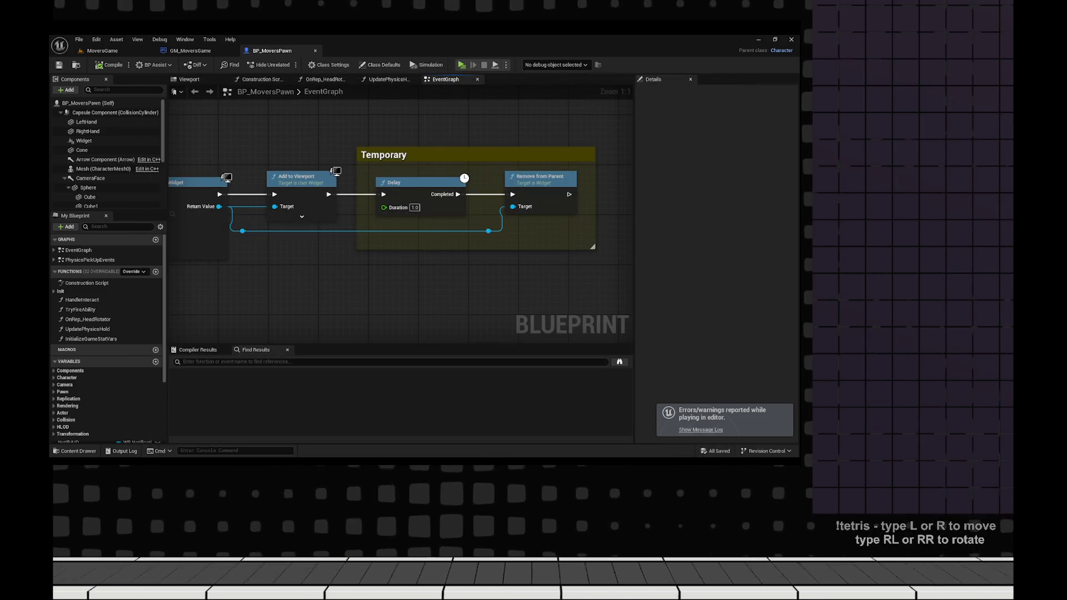
key("alt+Tab")
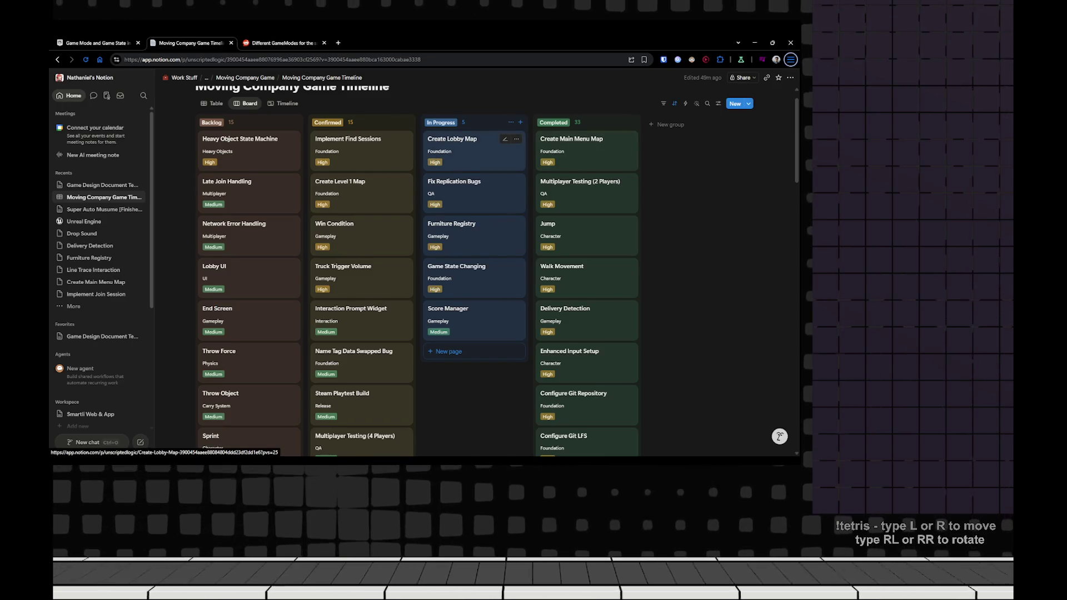
- Review the Moving Company Game Timeline task cards, then open a new Google tab
scroll(472, 161, "up", 1)
left_click_drag(207, 108, 350, 108)
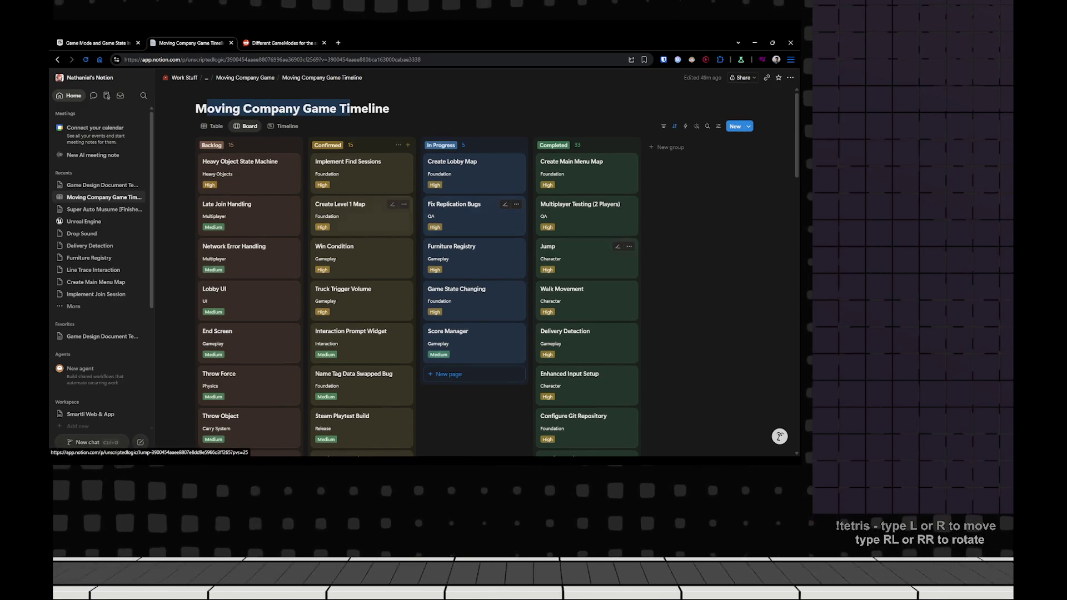
key("Escape")
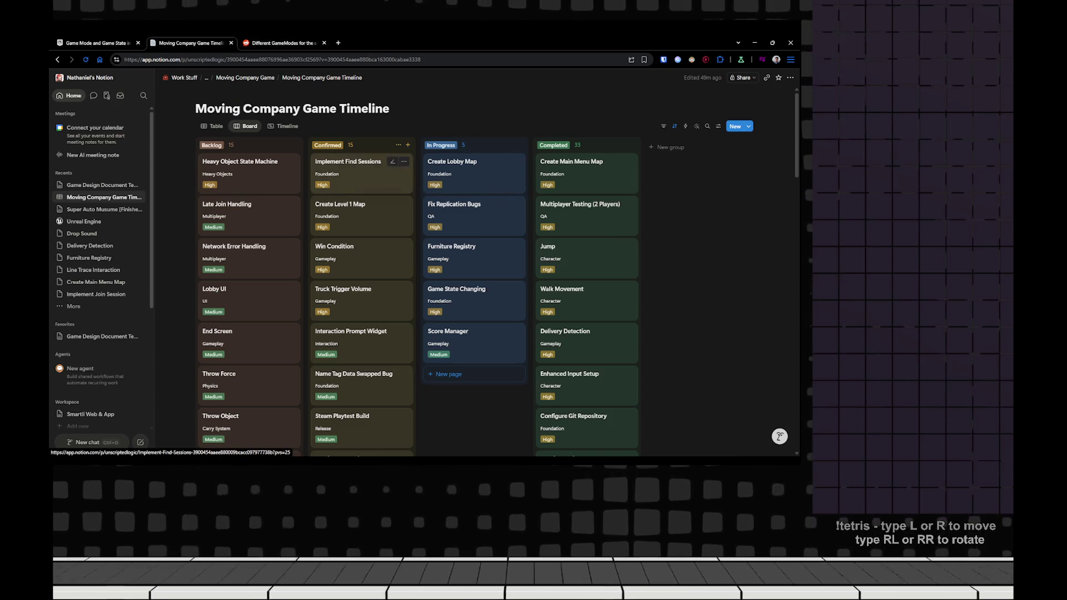
scroll(361, 167, "down", 3)
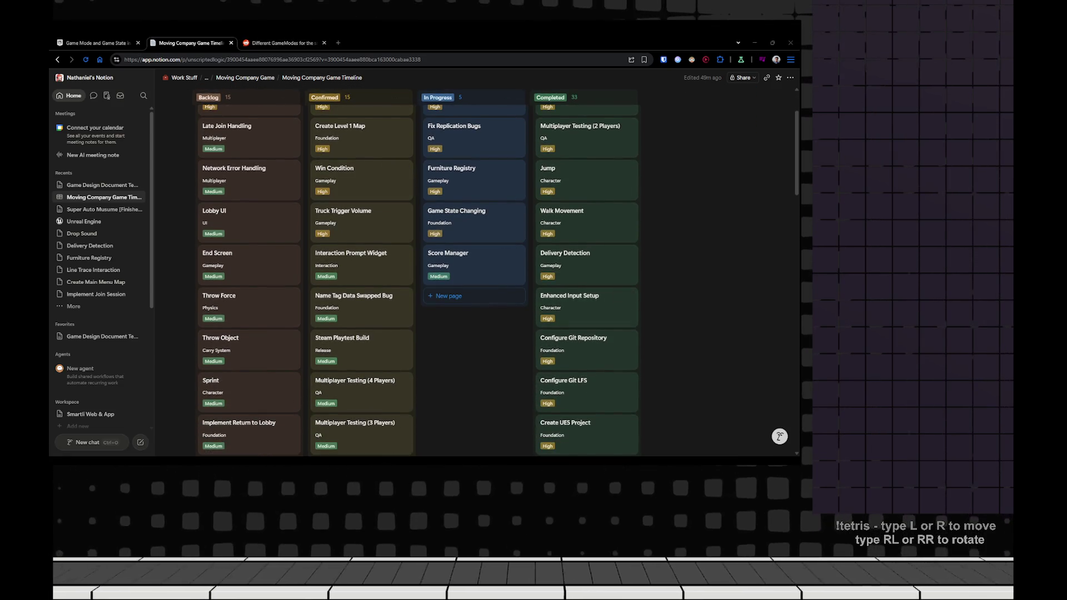
key("ctrl+t")
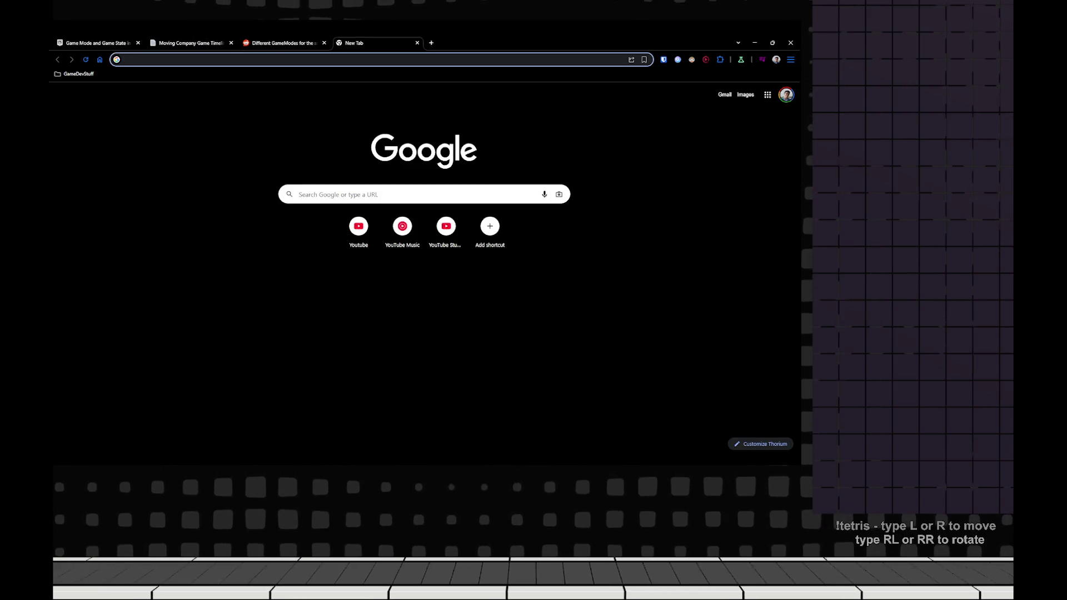
- Search Google for 'ue5 multicast but ignore sender'
type("ue5 mulicast")
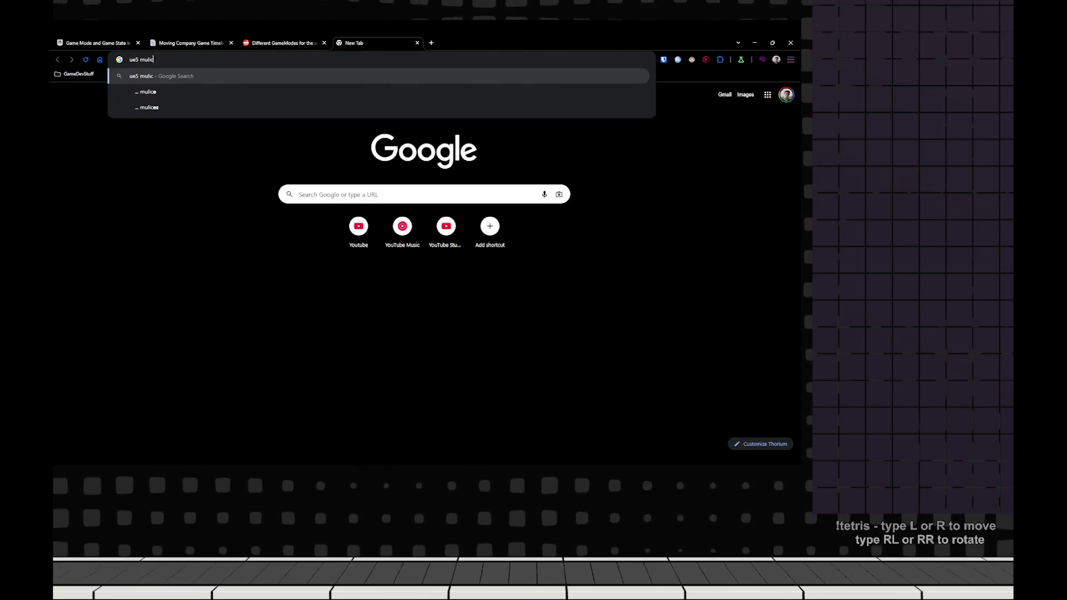
key("BackSpace")
key("BackSpace")
key("BackSpace")
type("ticast but ignore sender")
key("Return")
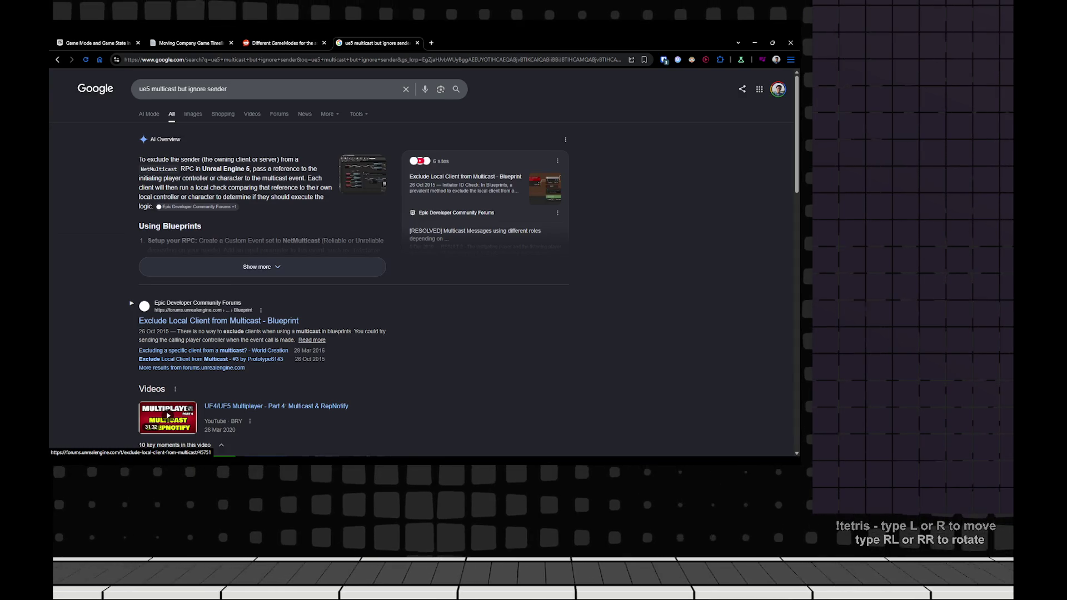
- Expand and read the full AI overview, then return to the Unreal Blueprint graph
left_click(257, 267)
scroll(257, 266, "down", 2)
scroll(262, 239, "down", 2)
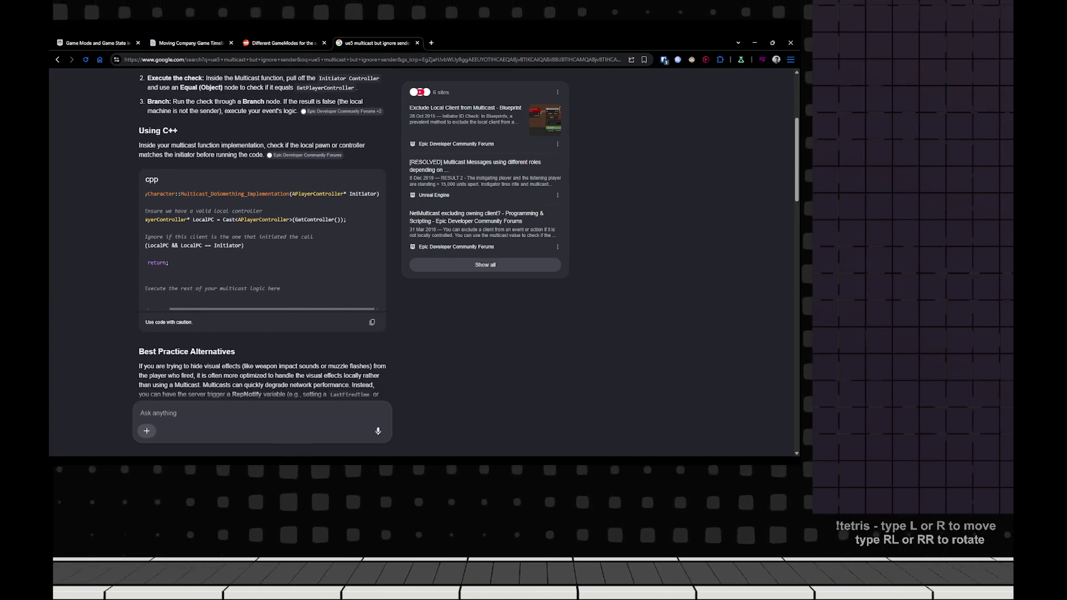
key("alt+Tab")
scroll(400, 216, "down", 10)
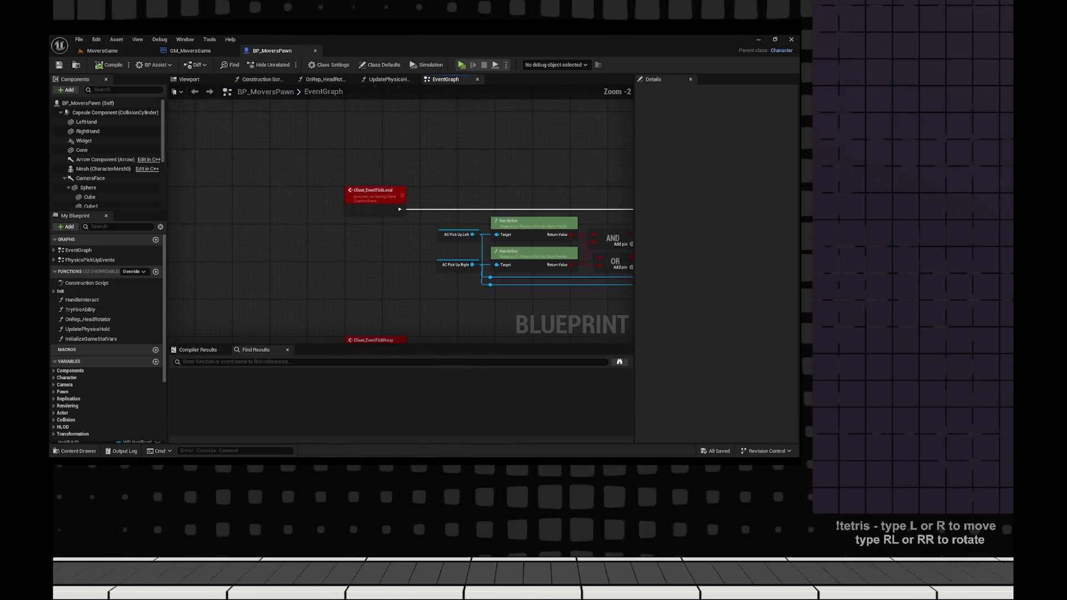
- Delete the two reroute nodes passing Self into On Client Interact's Instigator
scroll(200, 309, "up", 2)
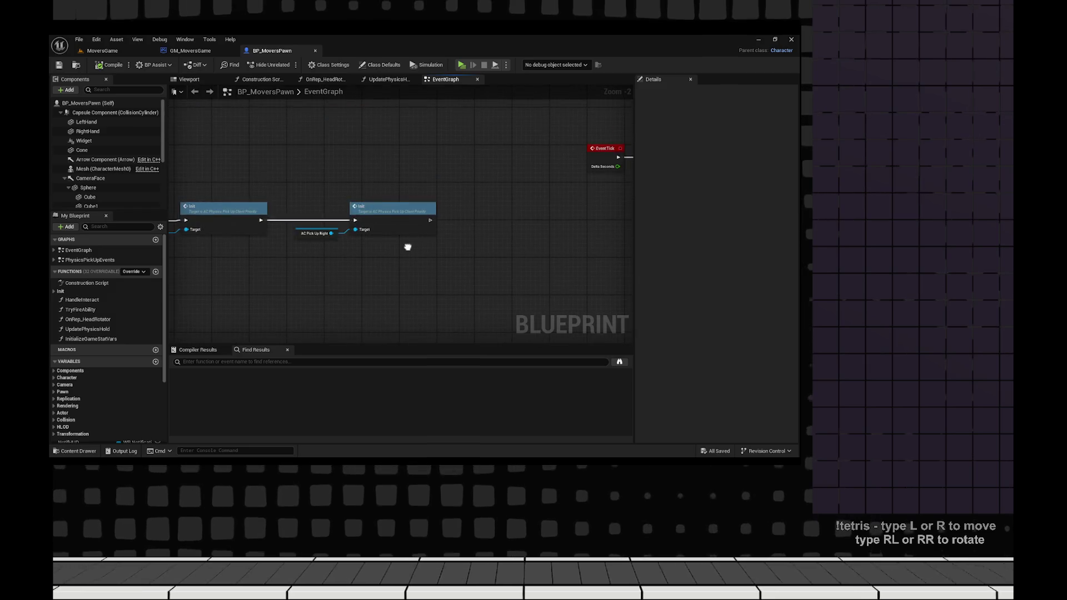
scroll(407, 246, "down", 10)
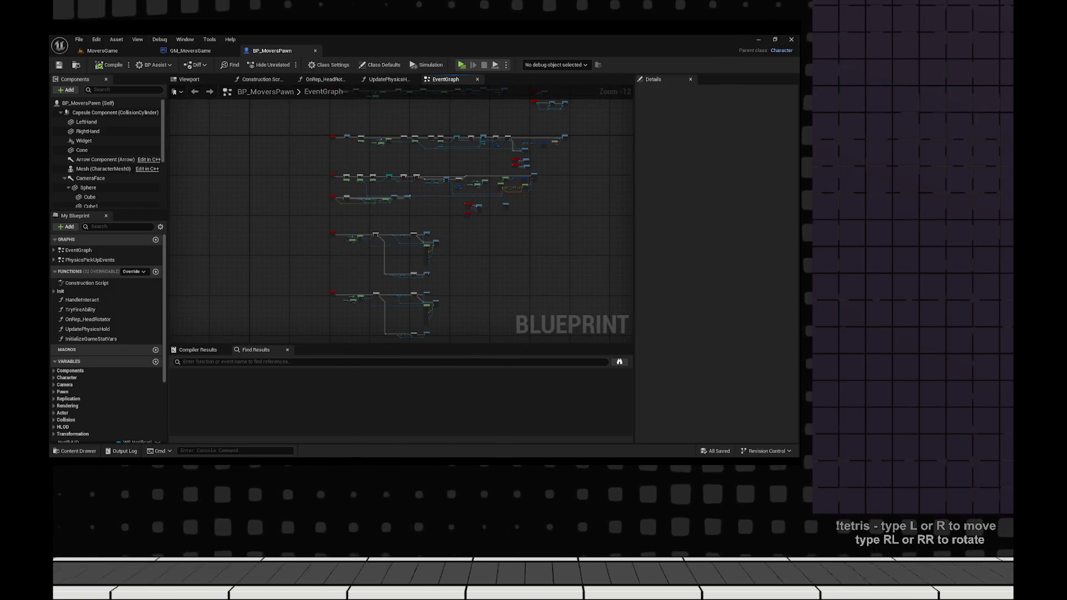
scroll(402, 228, "up", 12)
mouse_move(402, 228)
left_mouse_down()
mouse_move(305, 172)
mouse_move(471, 225)
mouse_move(492, 248)
mouse_move(418, 298)
mouse_move(341, 251)
left_mouse_up()
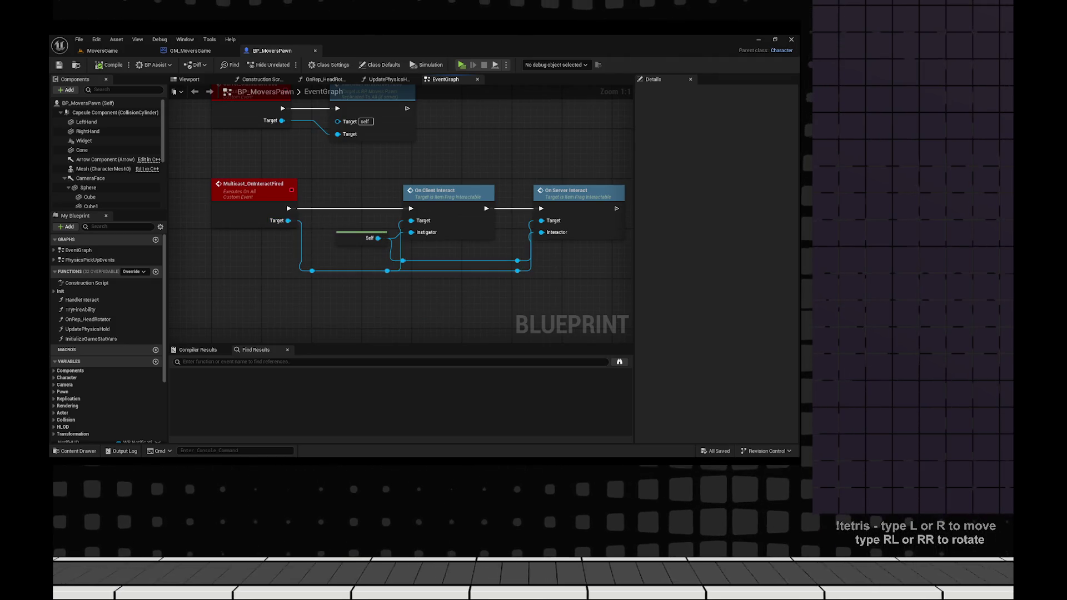
scroll(610, 275, "down", 5)
scroll(610, 275, "up", 3)
scroll(468, 240, "up", 1)
mouse_move(469, 240)
left_mouse_down()
mouse_move(435, 200)
mouse_move(216, 250)
mouse_move(167, 239)
mouse_move(201, 93)
mouse_move(457, 114)
mouse_move(449, 188)
left_mouse_up()
left_click_drag(537, 286, 431, 266)
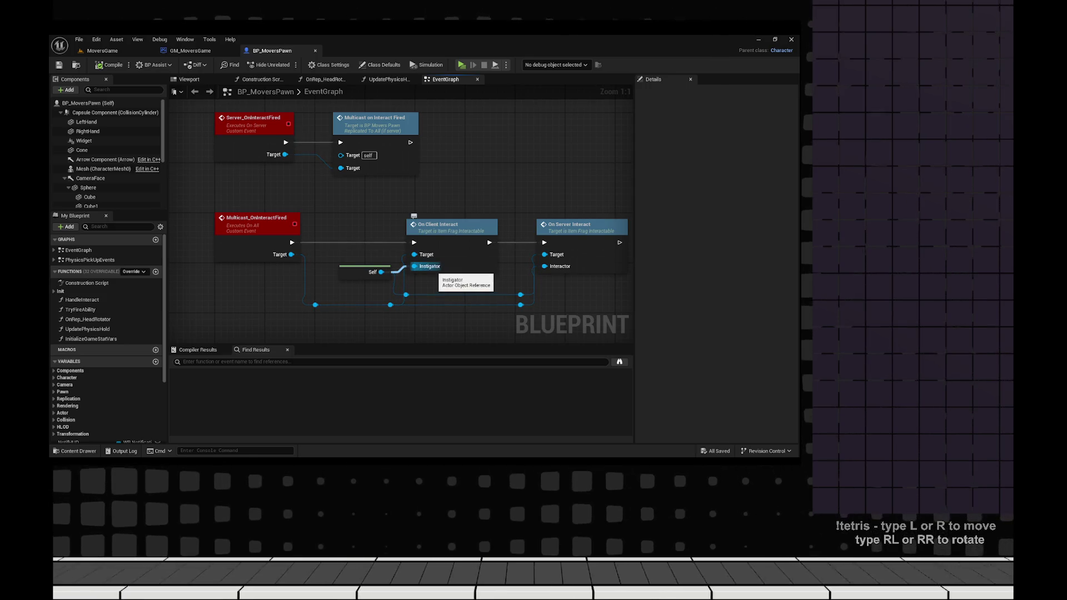
mouse_move(428, 267)
left_mouse_down()
mouse_move(420, 254)
mouse_move(377, 252)
mouse_move(466, 279)
left_mouse_up()
key("Delete")
- Select the Server_OnInteractFired event to show its details
right_click(466, 280)
left_click_drag(285, 262, 341, 262)
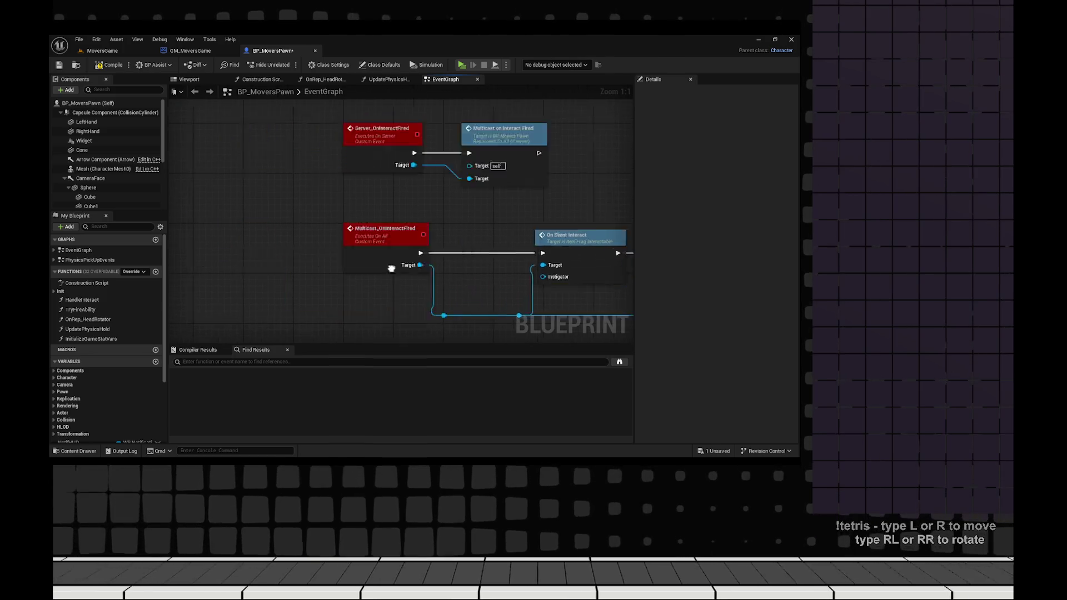
scroll(341, 261, "down", 1)
left_click(440, 171)
mouse_move(533, 283)
left_mouse_down()
mouse_move(477, 278)
mouse_move(361, 227)
left_mouse_up()
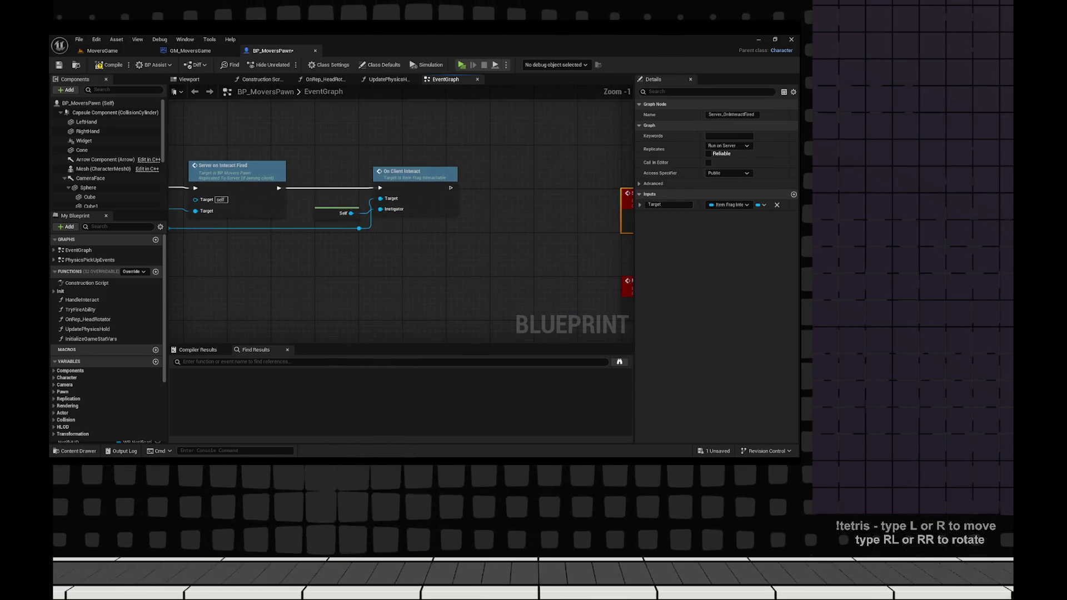
- Add a Player Controller object reference input named Controller to Server_OnInteractFired
left_click(272, 192)
double_click(273, 192)
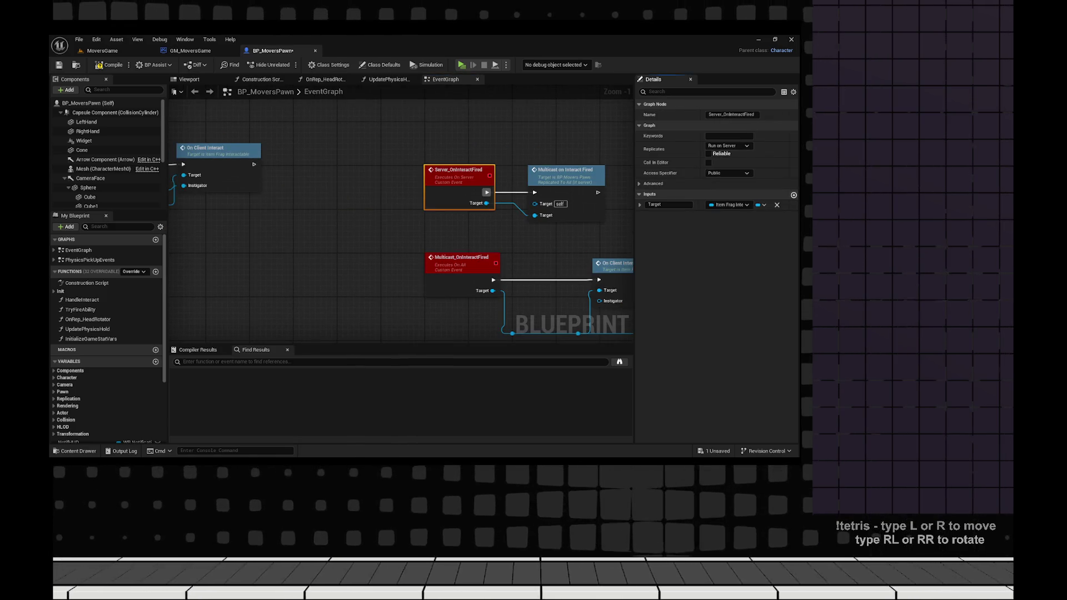
left_click(793, 194)
left_click(728, 215)
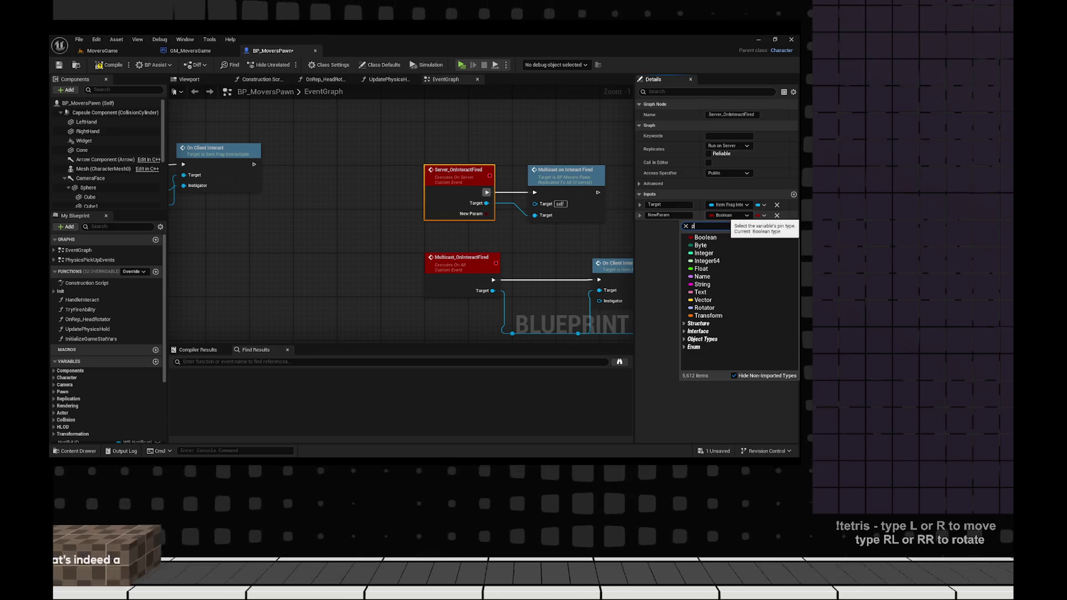
type("la")
type("ller")
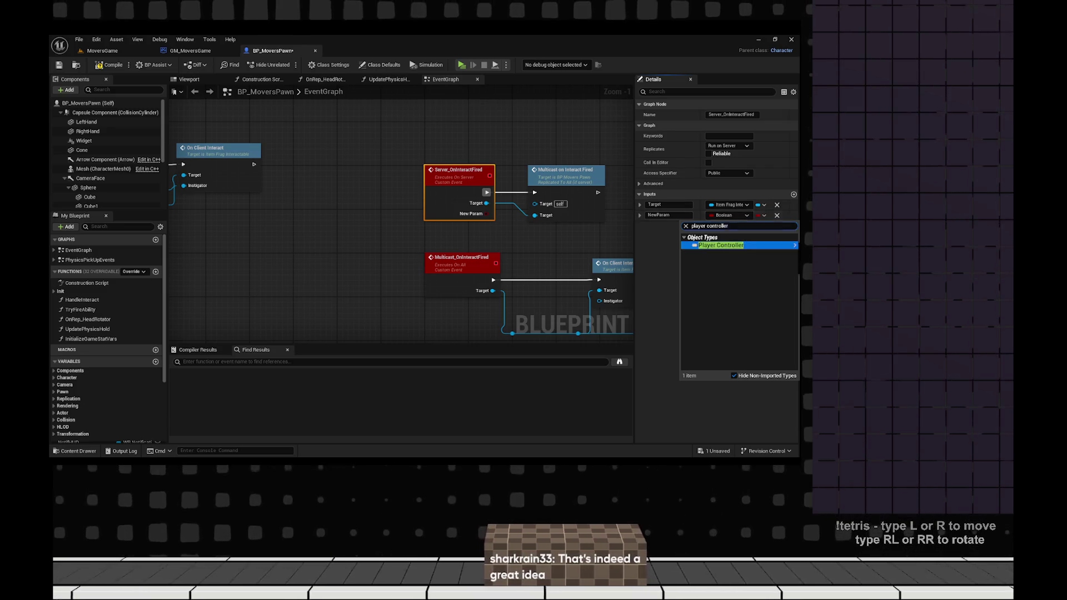
mouse_move(721, 245)
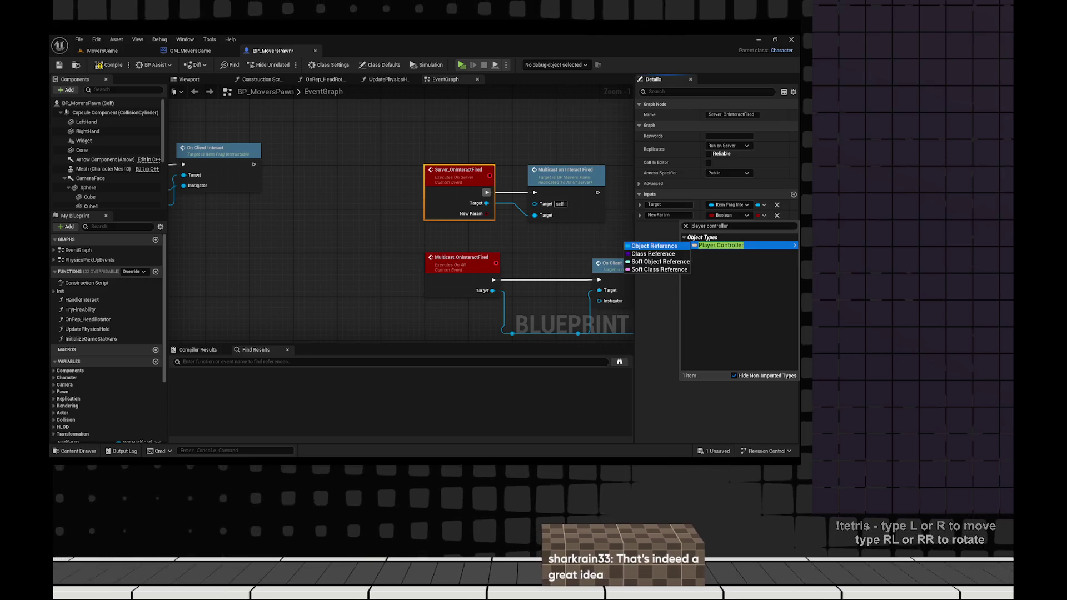
key("Return")
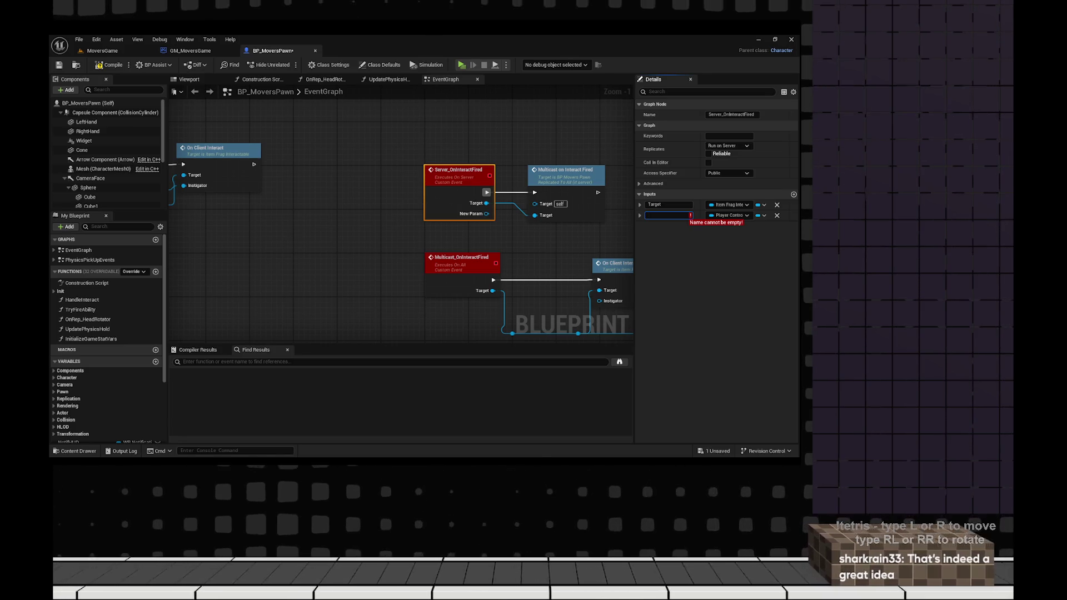
type("Controller")
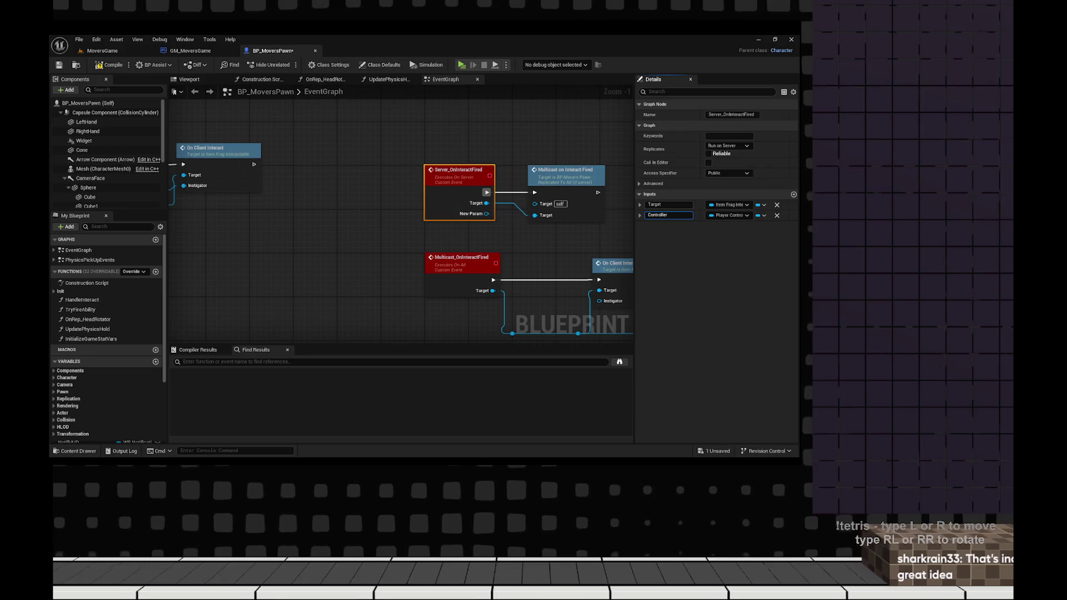
- Give Multicast_OnInteractFired the same Controller input, glancing back at the search results
left_click_drag(461, 250, 380, 225)
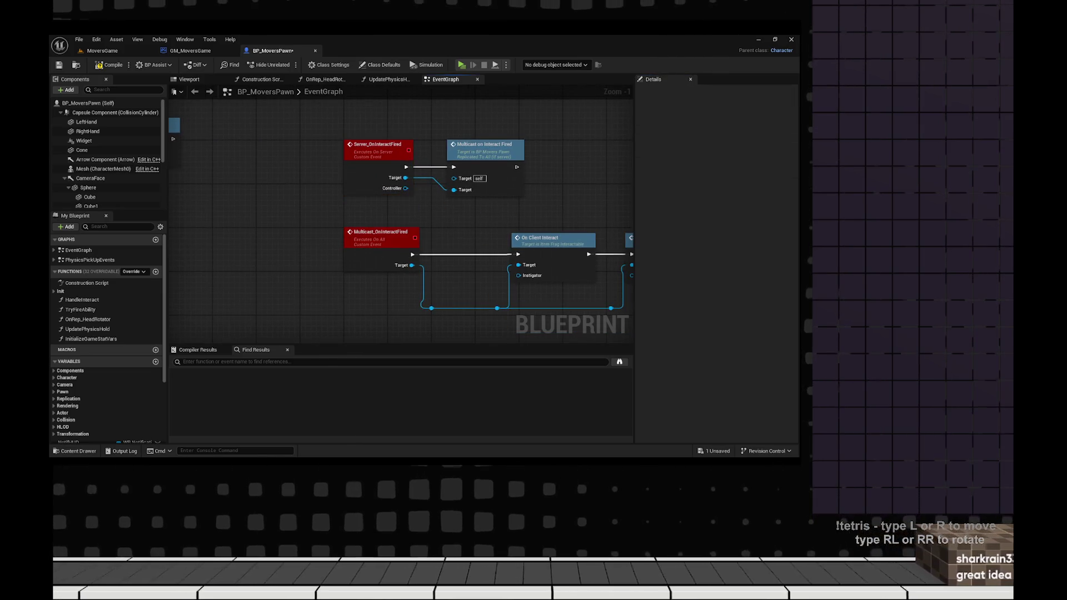
left_click(381, 233)
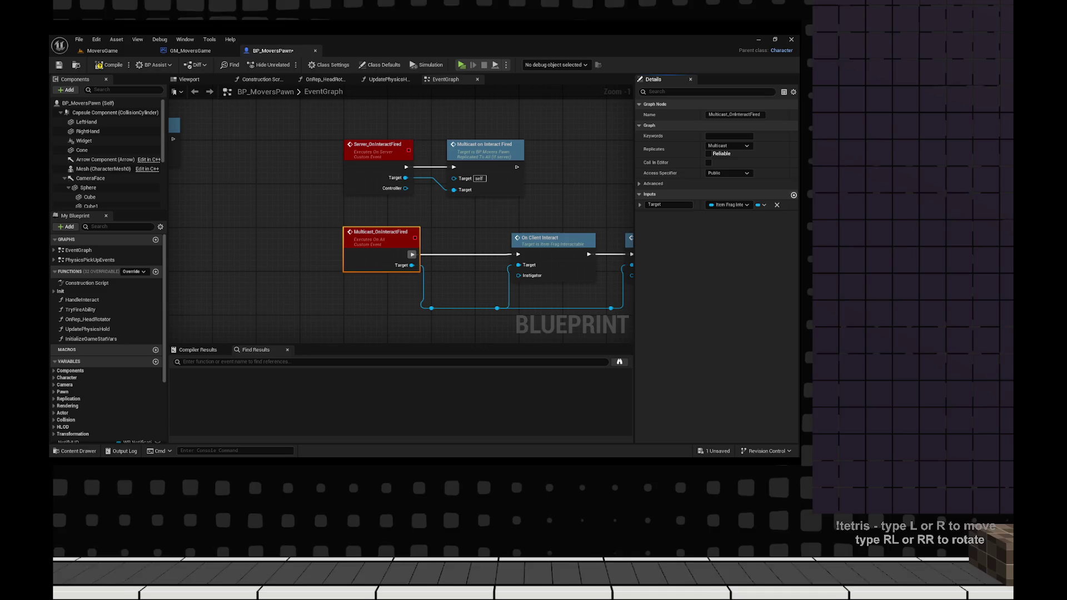
left_click(793, 194)
type("Cont")
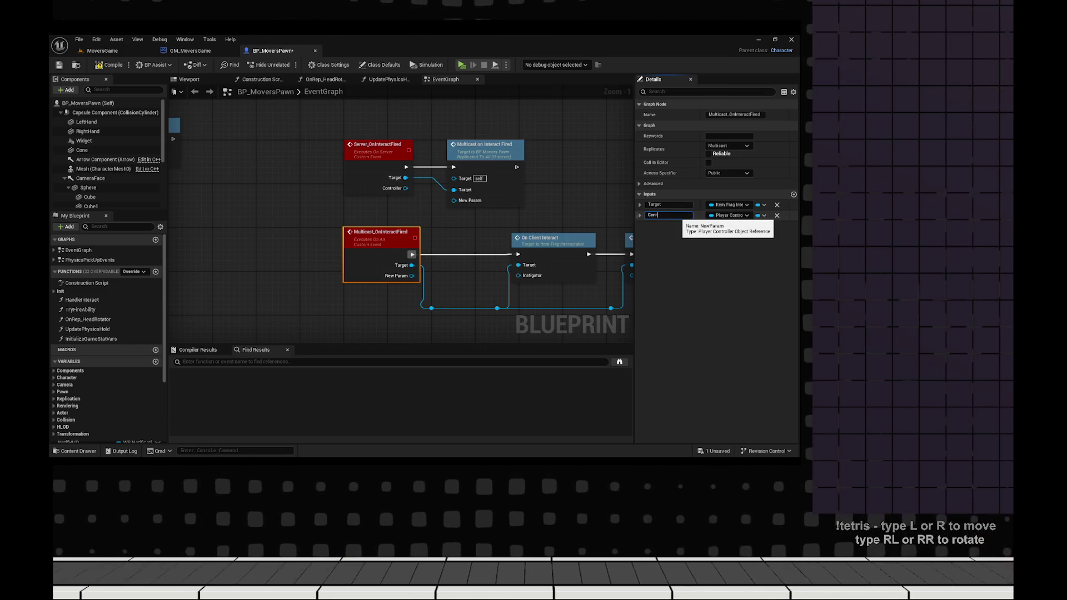
type("roller")
key("Return")
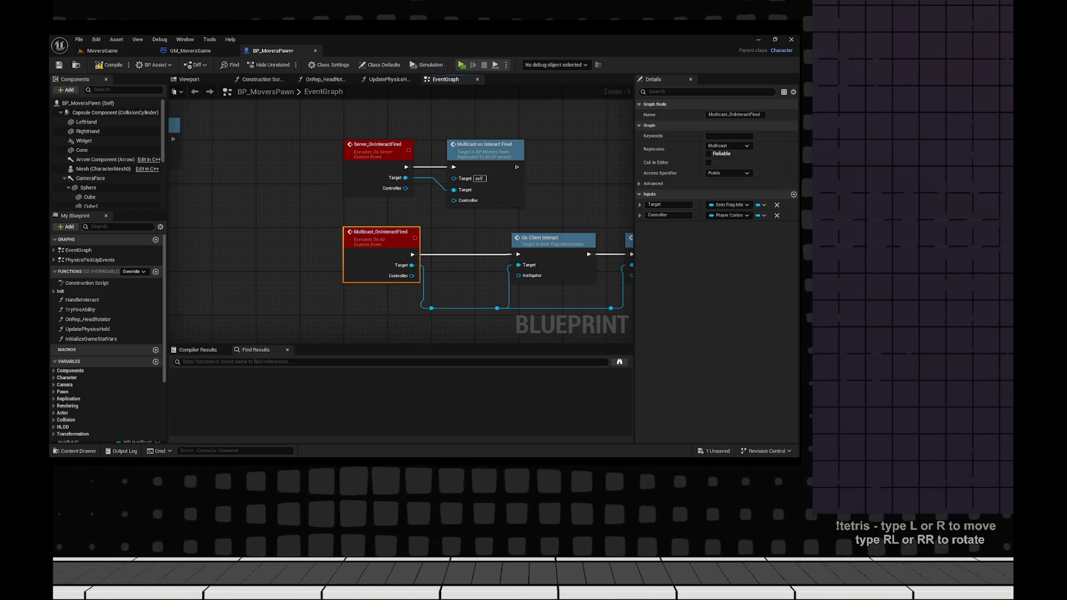
key("alt+Tab")
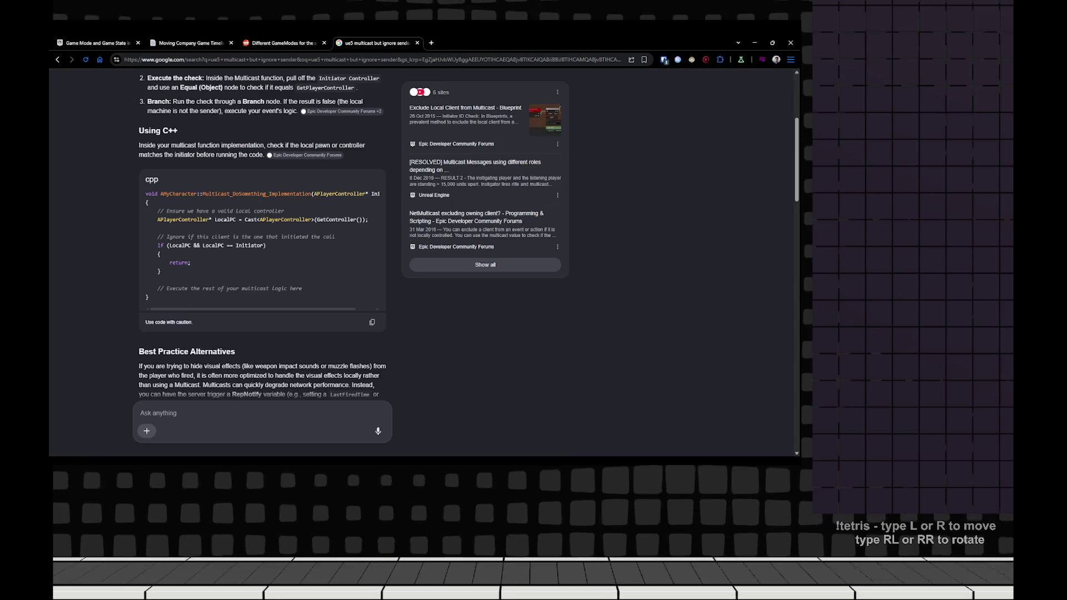
key("alt+Tab")
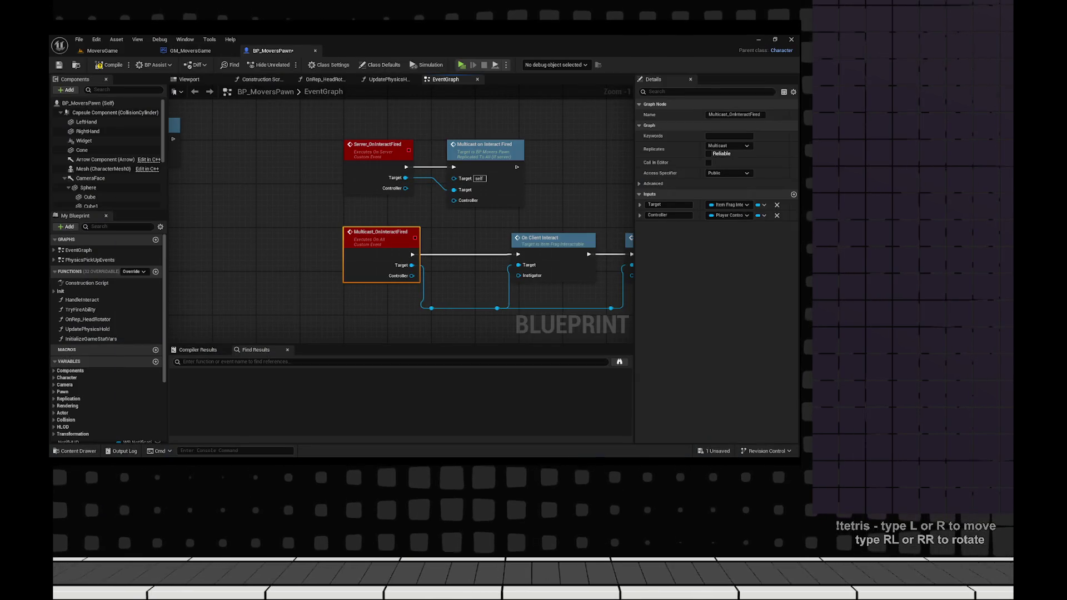
- Wire the server event's Controller into the multicast call's Controller pin
left_click(669, 215)
scroll(388, 195, "up", 1)
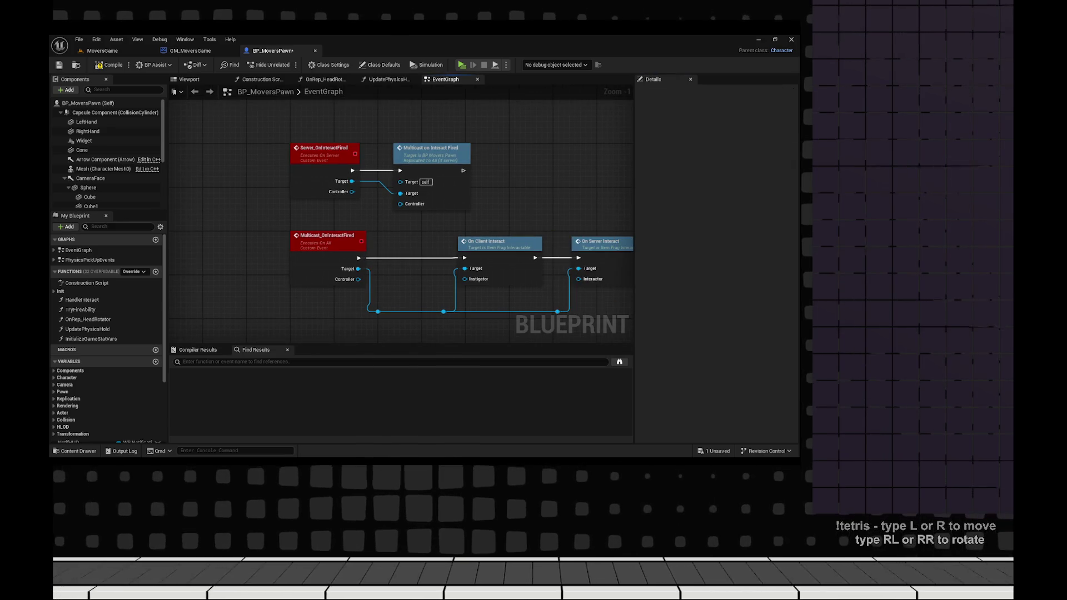
left_click_drag(348, 192, 405, 207)
left_click_drag(411, 267, 360, 205)
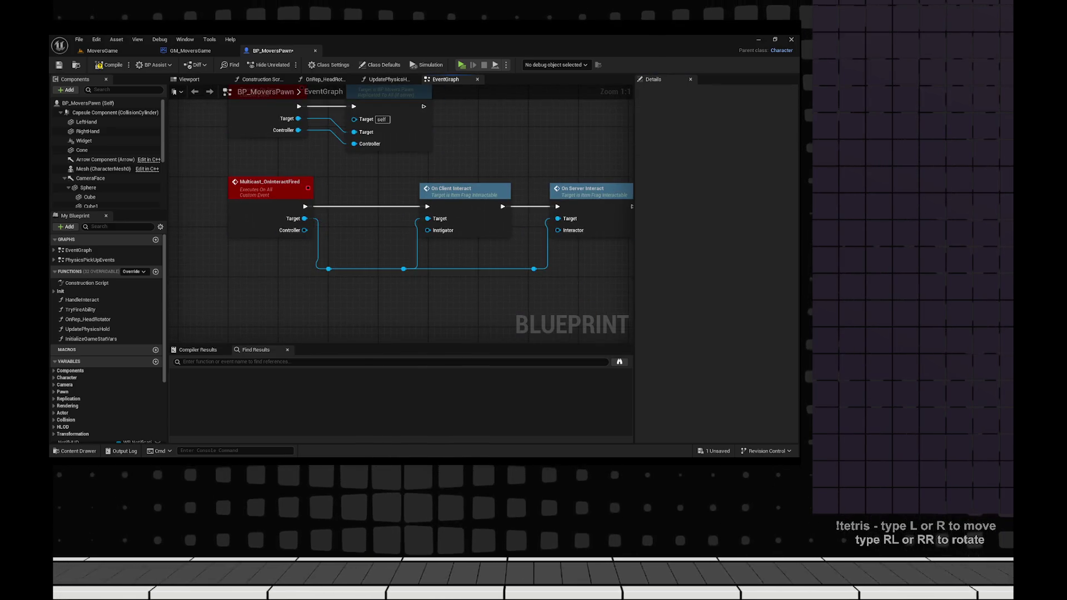
left_click_drag(305, 230, 288, 204)
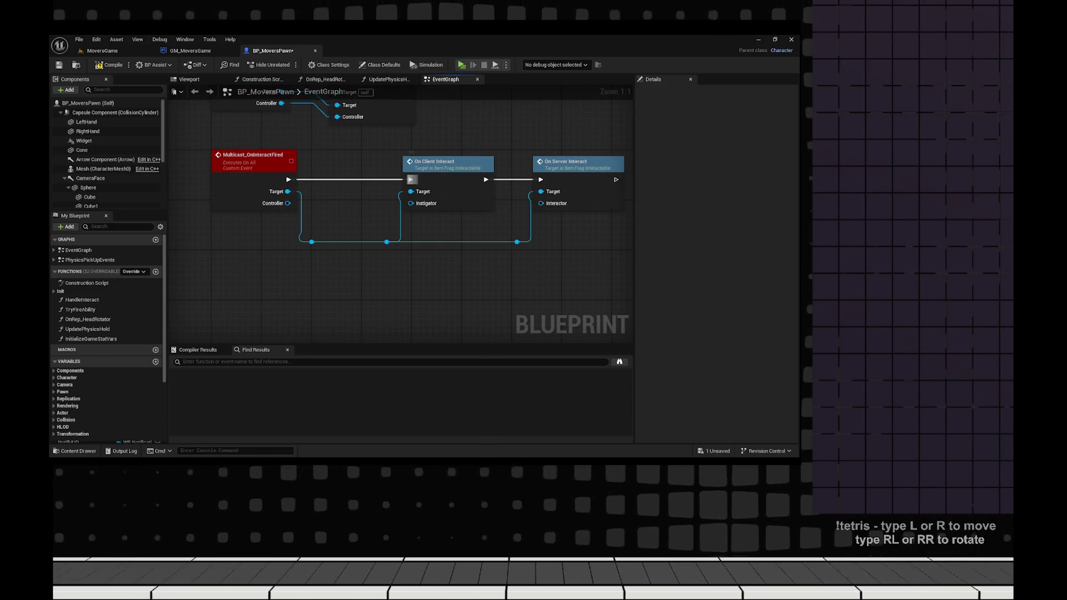
- Insert a Sequence firing On Server Interact on Then 0 and On Client Interact on Then 1
left_click(423, 164)
left_click_drag(422, 164, 430, 276)
left_click(555, 164)
left_click_drag(555, 163, 358, 164)
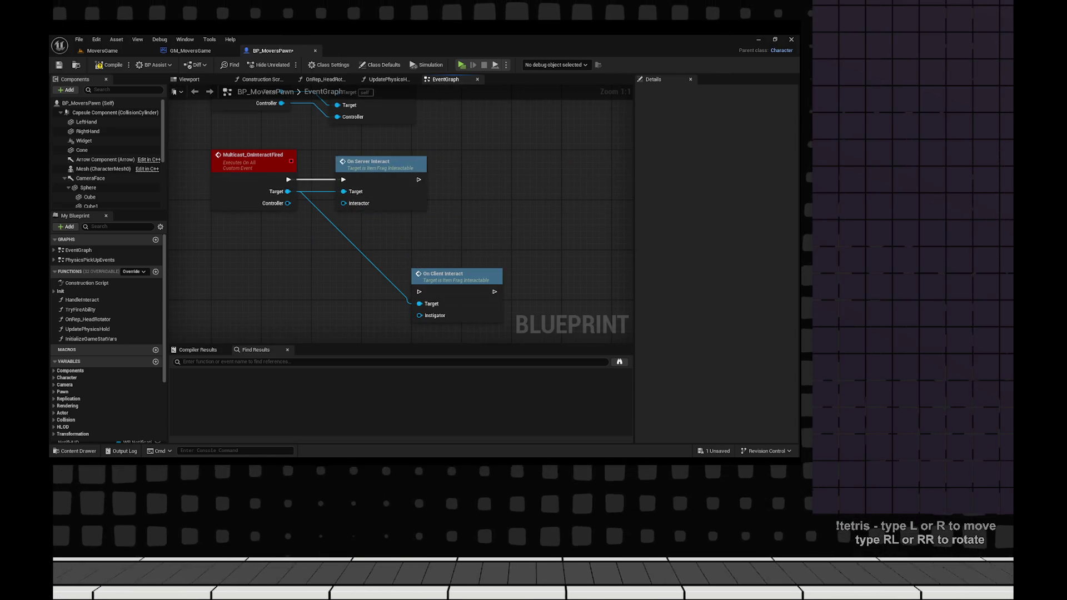
left_click_drag(416, 280, 433, 210)
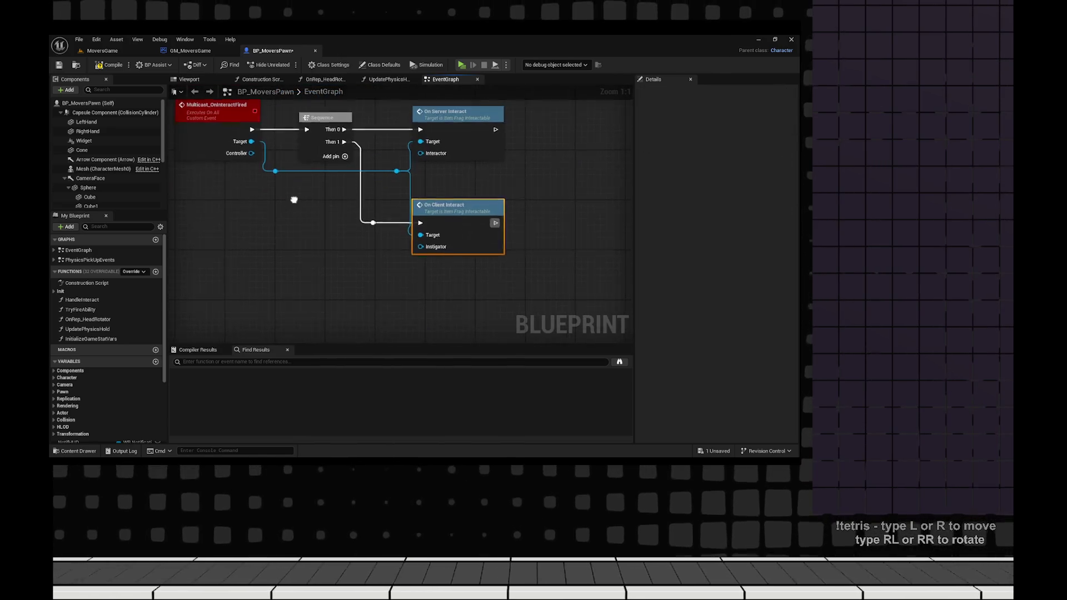
left_click(259, 102)
left_click(333, 267)
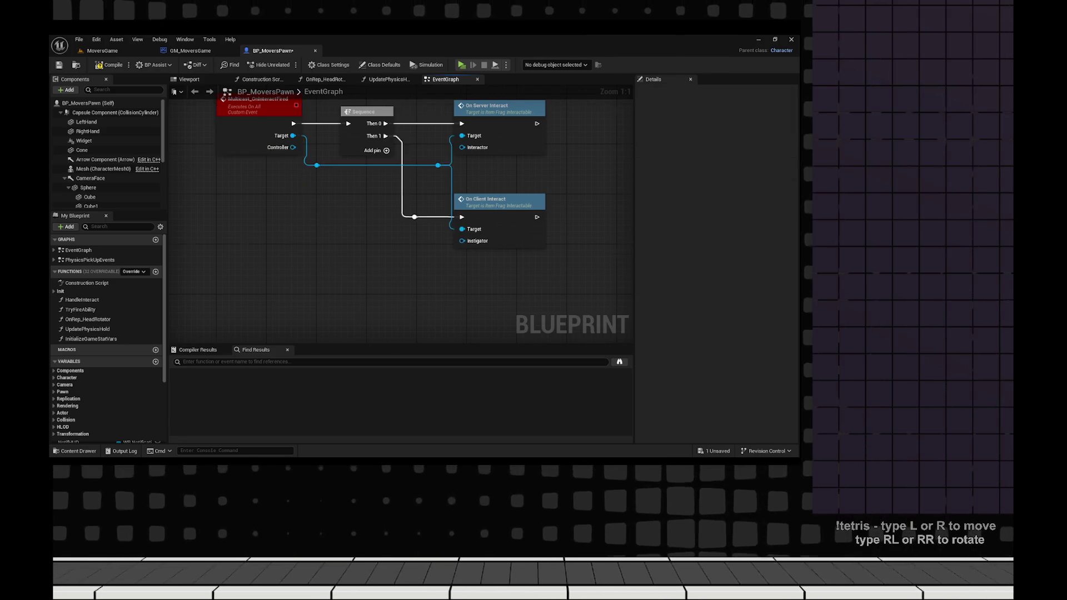
left_click_drag(333, 266, 395, 277)
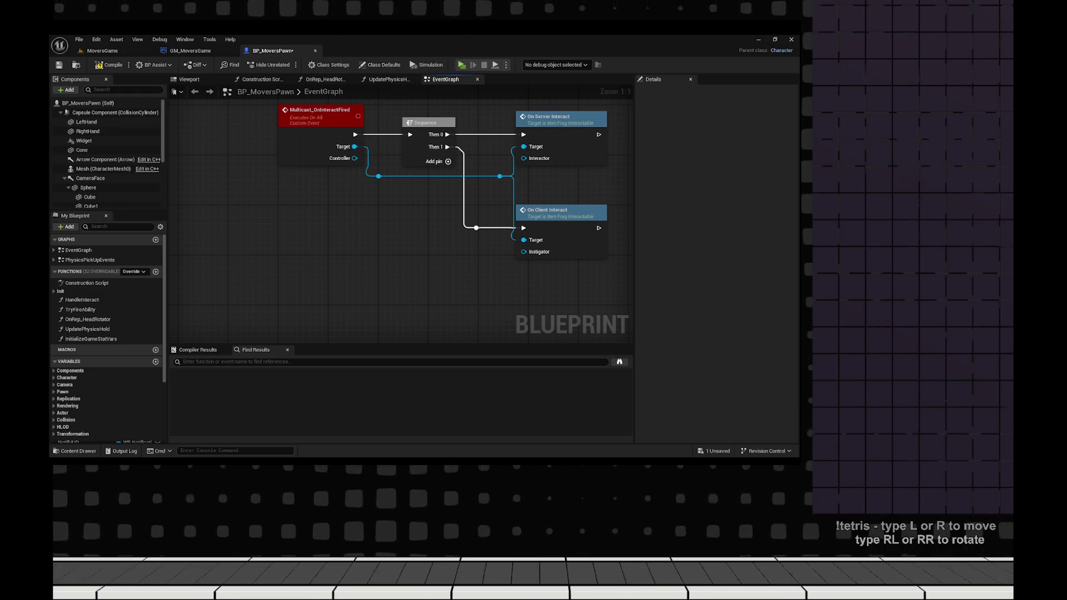
right_click(358, 223)
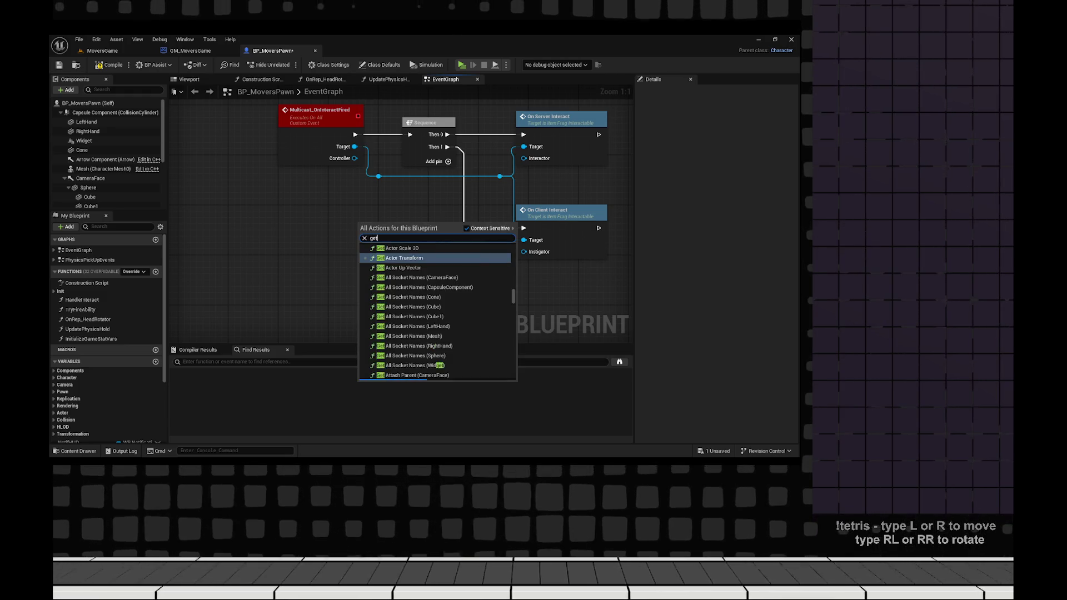
- Add a Get Controller node feeding a Cast To PlayerController below the chain
type("get controller")
key("Return")
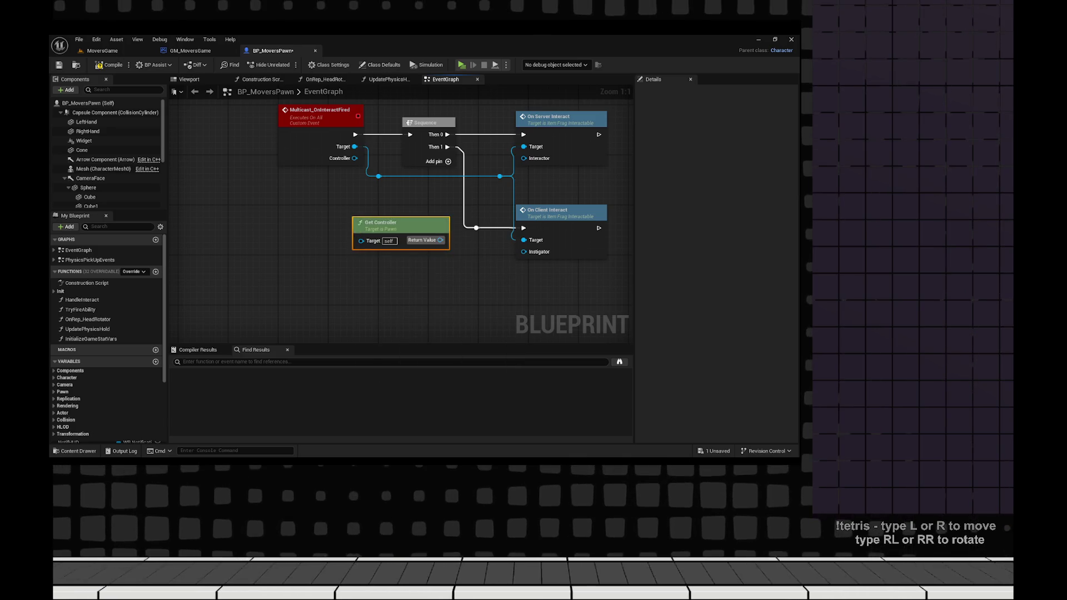
mouse_move(389, 217)
left_mouse_down()
mouse_move(293, 250)
mouse_move(394, 231)
left_mouse_up()
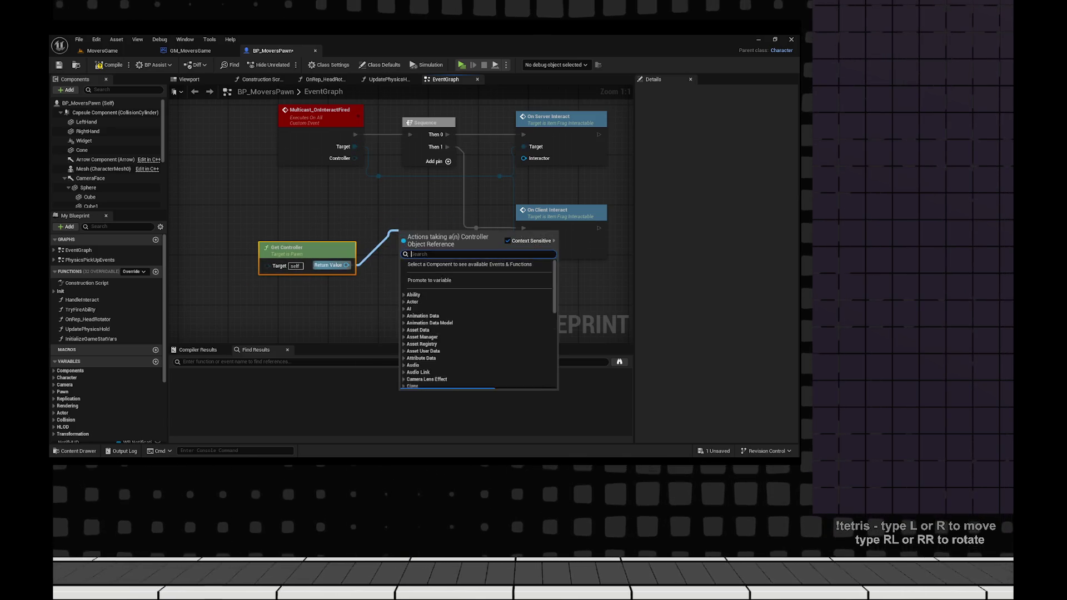
type("cast to player")
key("Return")
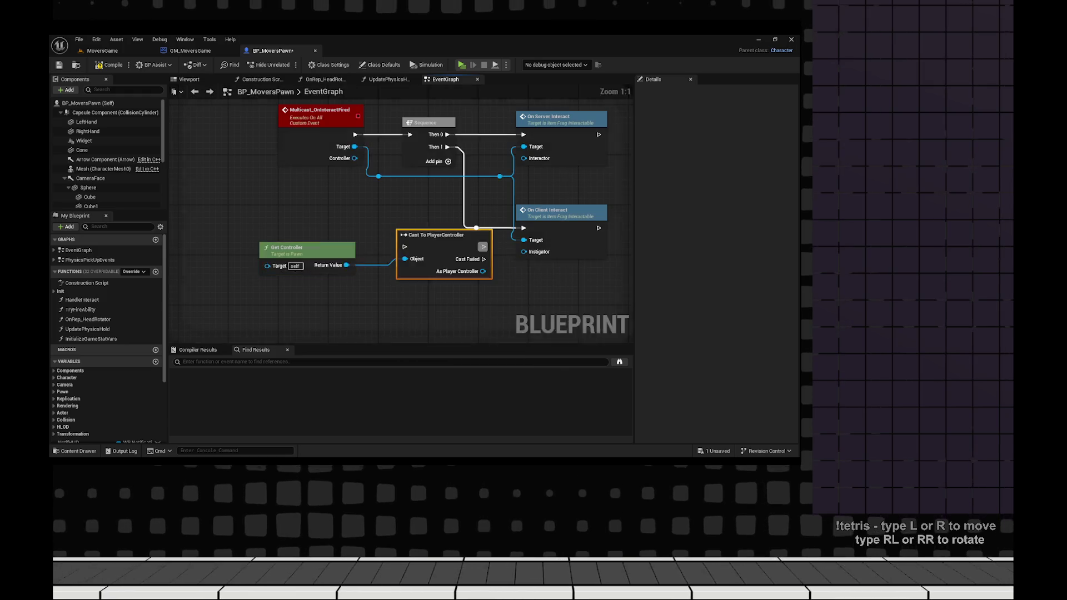
left_click_drag(294, 248, 318, 263)
left_click_drag(555, 289, 495, 298)
mouse_move(383, 245)
left_mouse_down()
mouse_move(555, 222)
mouse_move(444, 250)
mouse_move(622, 250)
left_mouse_up()
left_click_drag(555, 250, 466, 257)
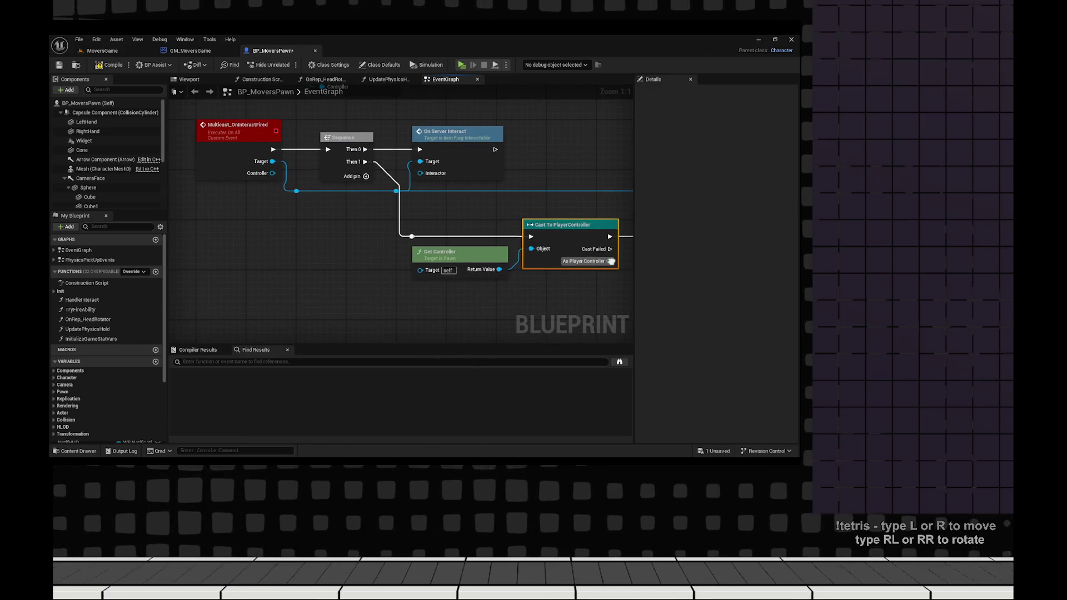
- Add a != comparison from the Multicast event's Controller pin beside Get Controller
left_click_drag(272, 173, 410, 310)
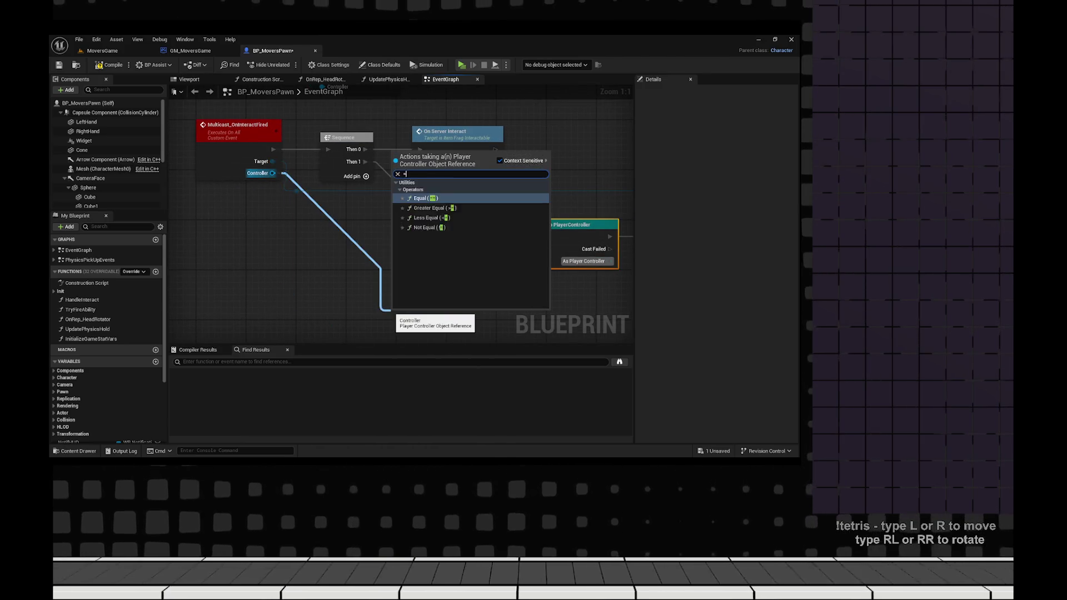
left_click(436, 203)
left_click_drag(500, 277, 367, 268)
left_click_drag(245, 176, 298, 270)
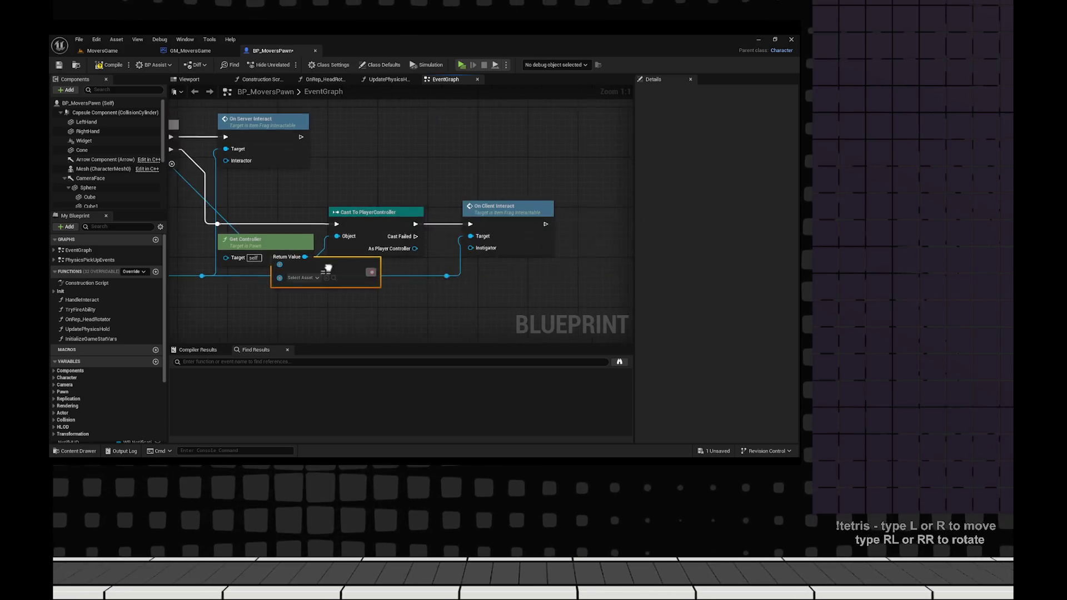
left_click(364, 212)
left_click_drag(364, 212, 351, 212)
mouse_move(284, 270)
left_mouse_down()
mouse_move(378, 295)
mouse_move(482, 296)
left_mouse_up()
right_click(377, 296)
key("Escape")
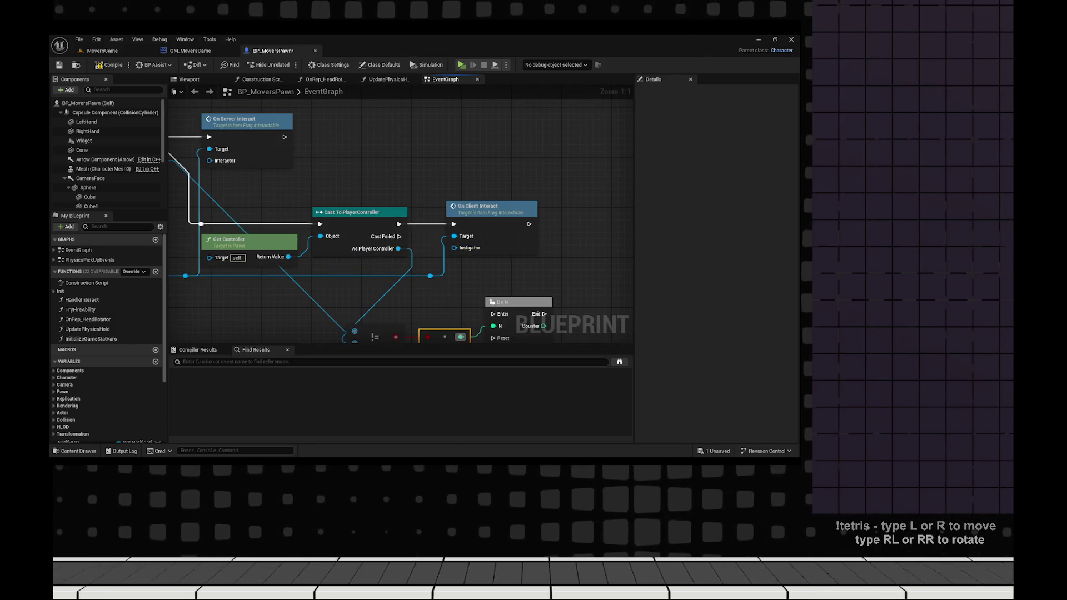
- Replace the Do N node with a Branch on the != result before On Client Interact, and save
left_click_drag(489, 206, 491, 237)
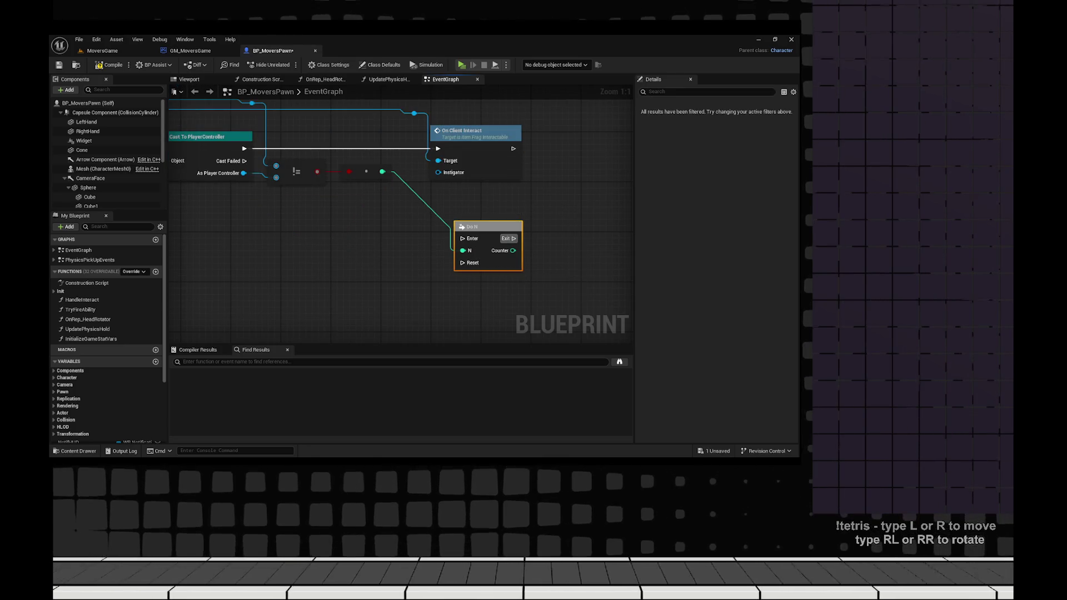
key("Delete")
left_click_drag(317, 172, 329, 194)
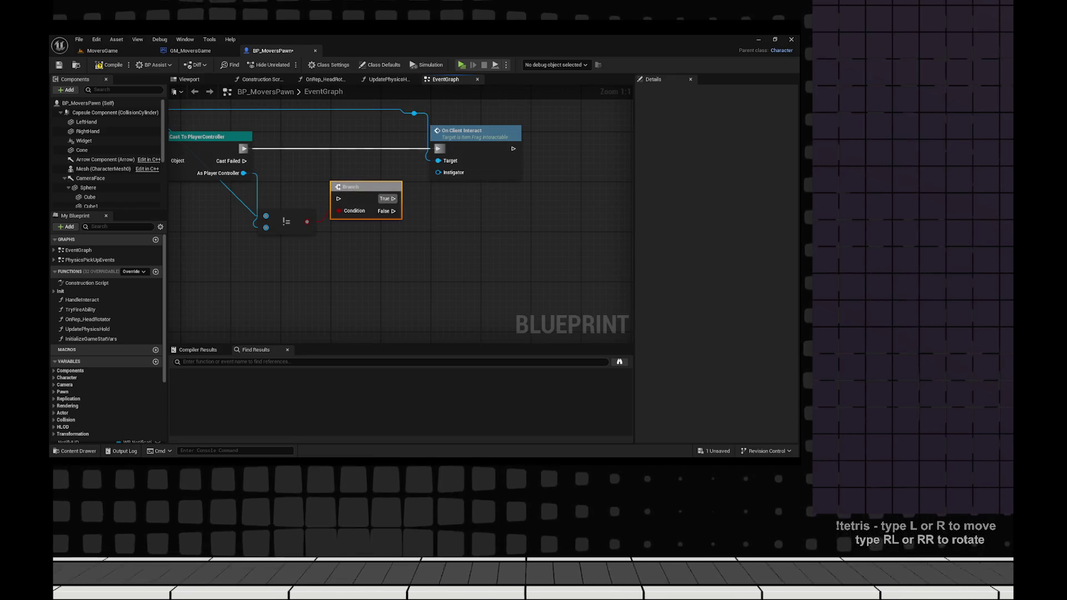
key("f")
left_click_drag(341, 244, 424, 261)
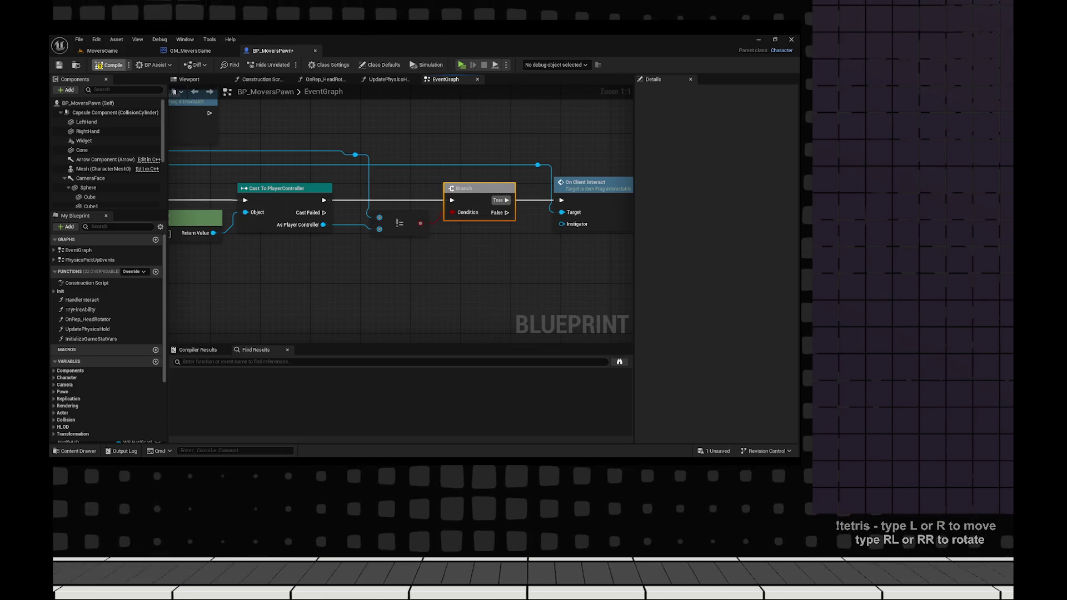
key("ctrl+s")
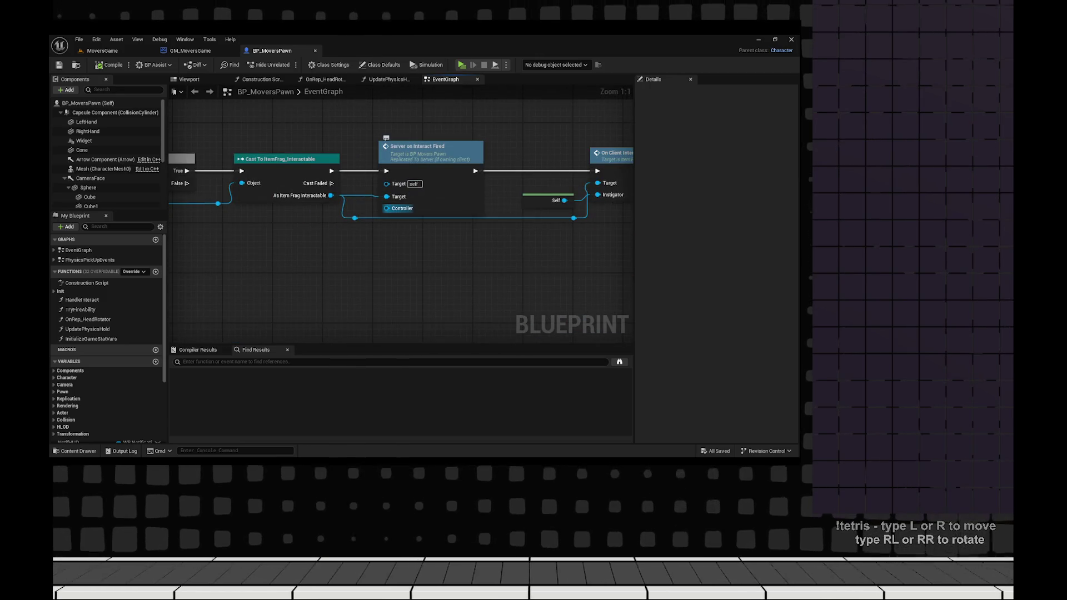
- Attach a Get Controller node to Server on Interact Fired's Controller input, then jump to its event
left_click_drag(386, 209, 445, 240)
type("get")
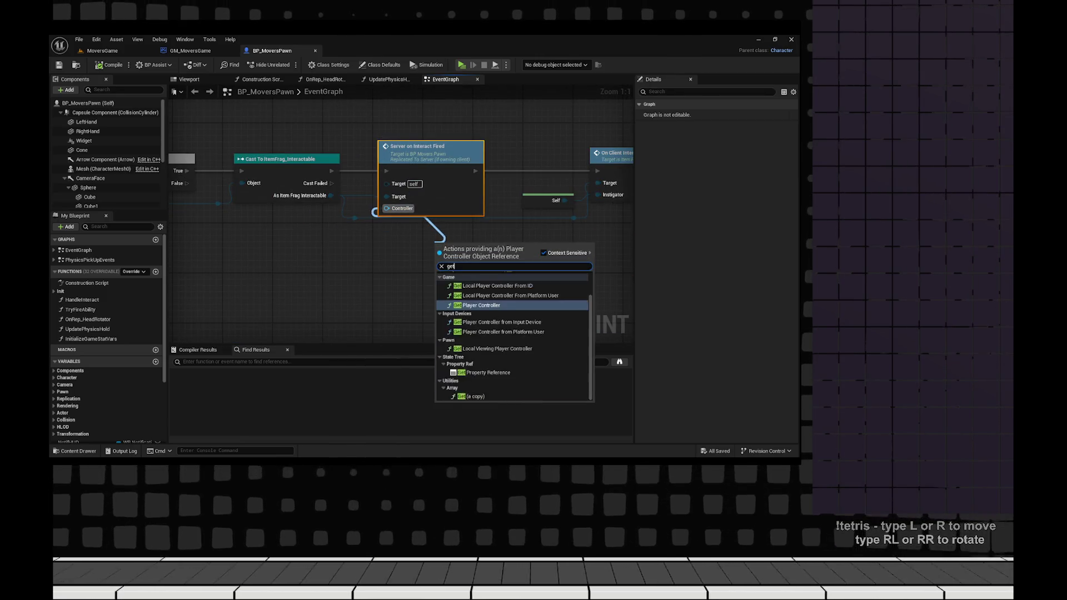
type(" cont")
key("Down")
key("Down")
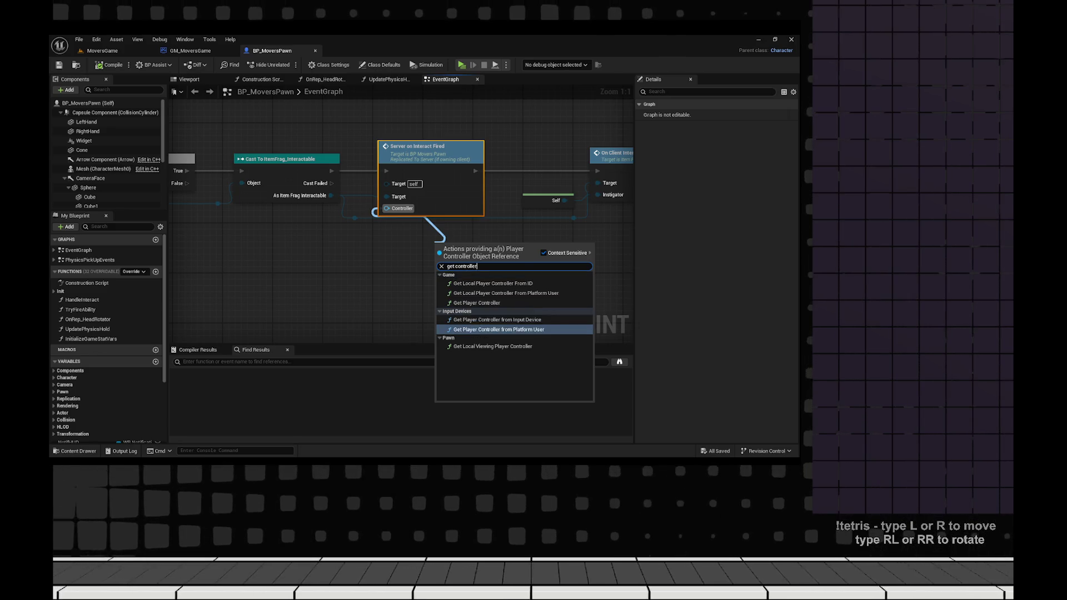
key("Escape")
right_click(315, 272)
type("get controller")
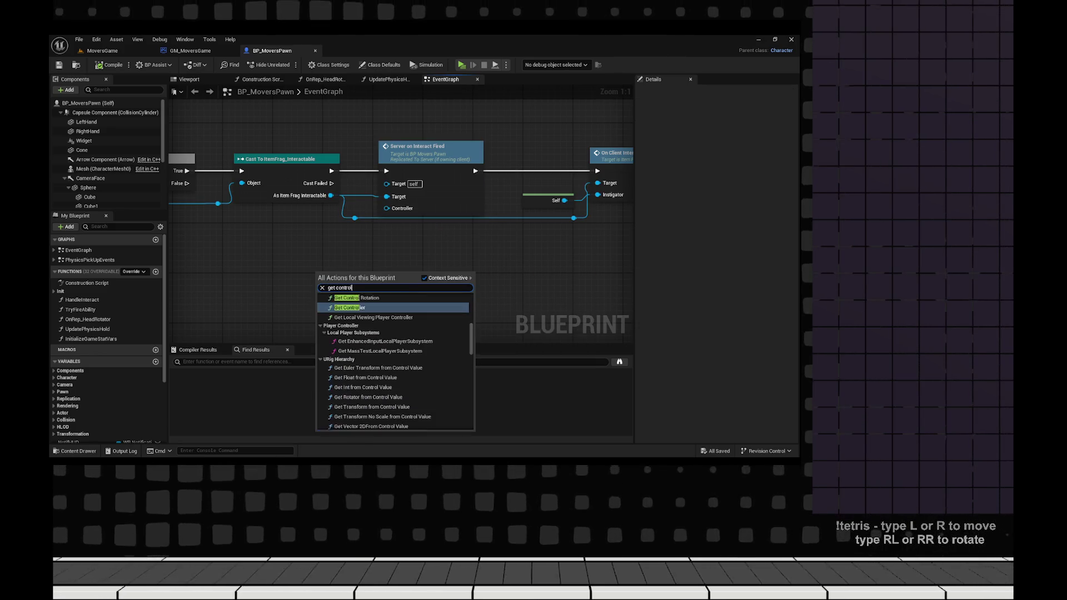
key("Return")
mouse_move(396, 289)
left_mouse_down()
mouse_move(400, 222)
mouse_move(388, 209)
left_mouse_up()
double_click(422, 146)
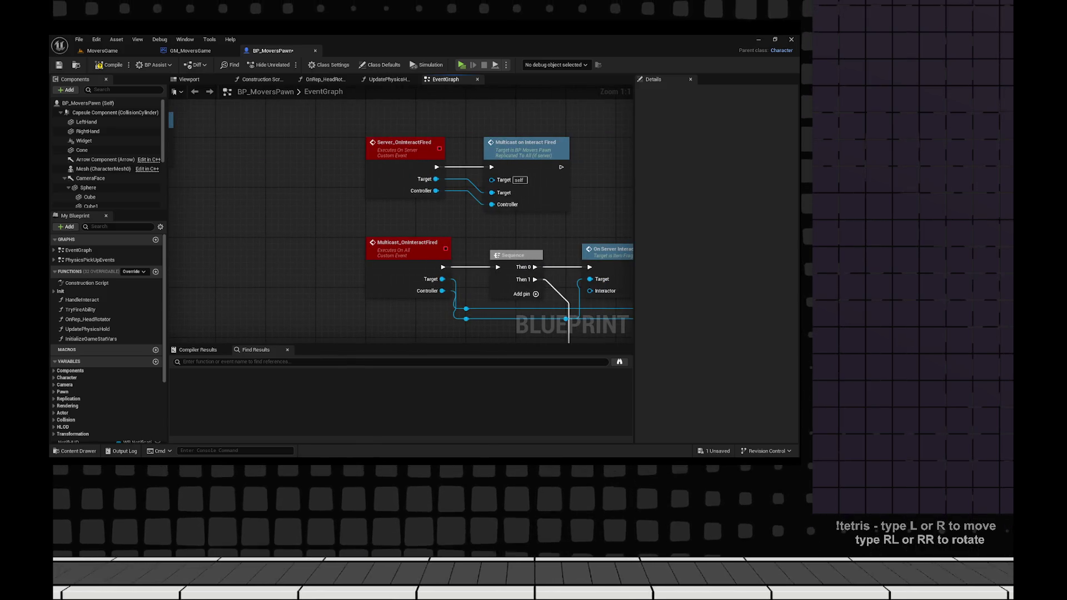
- Change Server_OnInteractFired's Controller input type to a generic Controller reference
left_click(325, 146)
left_click(728, 215)
type("controller")
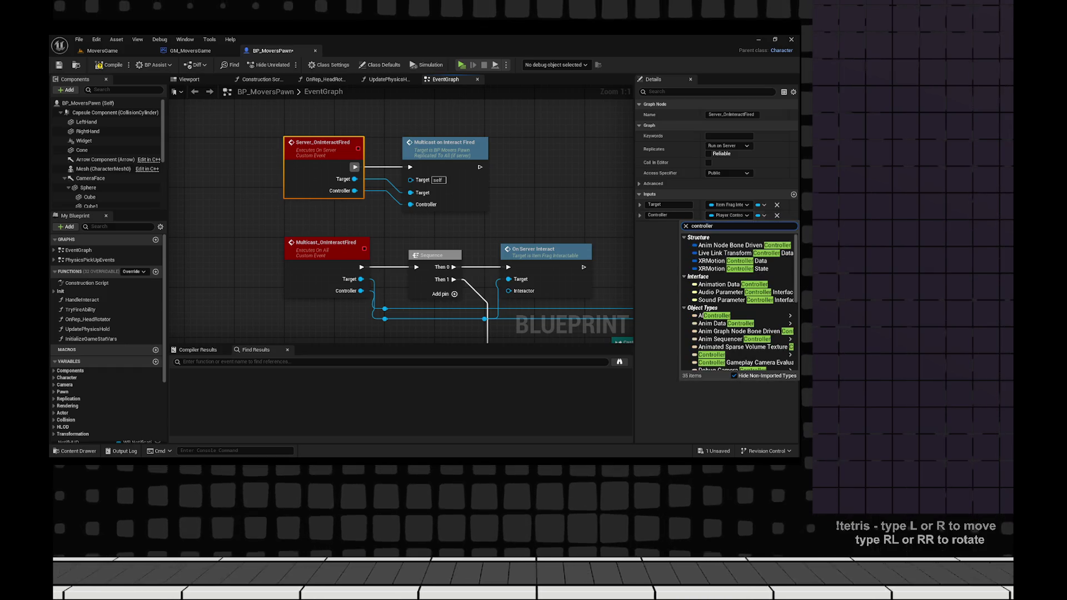
mouse_move(711, 342)
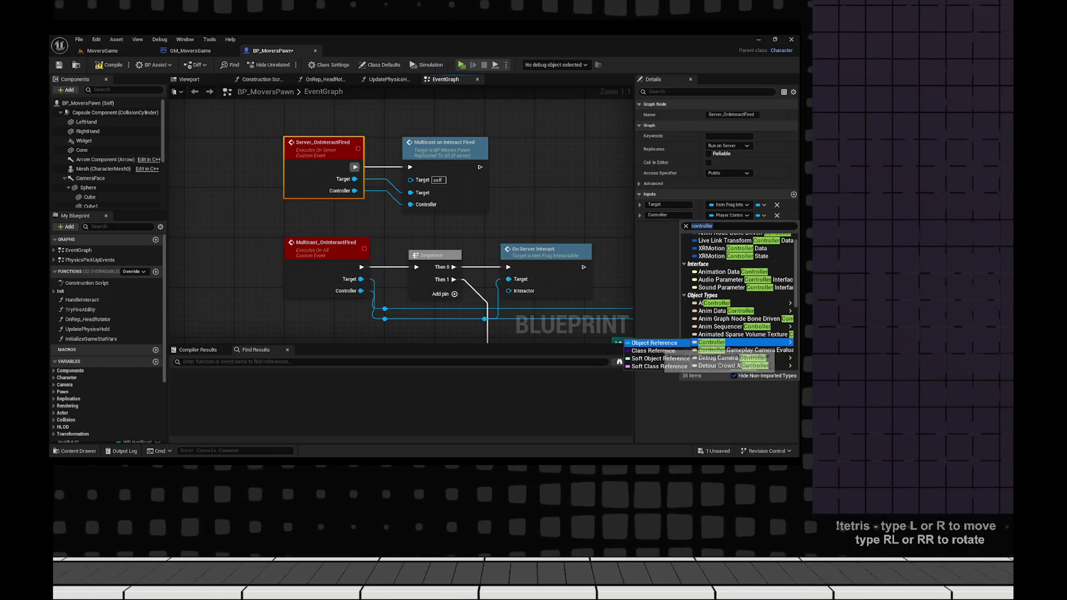
key("Escape")
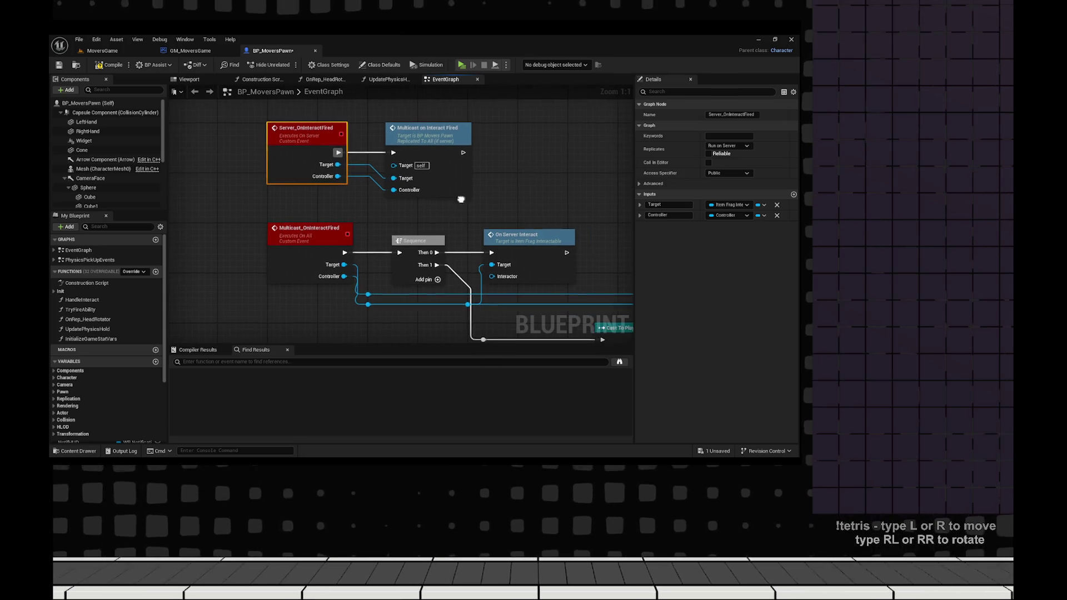
- Change Multicast_OnInteractFired's Controller input to a Controller object reference
left_click(306, 233)
left_click(729, 215)
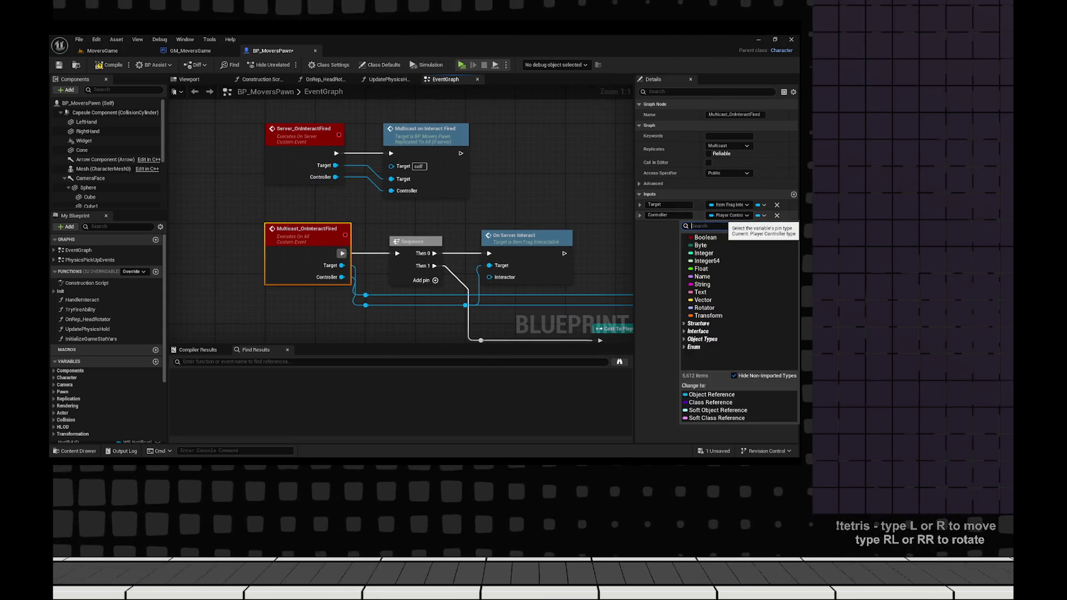
type("controller")
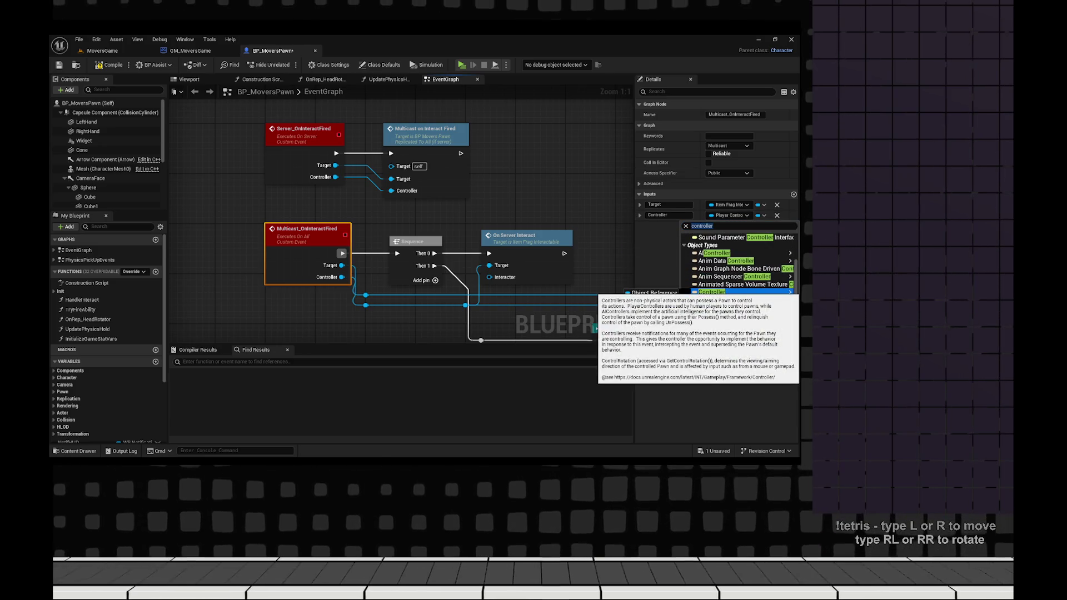
left_click(661, 290)
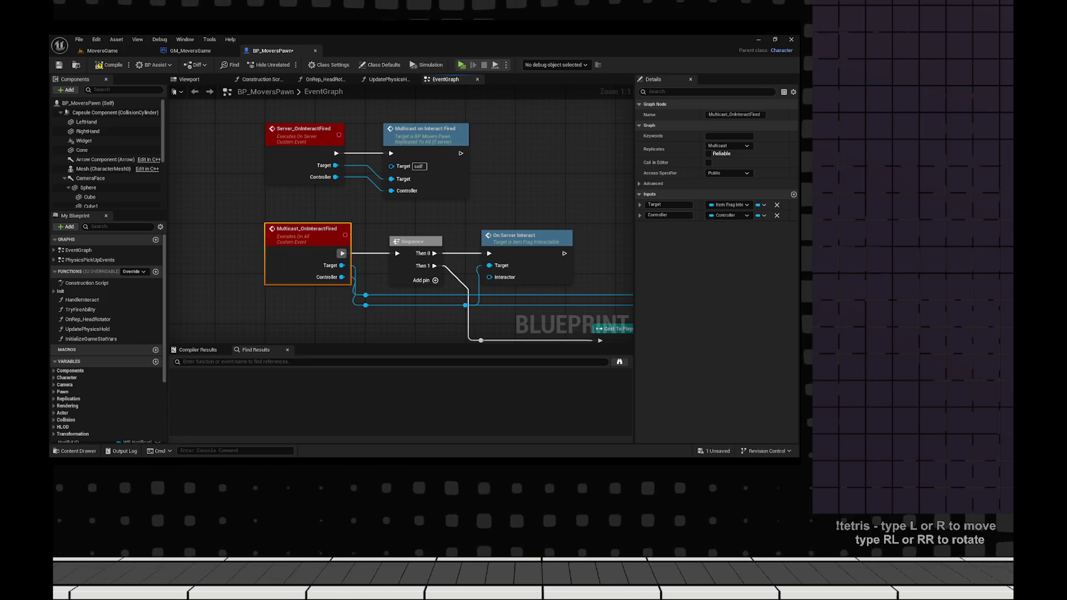
left_click(465, 305)
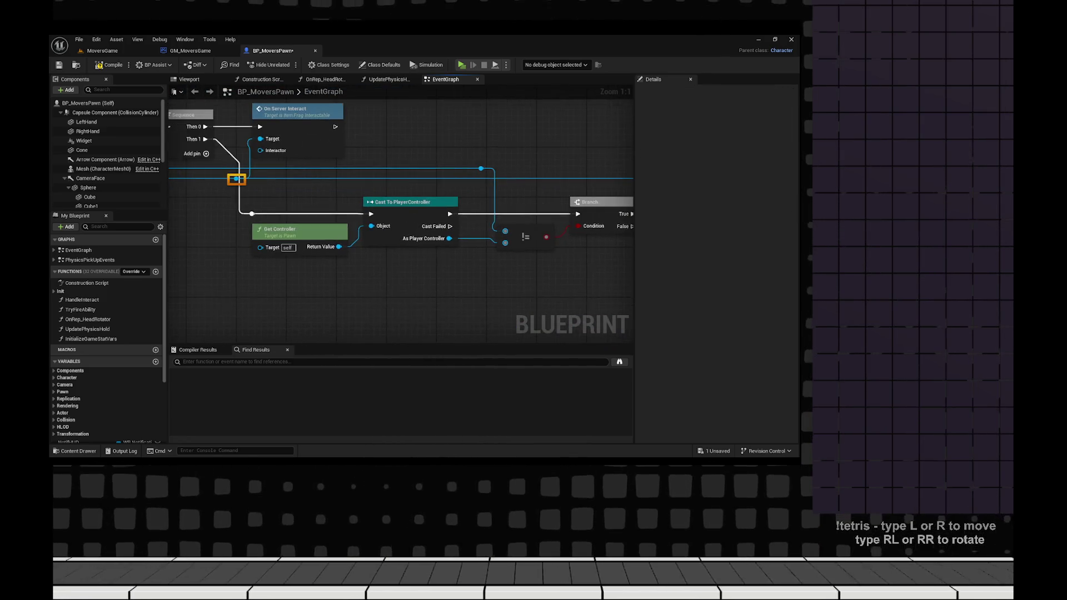
- Remove the Cast To PlayerController node and feed Get Controller directly into the != check
left_click(389, 224)
key("Delete")
mouse_move(300, 225)
left_mouse_down()
mouse_move(439, 220)
mouse_move(294, 242)
mouse_move(519, 246)
left_mouse_up()
left_click_drag(589, 198, 311, 205)
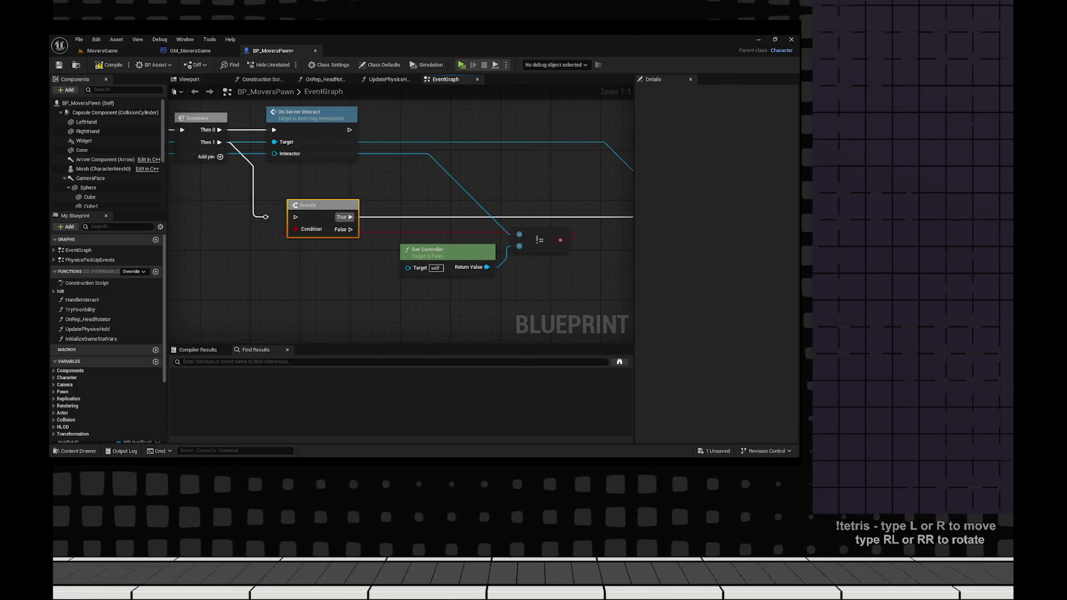
scroll(399, 222, "down", 1)
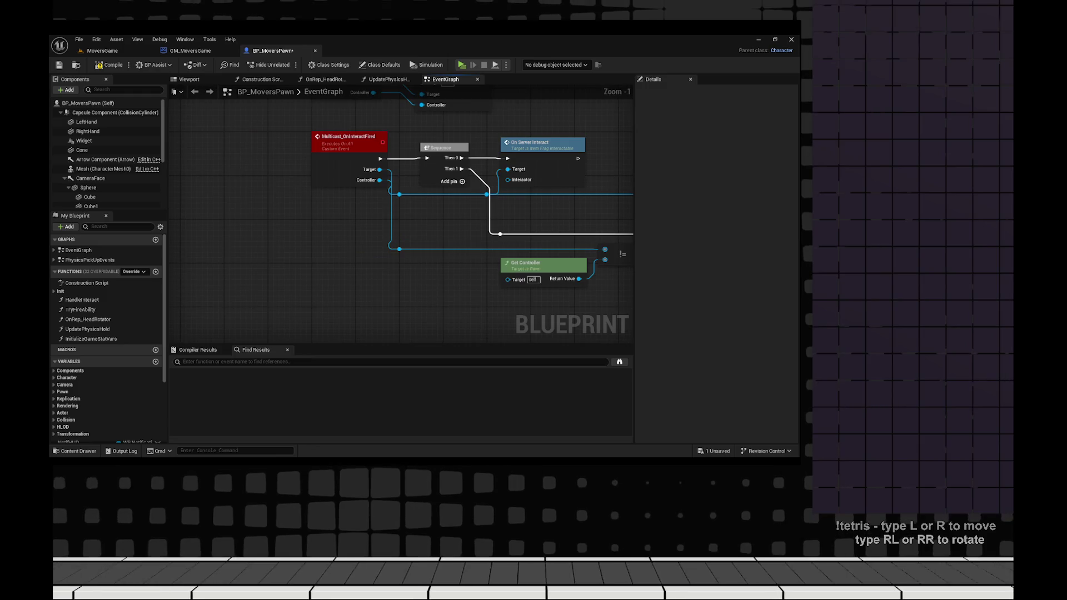
scroll(593, 226, "up", 2)
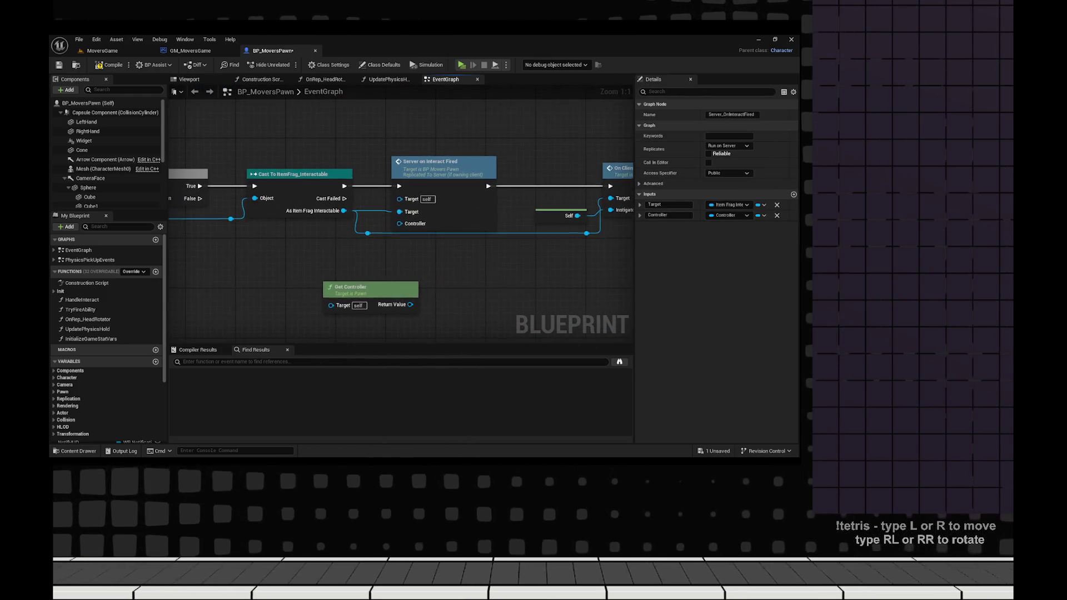
- Wire Get Controller's return value into Server on Interact Fired's Controller input
left_click_drag(410, 304, 399, 223)
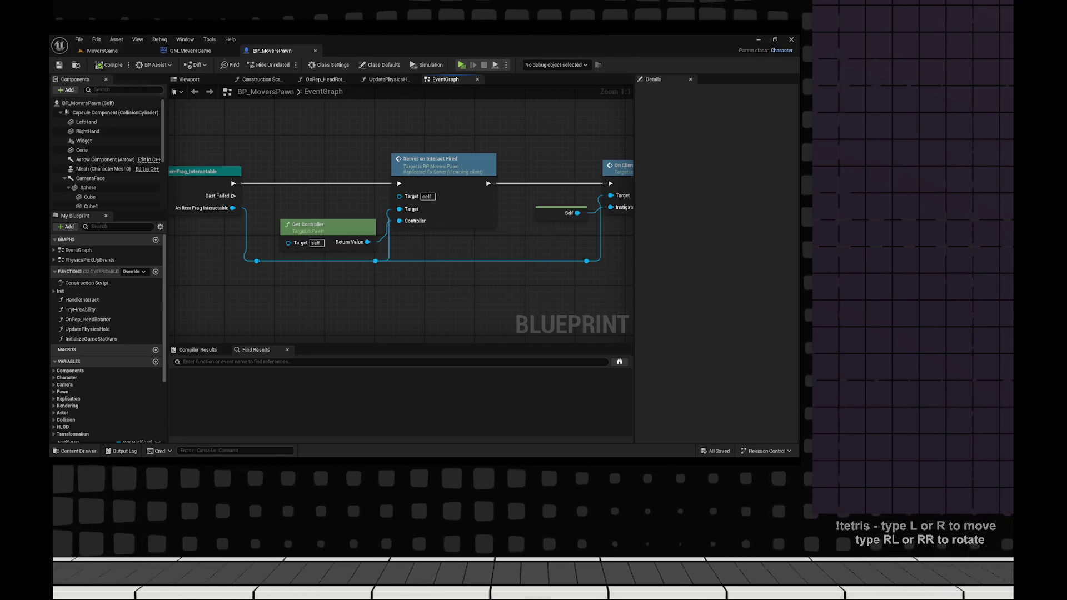
scroll(321, 237, "down", 2)
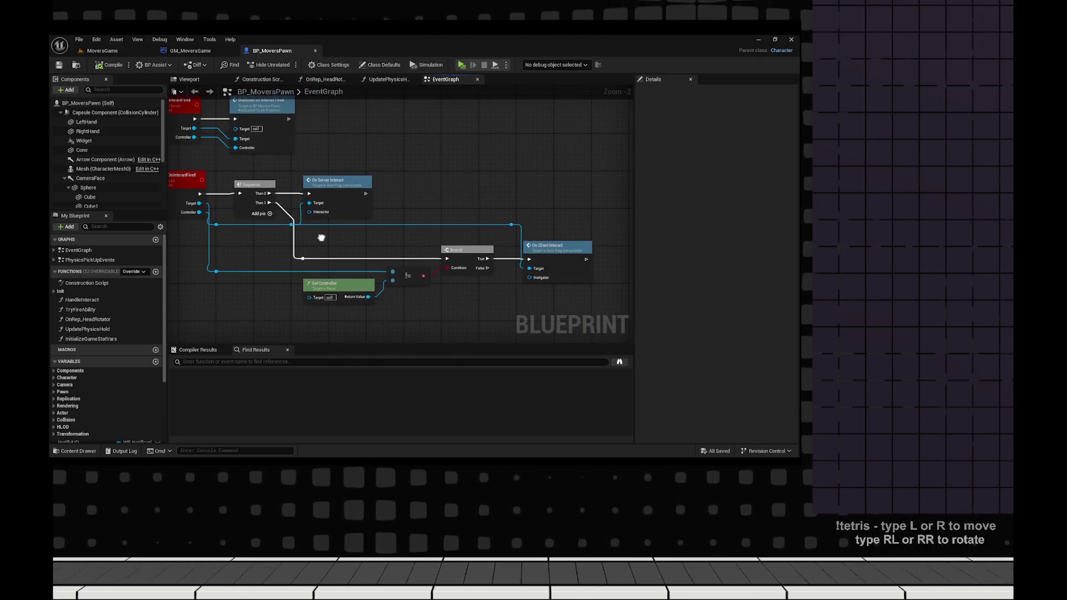
left_click_drag(389, 250, 504, 227)
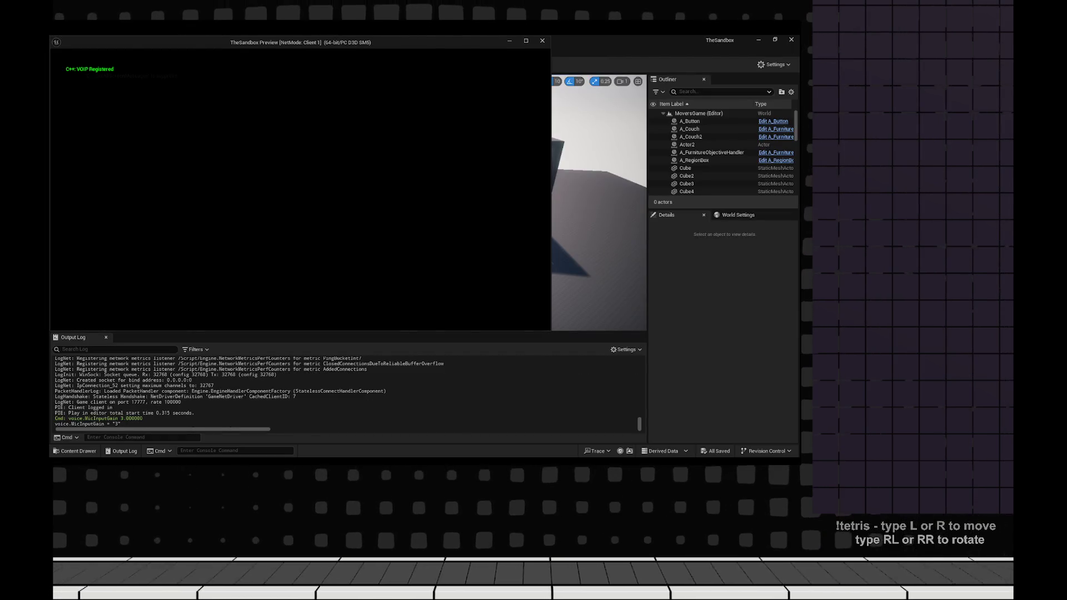
- Snap the server and client PIE windows side by side and walk both characters to the red cube
key("super+Right")
key("super+Up")
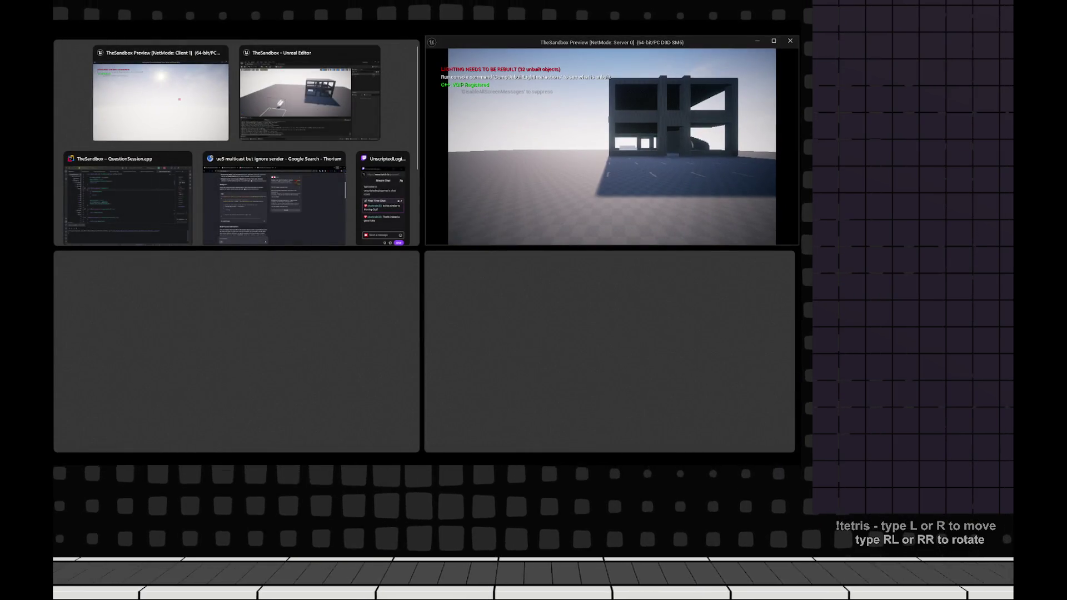
key("Return")
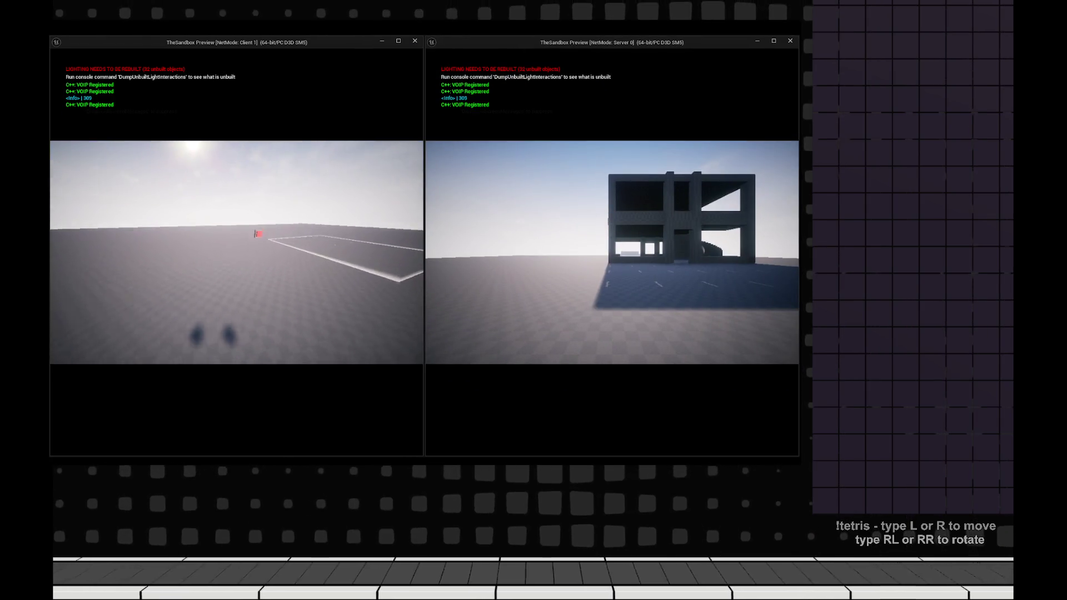
key("w")
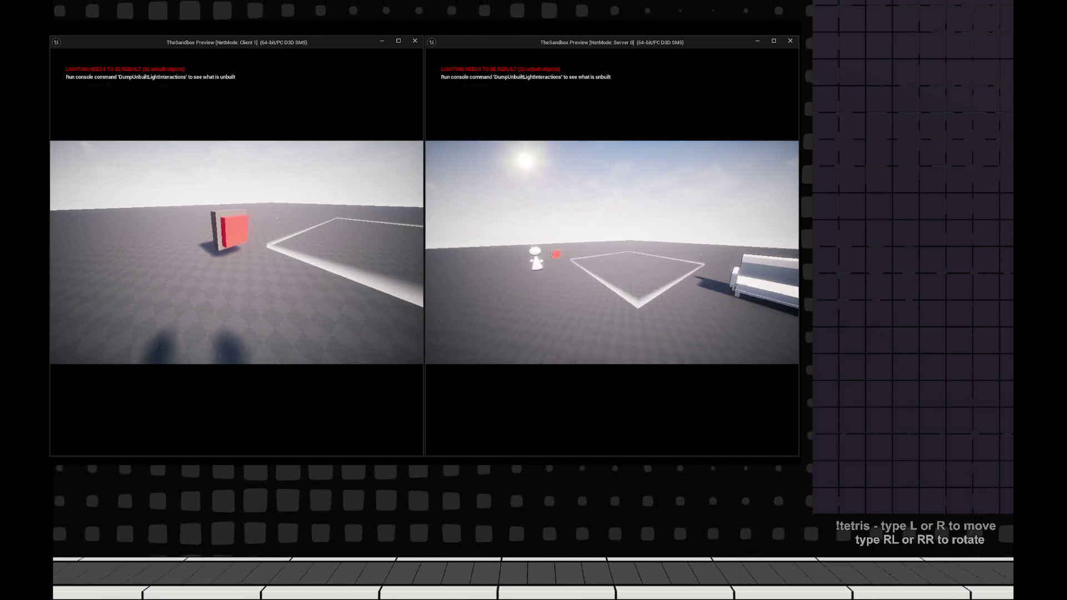
key("w")
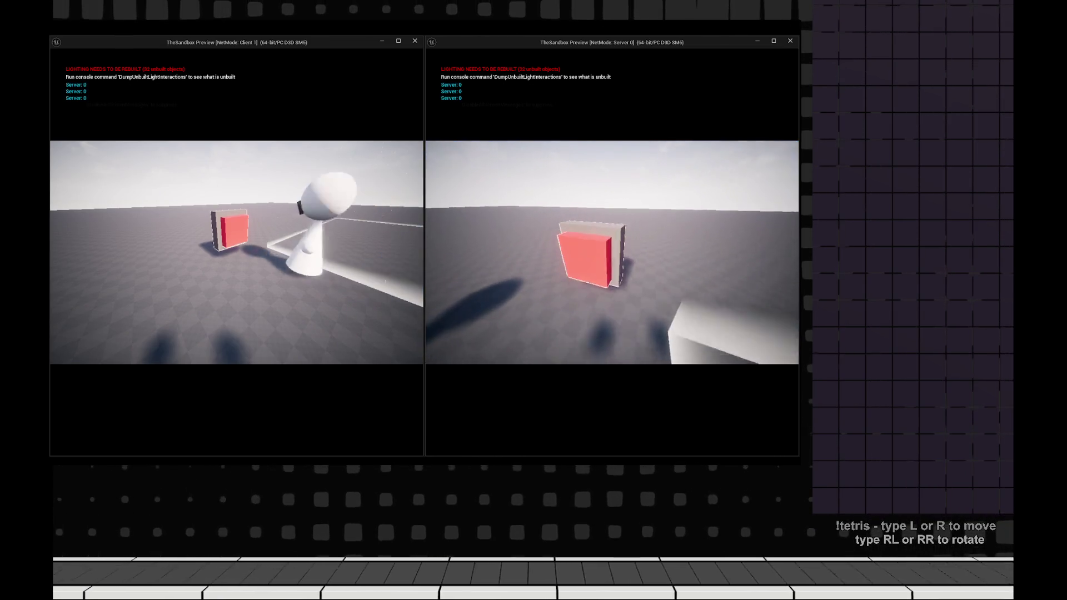
key("w")
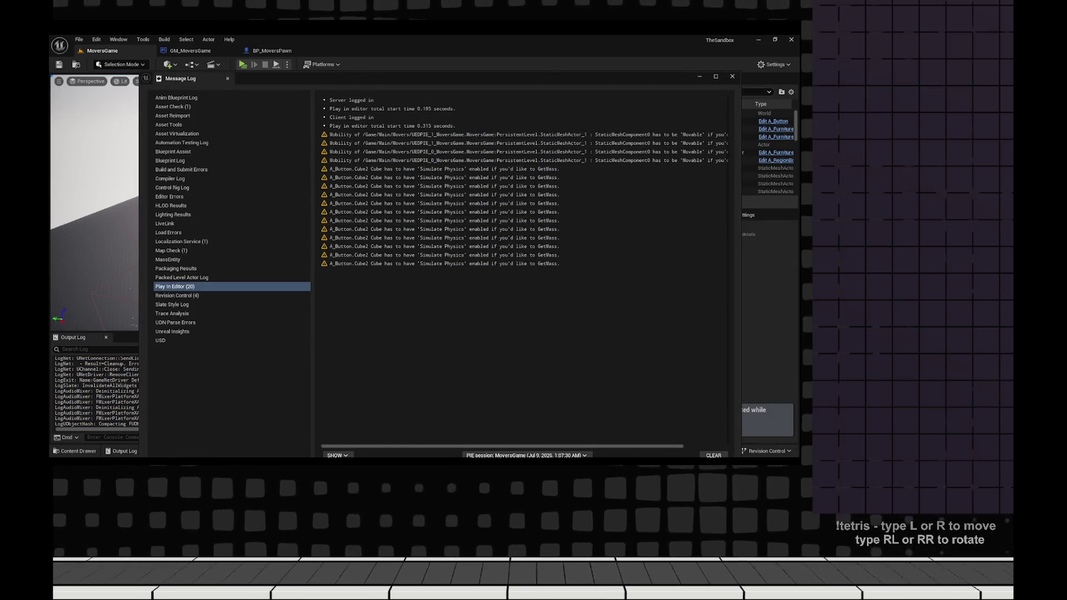
- Close the Message Log and return to BP_MoversPawn's EventGraph around the Multicast and On Server Interact nodes
left_click(732, 76)
left_click(272, 50)
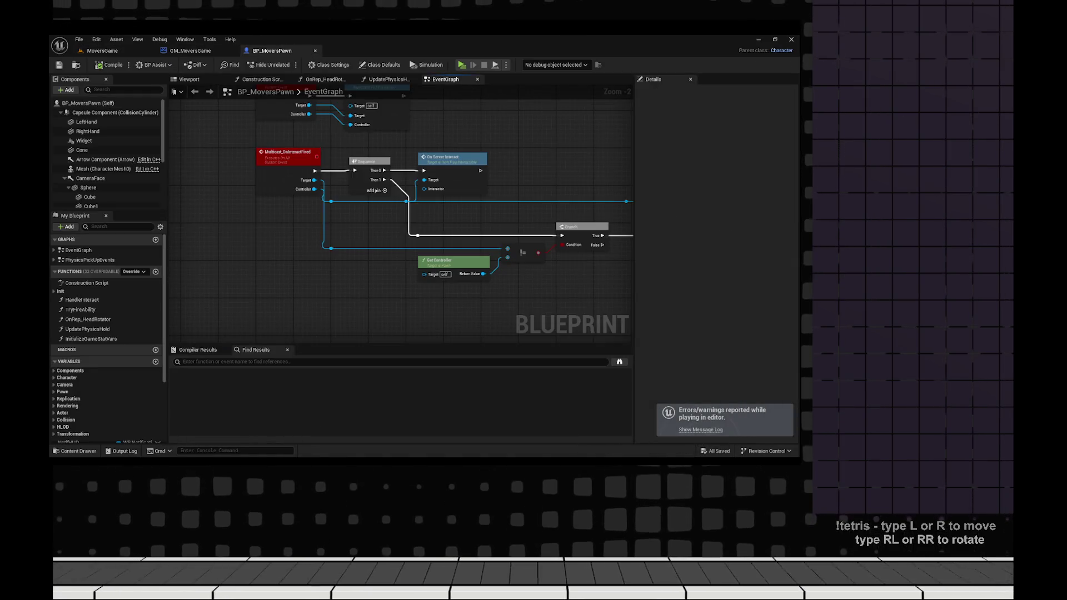
mouse_move(328, 204)
left_mouse_down()
mouse_move(474, 230)
mouse_move(488, 265)
left_mouse_up()
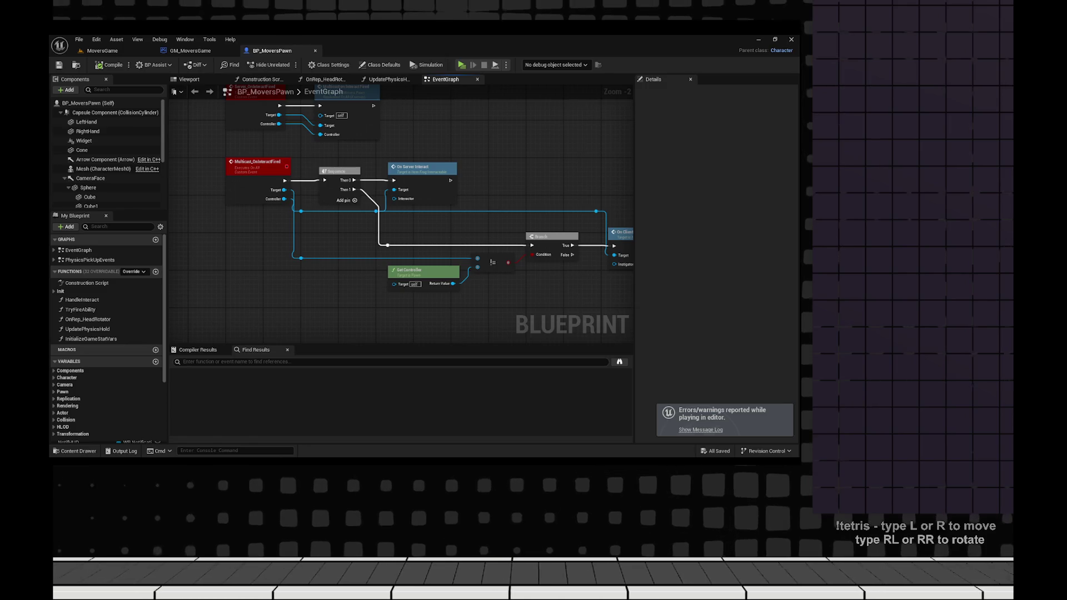
scroll(489, 308, "up", 2)
mouse_move(502, 302)
left_mouse_down()
mouse_move(366, 310)
mouse_move(512, 342)
left_mouse_up()
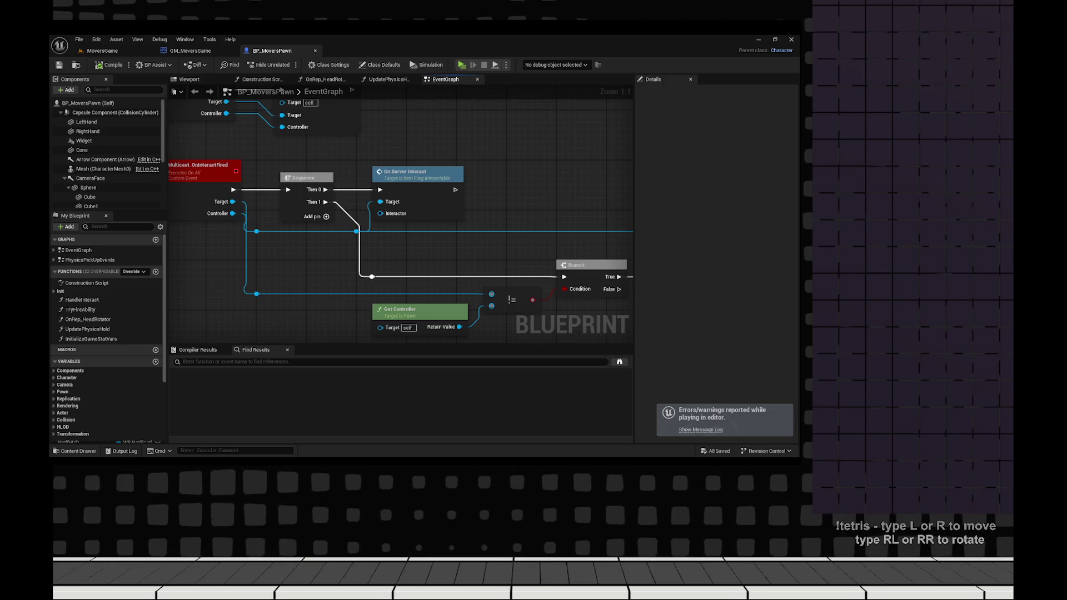
left_click_drag(425, 300, 512, 319)
- Inspect On Server Interact's Interactor input and the Get Controller node without adding any node
left_click_drag(467, 233, 518, 257)
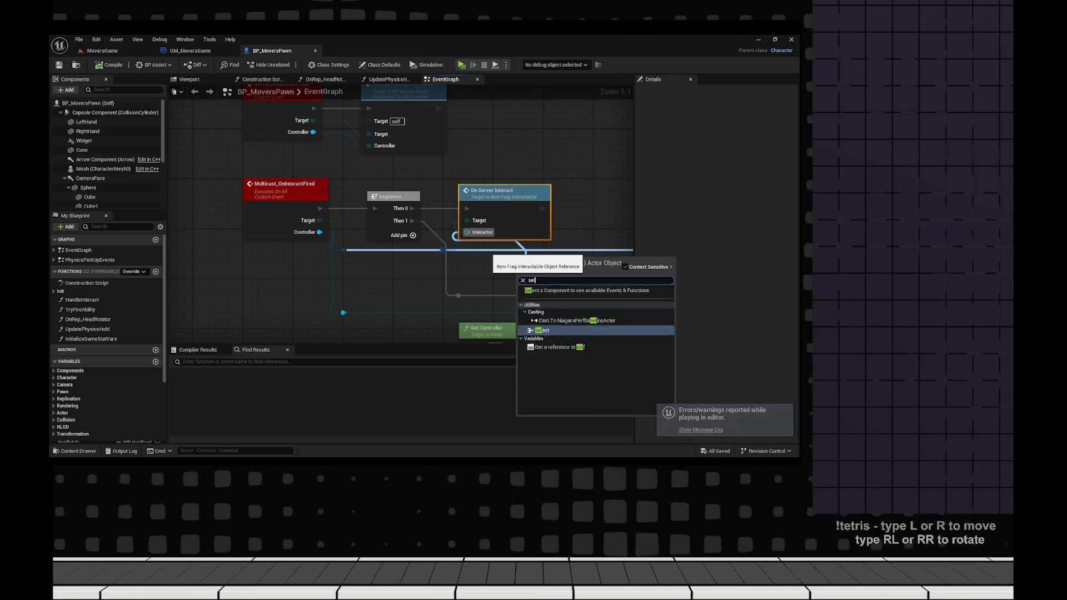
key("Escape")
mouse_move(417, 277)
left_mouse_down()
mouse_move(199, 230)
mouse_move(214, 193)
mouse_move(247, 194)
left_mouse_up()
left_click(334, 250)
left_click_drag(333, 250, 433, 308)
mouse_move(440, 257)
left_mouse_down()
mouse_move(349, 217)
mouse_move(271, 217)
left_mouse_up()
- Inspect the Branch and Get Controller nodes, then jump to the Server_OnInteractFired event
left_click(434, 218)
left_click_drag(448, 281, 507, 305)
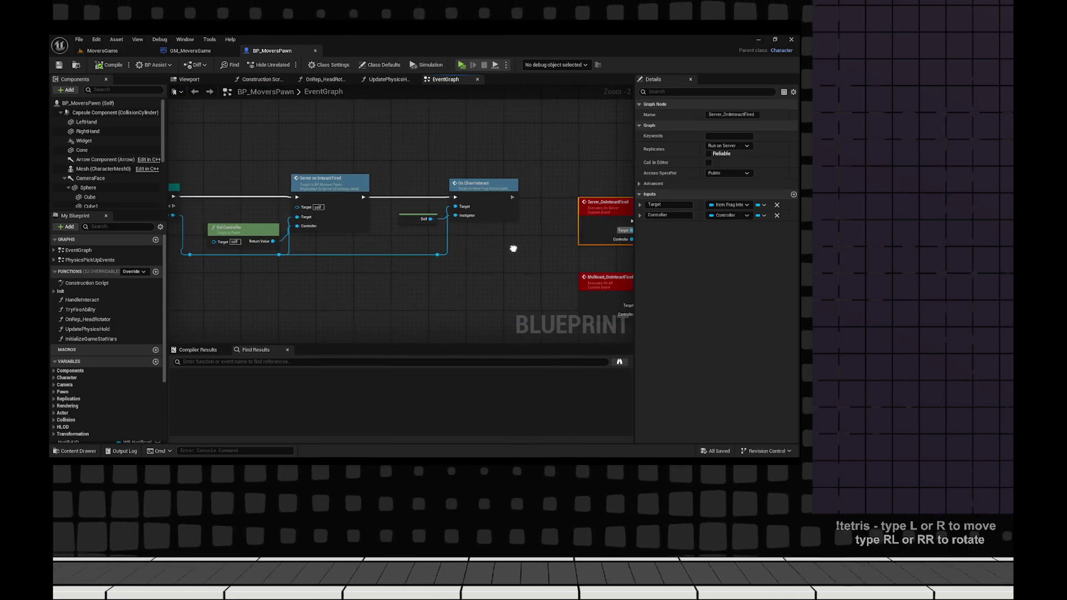
scroll(473, 258, "up", 1)
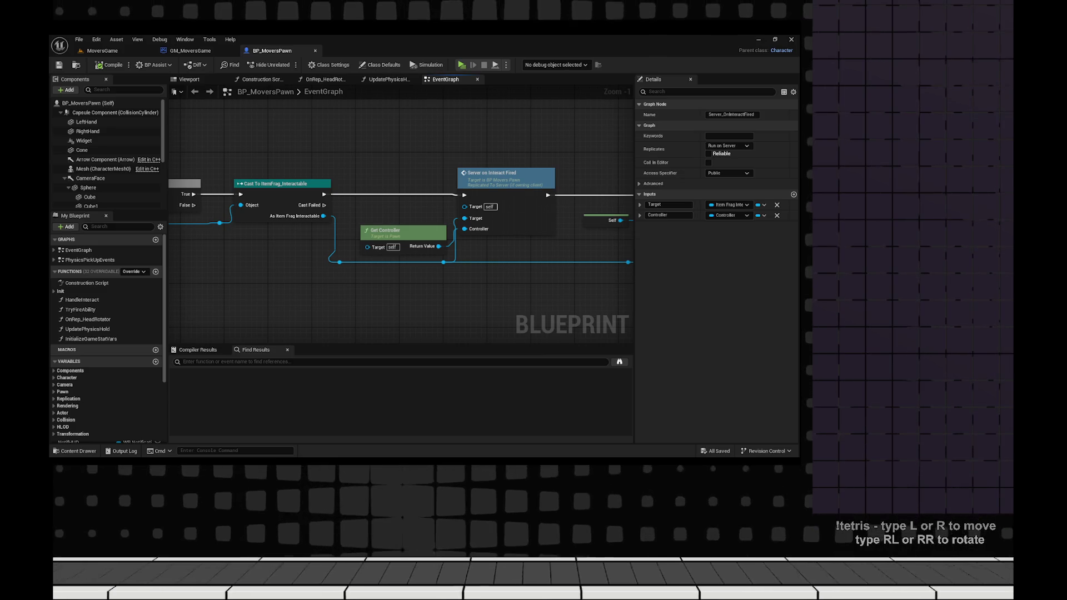
left_click(403, 230)
scroll(600, 234, "up", 1)
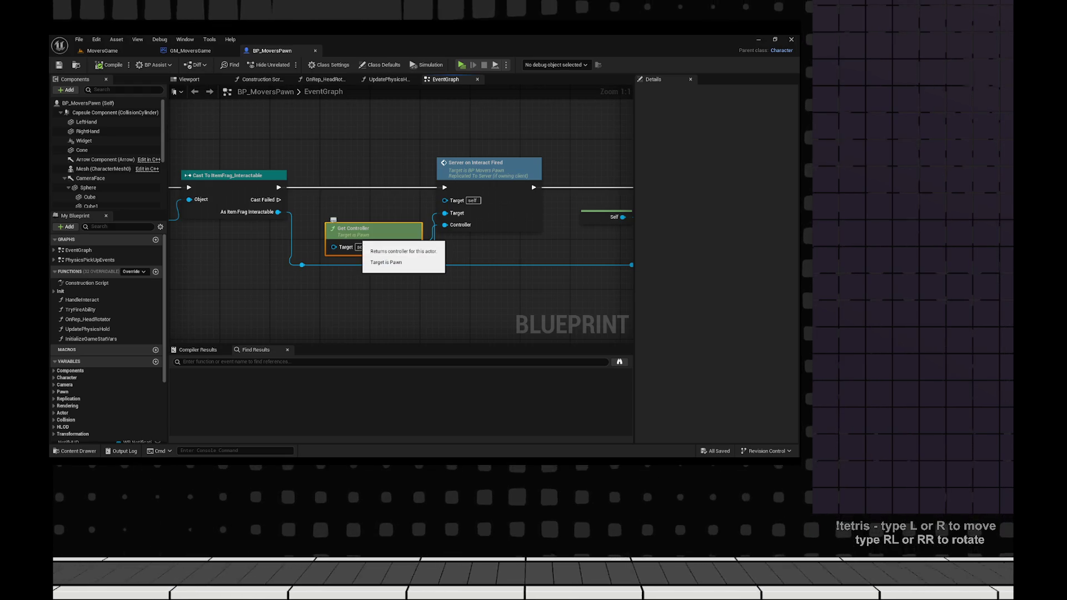
double_click(489, 162)
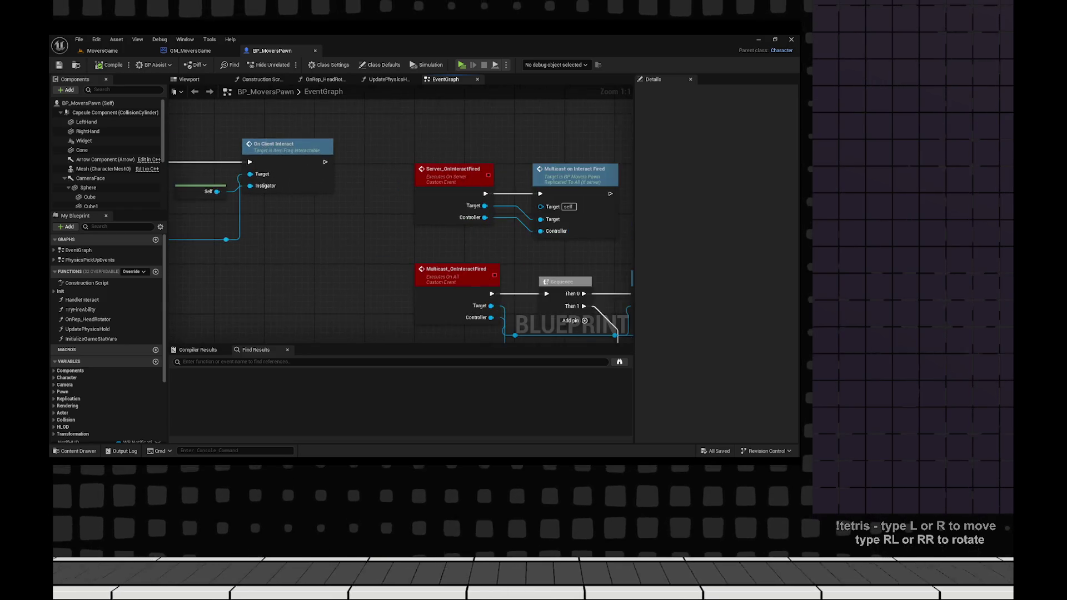
- Insert a Print String node after Server_OnInteractFired's execution output
left_click_drag(312, 218, 337, 195)
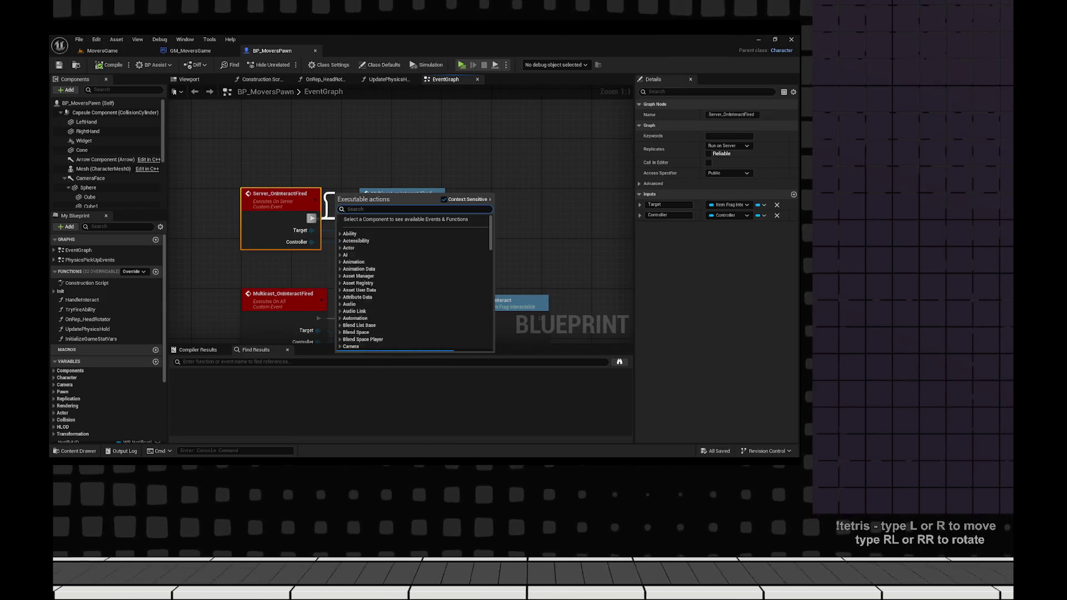
type("print")
key("Escape")
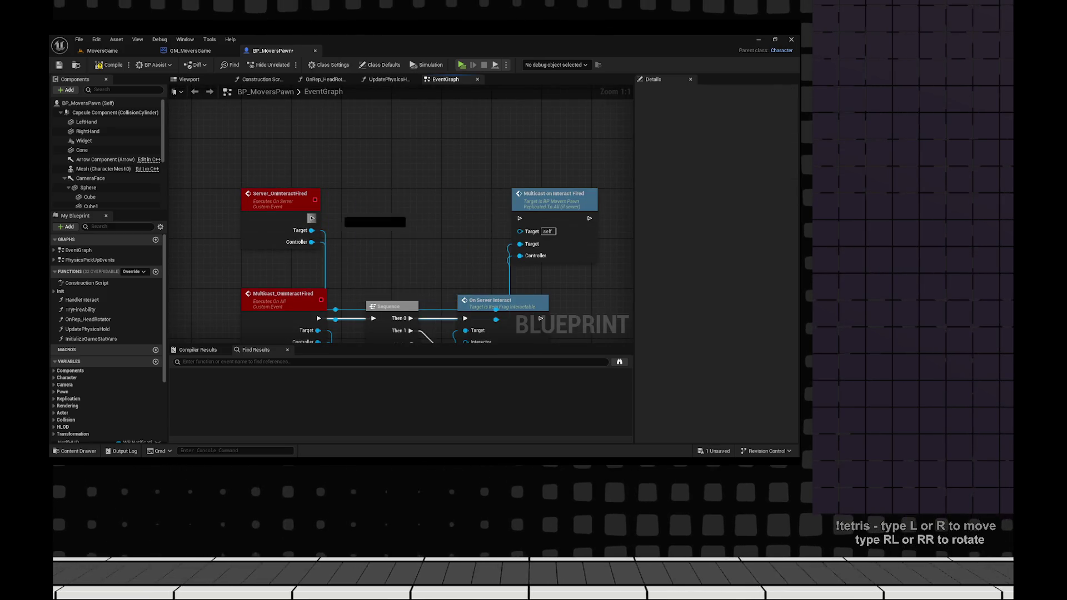
left_click_drag(312, 218, 365, 201)
type("print string")
key("Return")
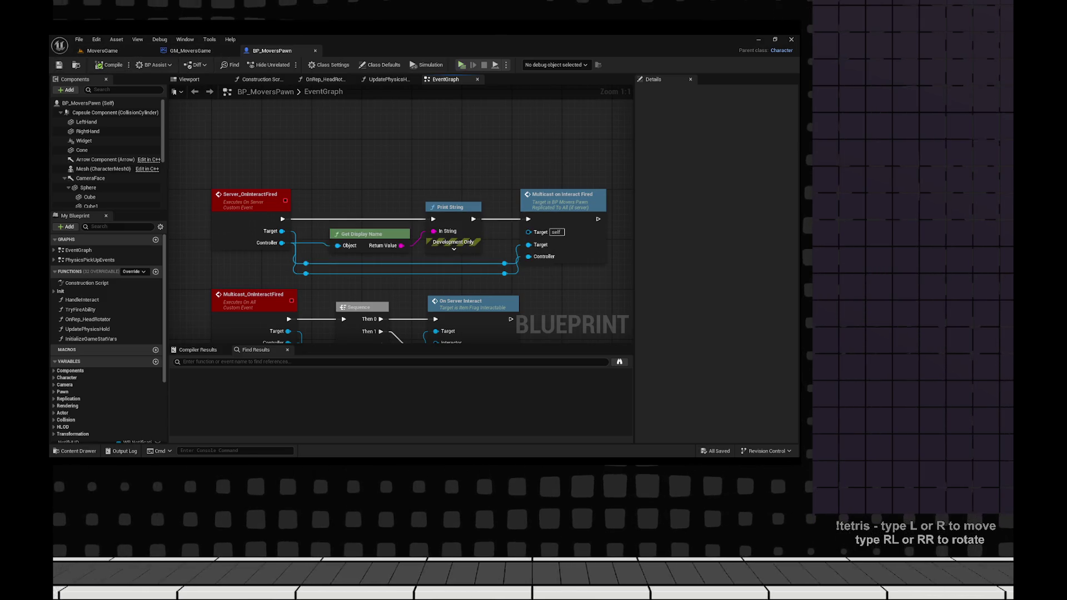
- Play-test at the red block, then delete the debug Print String and Get Display Name nodes
key("alt+p")
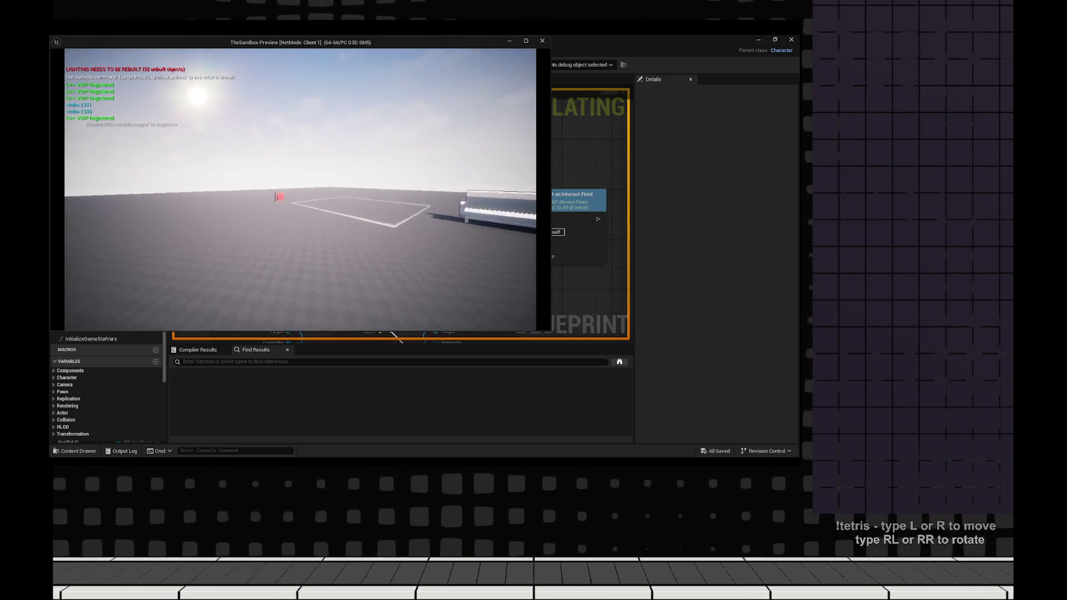
key("w")
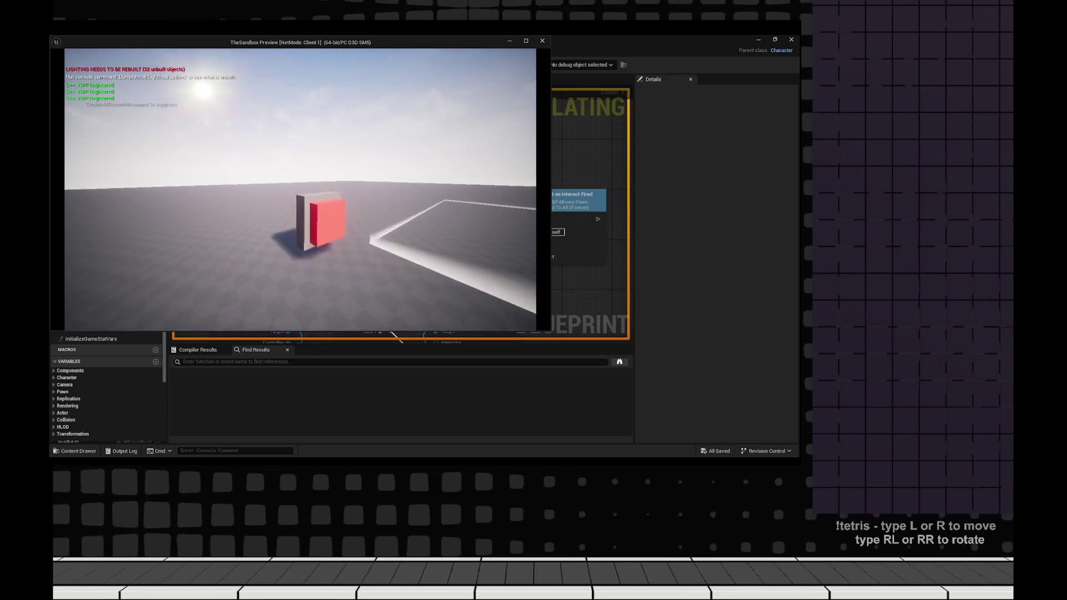
key("w")
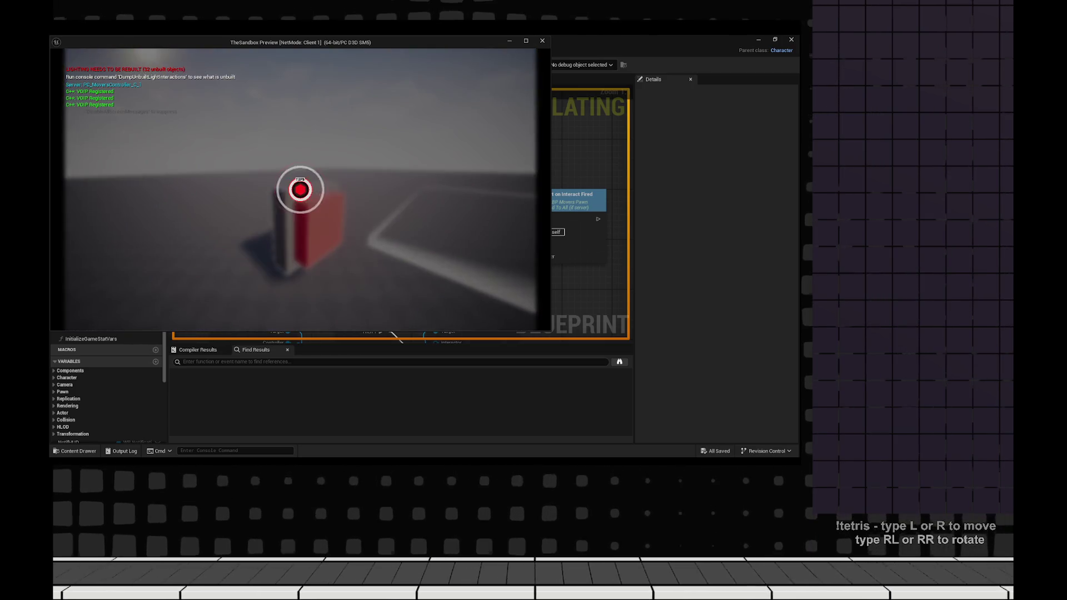
key("Escape")
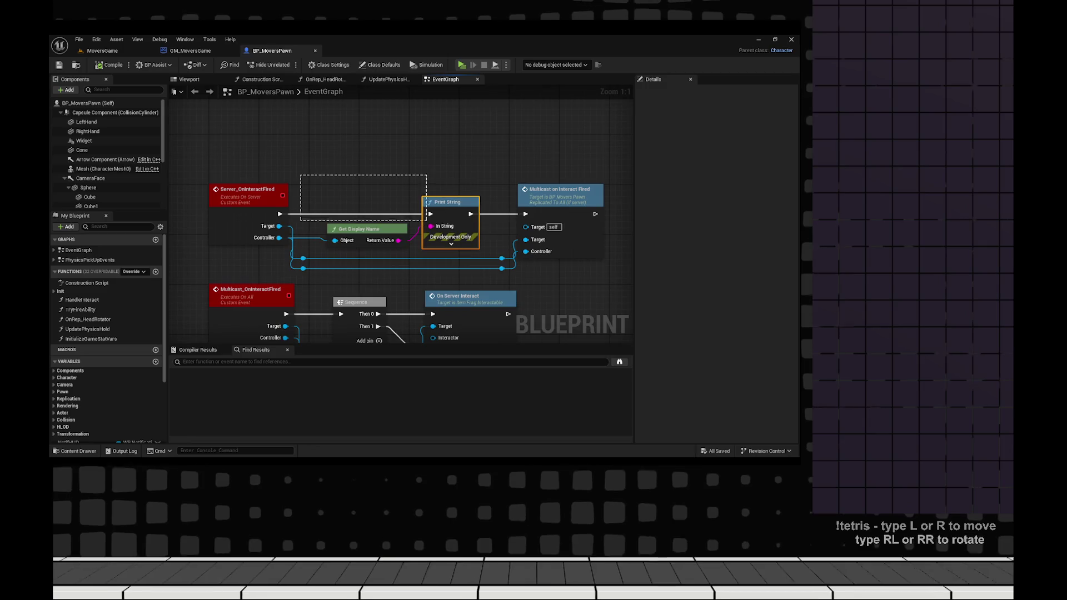
left_click_drag(300, 174, 483, 248)
key("Delete")
left_click_drag(595, 214, 368, 189)
- Connect Server_OnInteractFired directly to the Multicast call and align the event nodes in a row
left_click_drag(426, 251, 480, 252)
left_click_drag(393, 227, 393, 183)
left_click_drag(514, 227, 514, 184)
left_click_drag(383, 244, 345, 188)
mouse_move(356, 262)
left_mouse_down()
mouse_move(354, 218)
mouse_move(340, 203)
mouse_move(371, 195)
left_mouse_up()
- Add a Print String of the Controller's display name after Multicast_OnInteractFired
key("q")
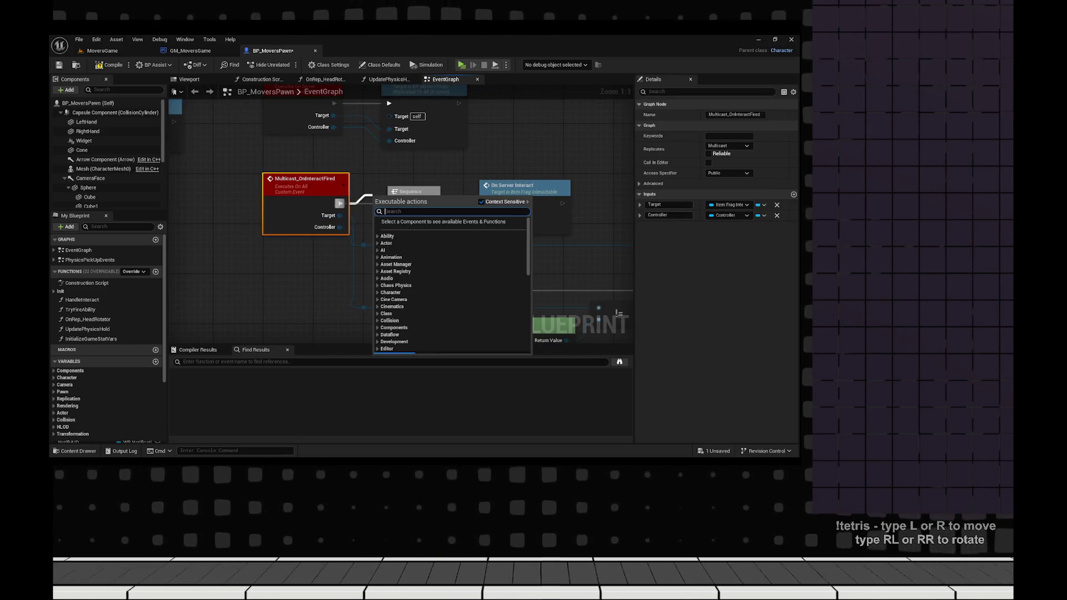
type("print string")
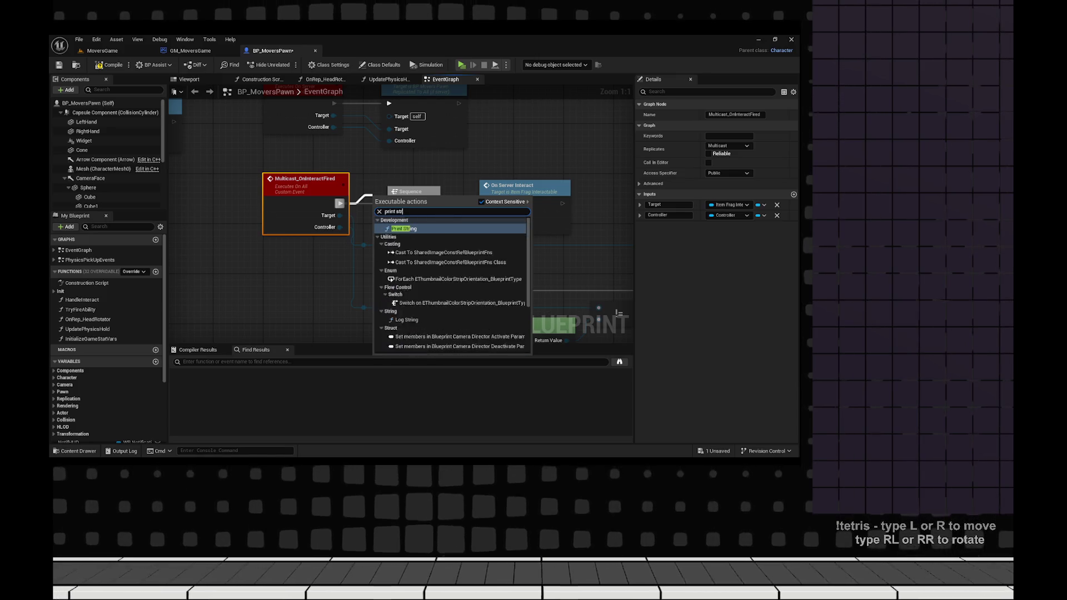
key("Return")
mouse_move(312, 189)
left_mouse_down()
mouse_move(330, 189)
mouse_move(311, 189)
left_mouse_up()
left_click_drag(340, 227, 396, 216)
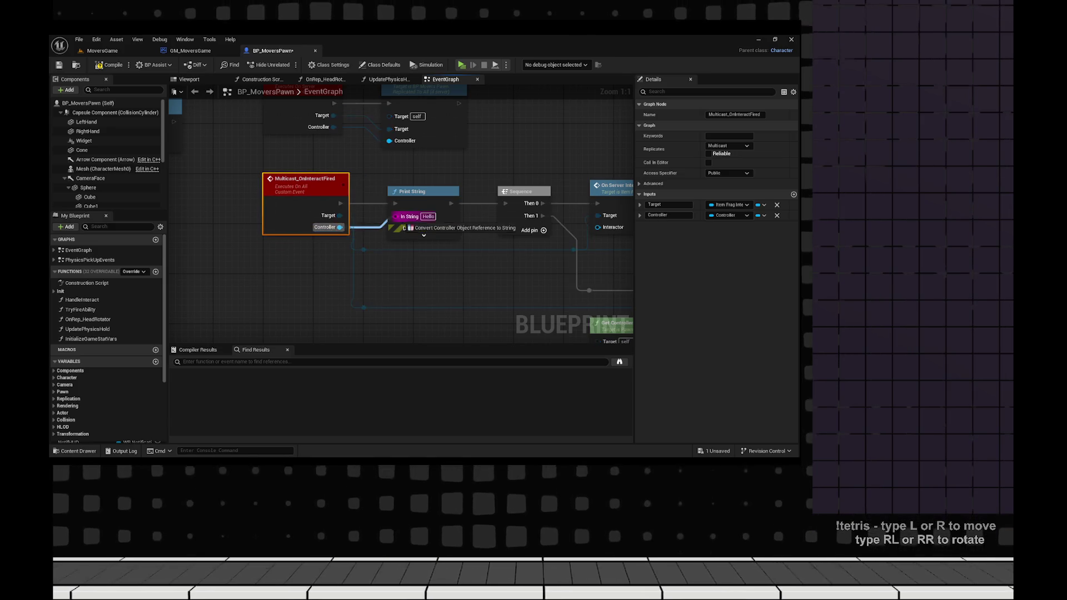
left_click_drag(409, 178, 436, 207)
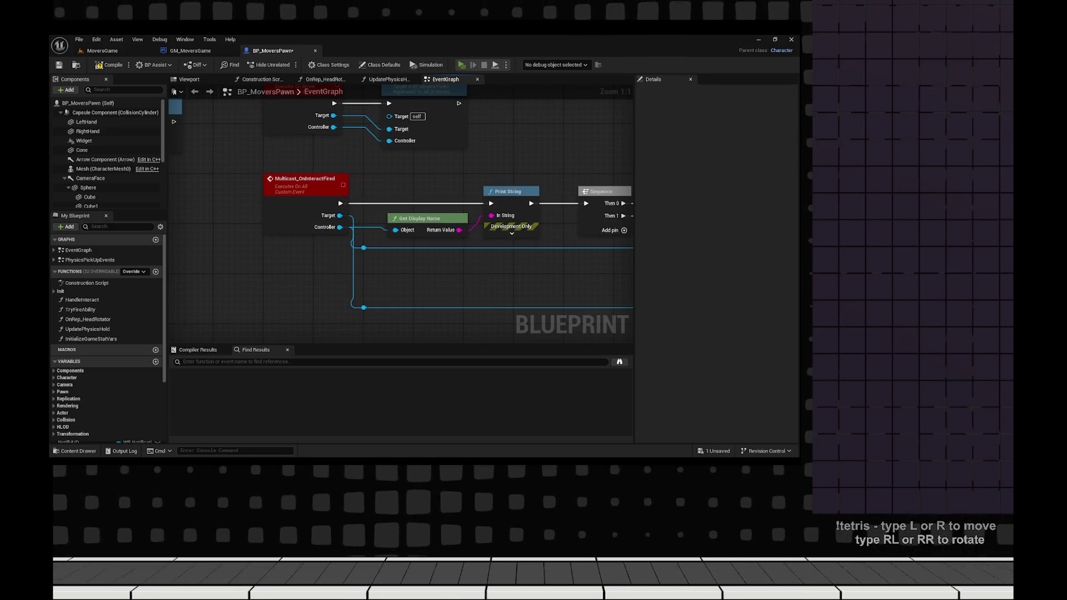
- Play-test by walking to the red block, then stop the preview with Esc
key("alt+p")
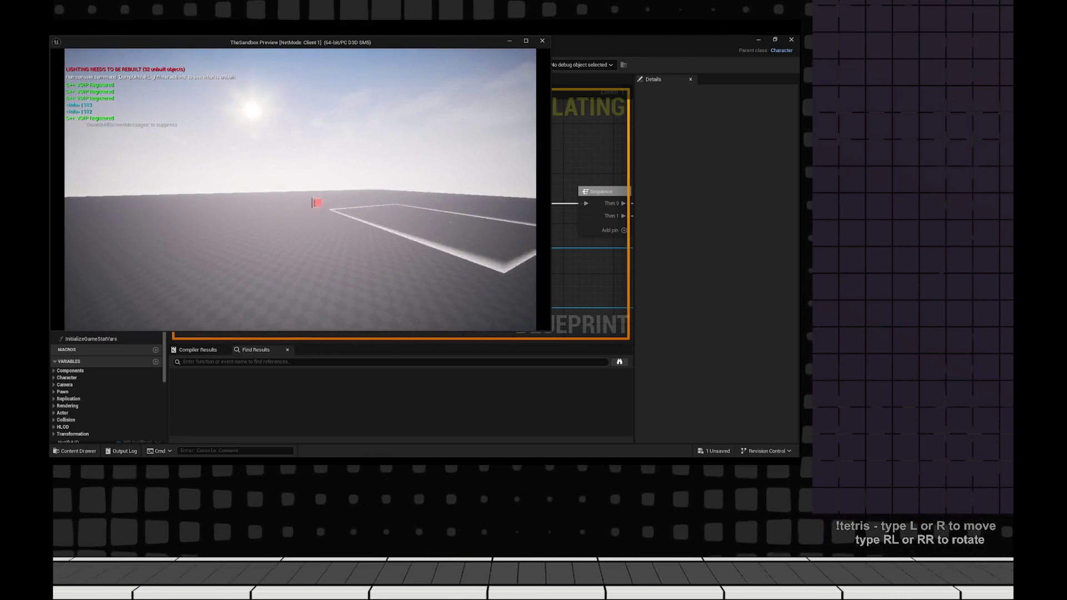
key("w")
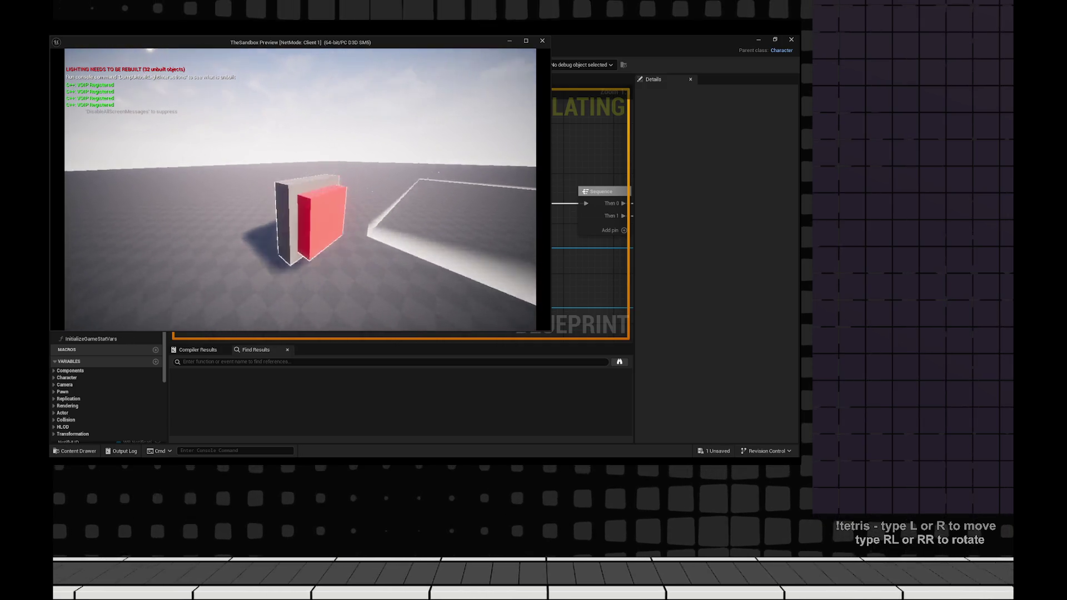
key("w")
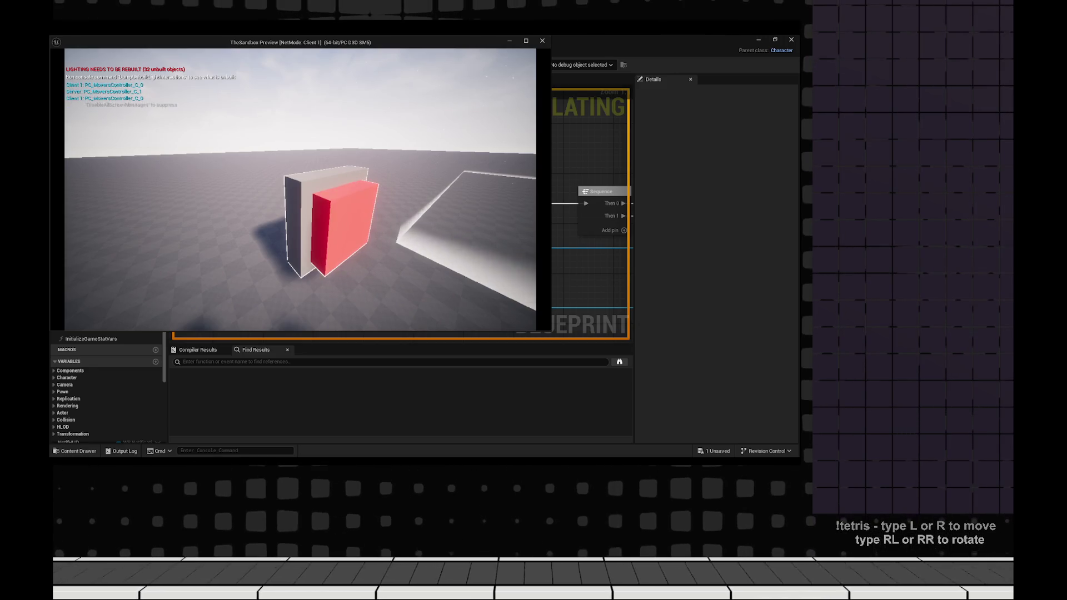
key("Escape")
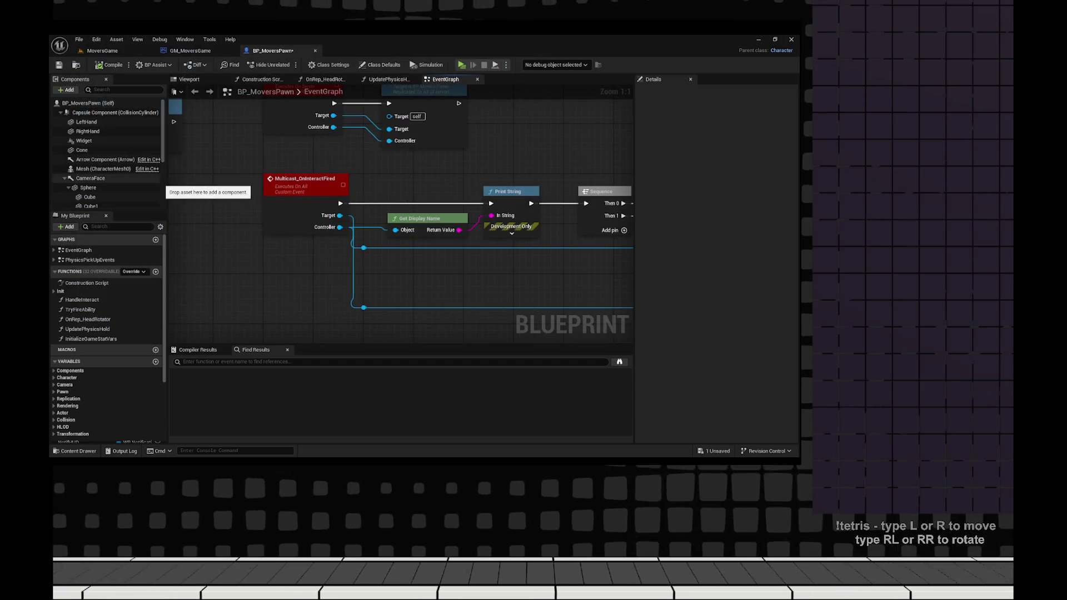
scroll(400, 206, "down", 2)
scroll(400, 206, "up", 2)
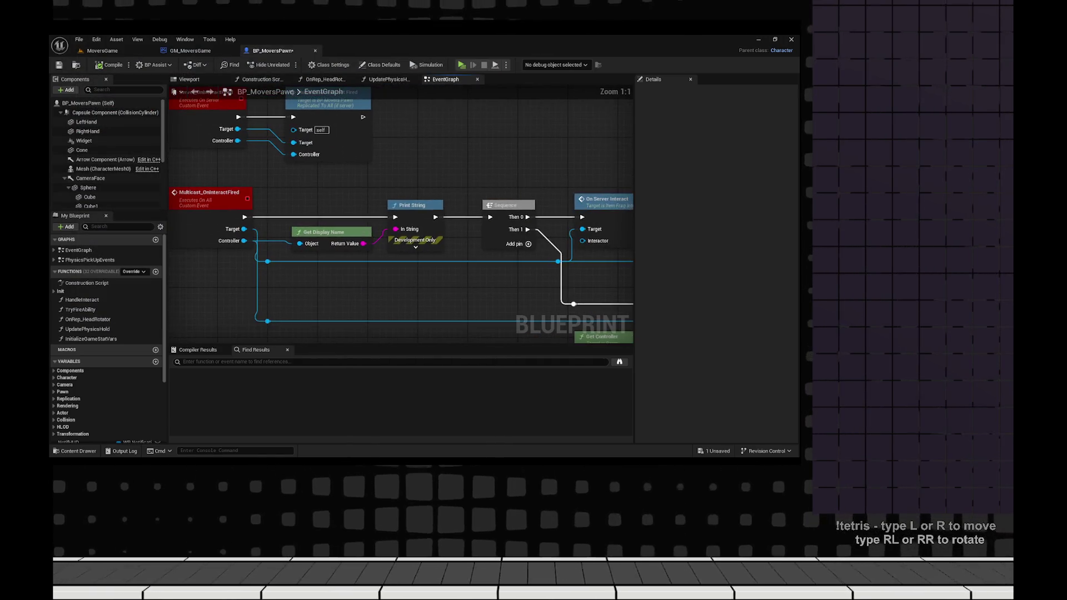
mouse_move(269, 216)
left_mouse_down()
mouse_move(376, 213)
mouse_move(434, 239)
mouse_move(410, 232)
left_mouse_up()
scroll(352, 238, "down", 1)
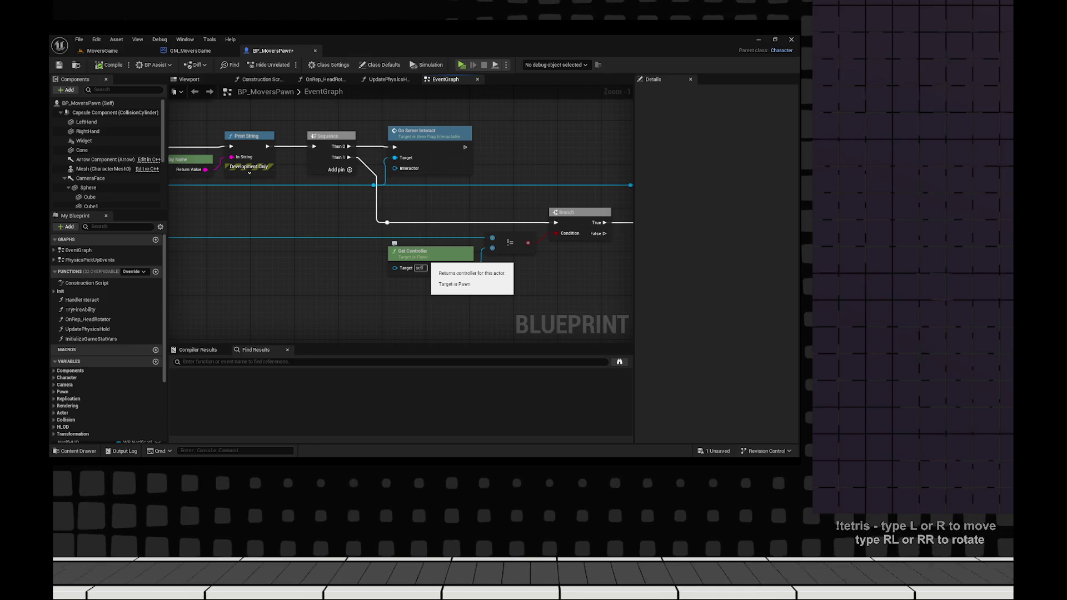
mouse_move(194, 178)
left_mouse_down()
mouse_move(411, 178)
mouse_move(340, 338)
left_mouse_up()
scroll(411, 178, "up", 1)
scroll(341, 339, "down", 2)
mouse_move(317, 261)
left_mouse_down()
mouse_move(350, 271)
mouse_move(314, 259)
mouse_move(374, 251)
mouse_move(389, 262)
mouse_move(376, 265)
mouse_move(406, 251)
left_mouse_up()
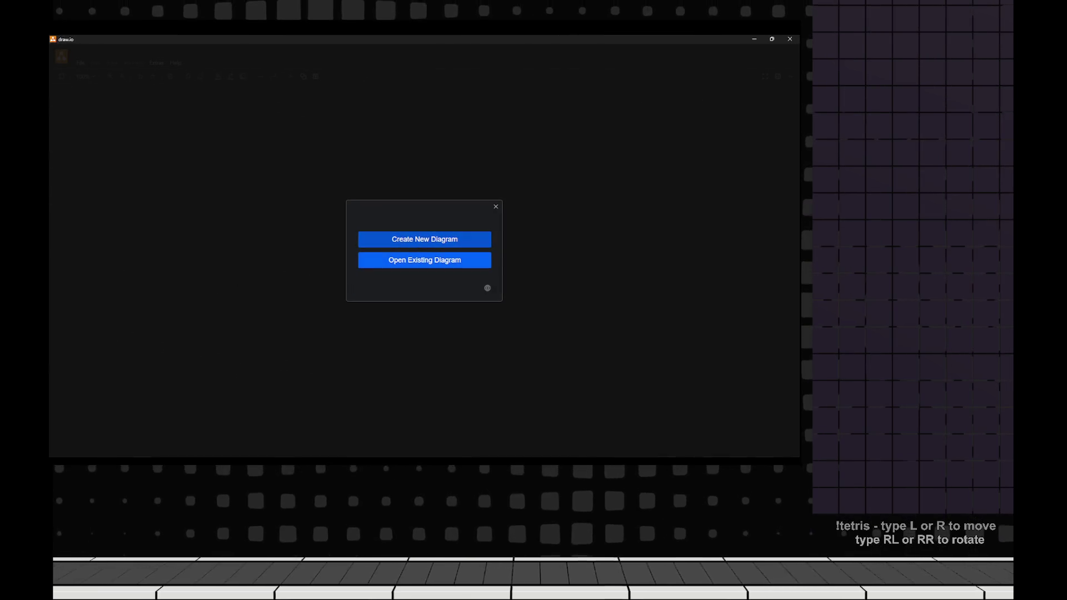
- Create a blank draw.io diagram and add a square labelled Server
key("Return")
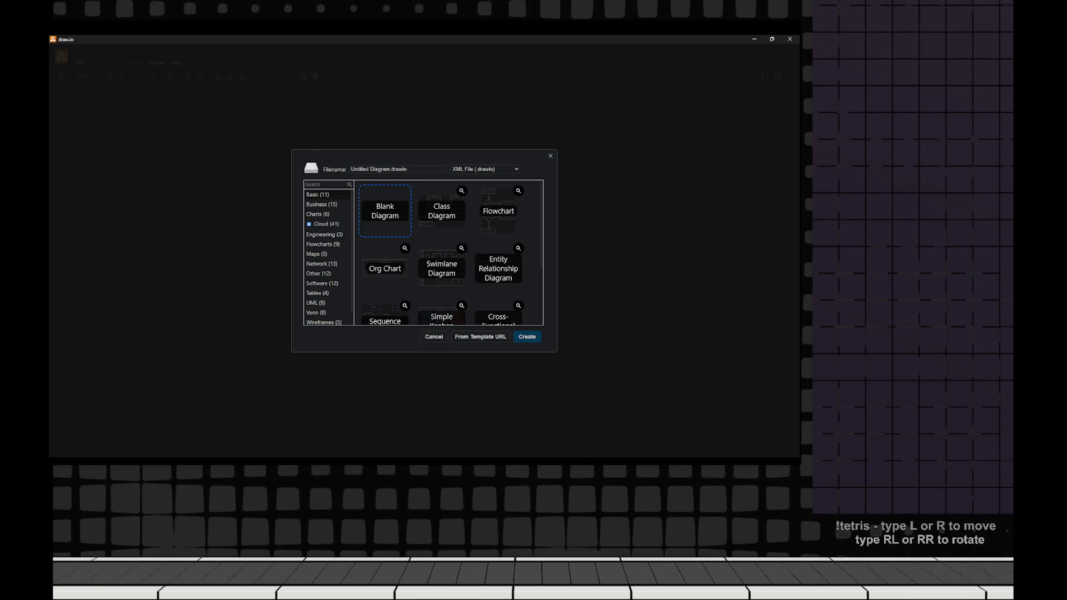
left_click(527, 337)
key("ctrl+plus")
key("ctrl+plus")
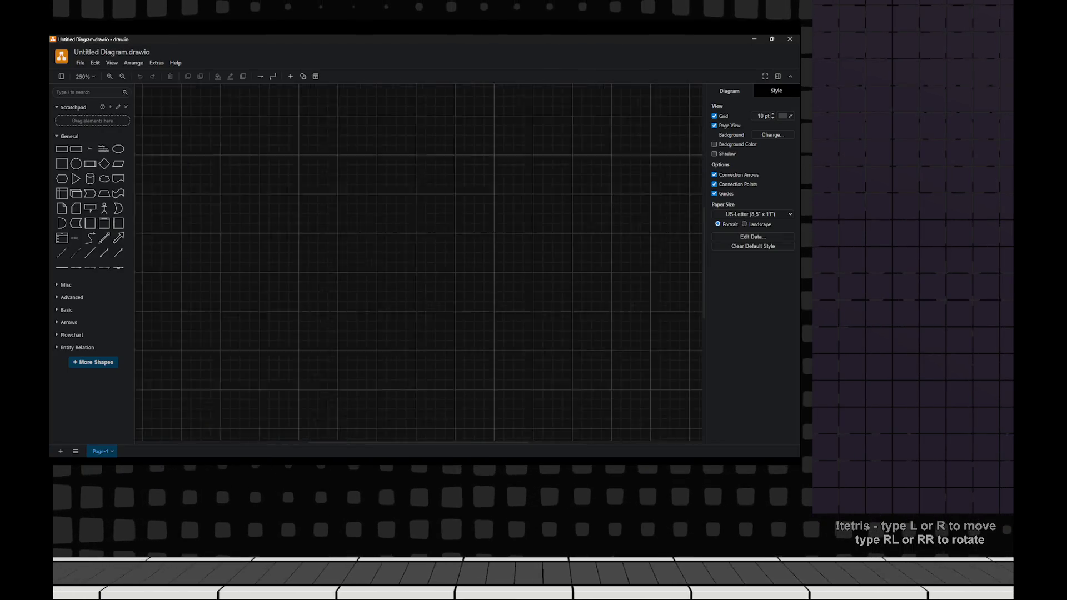
left_click(61, 164)
type("Server")
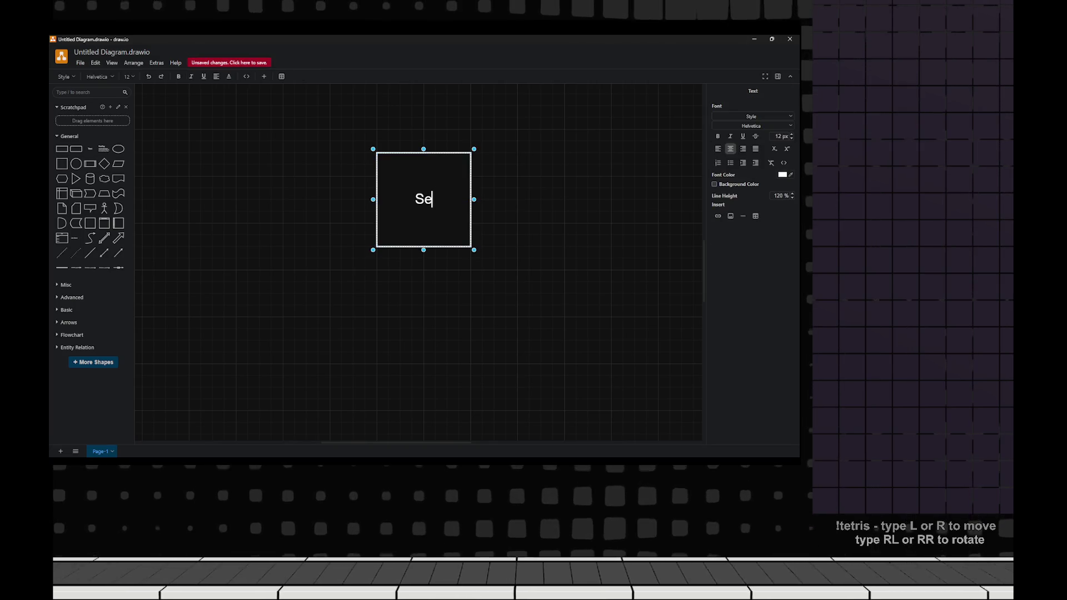
key("Escape")
- Duplicate the square into a lower-left Client square and a right-side Proxy square
left_click(435, 181)
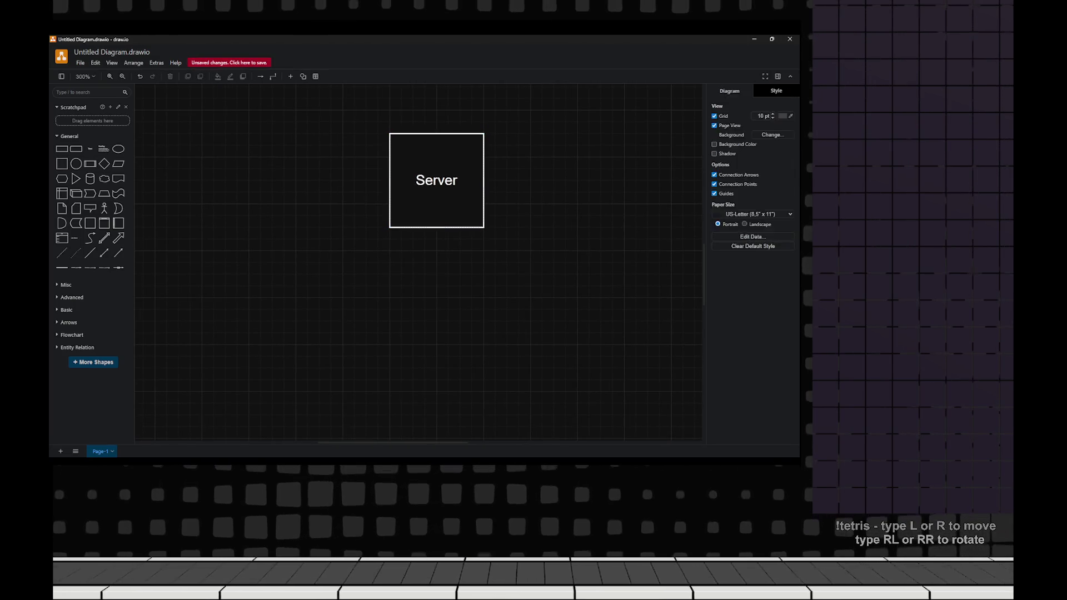
left_click_drag(435, 181, 308, 380)
key("F2")
type("Client")
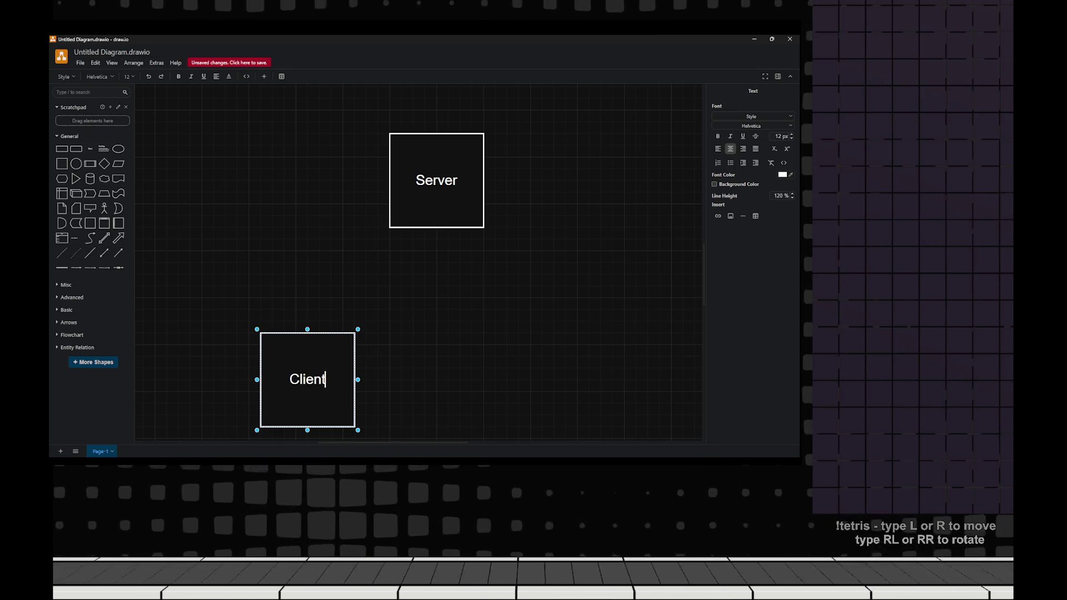
key("Escape")
mouse_move(307, 379)
left_mouse_down()
mouse_move(613, 380)
mouse_move(601, 310)
left_mouse_up()
key("F2")
type("Proxy")
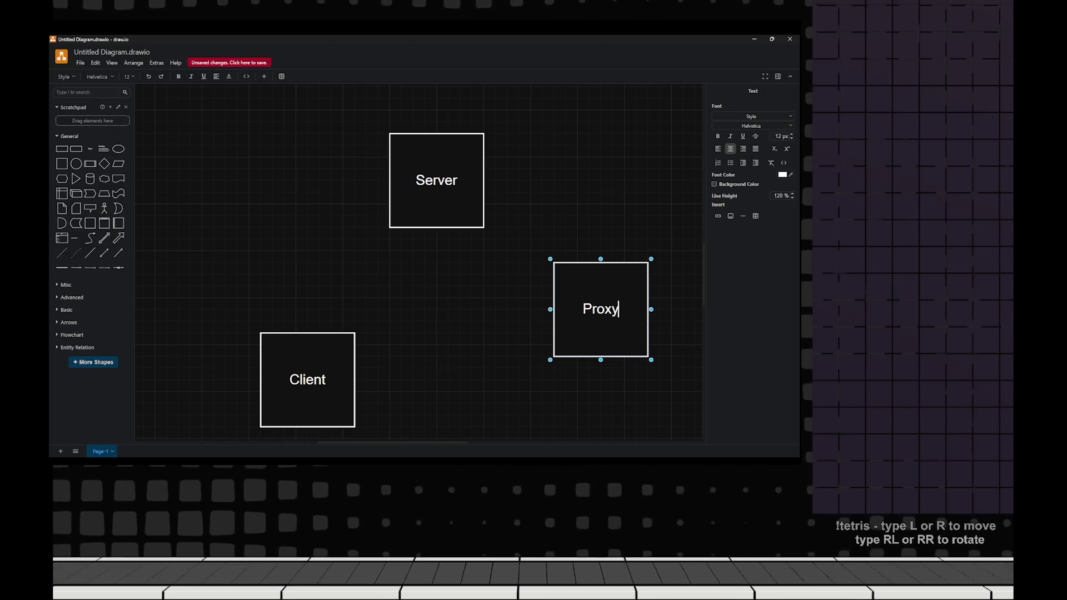
left_click(415, 263)
- Place a circle labelled Controller 1 above the Server square
right_click(416, 264)
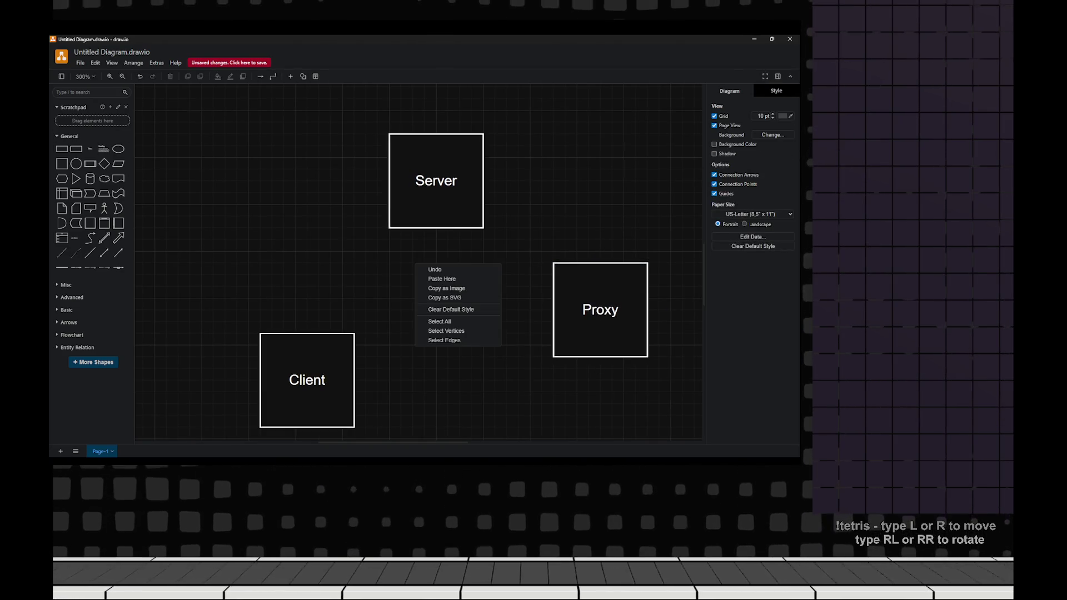
key("Escape")
left_click_drag(341, 143, 330, 174)
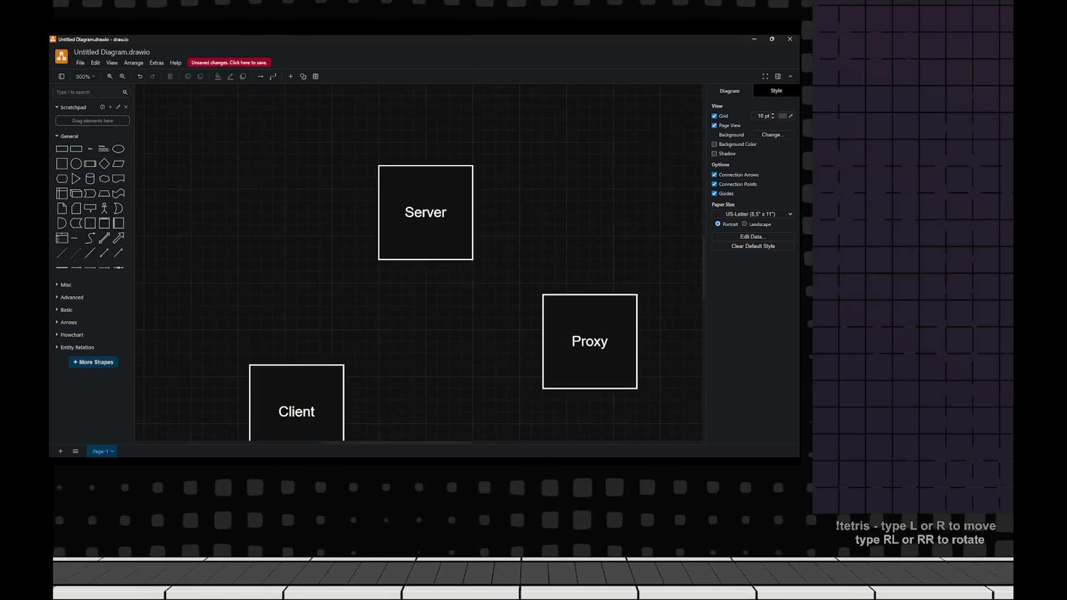
key("ctrl+minus")
left_click_drag(76, 164, 331, 123)
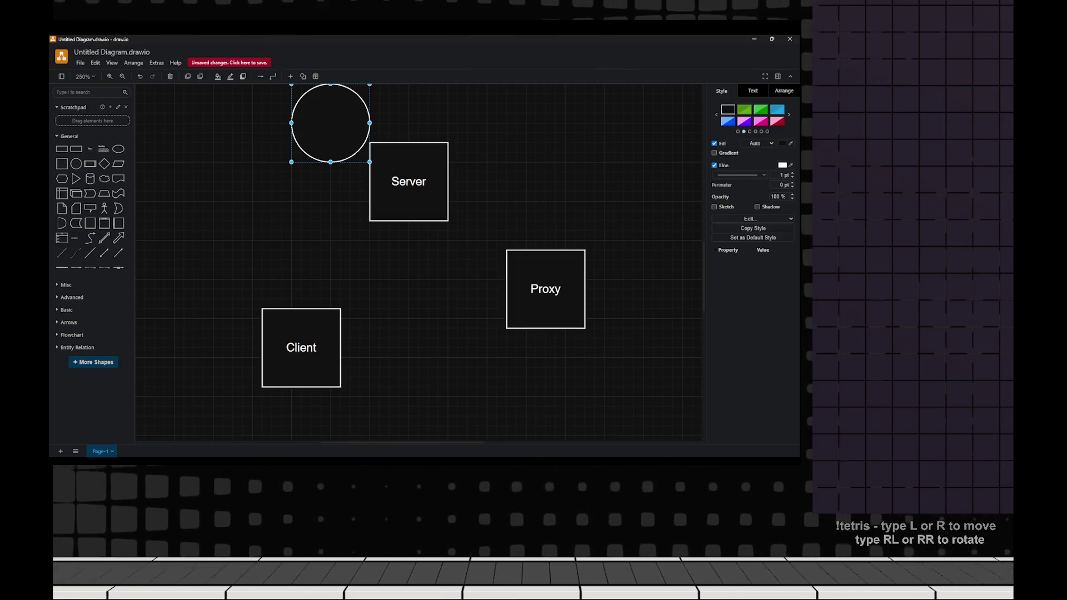
key("ctrl+minus")
key("ctrl+minus")
key("ctrl+minus")
left_click_drag(340, 167, 340, 136)
double_click(341, 134)
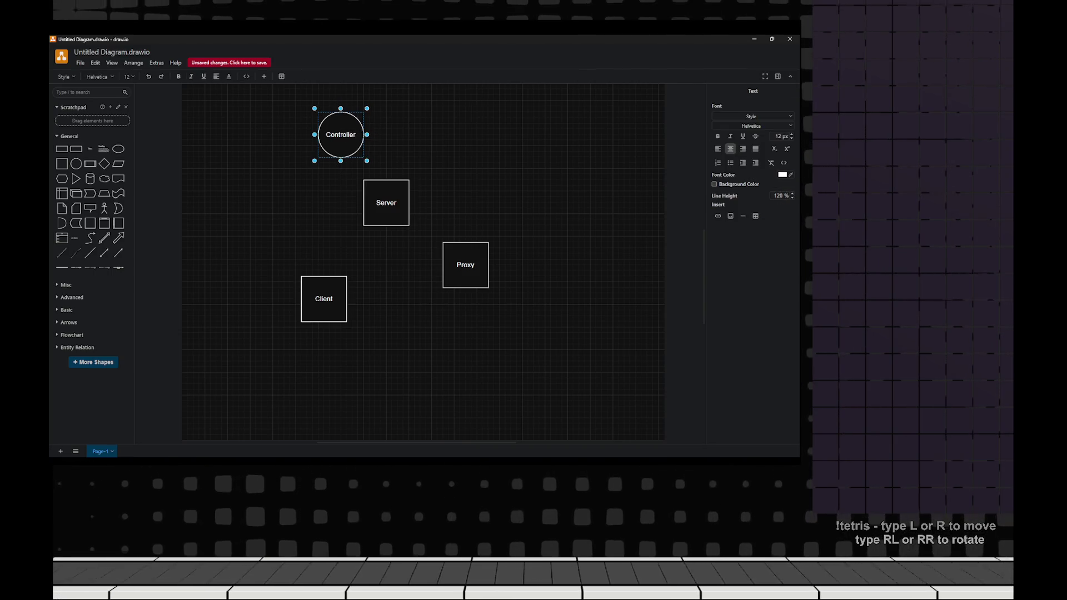
key("Escape")
- Copy the circle as Controller 0 beside Client and move the pair down-left
mouse_move(340, 135)
left_mouse_down()
mouse_move(273, 305)
mouse_move(261, 270)
left_mouse_up()
key("F2")
key("End")
key("BackSpace")
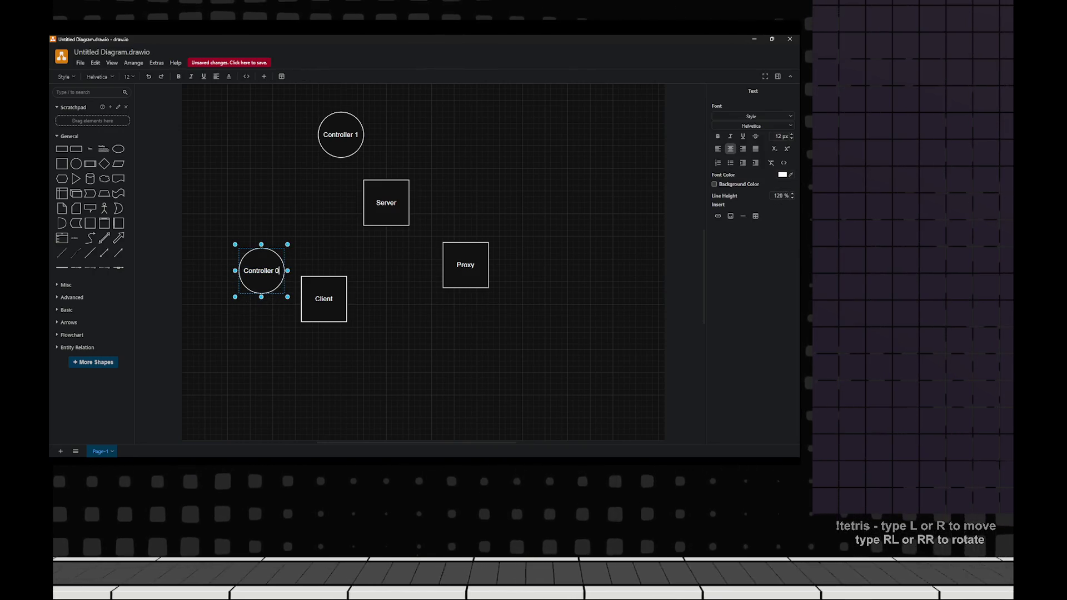
left_click(227, 271)
left_click_drag(223, 227, 362, 346)
mouse_move(328, 297)
left_mouse_down()
mouse_move(255, 360)
mouse_move(280, 362)
left_mouse_up()
key("Escape")
left_click(219, 311)
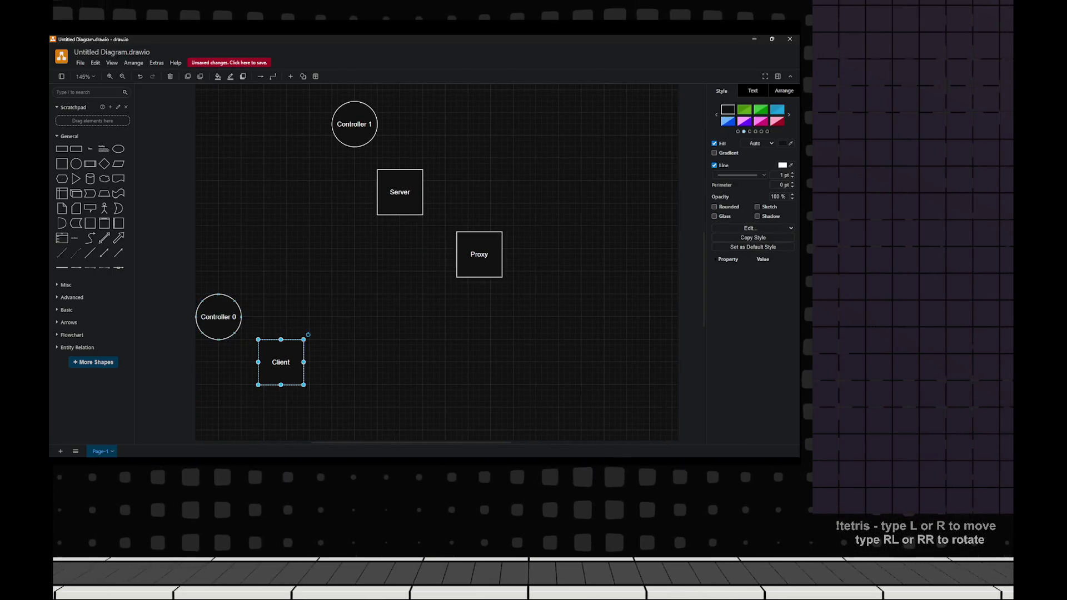
key("Escape")
- Add a second Controller 0 circle overlapping the Server square and lower Controller 1 slightly
left_click(372, 120)
mouse_move(372, 120)
left_mouse_down()
mouse_move(331, 197)
mouse_move(333, 177)
left_mouse_up()
key("F2")
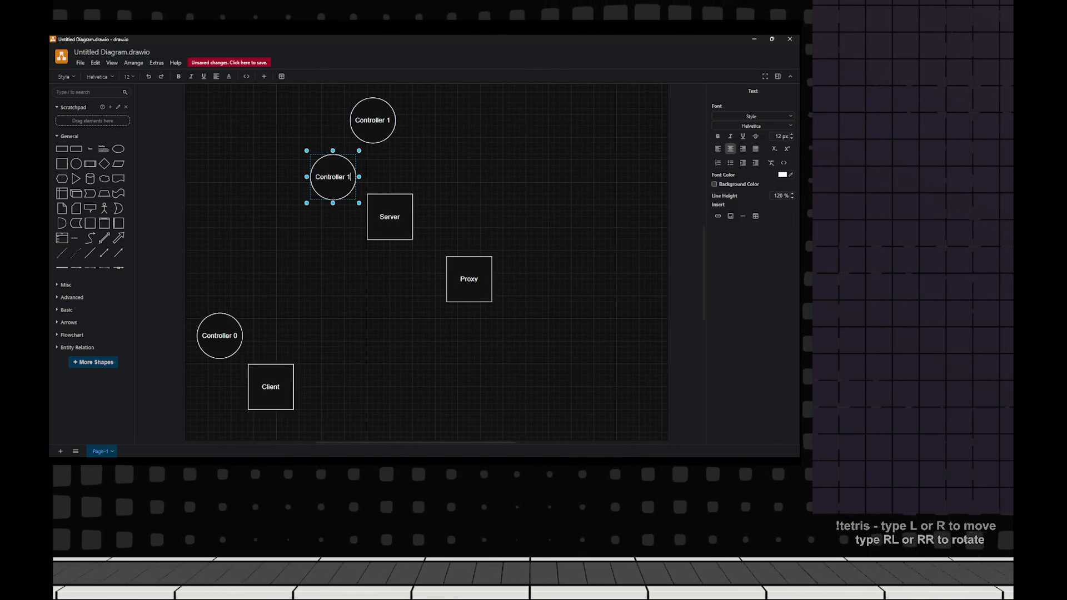
key("BackSpace")
key("Return")
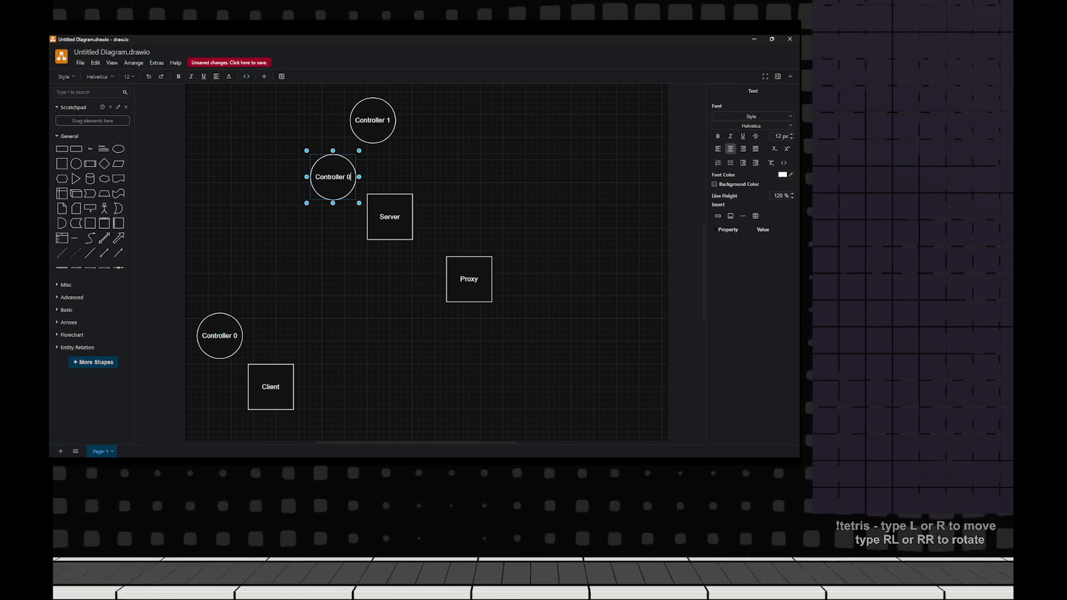
left_click_drag(332, 176, 367, 200)
mouse_move(372, 120)
left_mouse_down()
mouse_move(345, 131)
mouse_move(366, 138)
left_mouse_up()
left_click(219, 336)
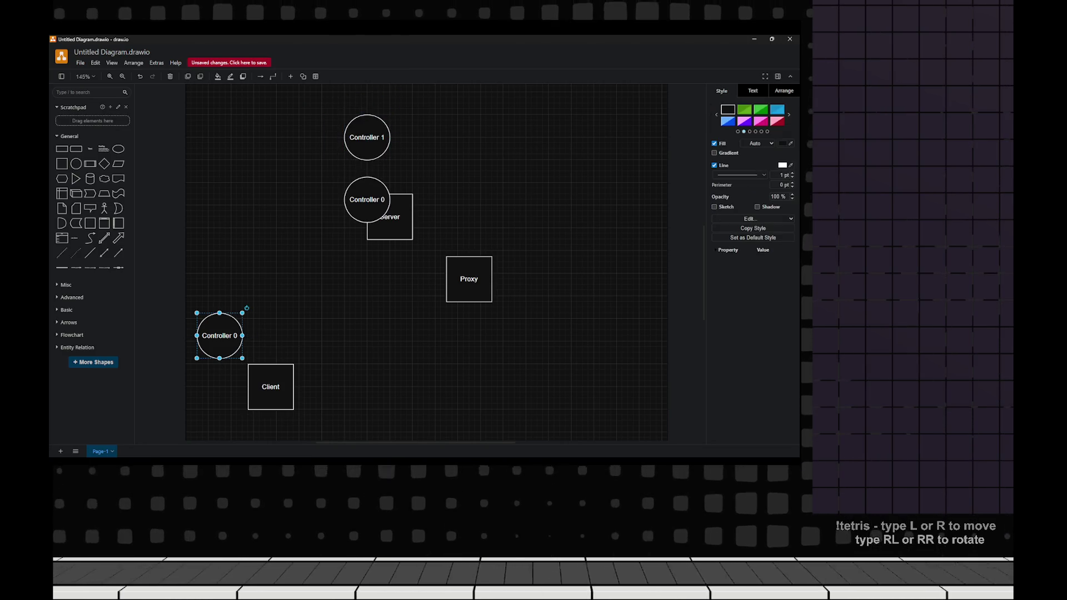
- Draw an arrow from the lower Controller 0 into Controller 1's left side
left_click_drag(219, 305, 367, 142)
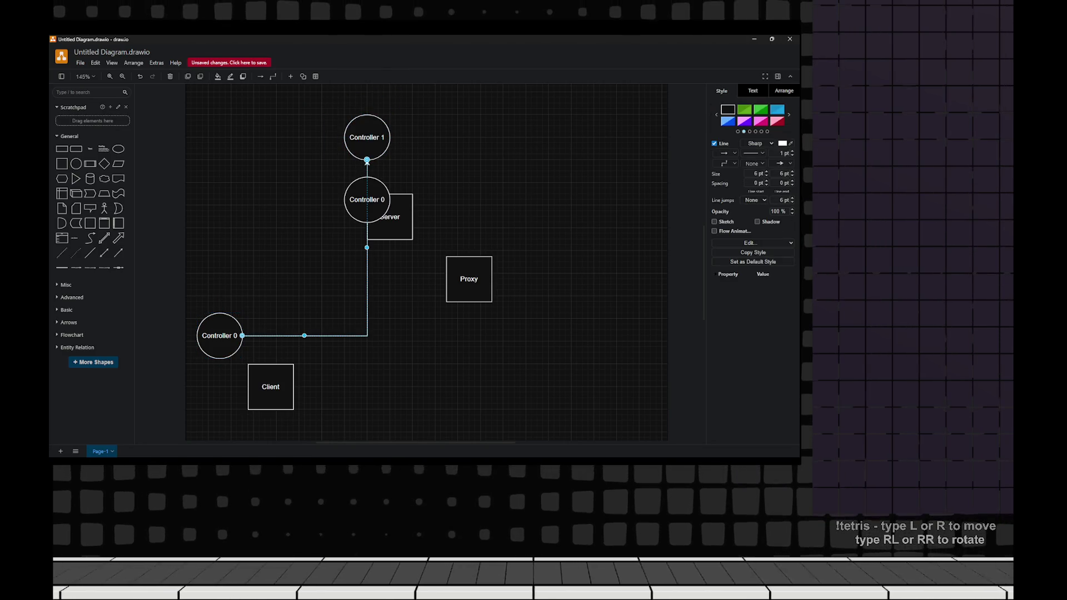
left_click_drag(367, 248, 220, 265)
key("Escape")
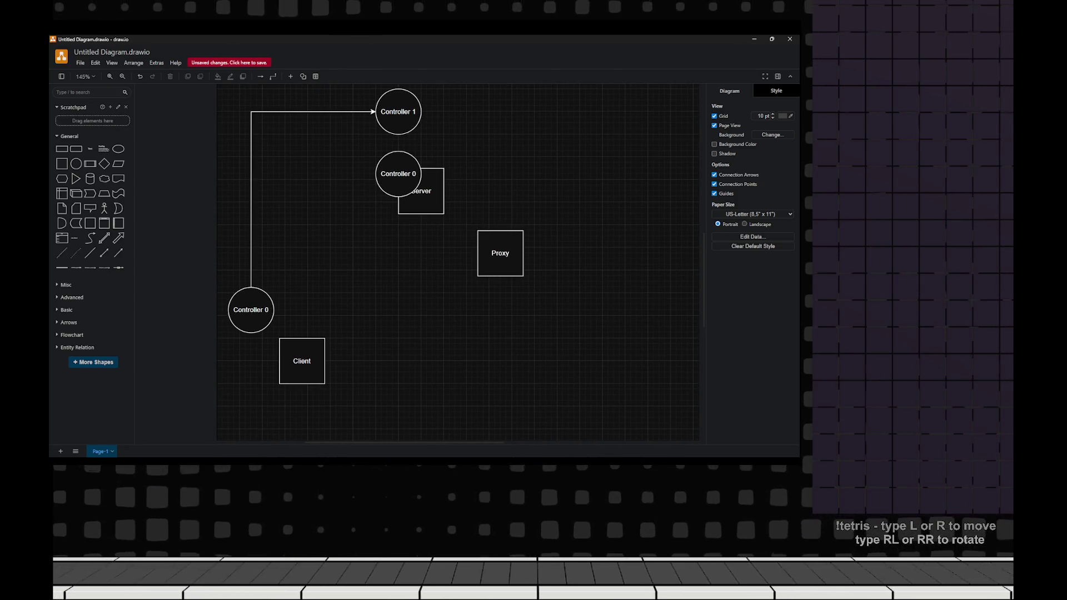
left_click(397, 117)
left_click_drag(398, 142, 251, 309)
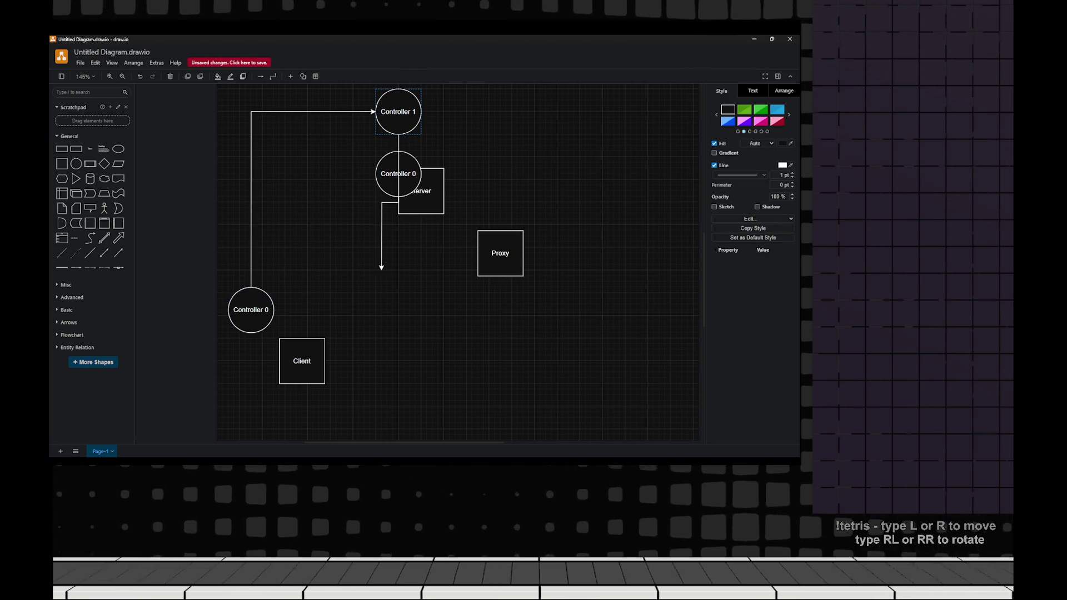
- Shift the upper Controller 0 and Server pair slightly down
mouse_move(476, 258)
left_mouse_down()
mouse_move(371, 151)
mouse_move(398, 195)
left_mouse_up()
left_click(423, 150)
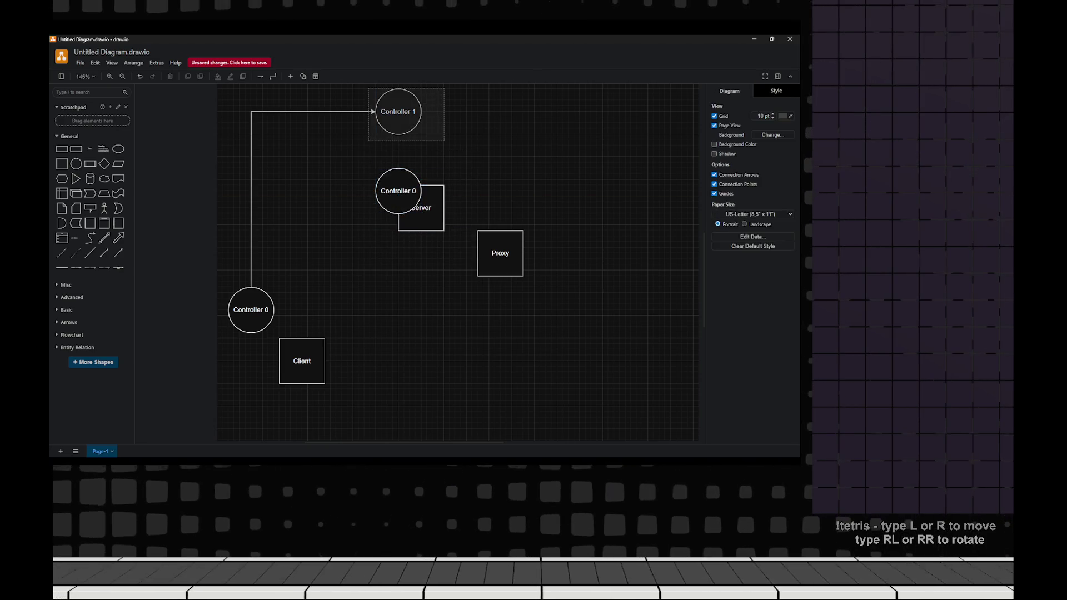
left_click(398, 113)
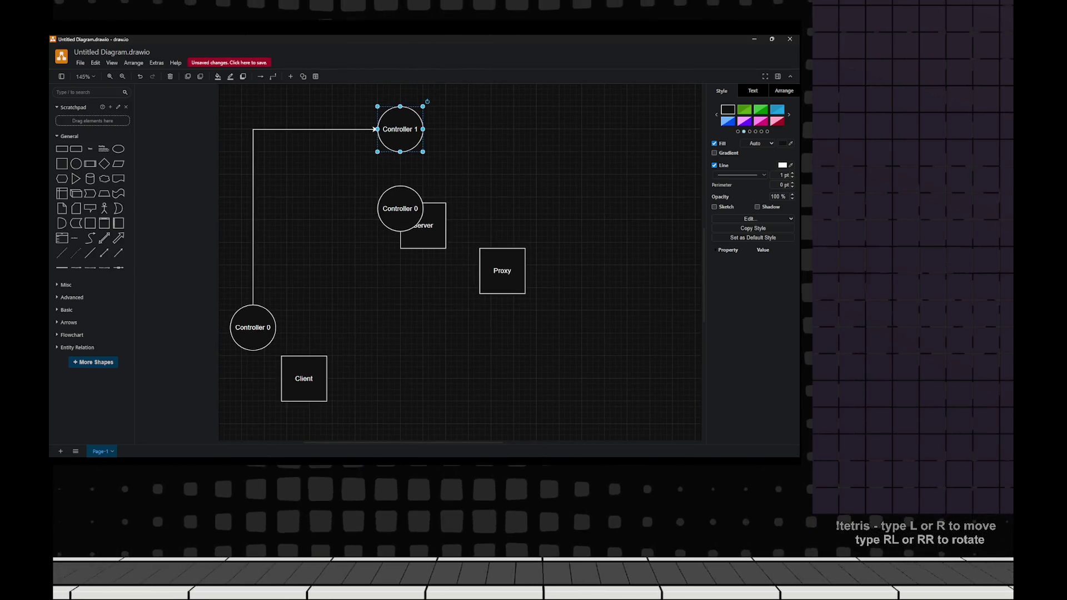
left_click(327, 355)
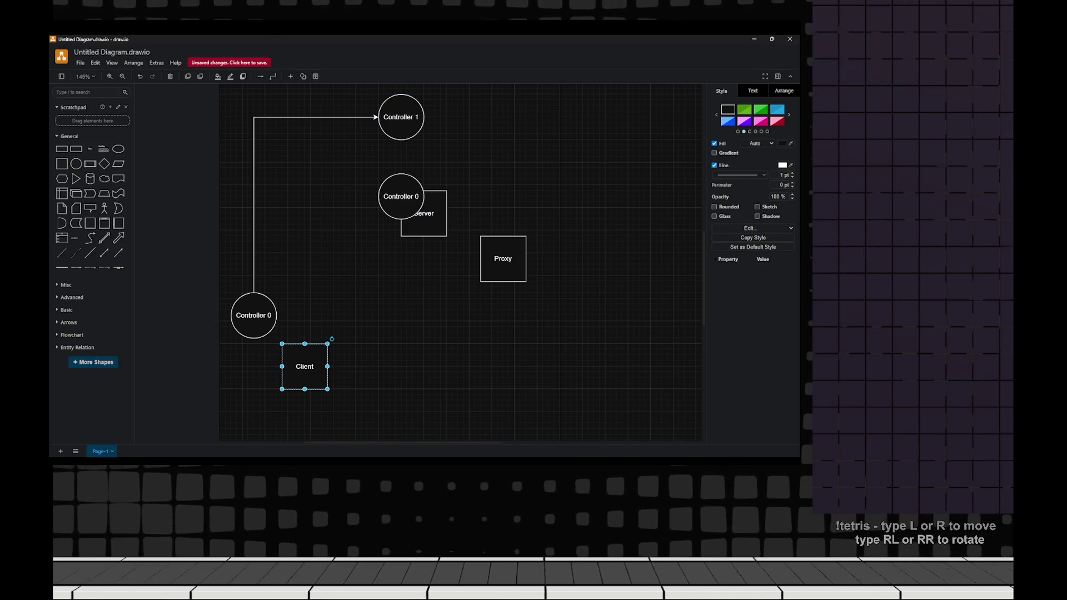
left_click(401, 117)
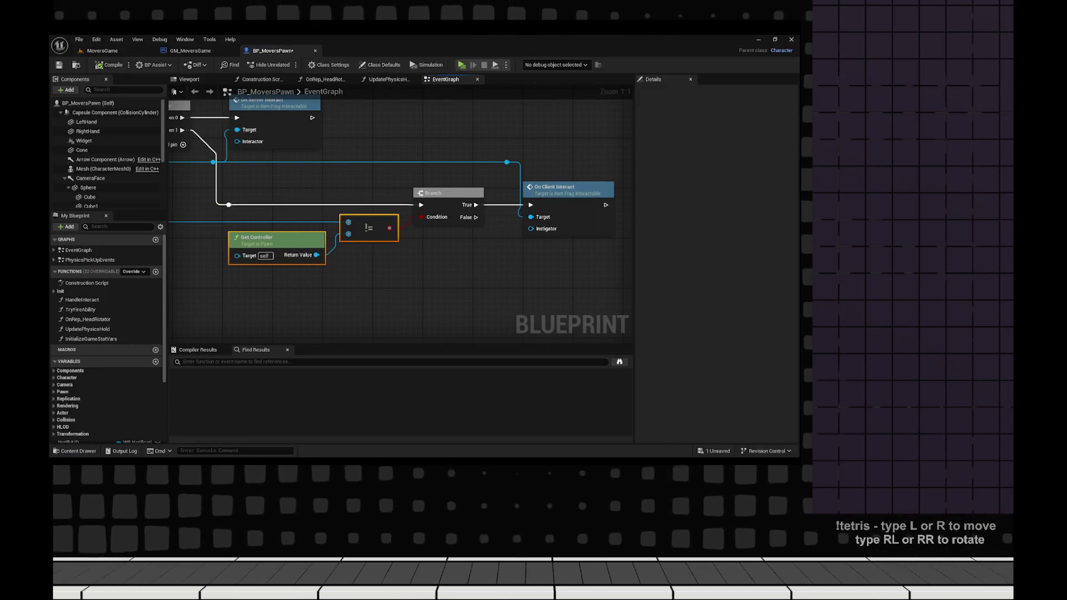
mouse_move(351, 270)
left_mouse_down()
mouse_move(602, 274)
mouse_move(530, 288)
mouse_move(523, 349)
left_mouse_up()
key("f")
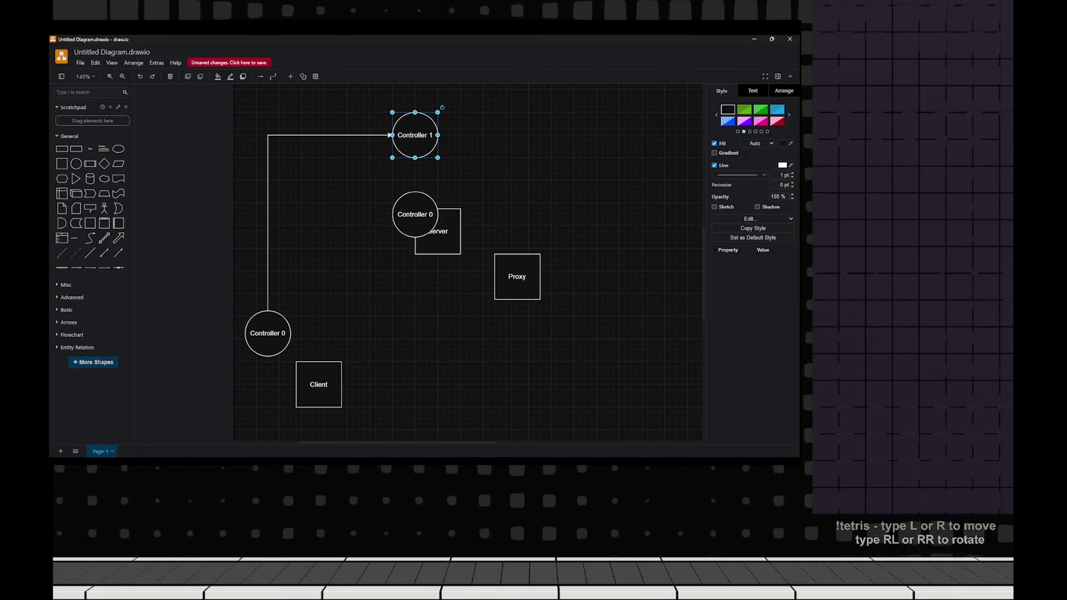
- Lower Controller 1 about 30 px and align the connector's horizontal run with its centre
left_click_drag(415, 139, 415, 156)
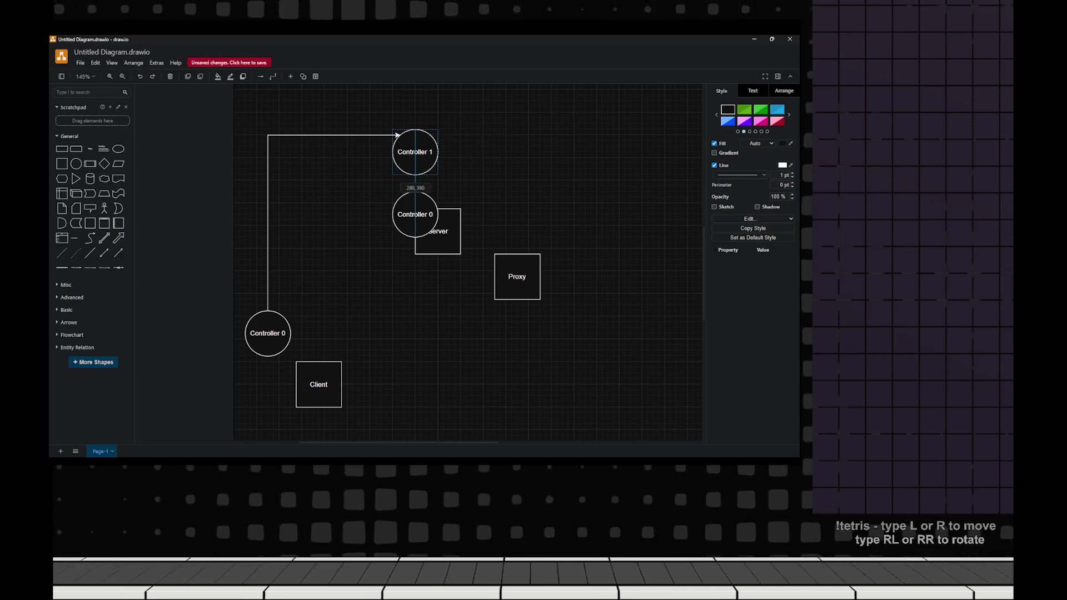
key("Escape")
left_click(332, 134)
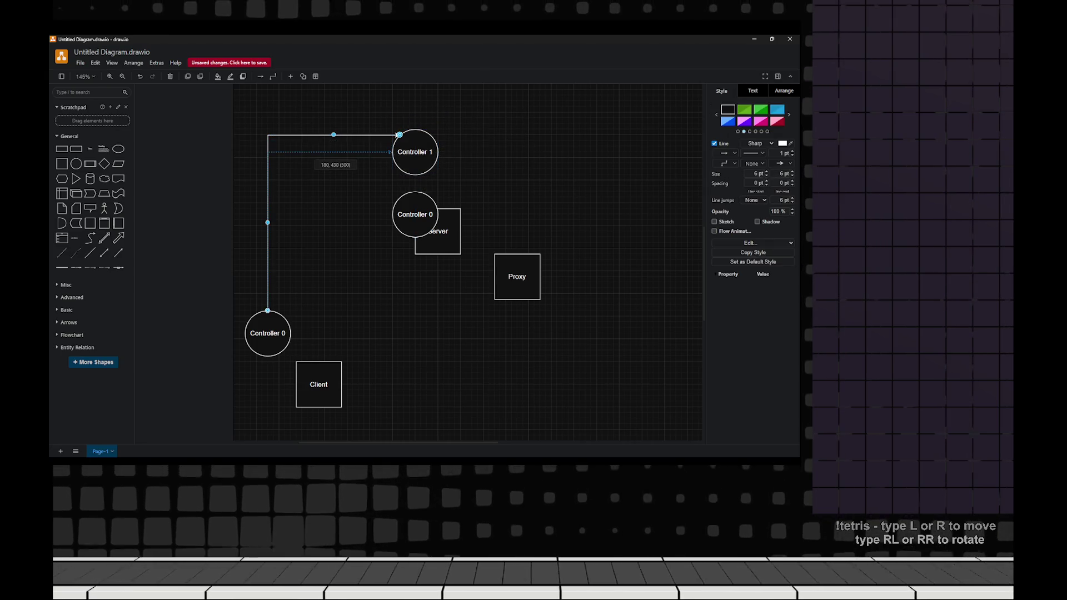
left_click_drag(333, 135, 332, 152)
key("Escape")
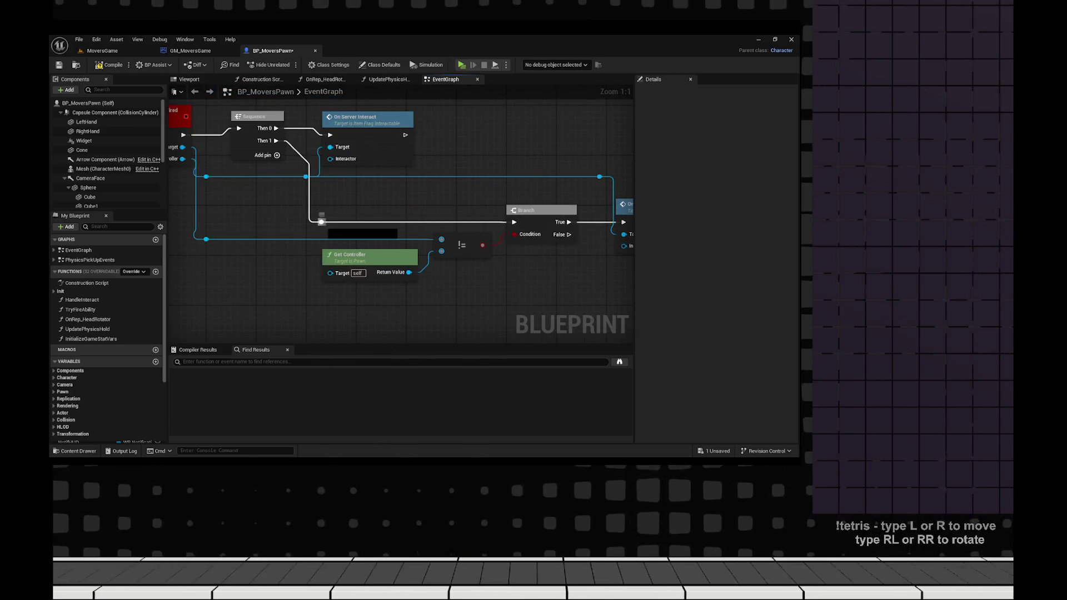
- Add a Print String node on the execution wire from the reroute node
left_click_drag(321, 221, 379, 208)
type("print")
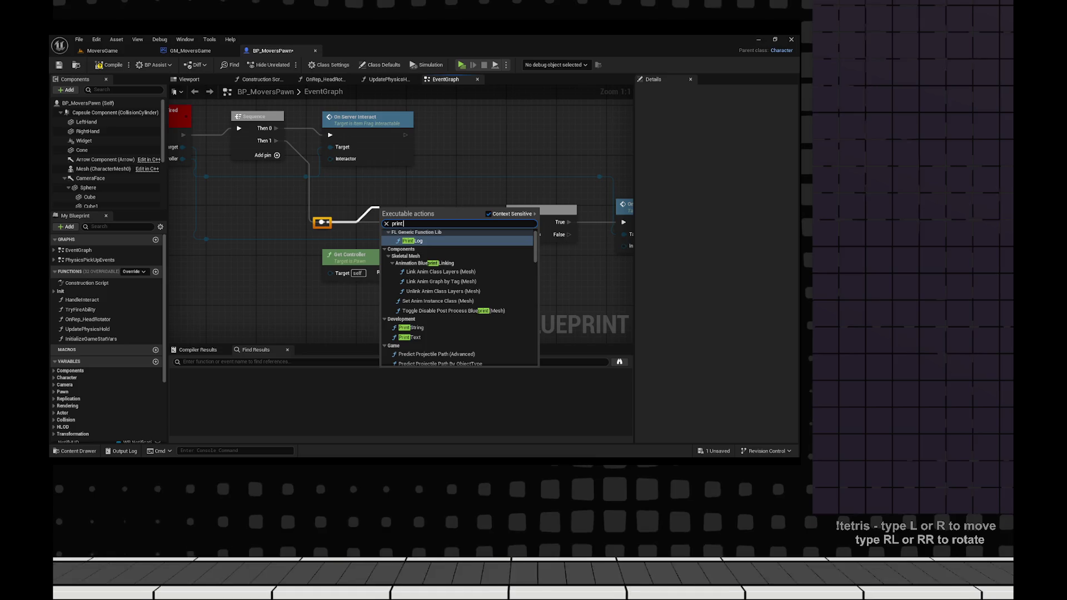
type(" string")
key("Return")
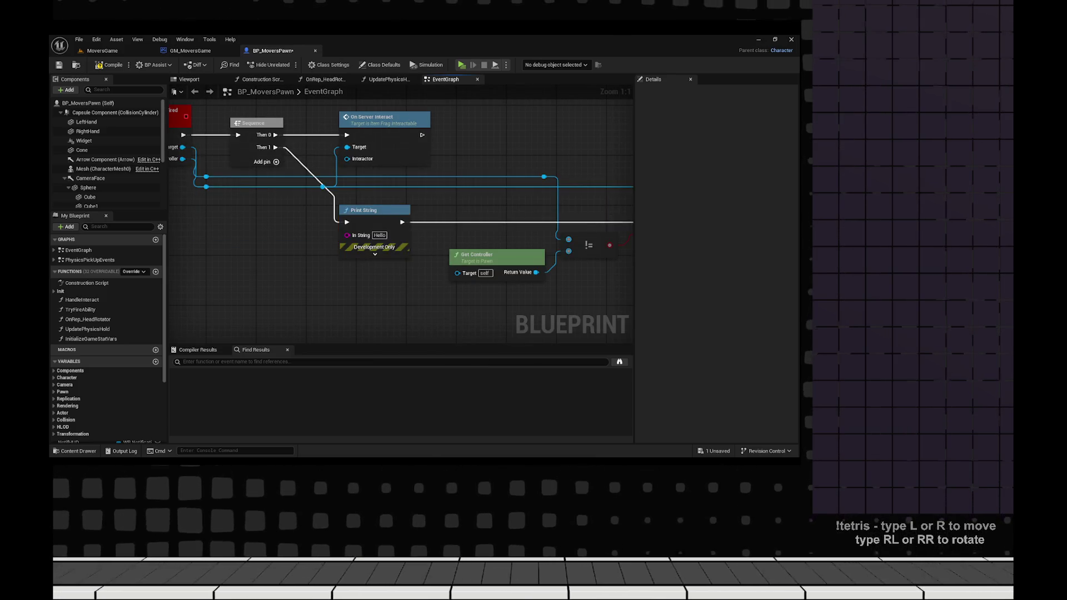
left_click_drag(347, 235, 322, 245)
type("append")
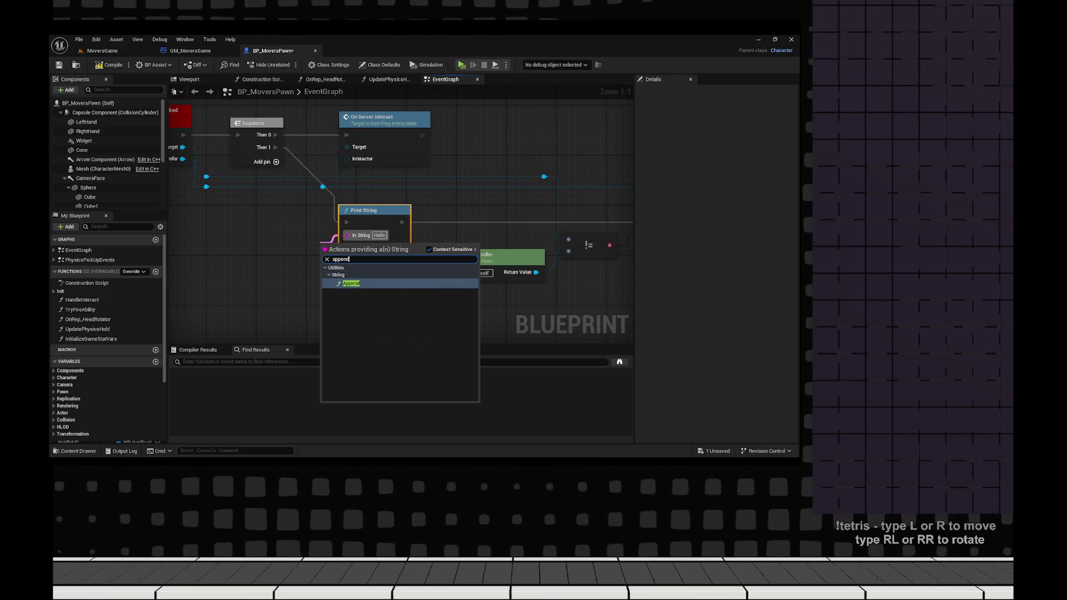
key("Escape")
- Feed Print String from a Format Text reading "Comparing Server: {server} from Client: {client}"
right_click(270, 261)
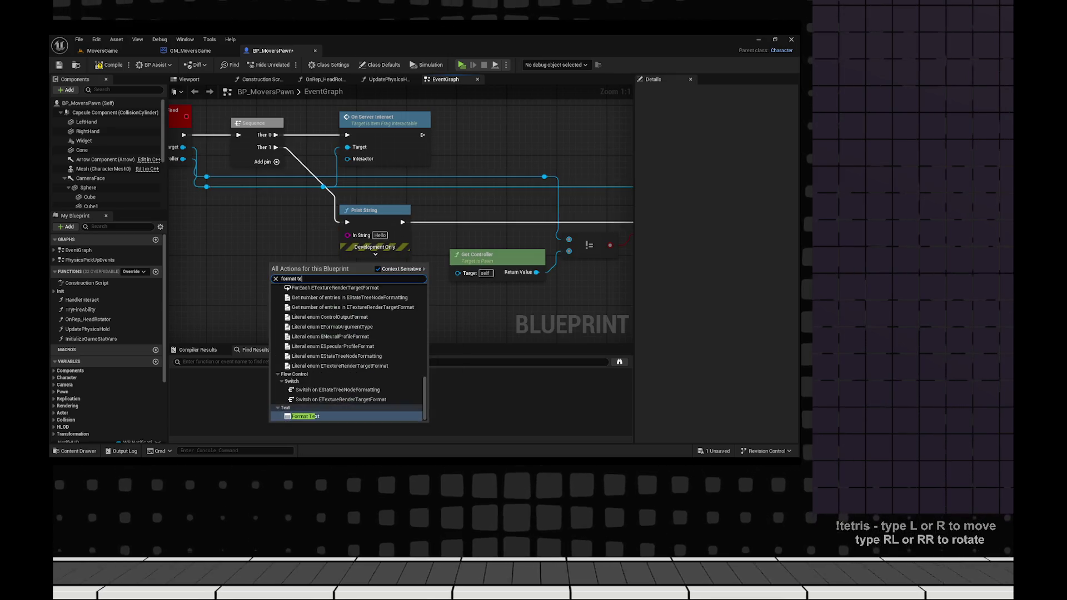
key("Escape")
mouse_move(334, 272)
left_mouse_down()
mouse_move(347, 235)
mouse_move(275, 242)
left_mouse_up()
key("f")
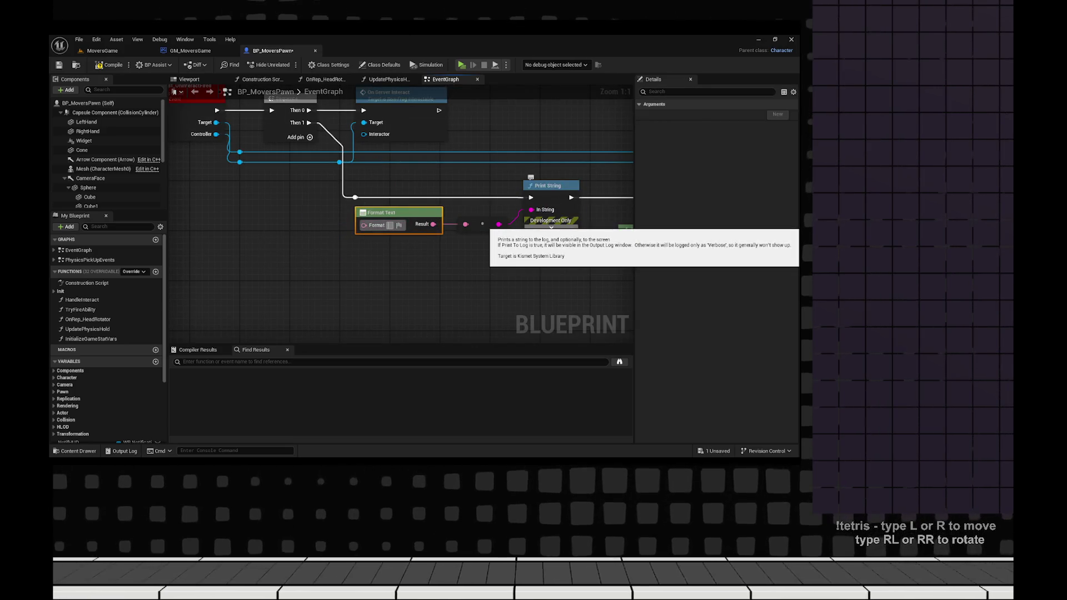
type("Comparing {")
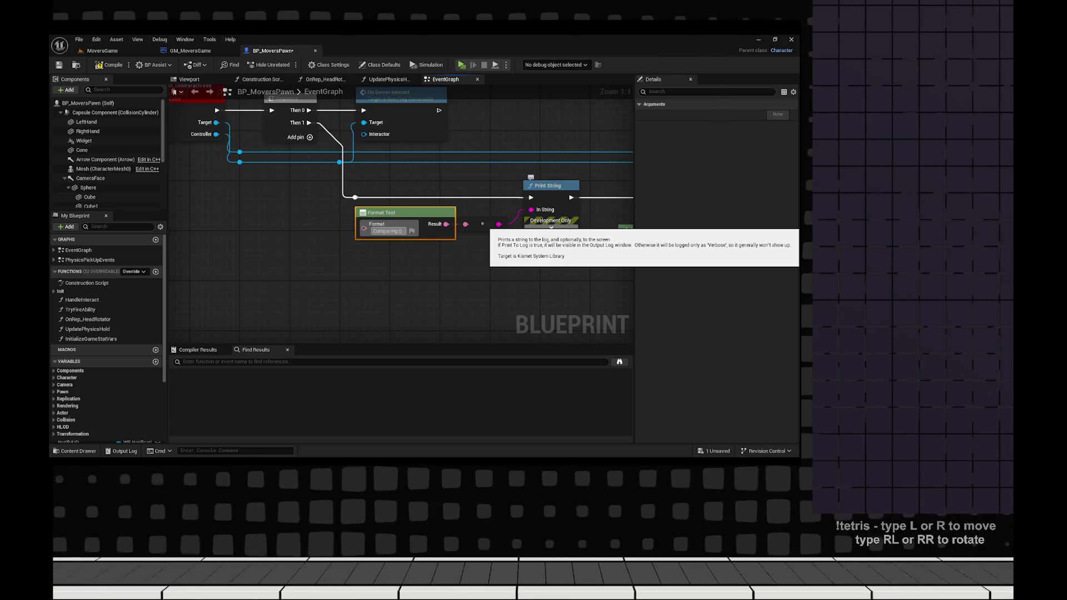
type("server")
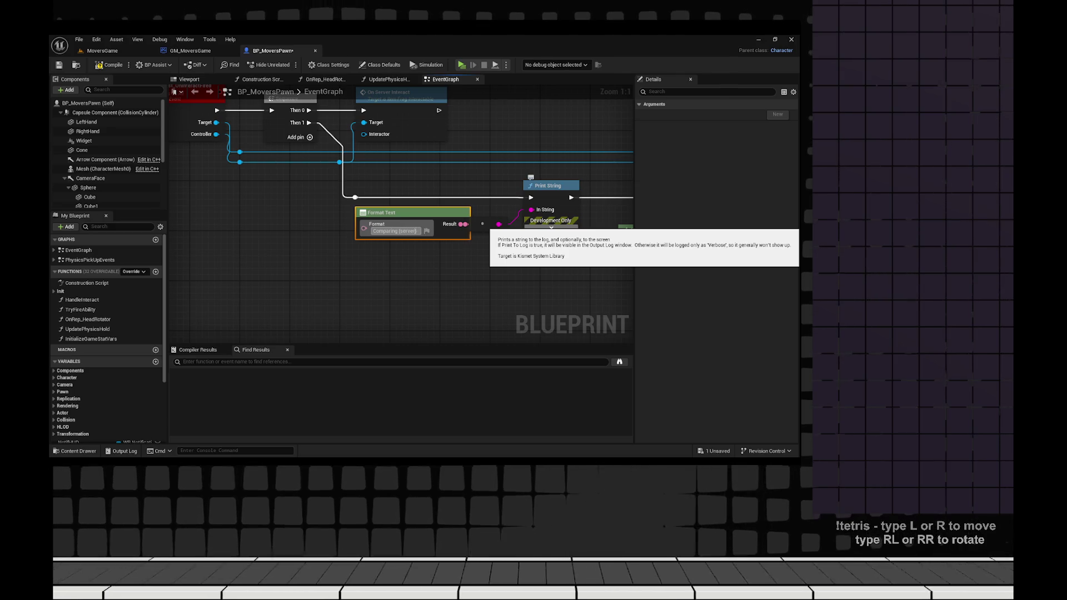
type("Server ")
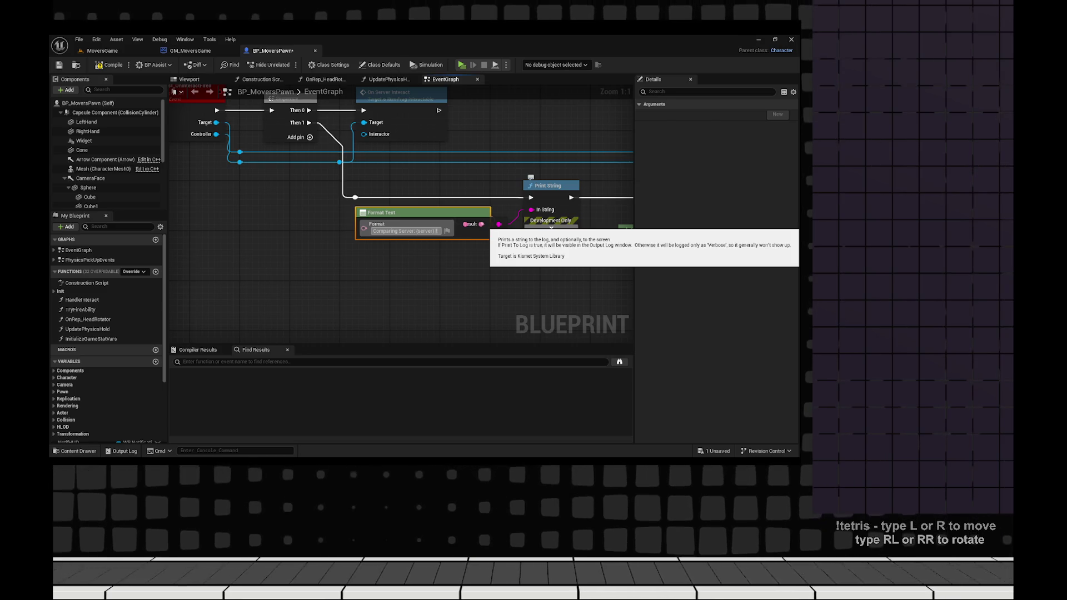
type("from cli")
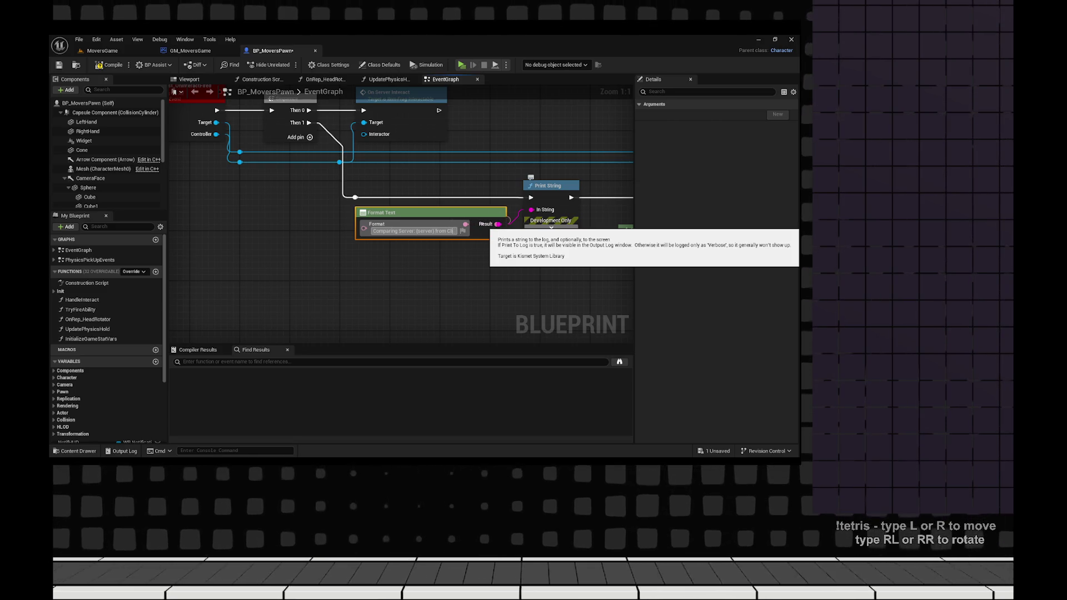
type("ent: {client}")
key("Return")
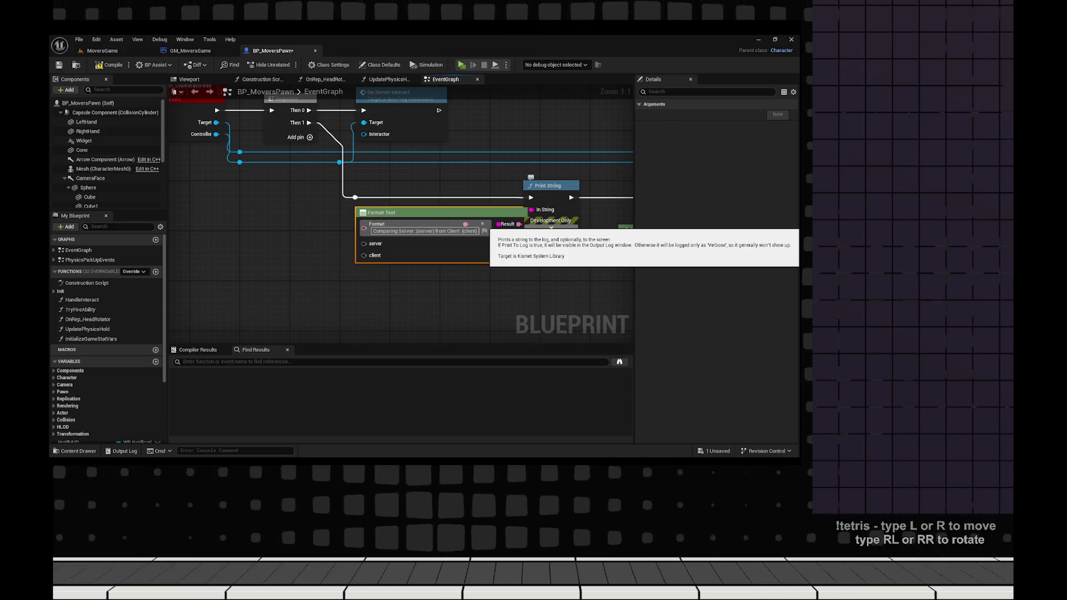
- Bring Get Controller into view beside Print String and start wiring its return value
scroll(400, 222, "down", 1)
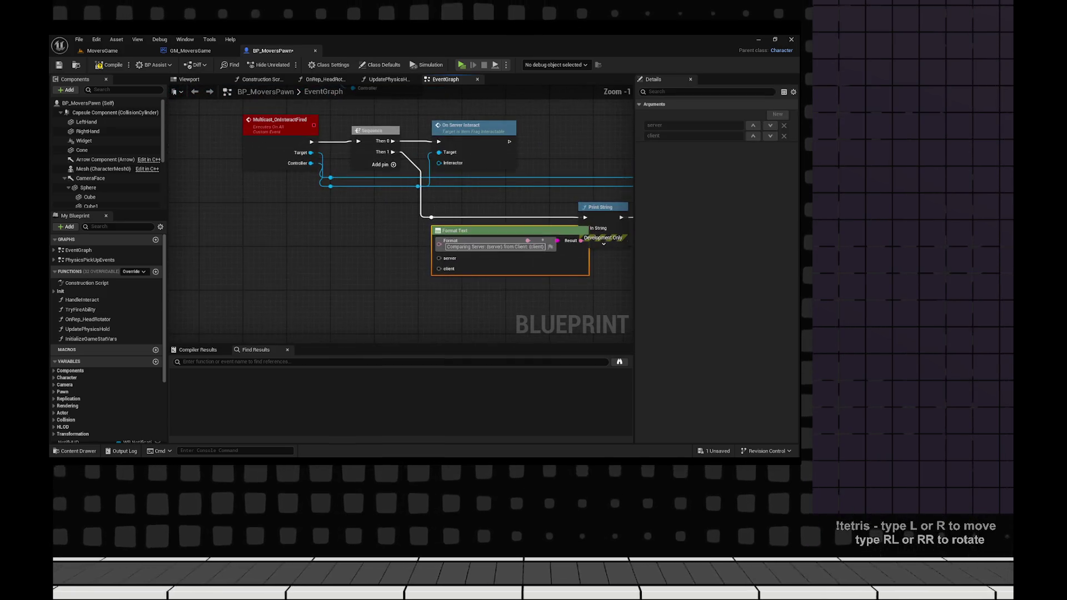
scroll(310, 163, "up", 1)
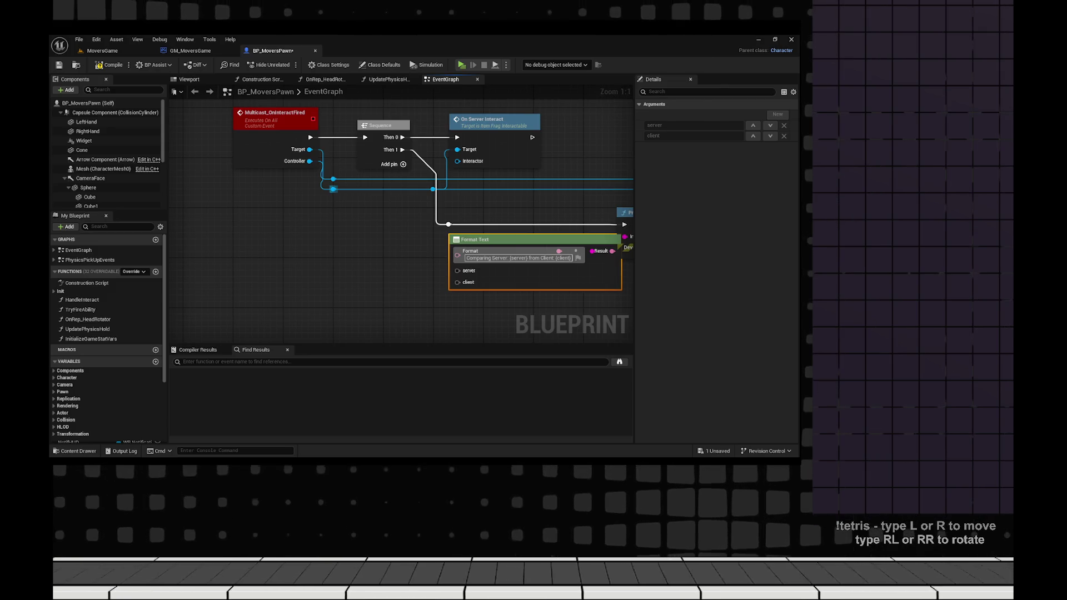
left_click(274, 112)
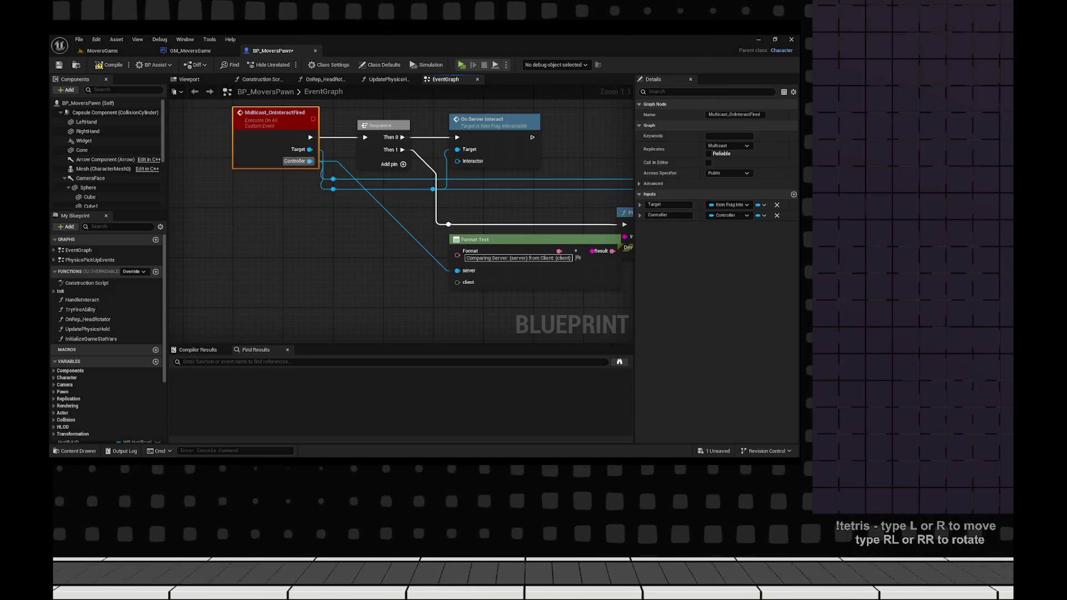
left_click_drag(444, 250, 125, 202)
mouse_move(478, 226)
left_mouse_down()
mouse_move(622, 233)
mouse_move(194, 253)
mouse_move(289, 253)
mouse_move(241, 249)
left_mouse_up()
- Wire Get Controller into Format Text's client pin, compile BP_MoversPawn, and start Play In Editor
left_click(261, 207)
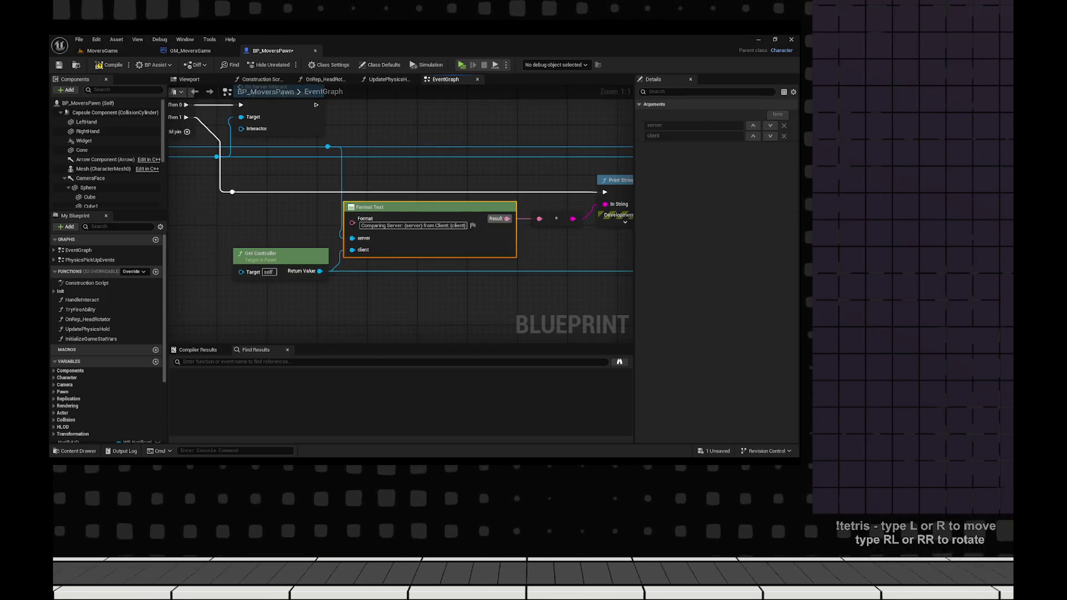
scroll(400, 245, "down", 2)
left_click_drag(388, 250, 267, 246)
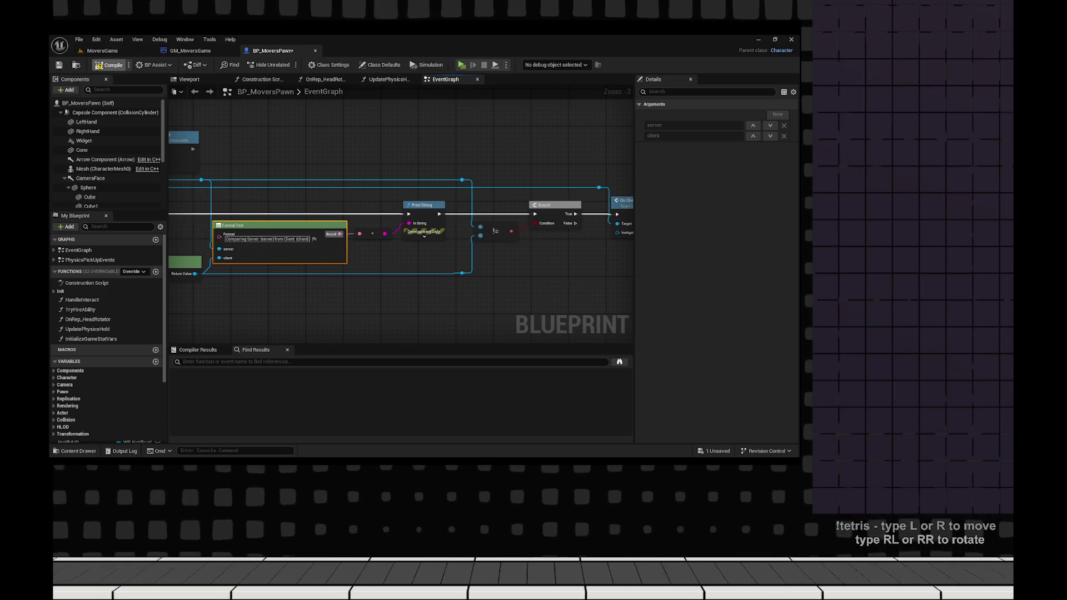
left_click(100, 65)
mouse_move(184, 199)
left_mouse_down()
mouse_move(322, 256)
mouse_move(460, 287)
mouse_move(350, 218)
left_mouse_up()
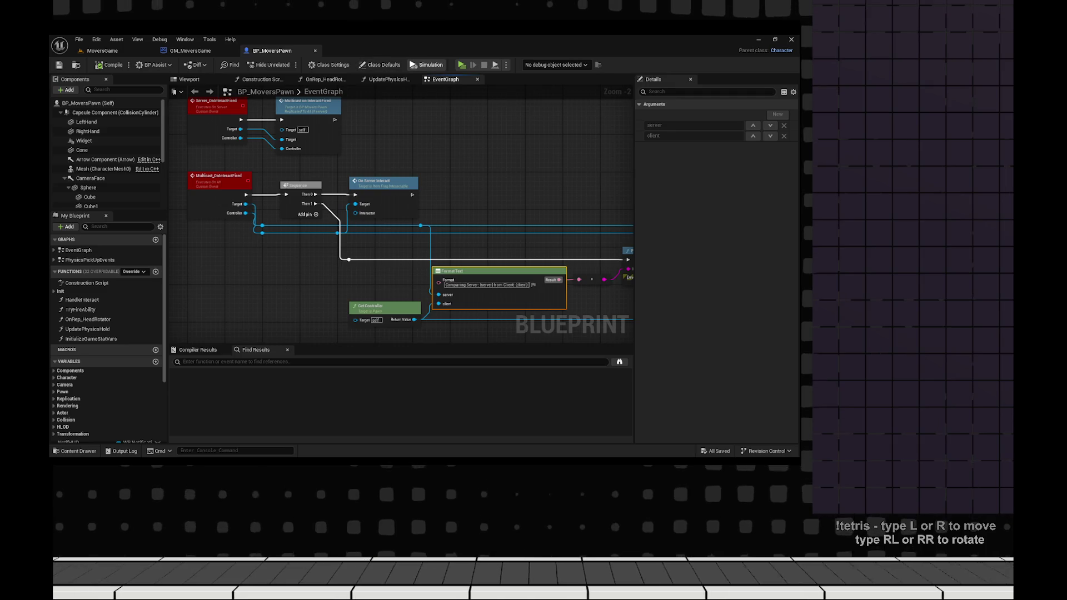
key("alt+p")
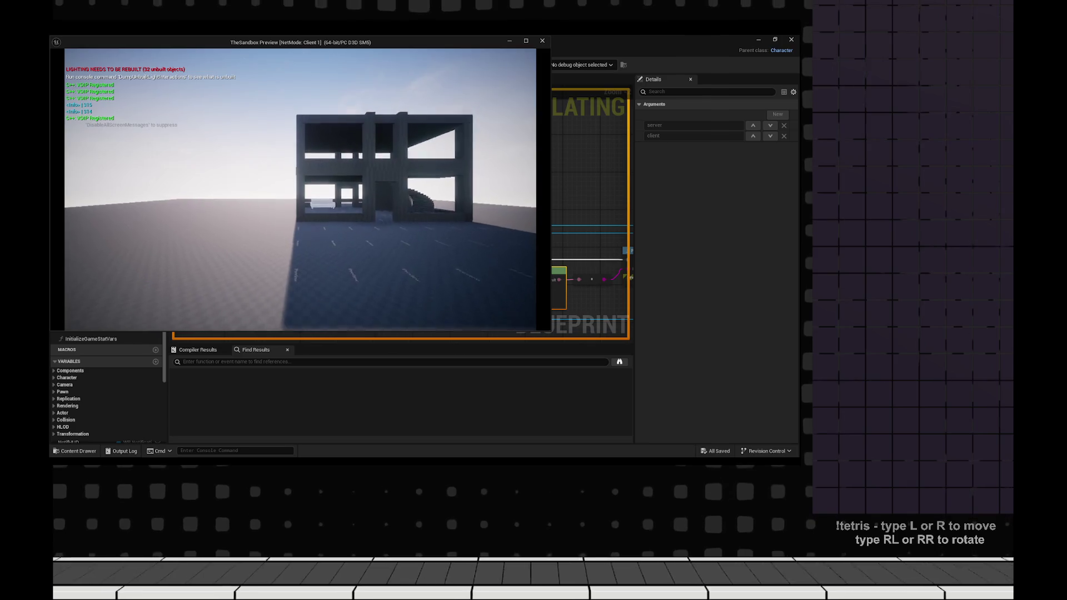
- Snap client and server previews side by side, walk both to the red cube, interact, and open the console
key("super+Left")
key("Return")
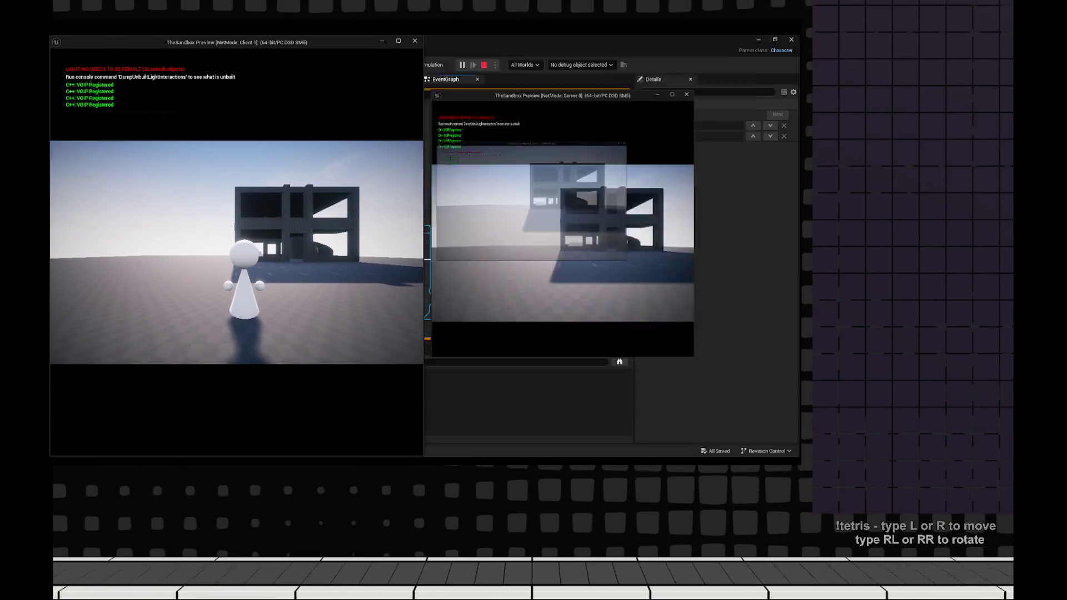
left_click(236, 253)
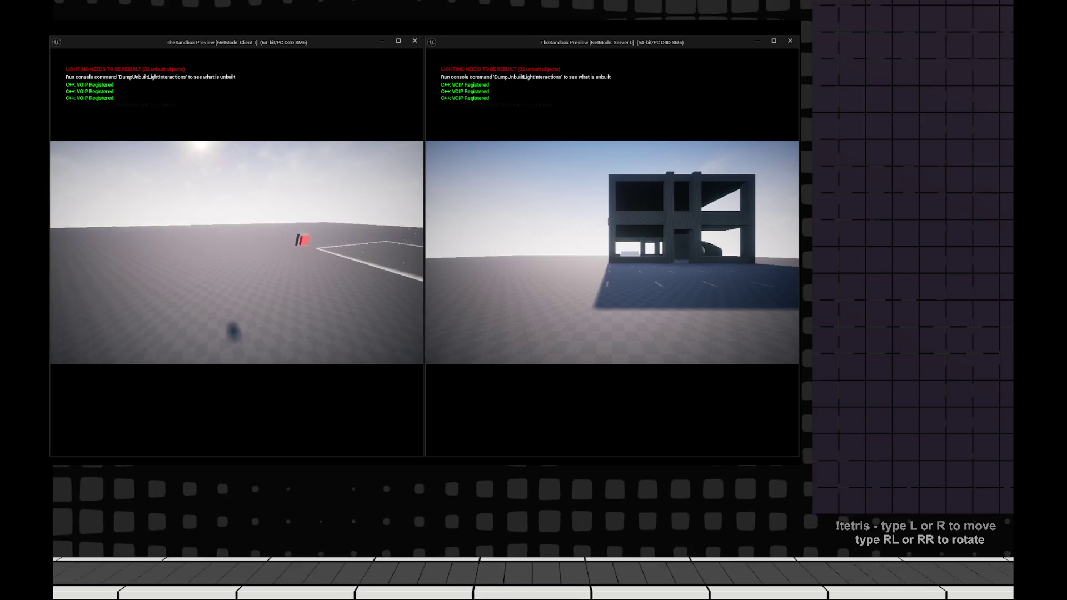
key("w")
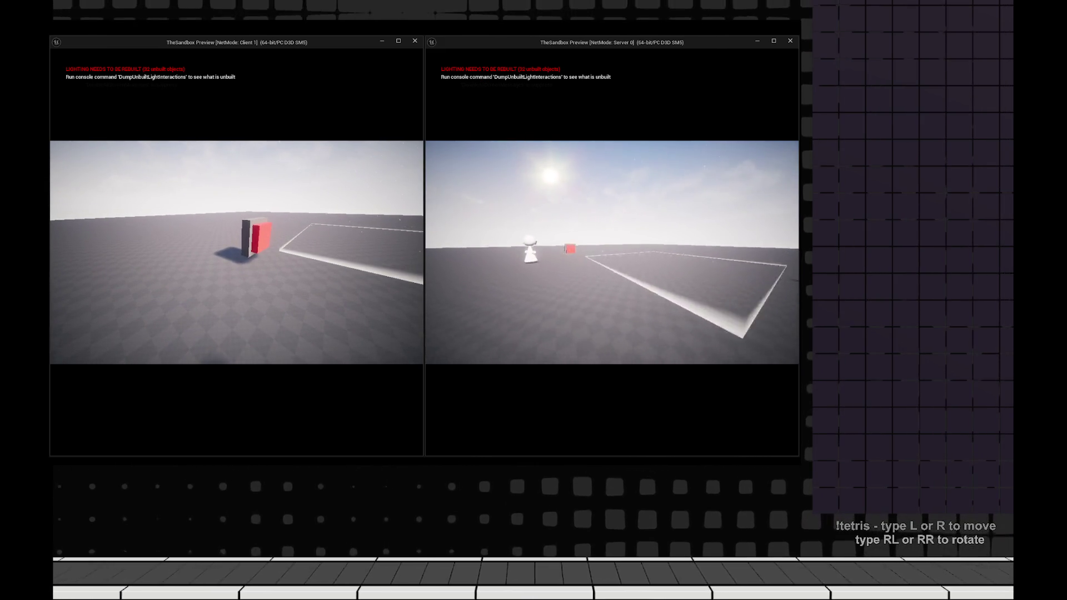
key("w")
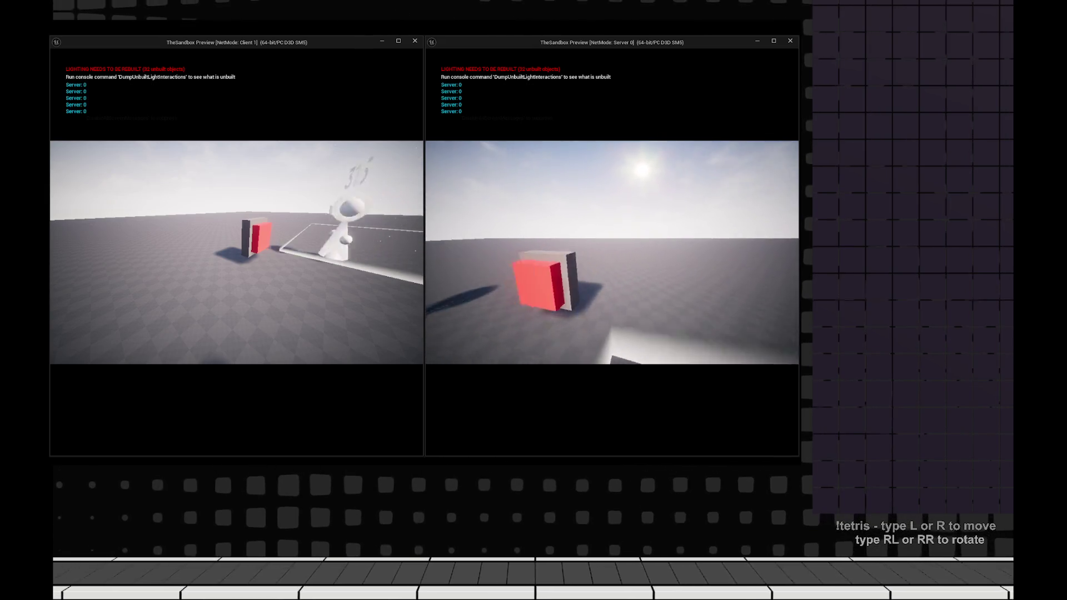
key("w")
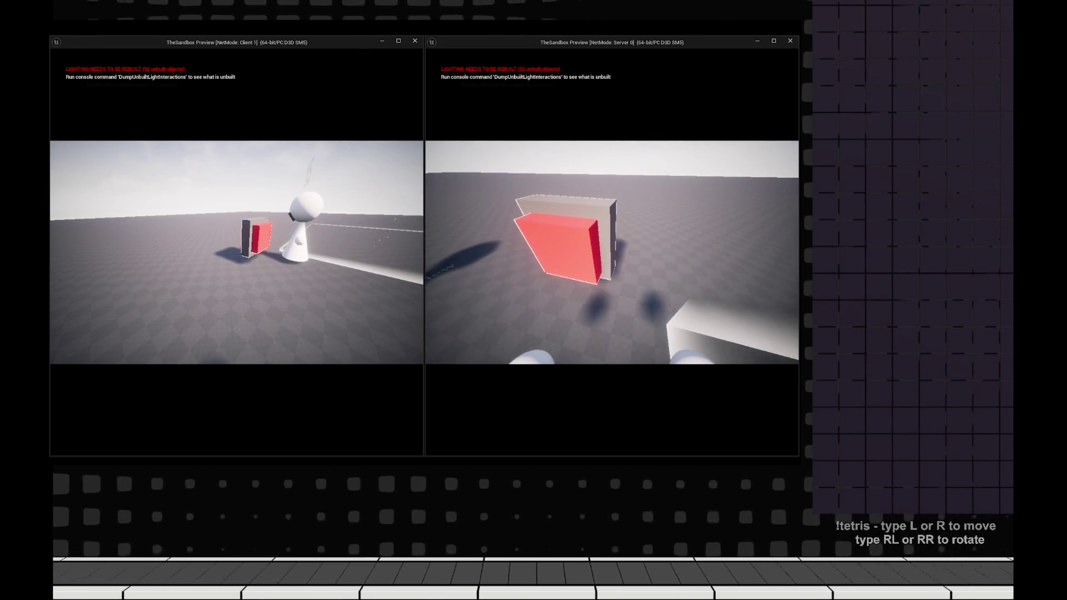
key("e")
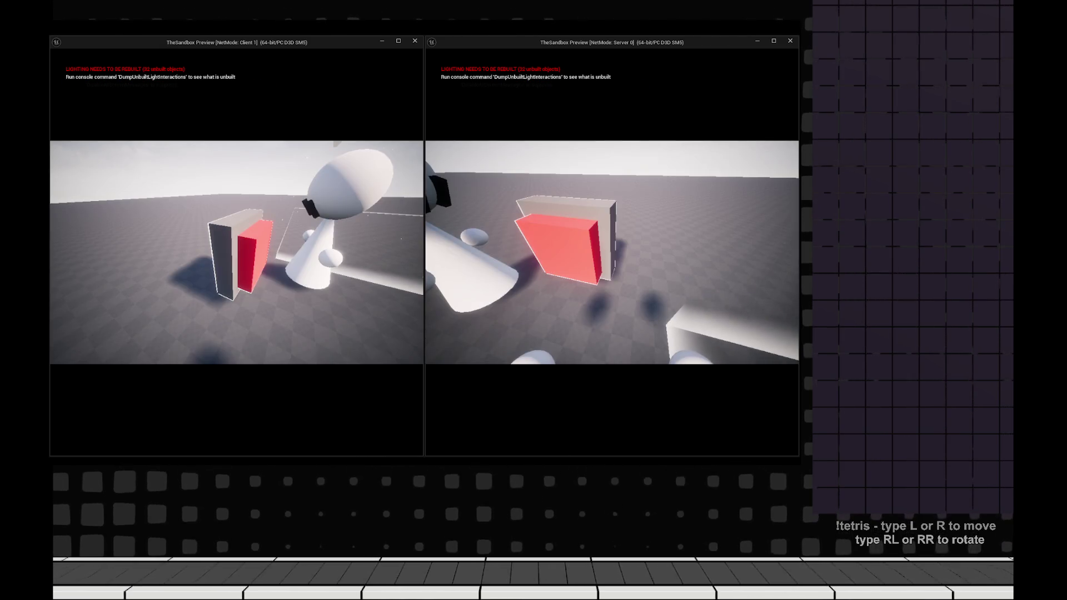
key("grave")
key("grave")
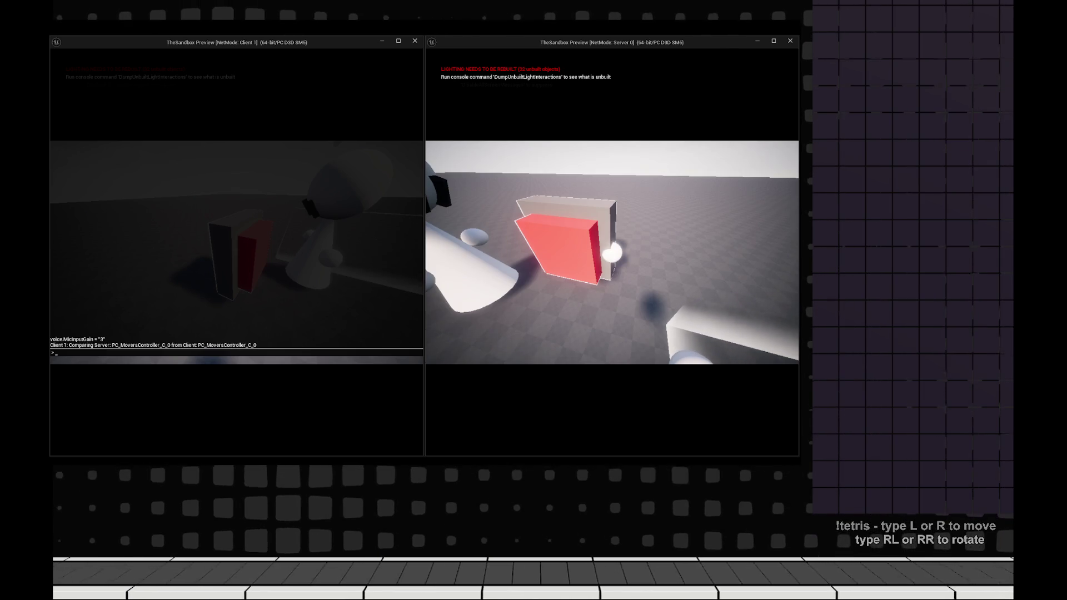
- Check the server's Comparing Server log lines, close both consoles, and stop Play In Editor
key("grave")
key("grave")
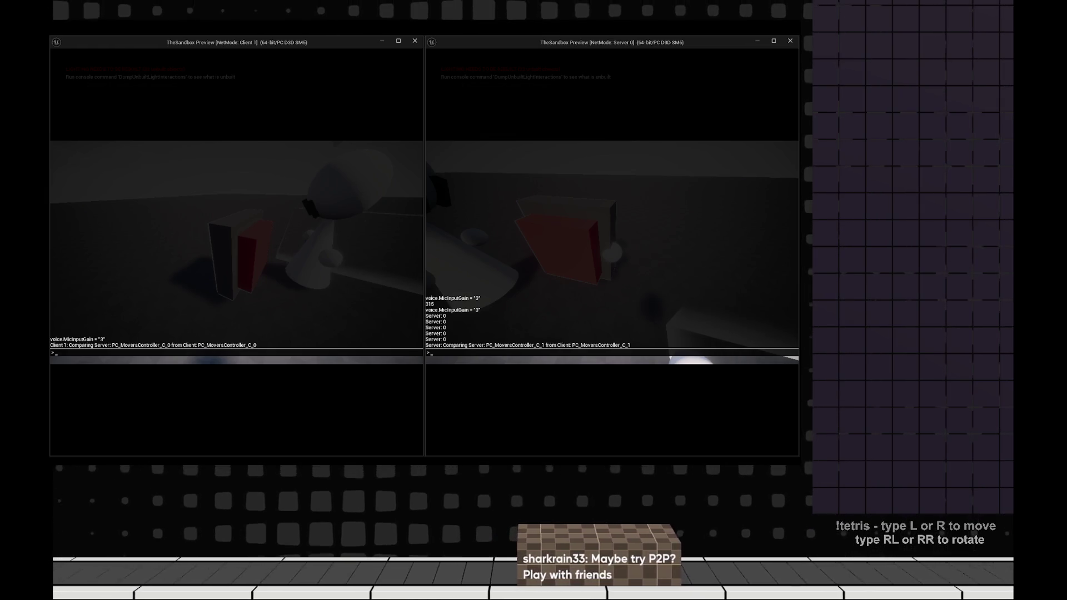
key("grave")
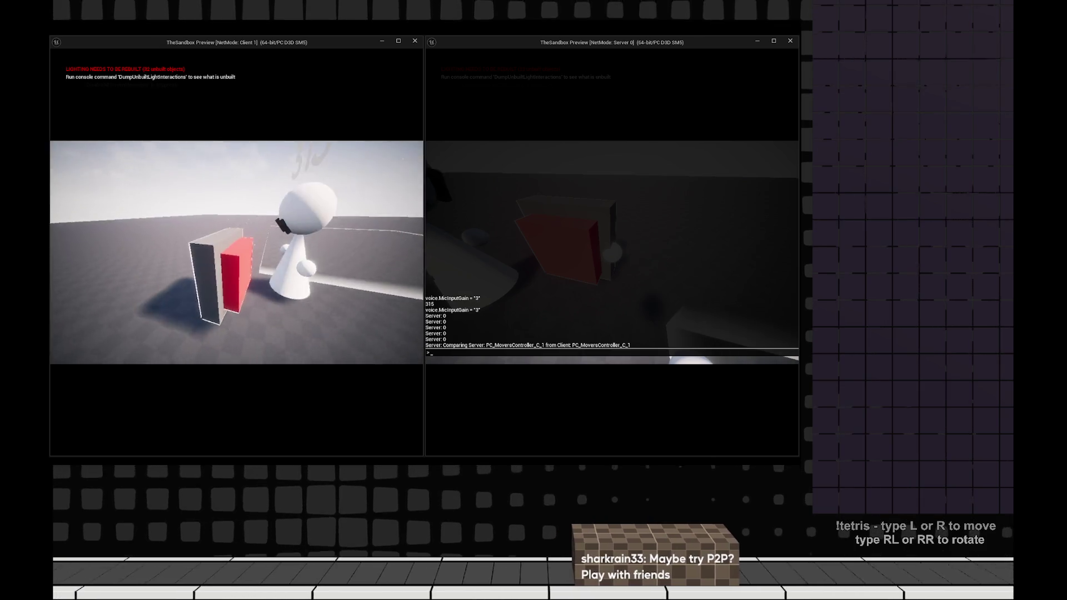
key("grave")
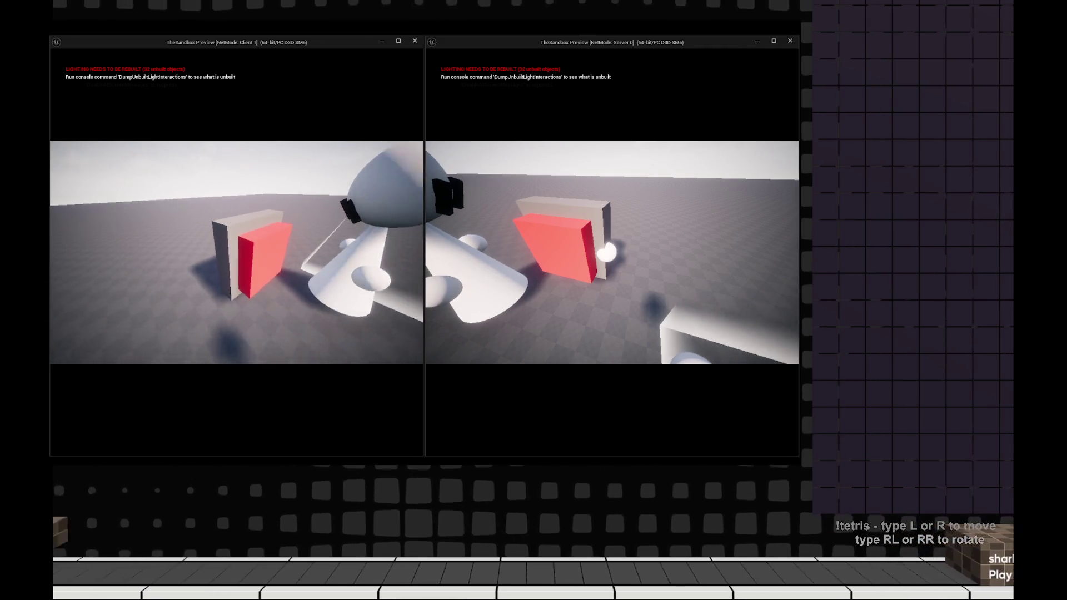
key("grave")
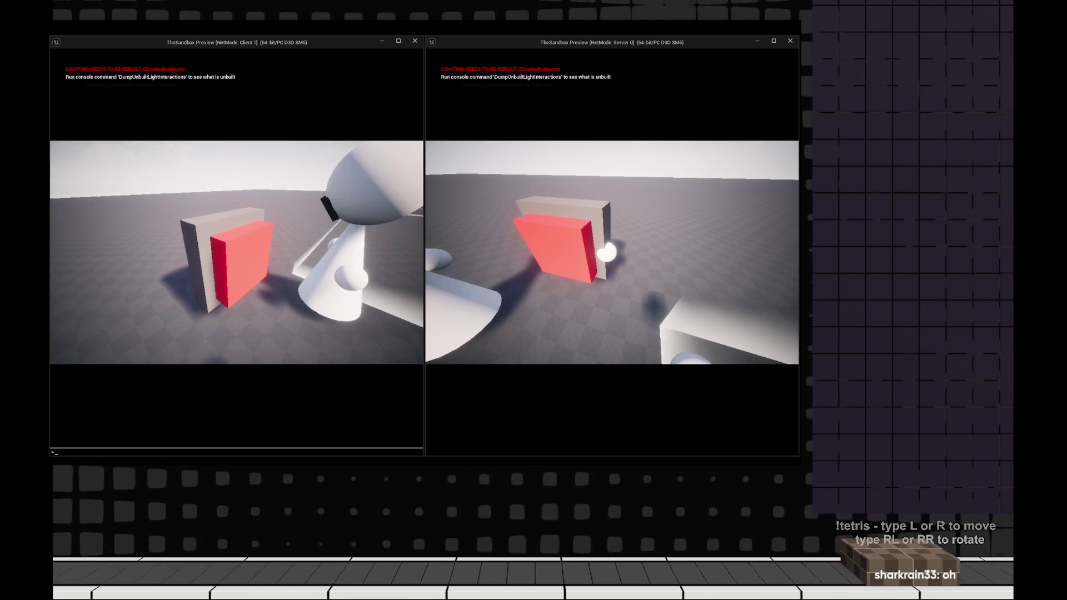
key("Escape")
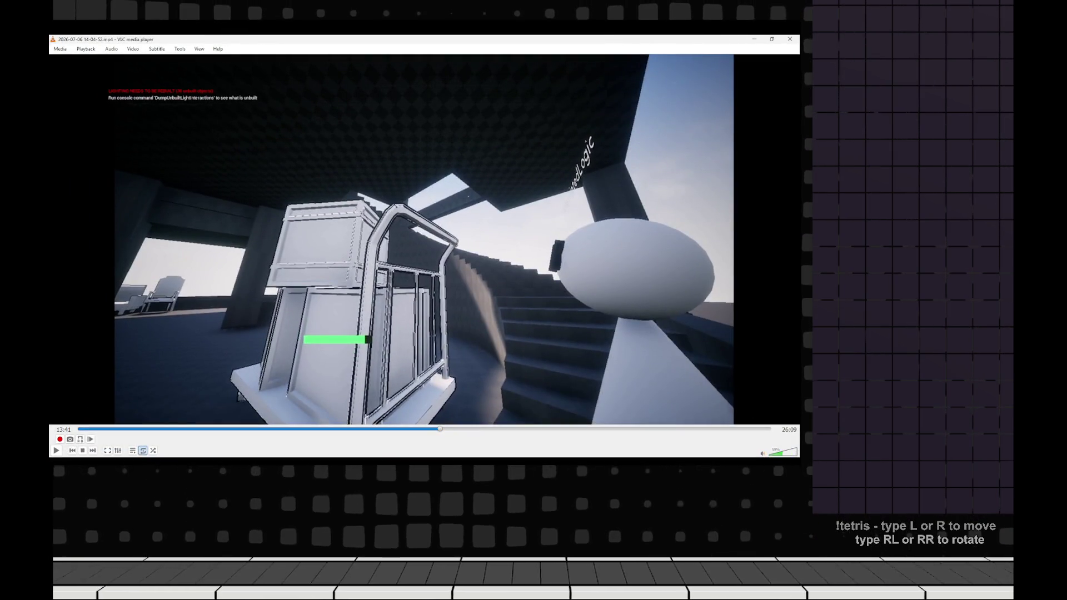
- Resume the recorded gameplay video in VLC and skip ahead to about 16:30
key("space")
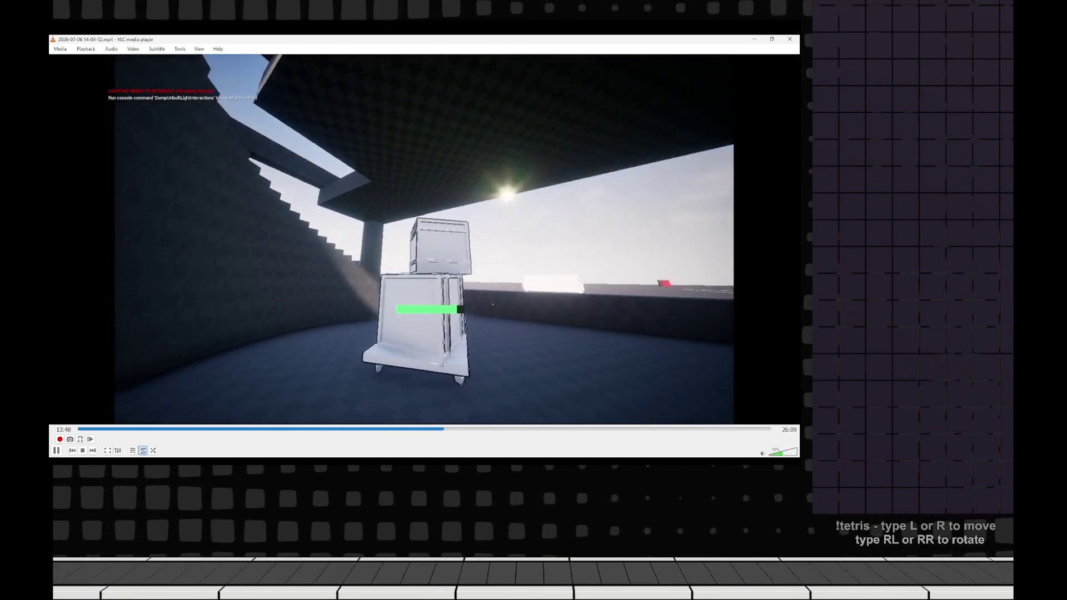
left_click(515, 428)
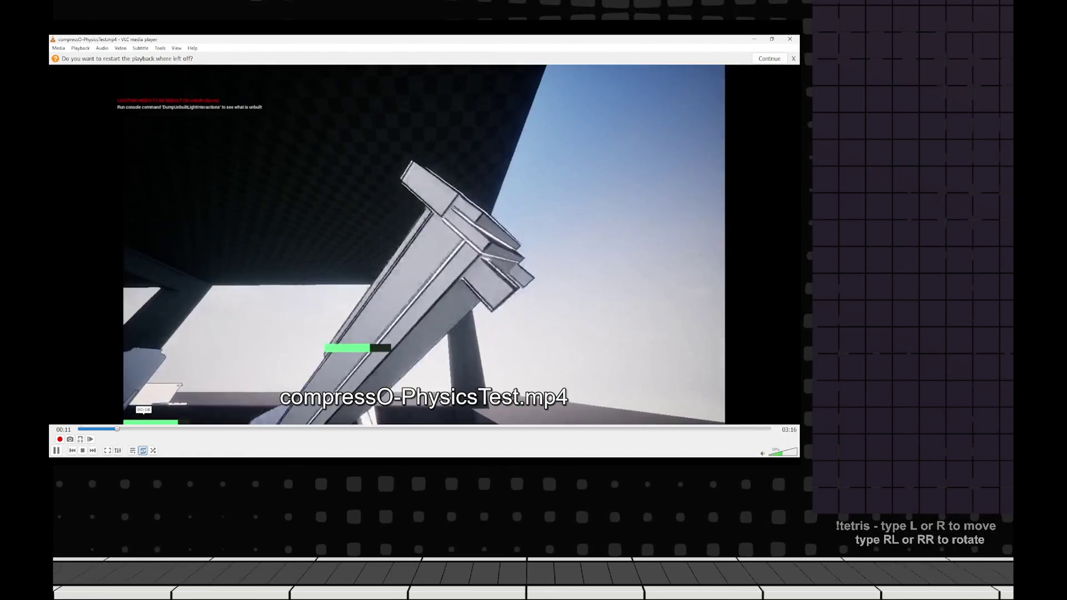
- Jump the physics test clip to about 00:25, pausing and resuming playback while watching
left_click(159, 429)
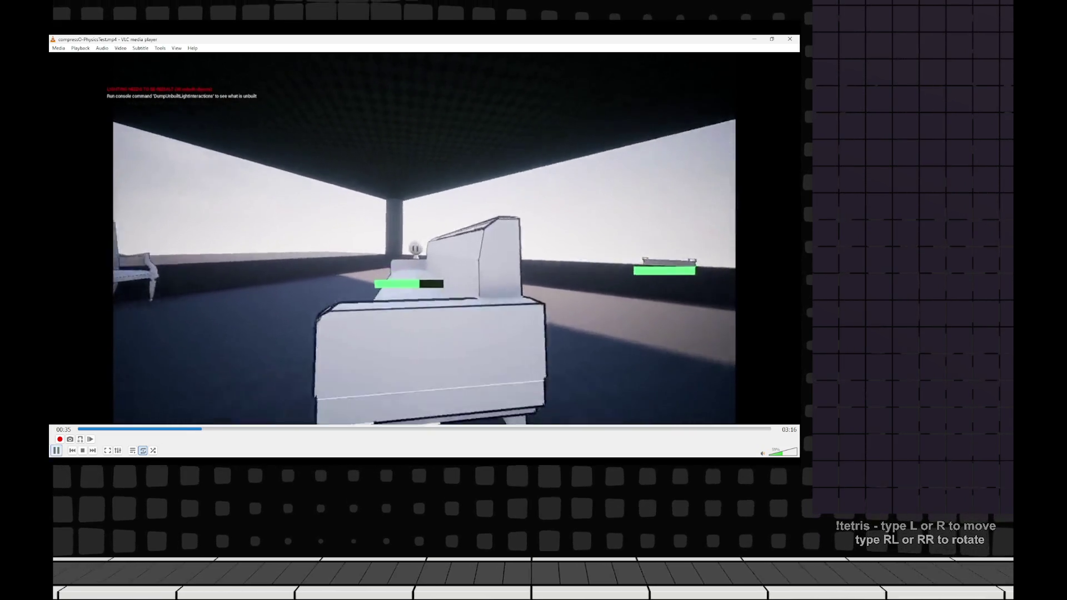
key("space")
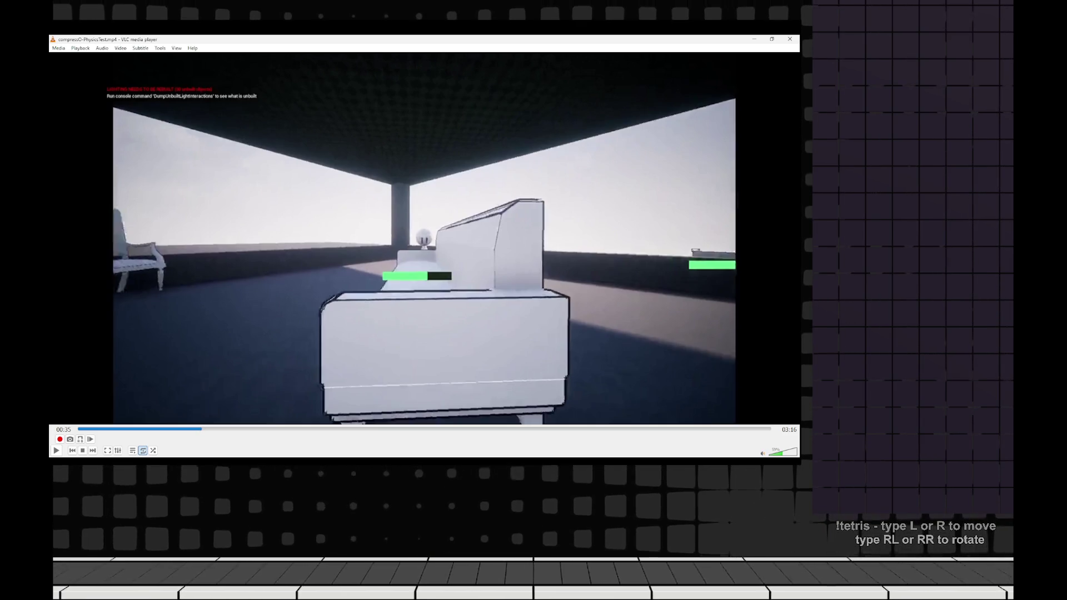
key("space")
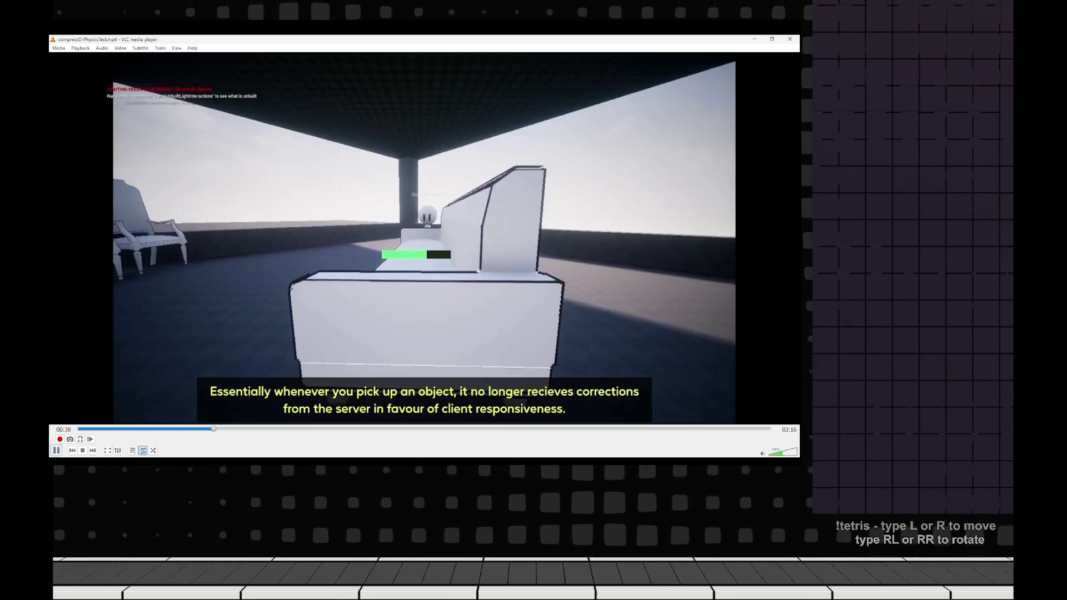
key("space")
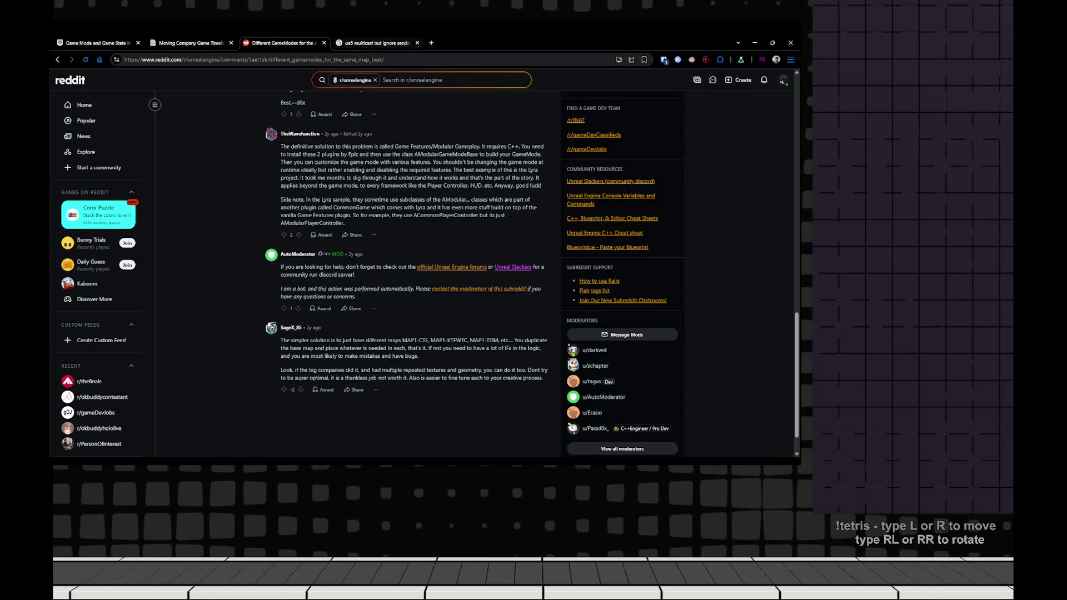
- Scroll through the Moving Company Game Timeline, then return to the BP_MoversPawn EventGraph
scroll(361, 250, "up", 3)
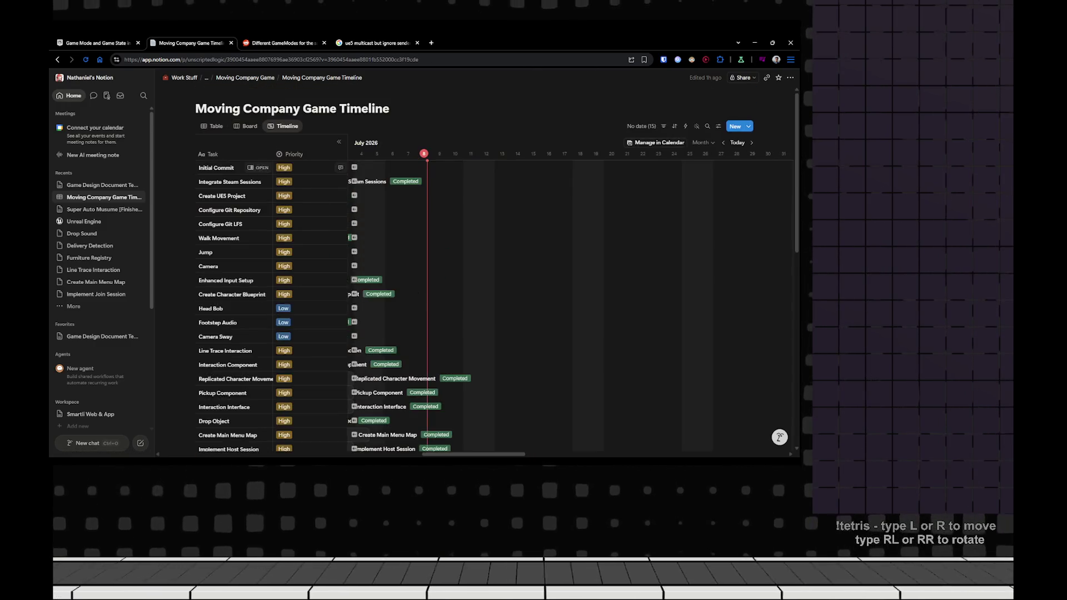
scroll(371, 238, "down", 3)
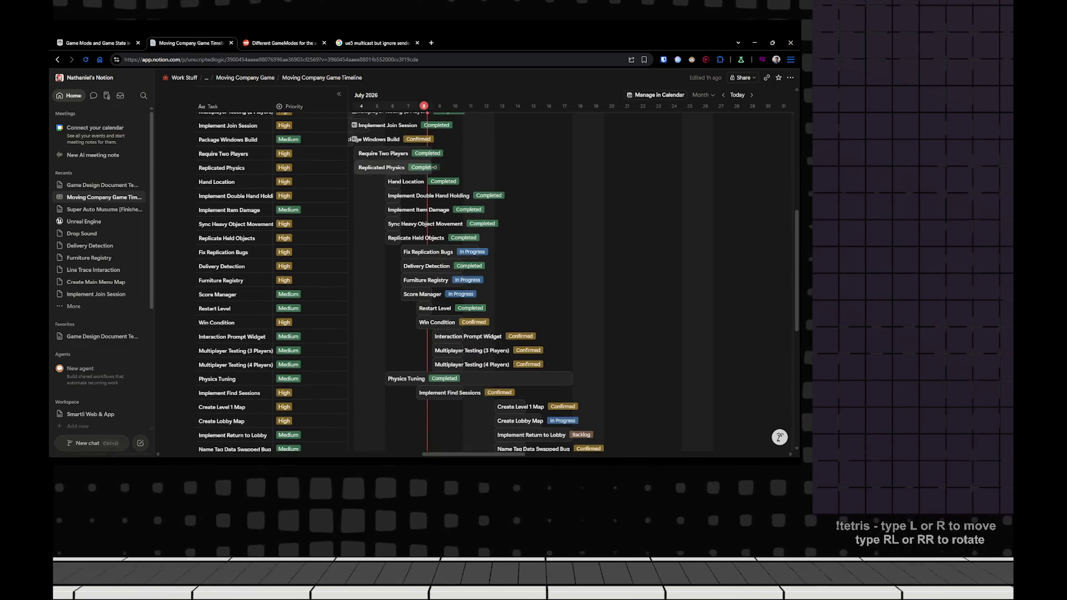
key("alt+Tab")
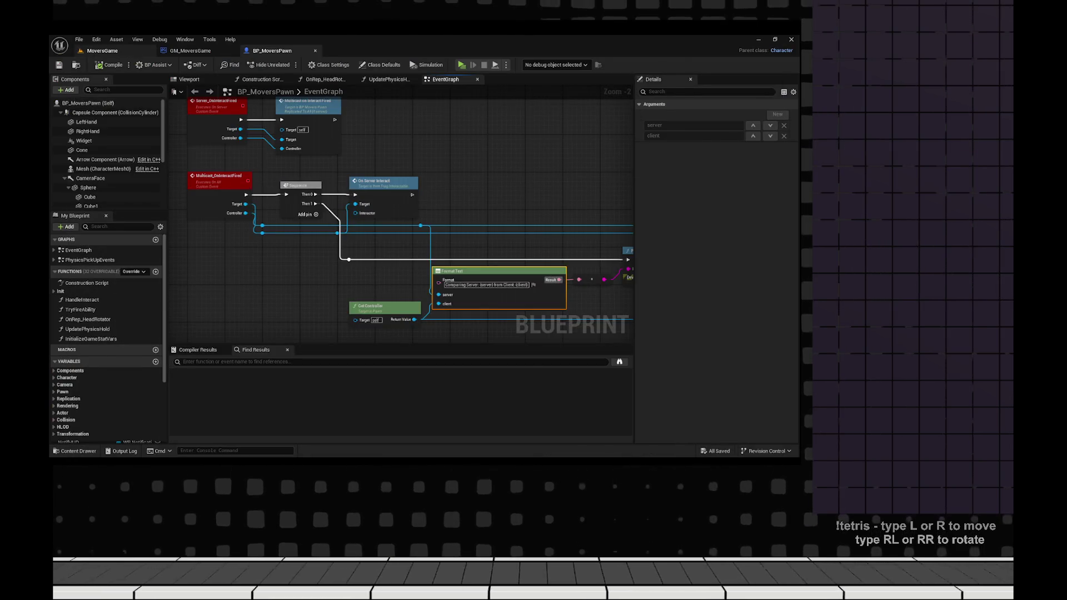
- Run a two-player play test of MoversGame with windows side by side, then stop it
left_click(103, 51)
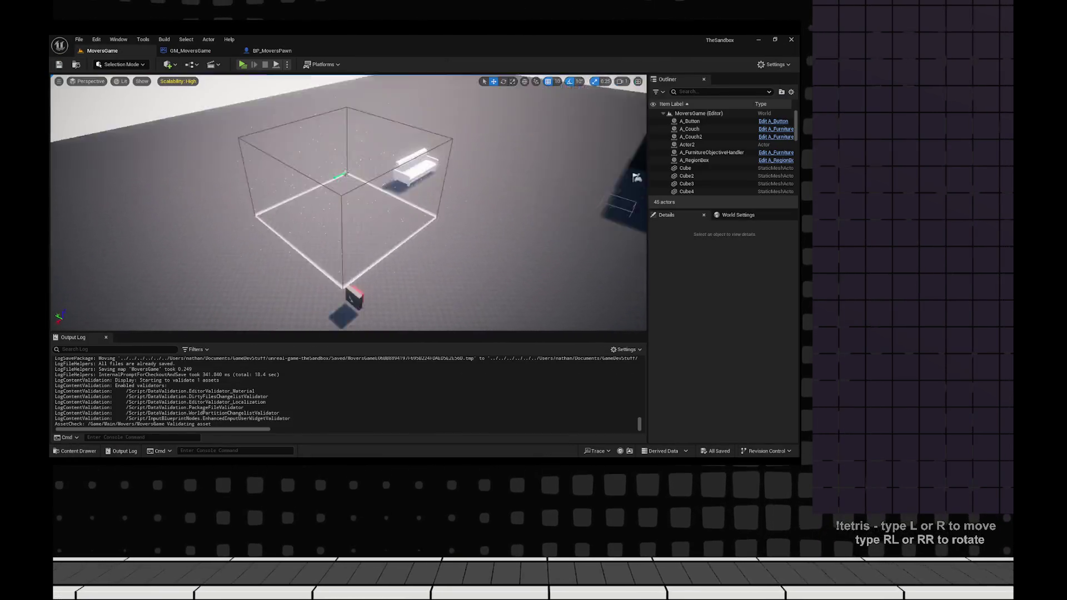
key("w")
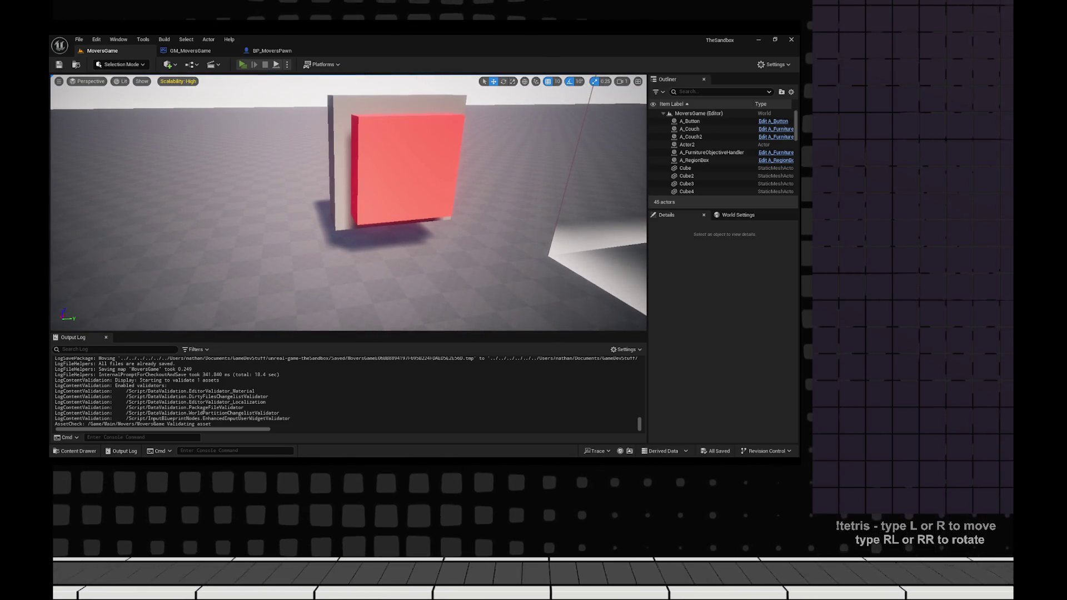
key("alt+p")
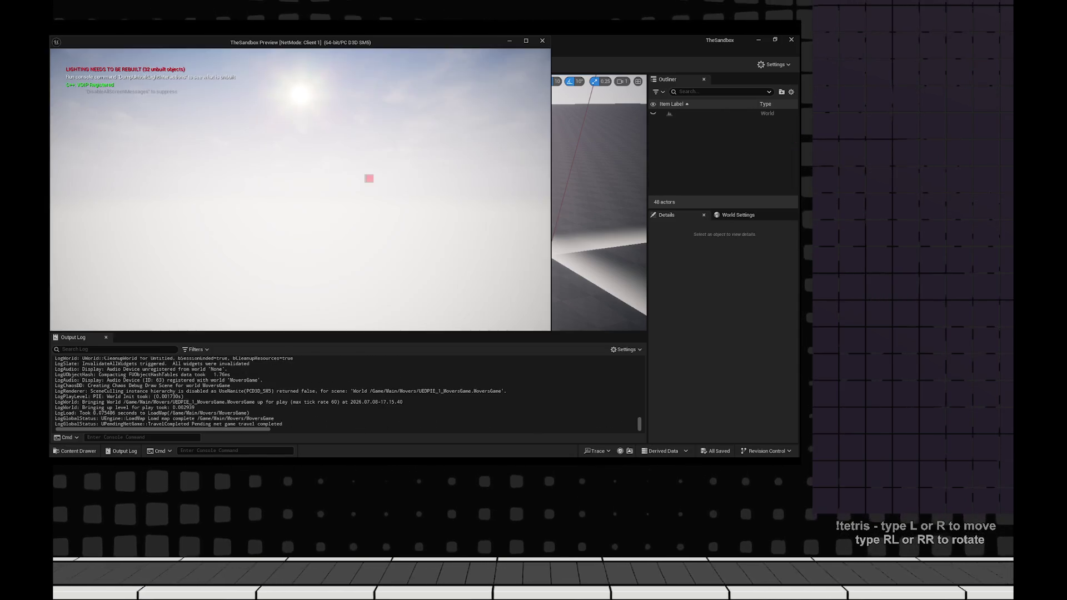
key("super+Right")
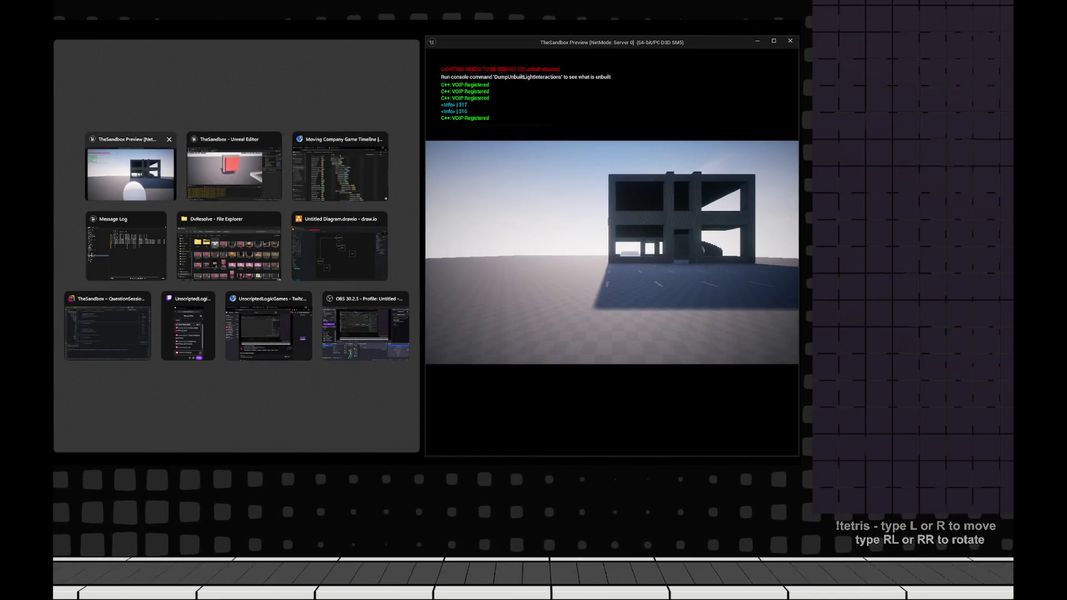
key("Return")
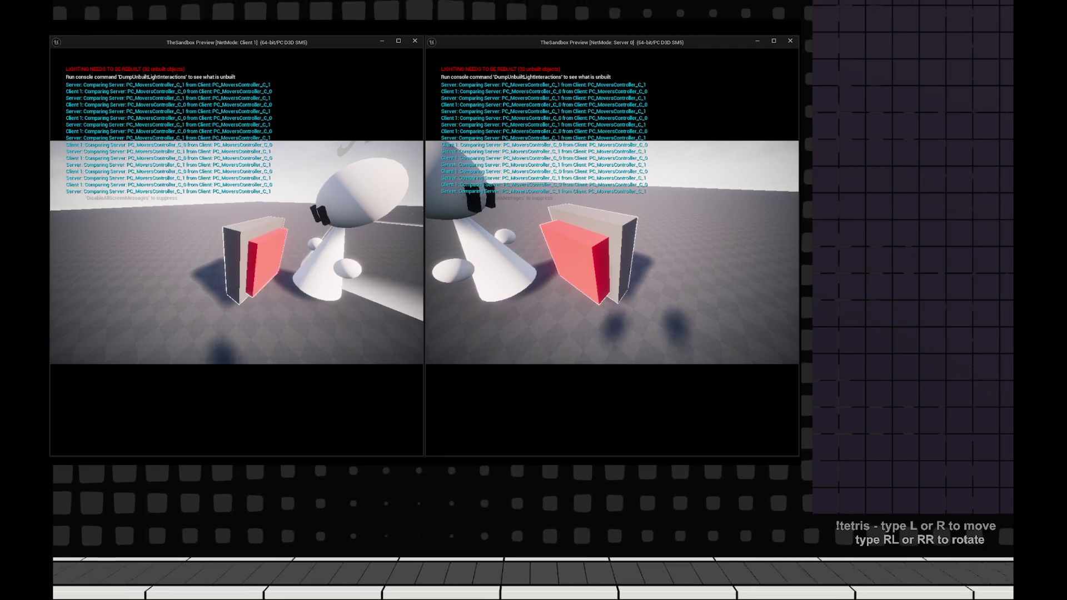
key("Escape")
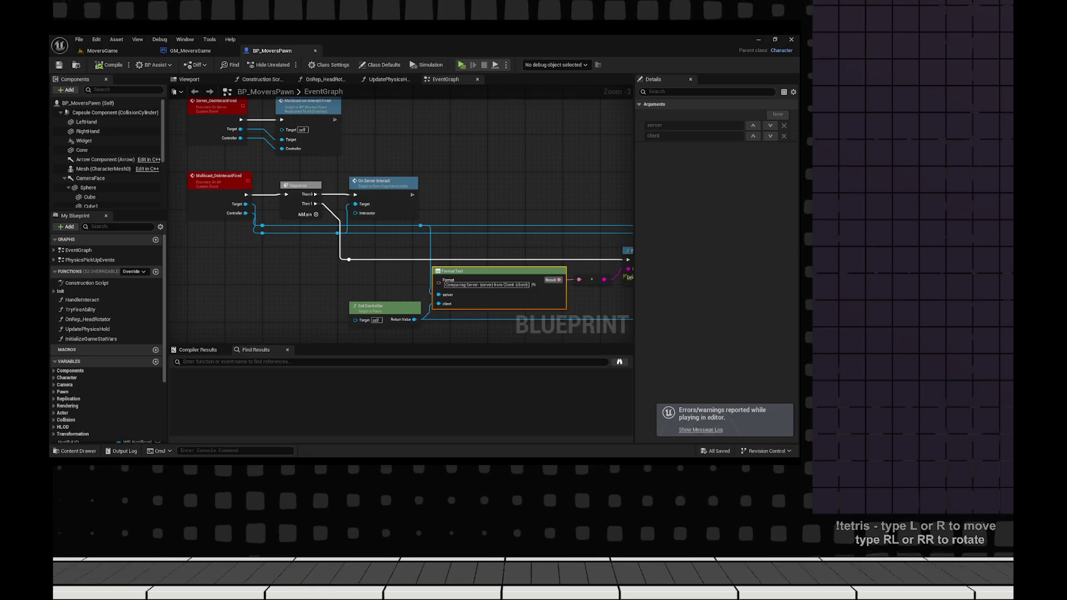
- Delete the !=, Branch and Format Text debug nodes, save BP_MoversPawn, and launch a play test
left_click_drag(488, 157, 398, 238)
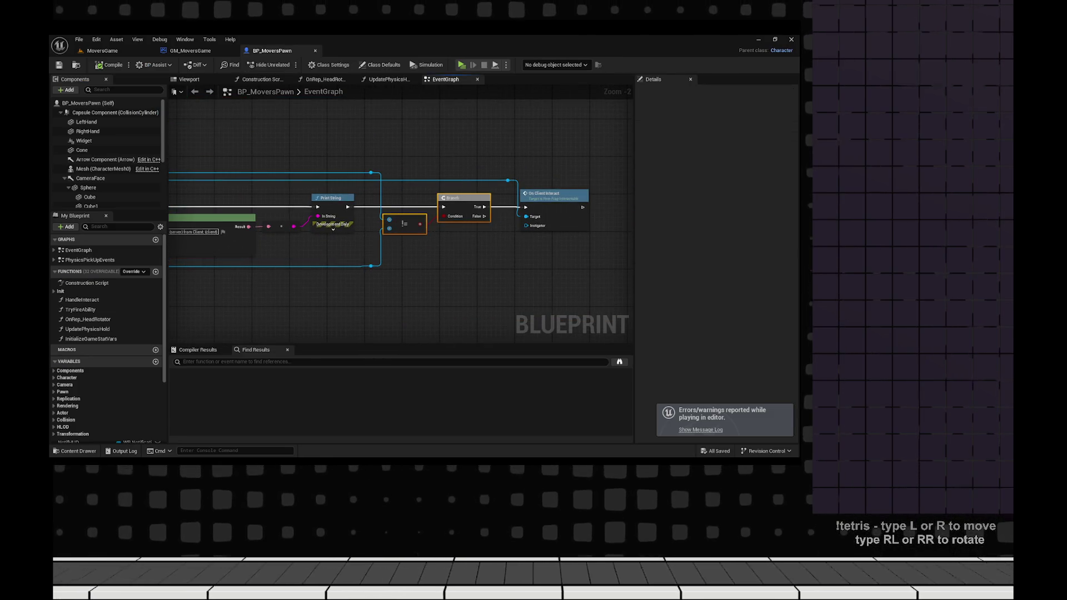
key("Delete")
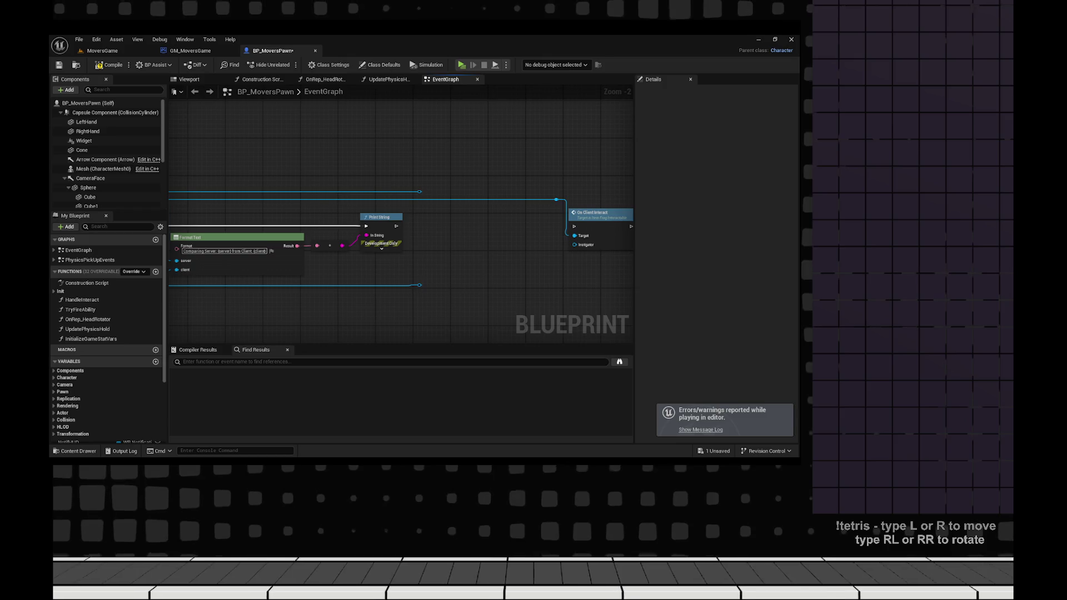
key("Delete")
key("Delete")
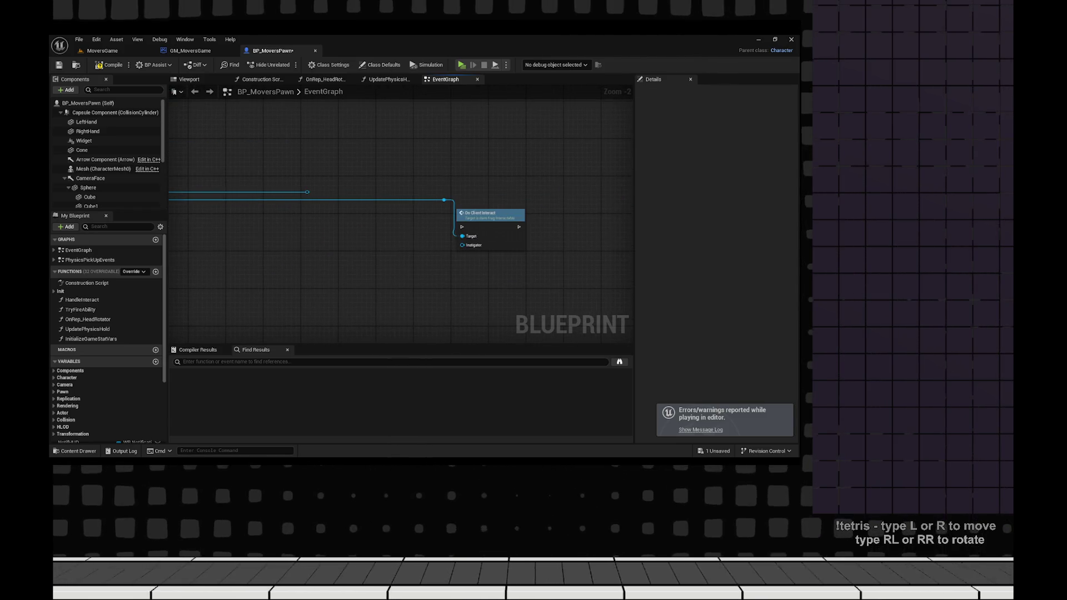
key("ctrl+z")
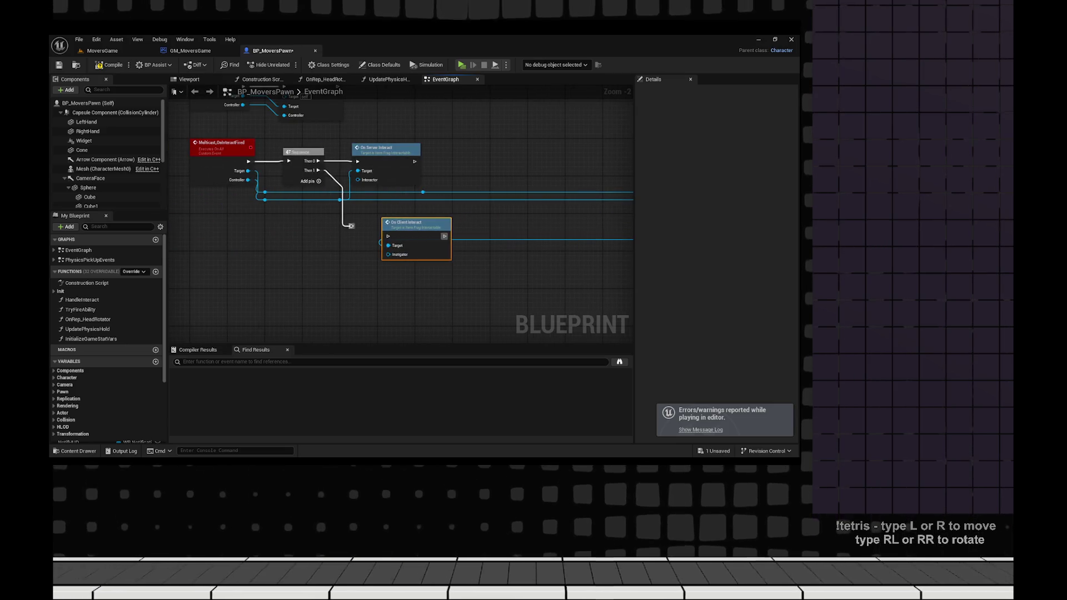
left_click_drag(351, 227, 352, 227)
key("ctrl+z")
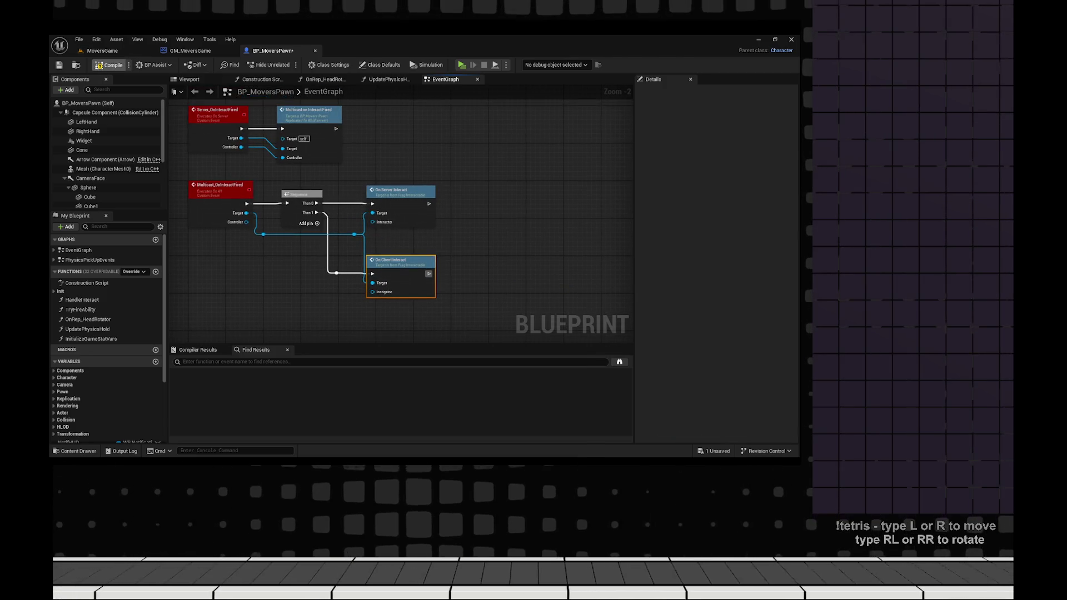
left_click(59, 65)
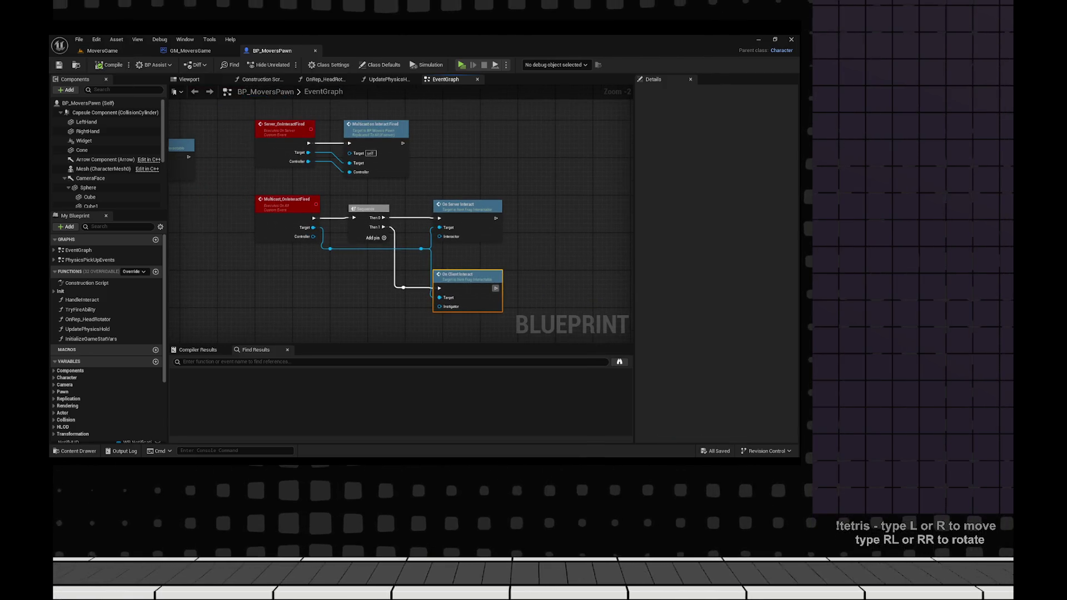
key("alt+p")
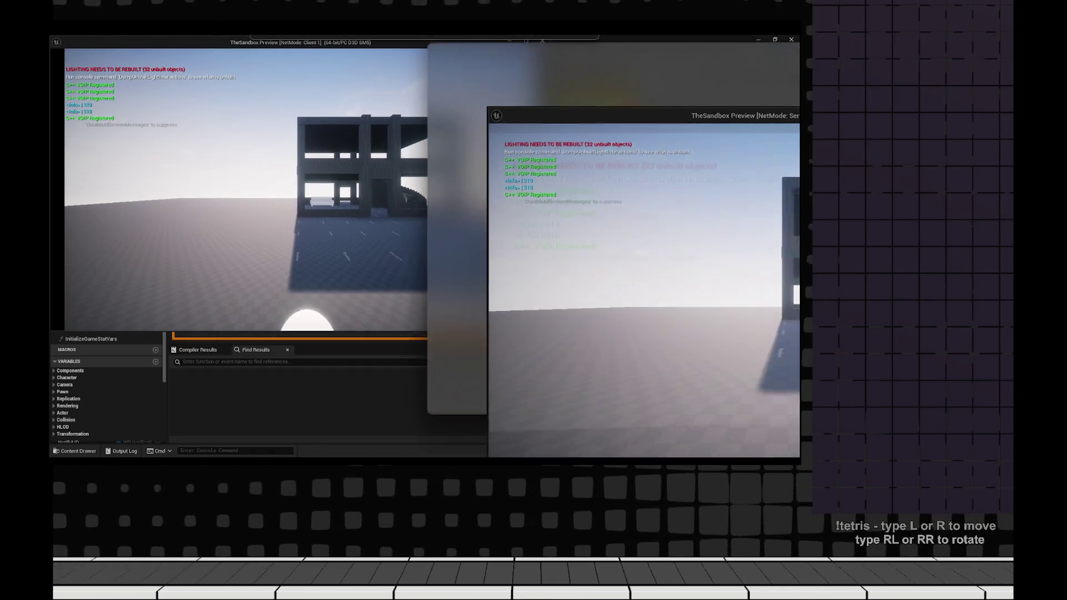
- Walk the client and server characters to the red box in side-by-side previews, then stop
key("super+Right")
key("Return")
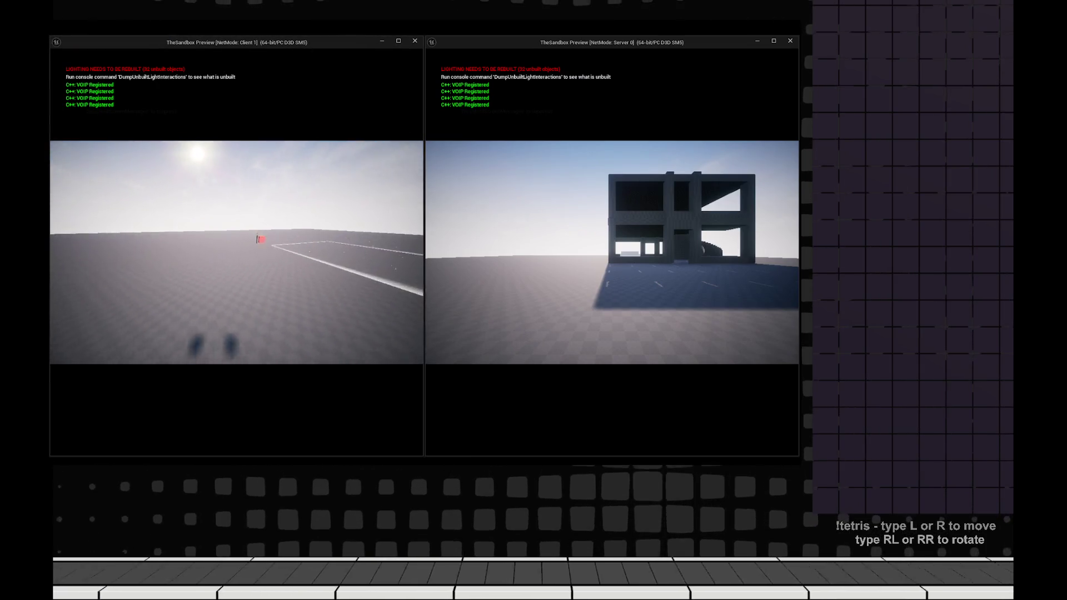
key("w")
left_click(612, 253)
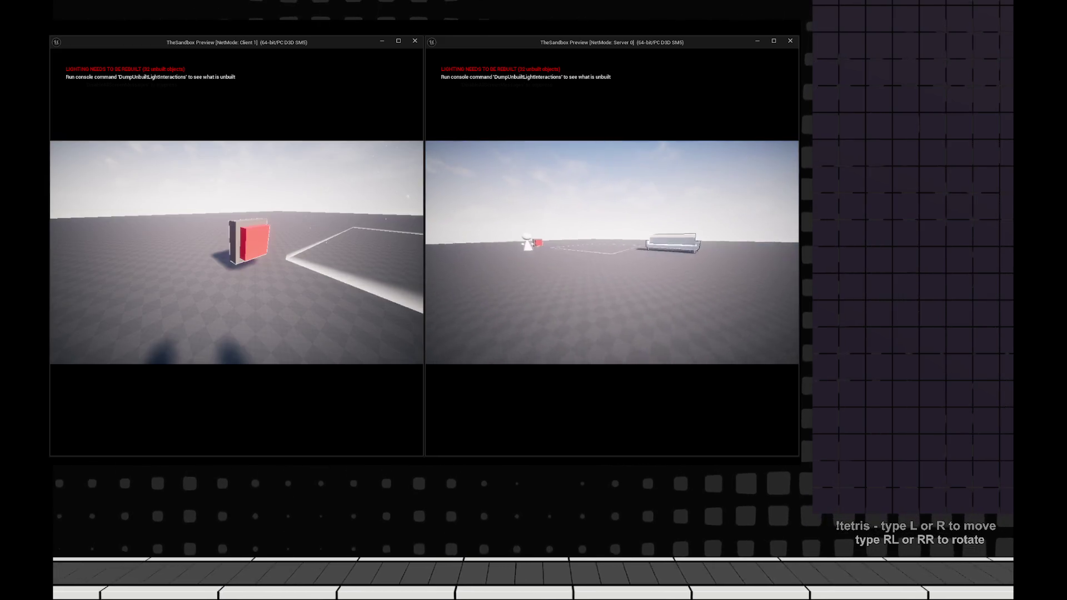
key("w")
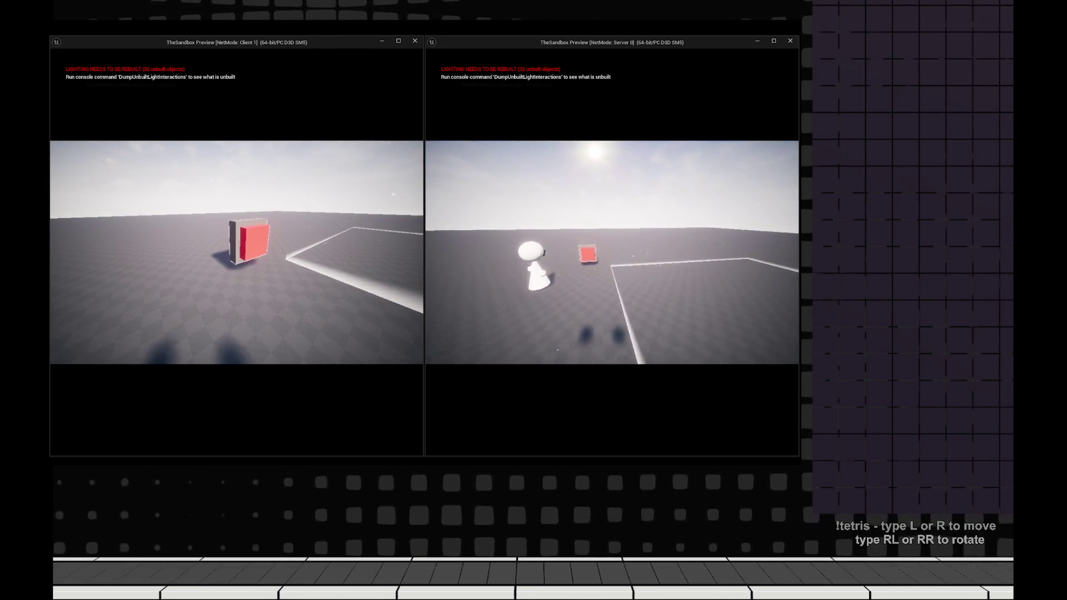
key("w")
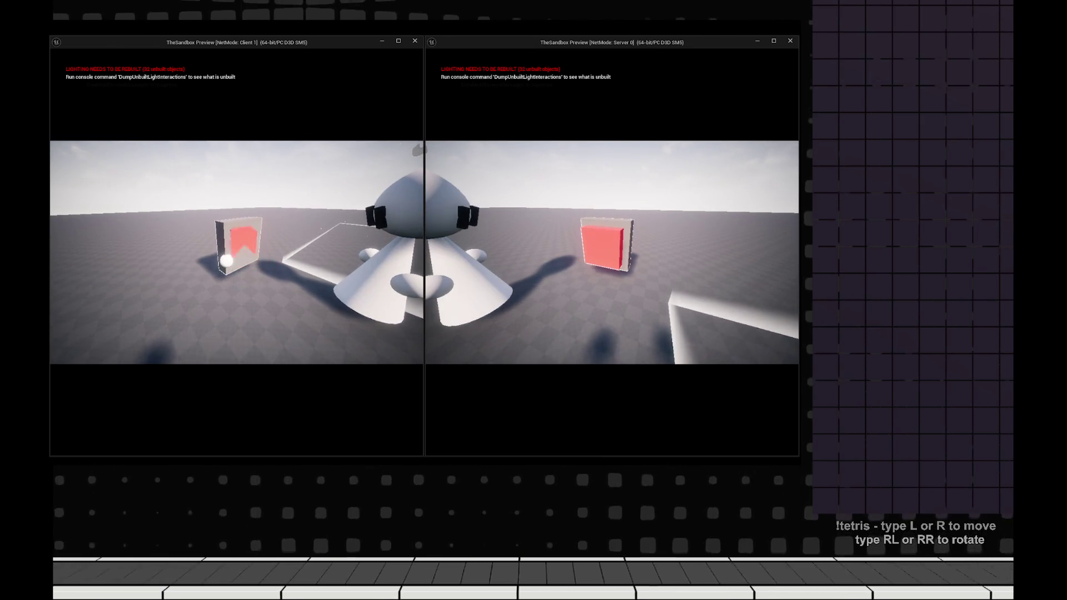
key("Escape")
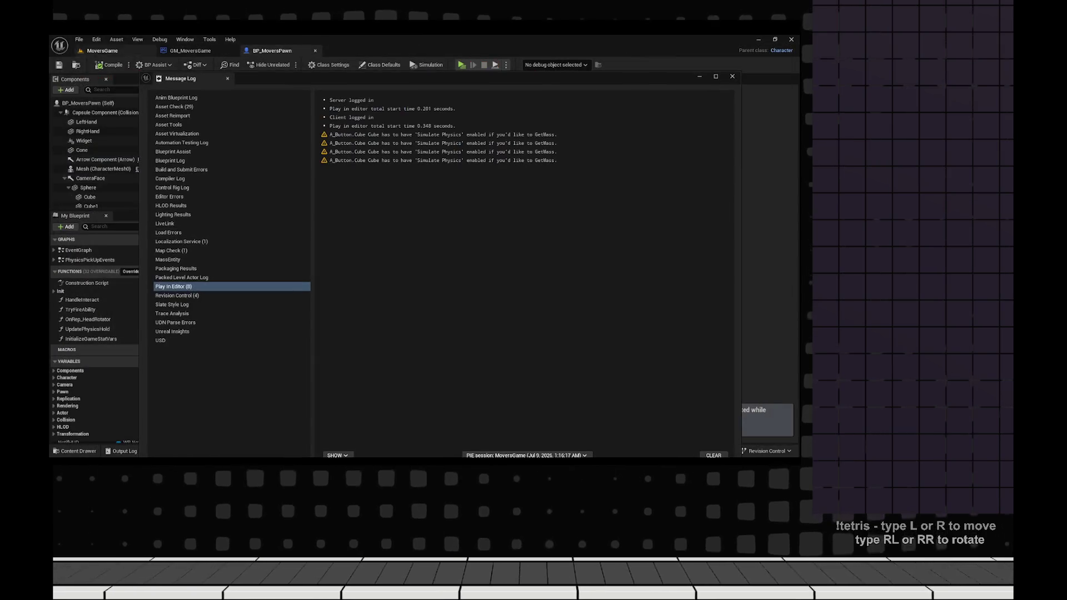
- Close the Message Log and wrap the reroute and On Client Interact nodes in a 'Double Firing Issue' comment
left_click(732, 76)
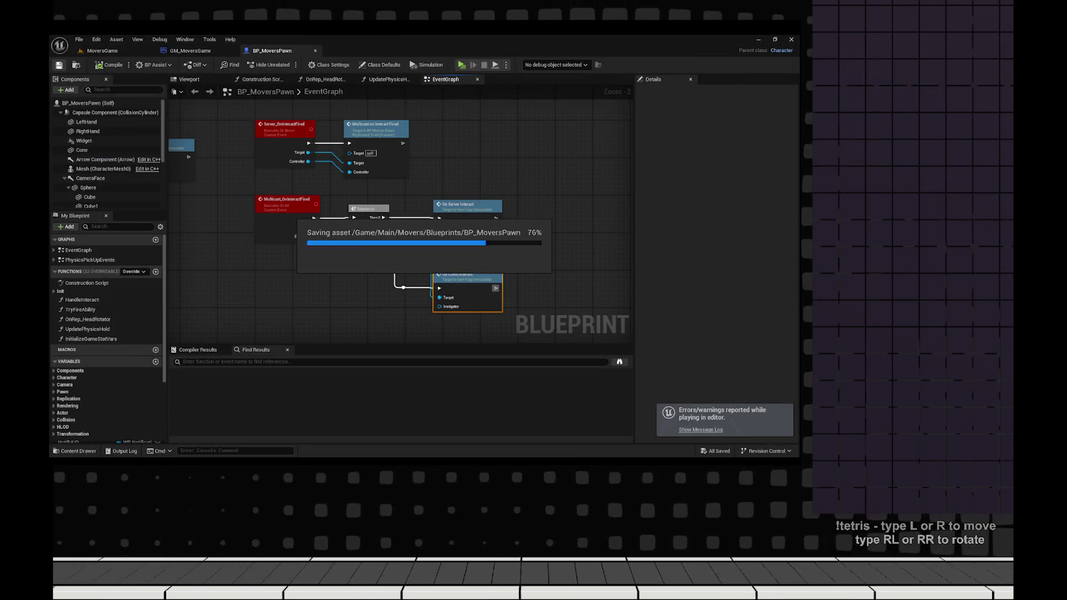
scroll(500, 278, "up", 2)
left_click_drag(547, 285, 352, 224)
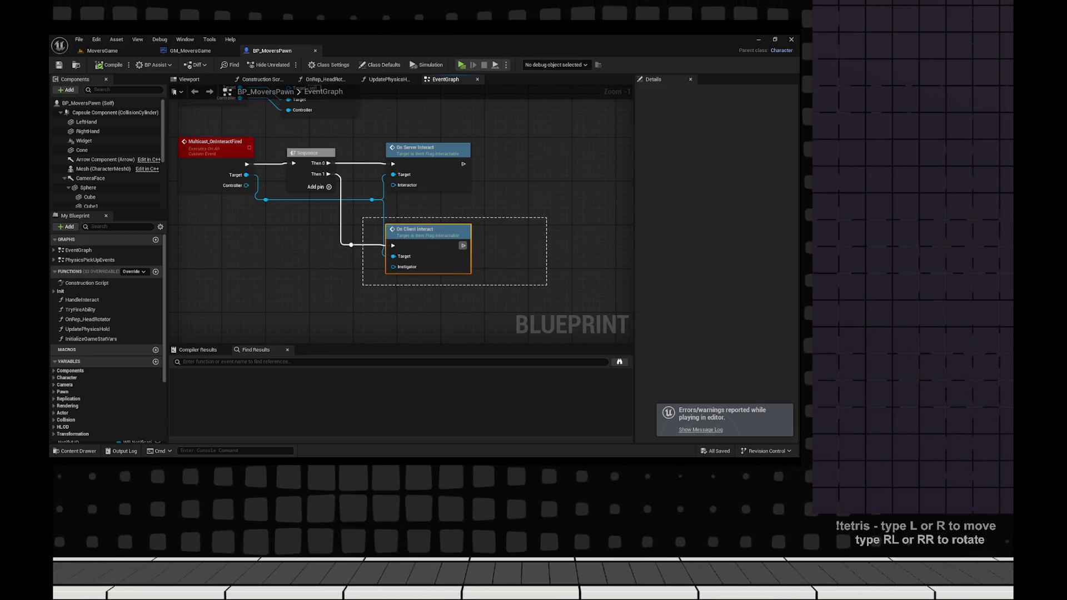
key("c")
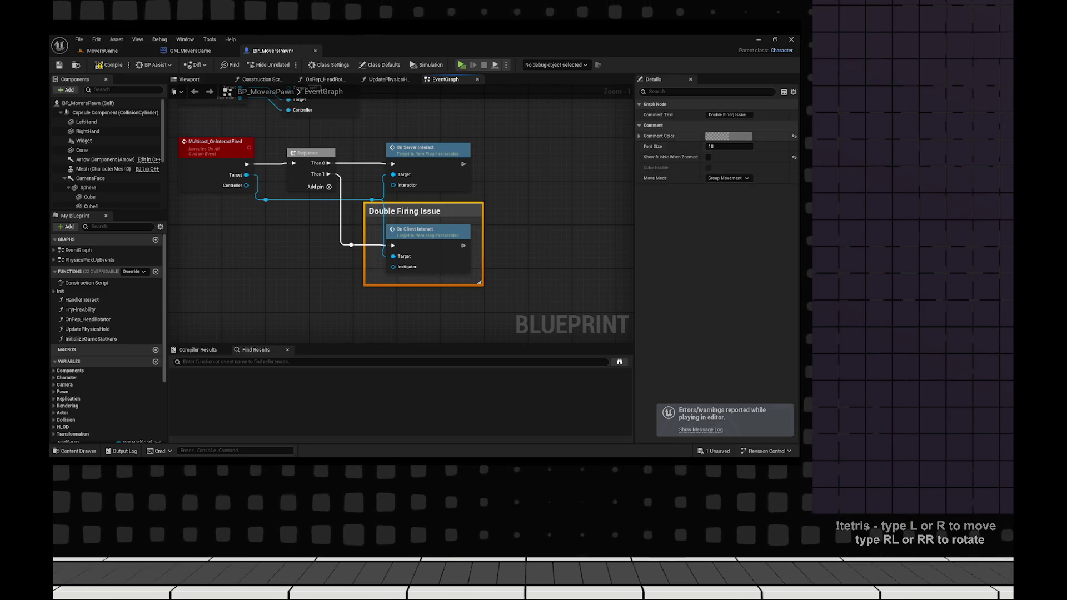
- Color the Double Firing Issue comment orange, save BP_MoversPawn, and switch to the Notion timeline
left_click(728, 136)
left_click_drag(610, 202, 644, 220)
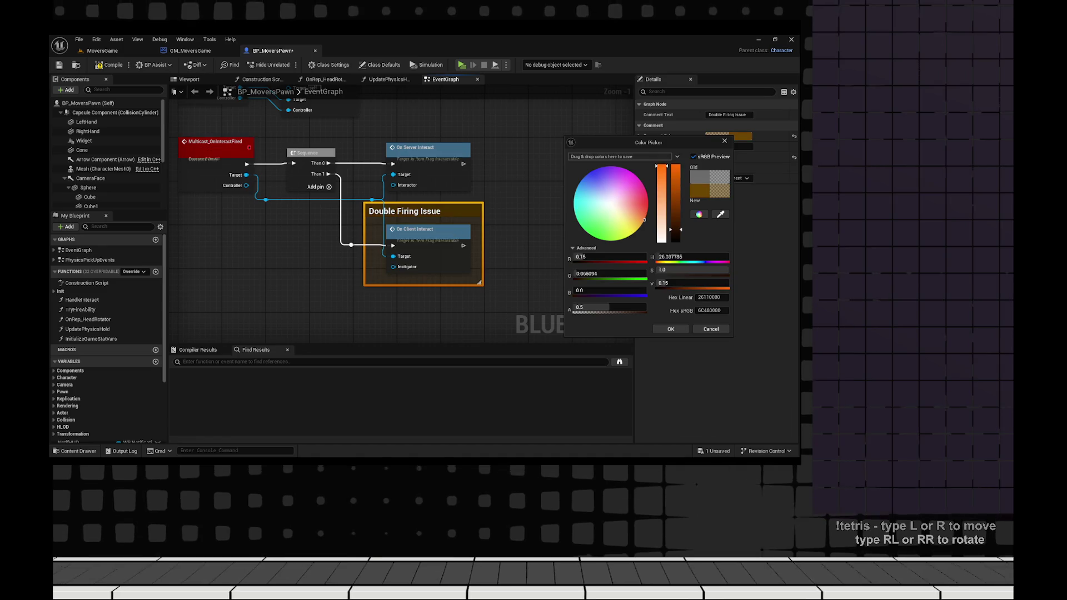
left_click(671, 329)
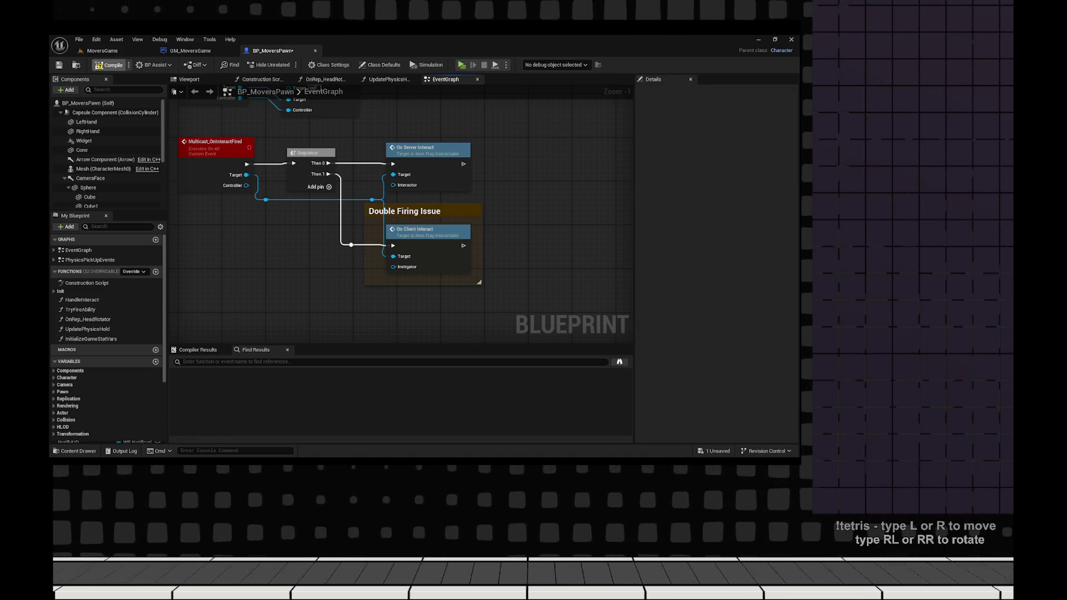
key("ctrl+s")
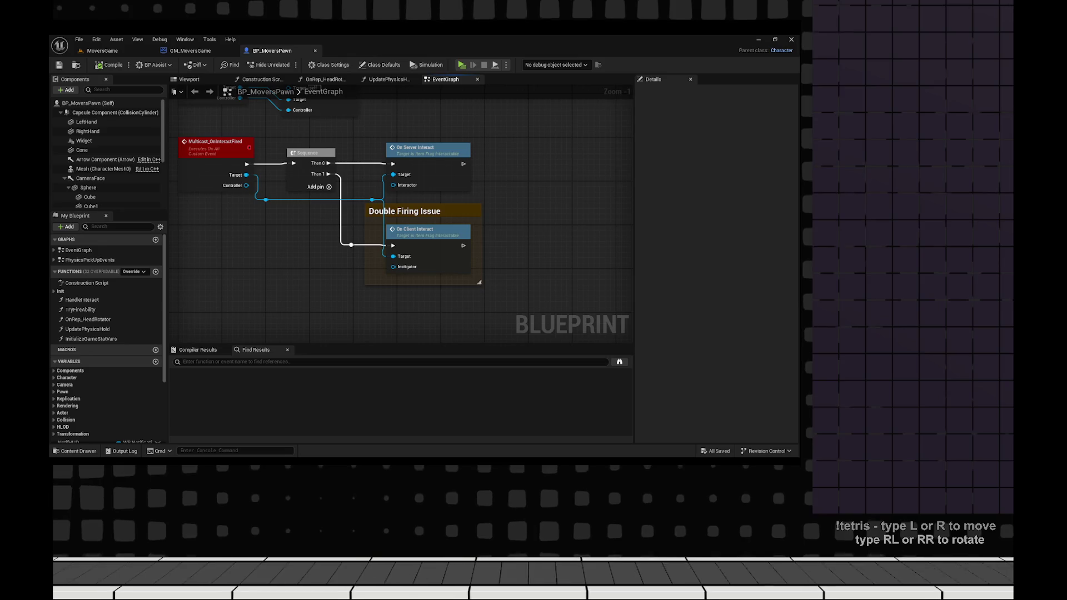
key("alt+Tab")
scroll(389, 267, "up", 10)
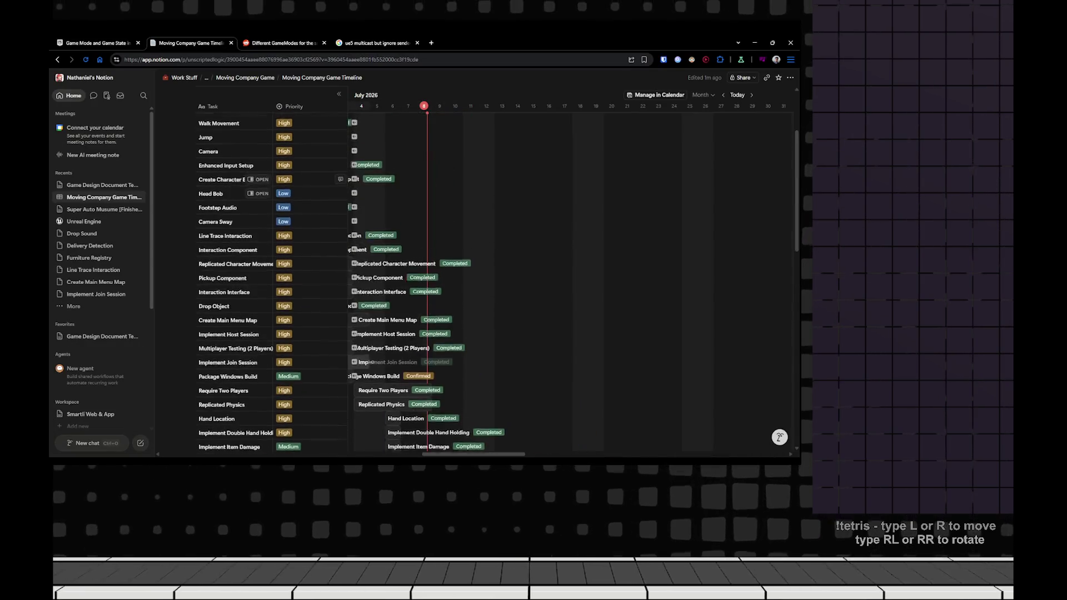
- Switch to the board view and add a 'Double Firing on Submit Delivery Button' card in Confirmed
left_click(246, 126)
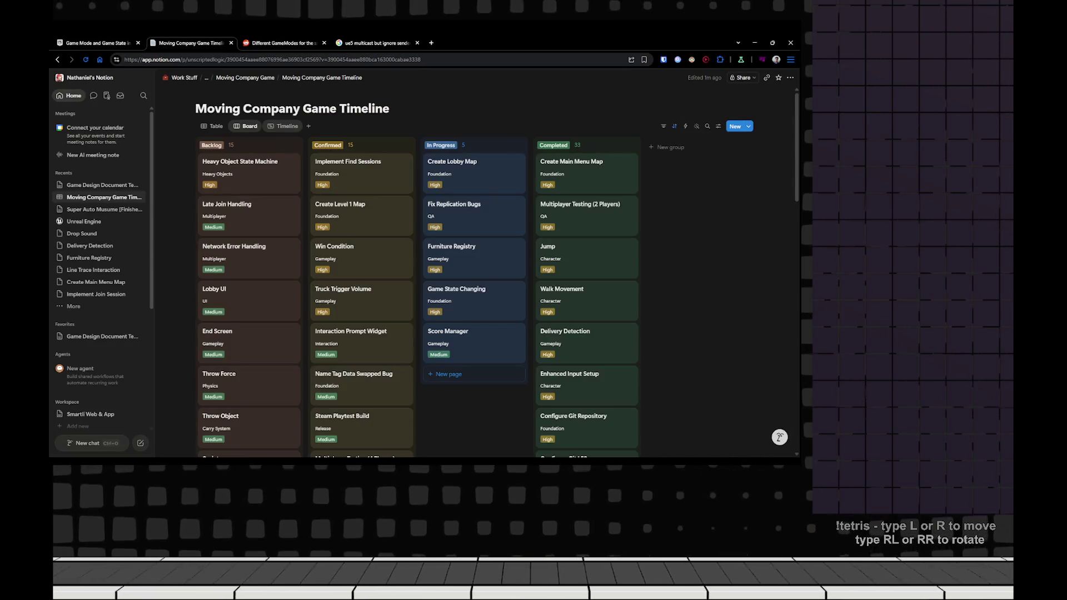
scroll(417, 267, "down", 10)
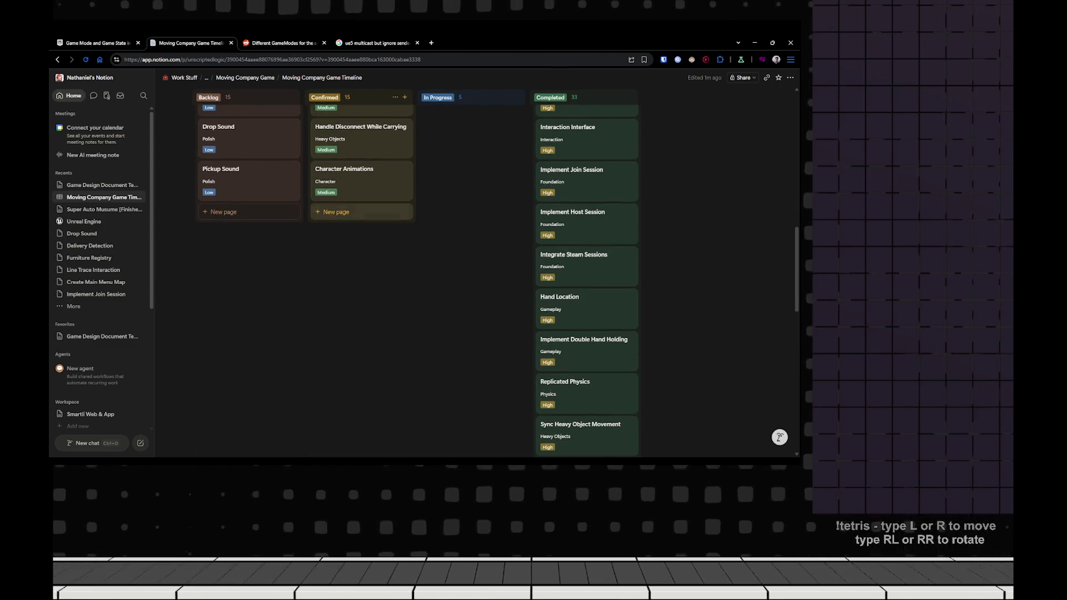
left_click(336, 211)
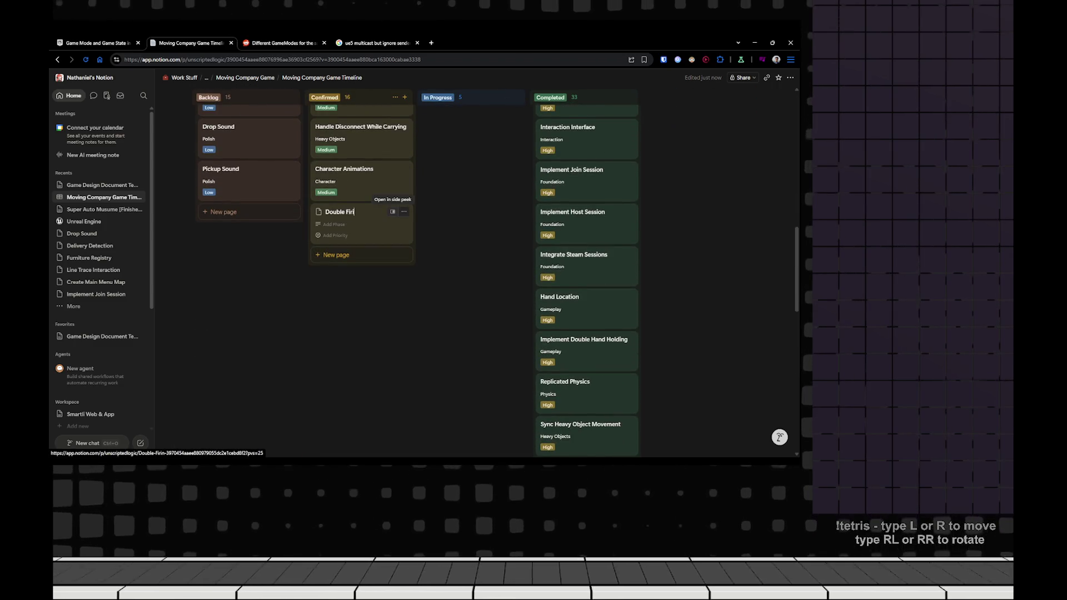
type("Double Firing on Submi")
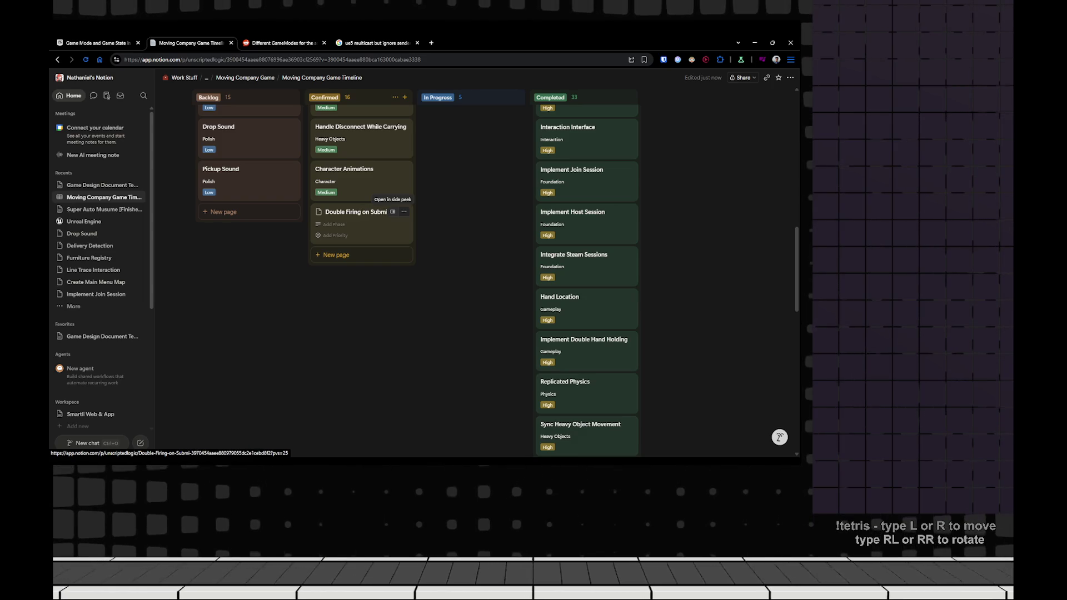
type("t Delivery Button")
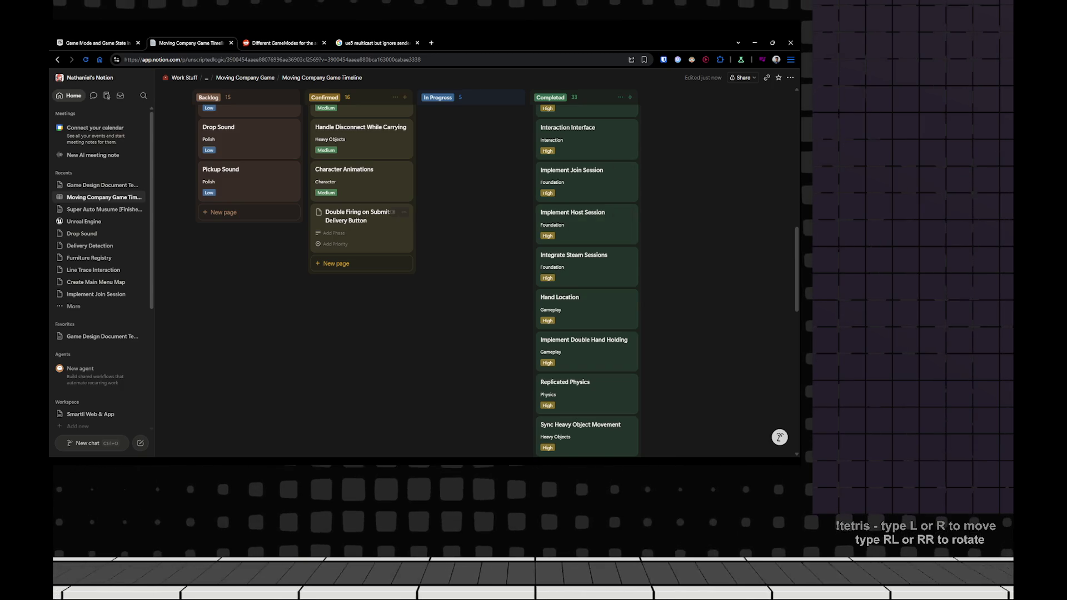
- Set the new card's phase to Polish and its priority to Low
left_click(333, 233)
type("Polish")
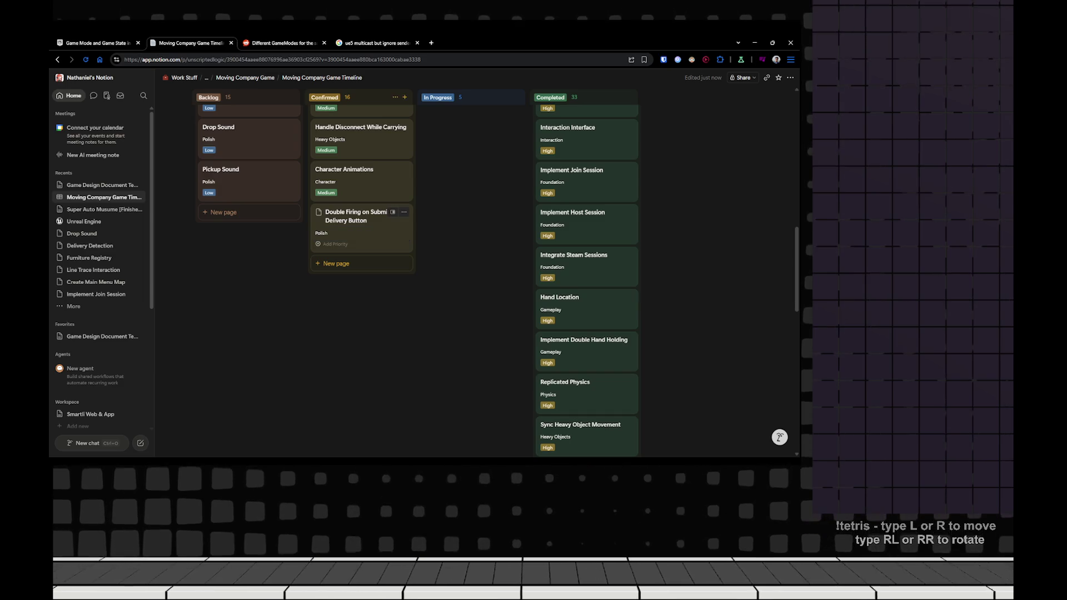
key("Tab")
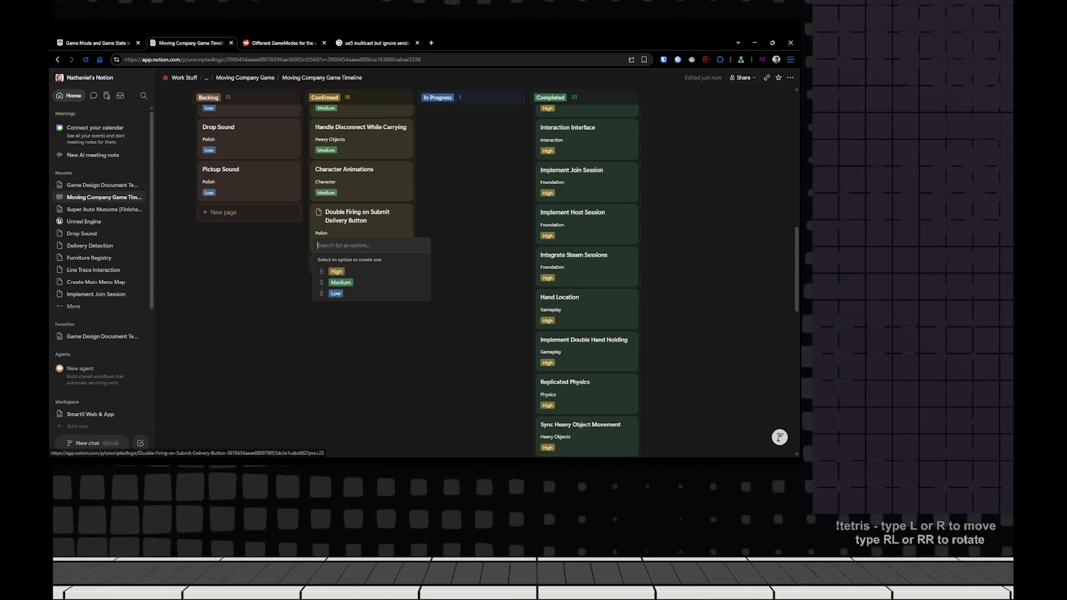
key("Down")
key("Return")
scroll(473, 250, "up", 8)
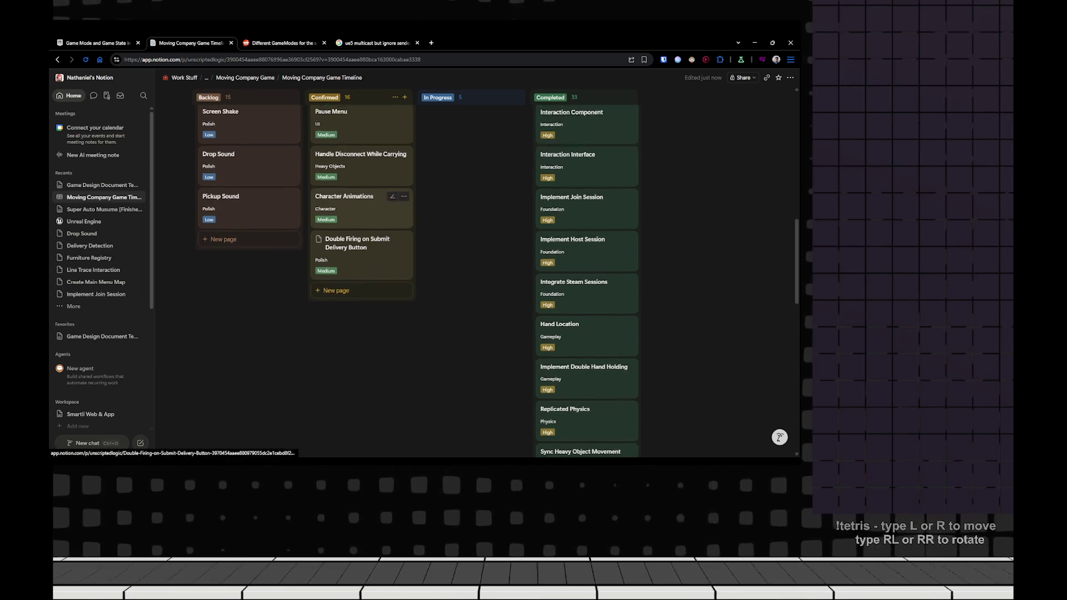
scroll(472, 250, "down", 4)
scroll(361, 233, "down", 3)
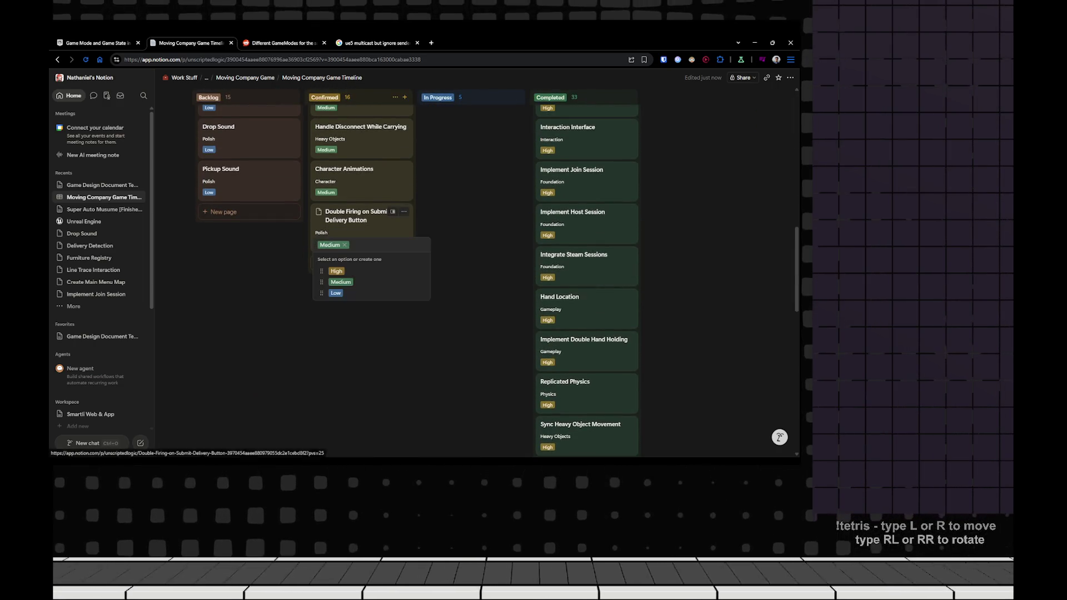
key("Return")
key("Up")
key("Return")
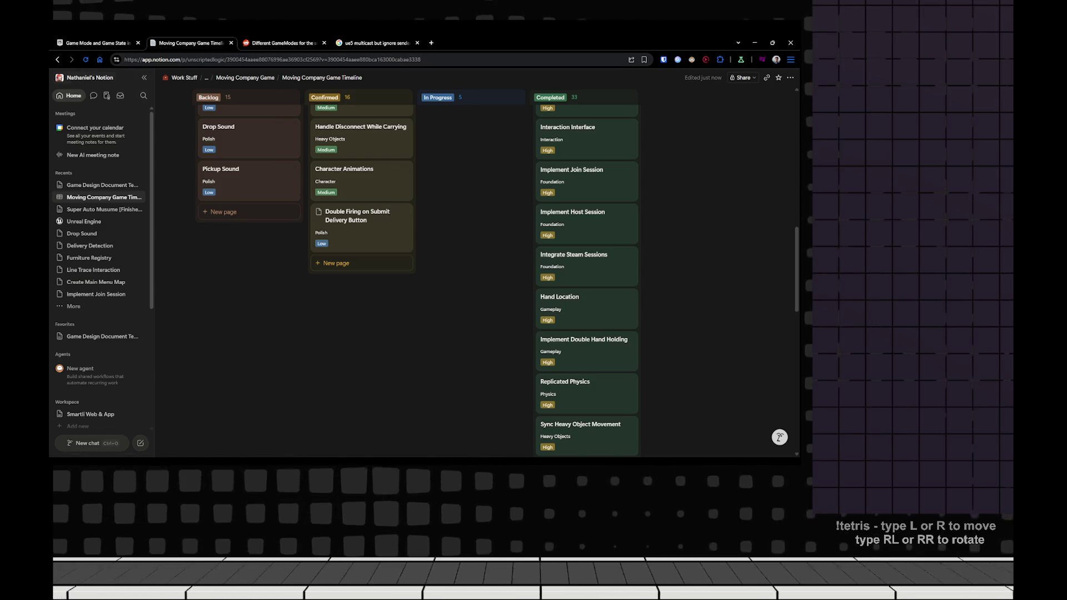
- Look over the Fix Replication Bugs card, then return to Unreal Engine
scroll(361, 278, "up", 10)
scroll(361, 289, "down", 3)
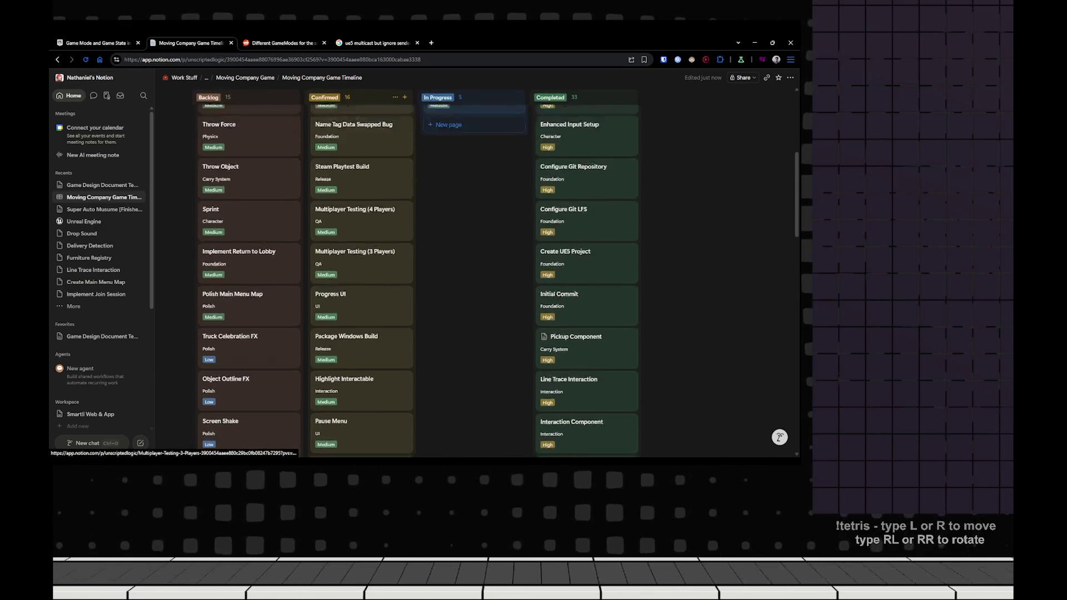
scroll(361, 233, "down", 1)
scroll(250, 200, "up", 5)
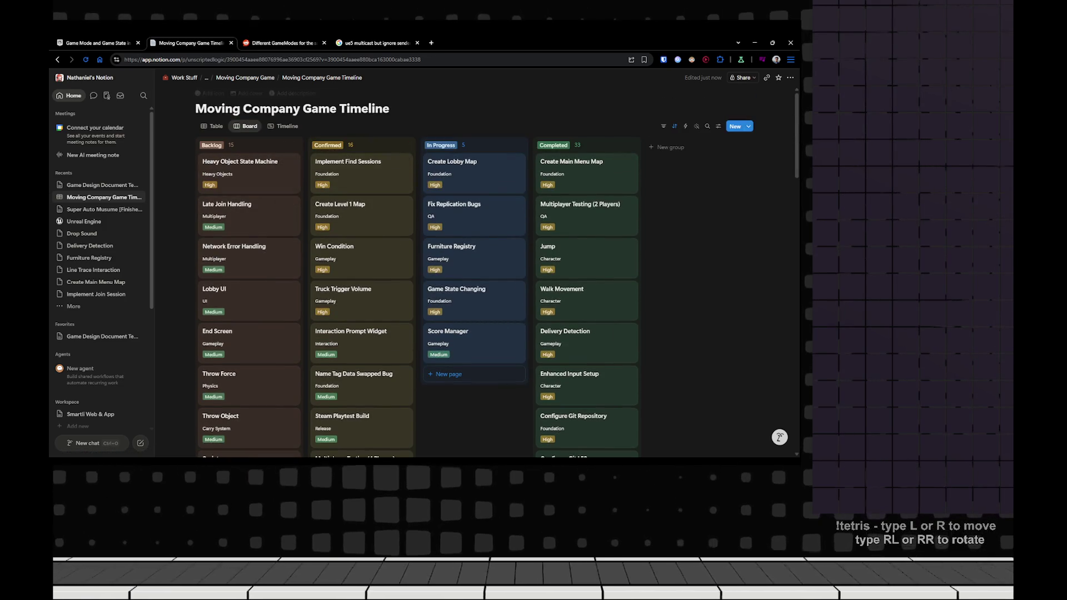
scroll(472, 200, "down", 3)
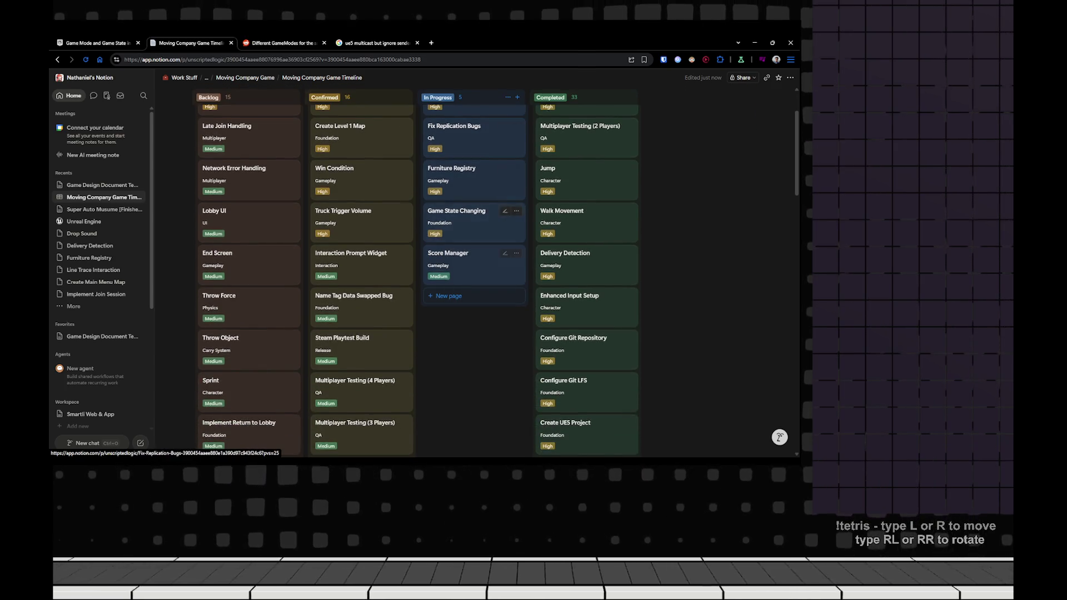
left_click(469, 136)
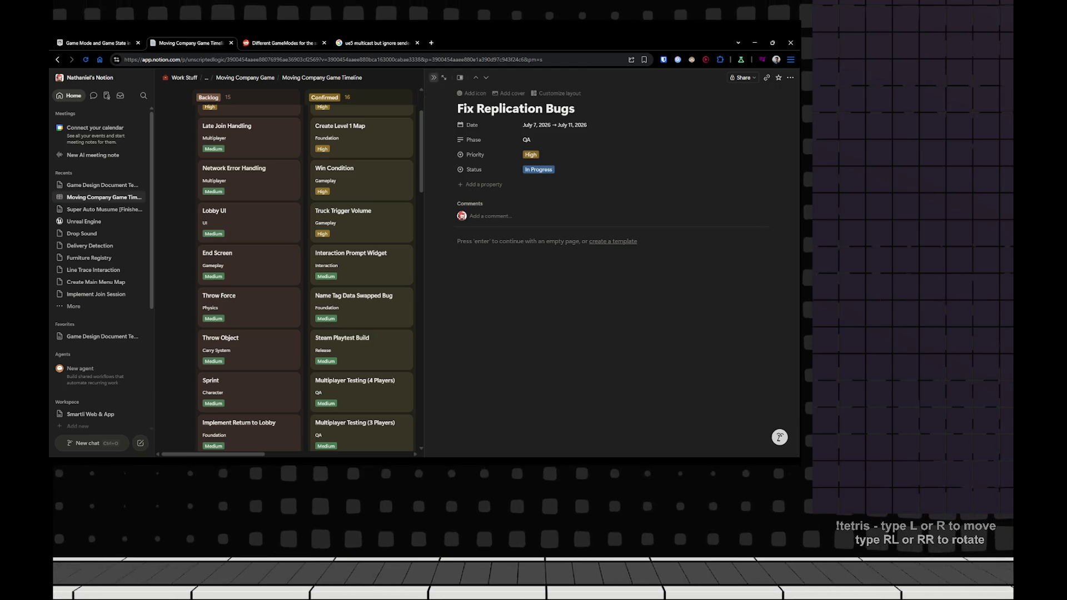
key("Escape")
scroll(472, 250, "up", 2)
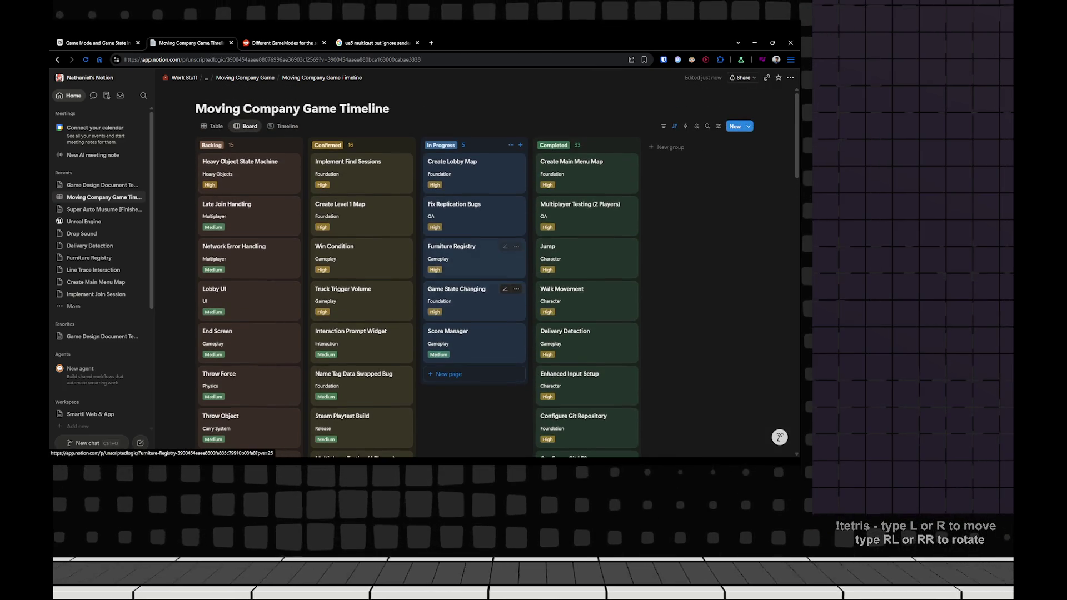
key("alt+Tab")
scroll(469, 244, "down", 3)
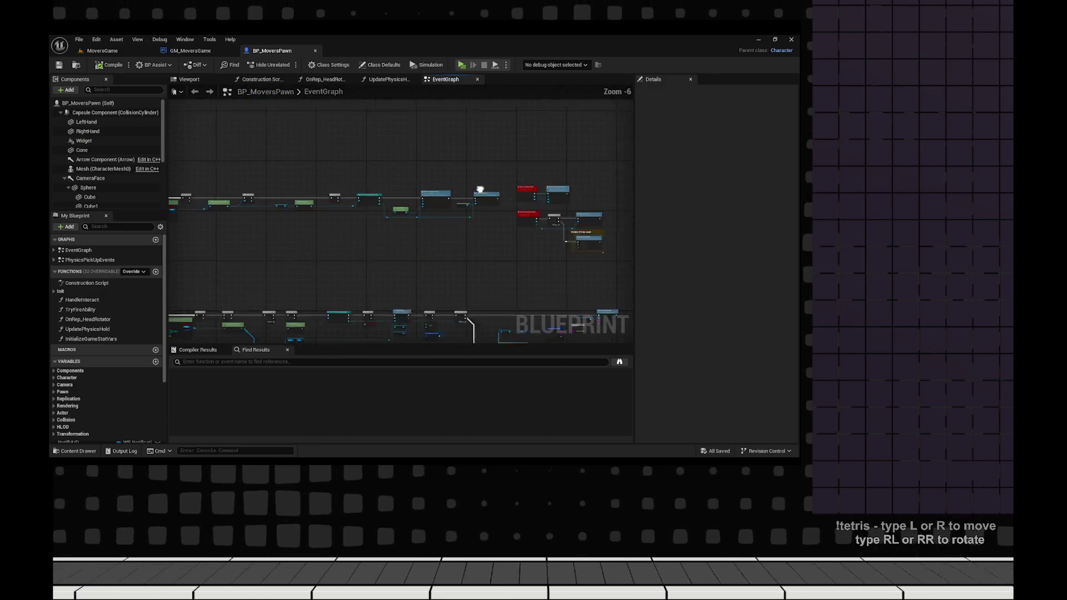
- Open the MoversLobby level from the Movers content folder
scroll(376, 179, "down", 1)
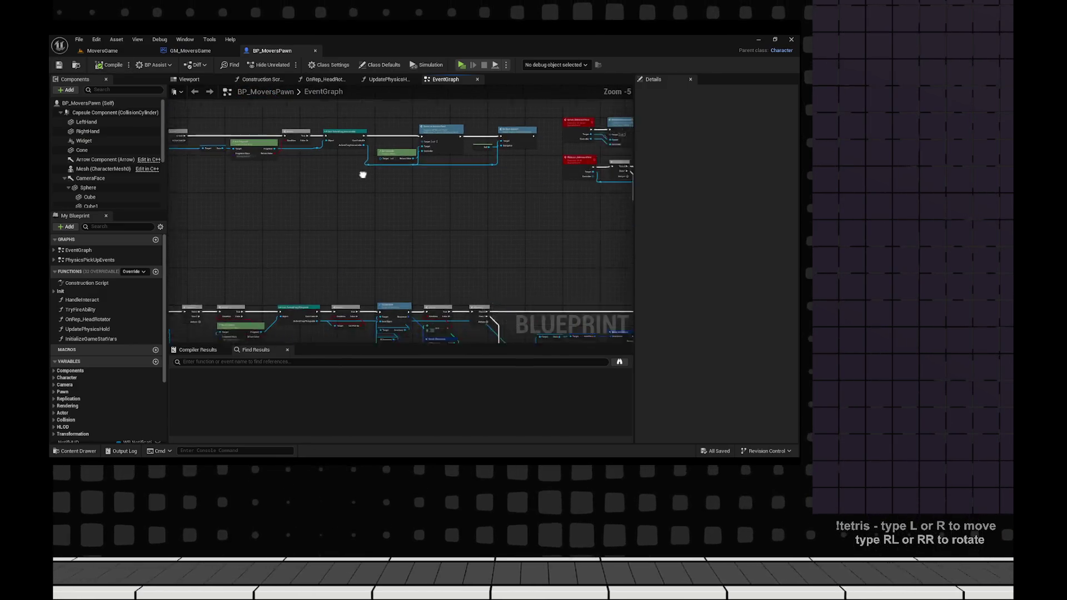
key("ctrl+space")
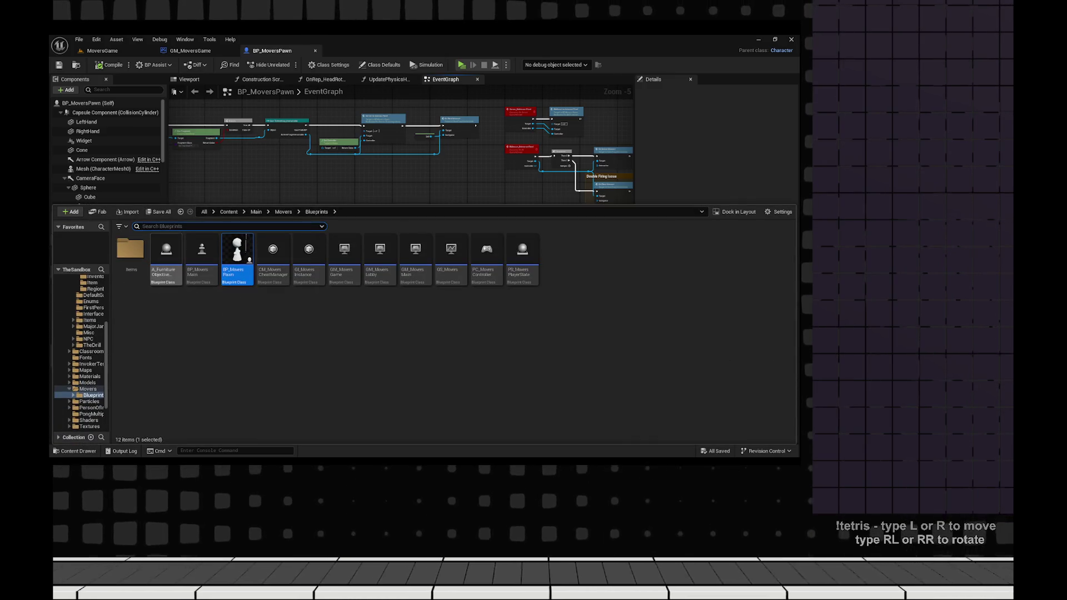
left_click(283, 211)
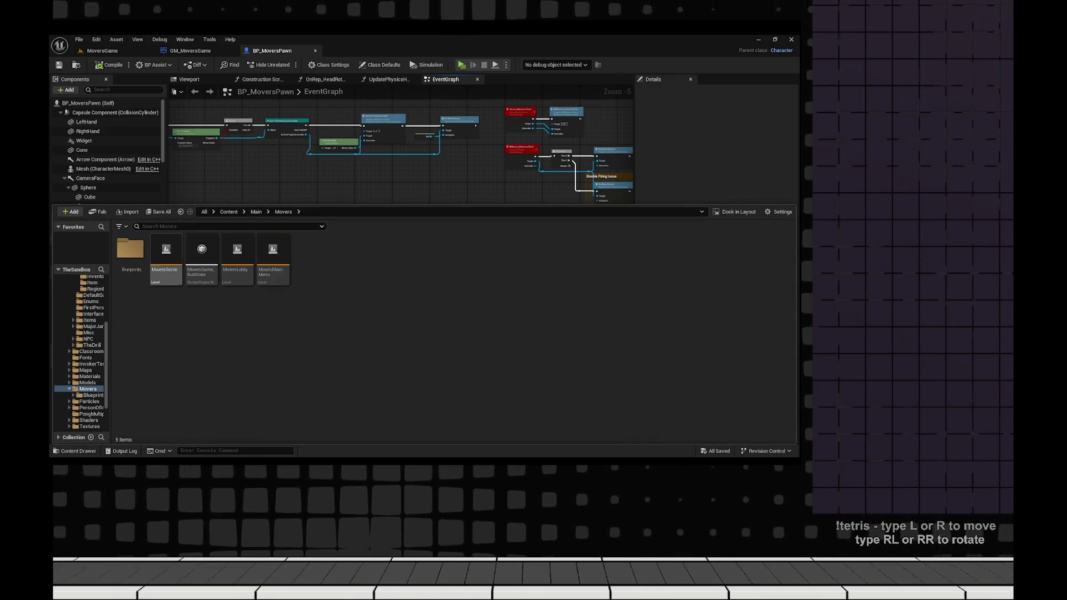
key("Return")
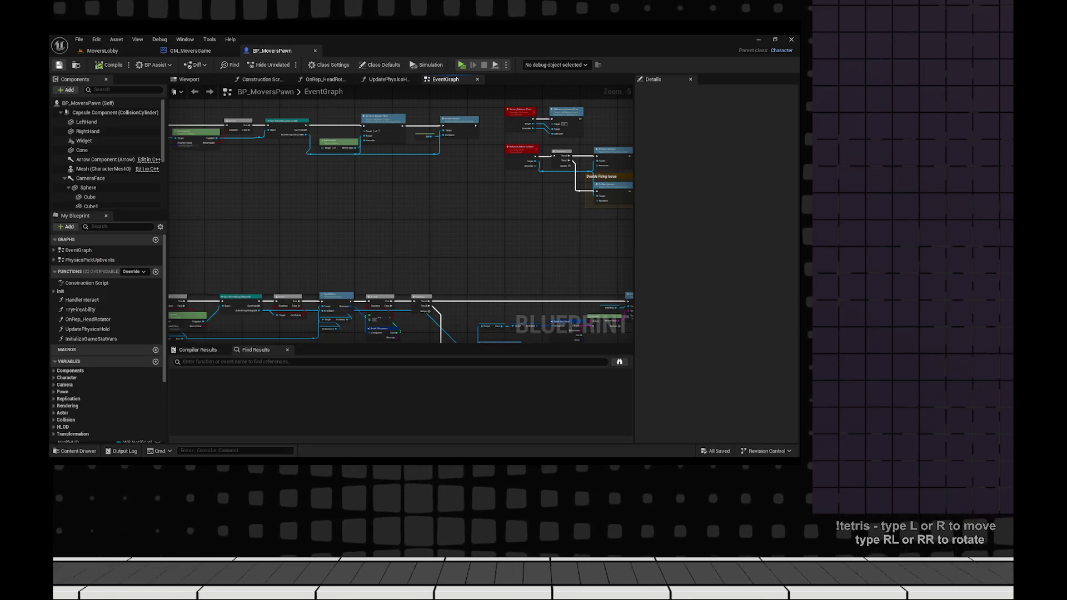
- Play-test the lobby twice, the second time with server and client windows tiled side by side
key("alt+p")
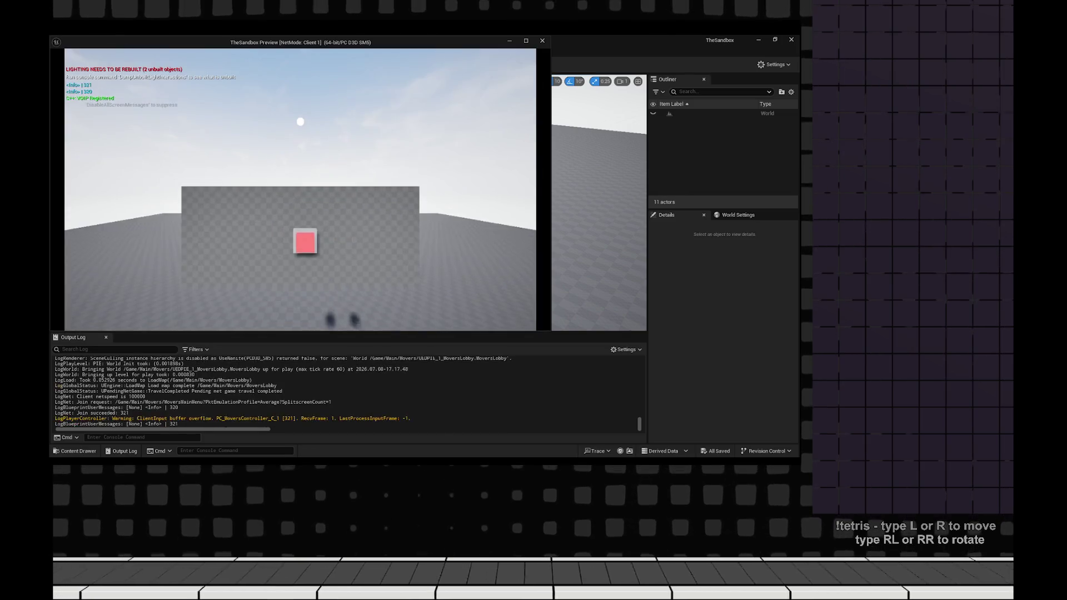
key("w")
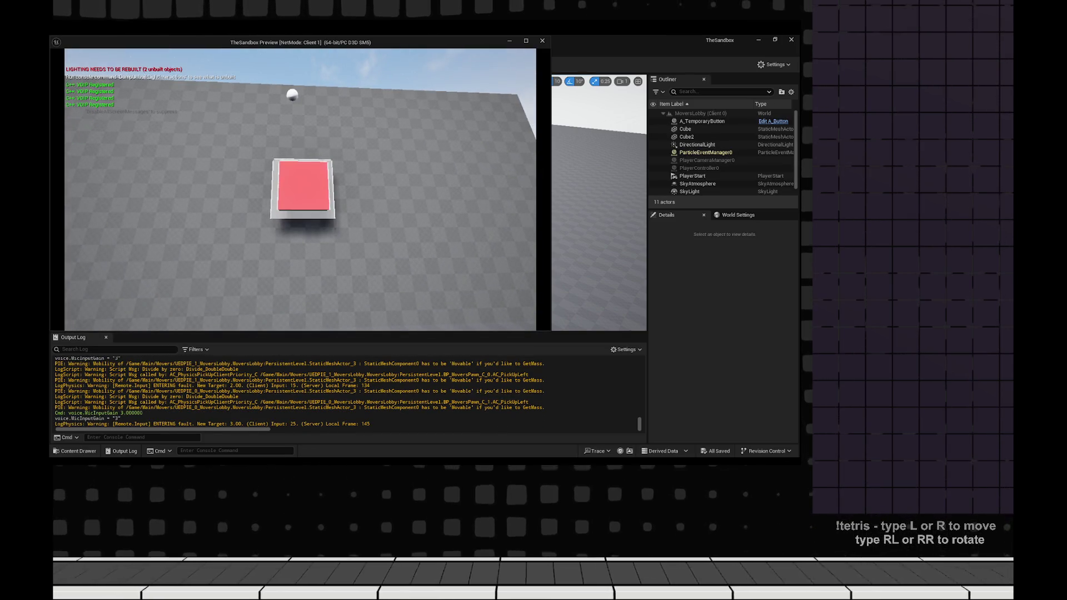
key("Escape")
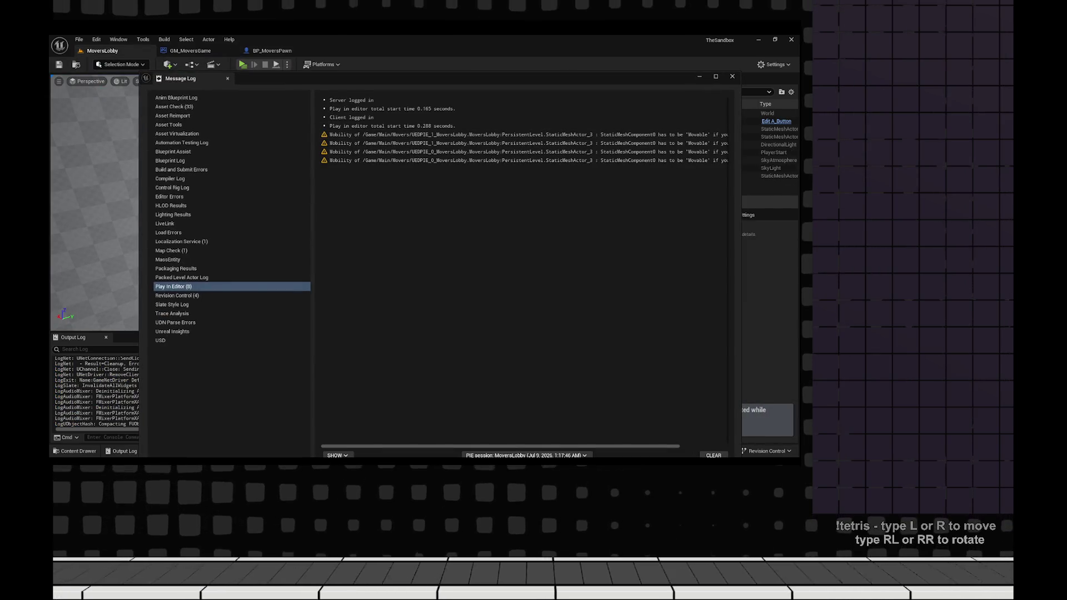
key("alt+p")
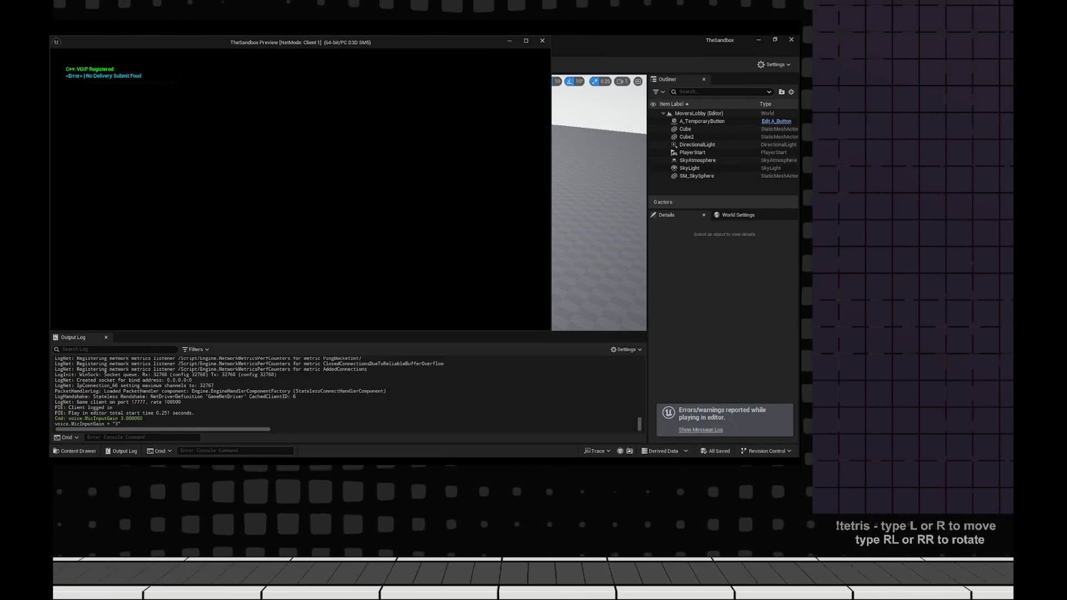
key("super+Left")
key("Return")
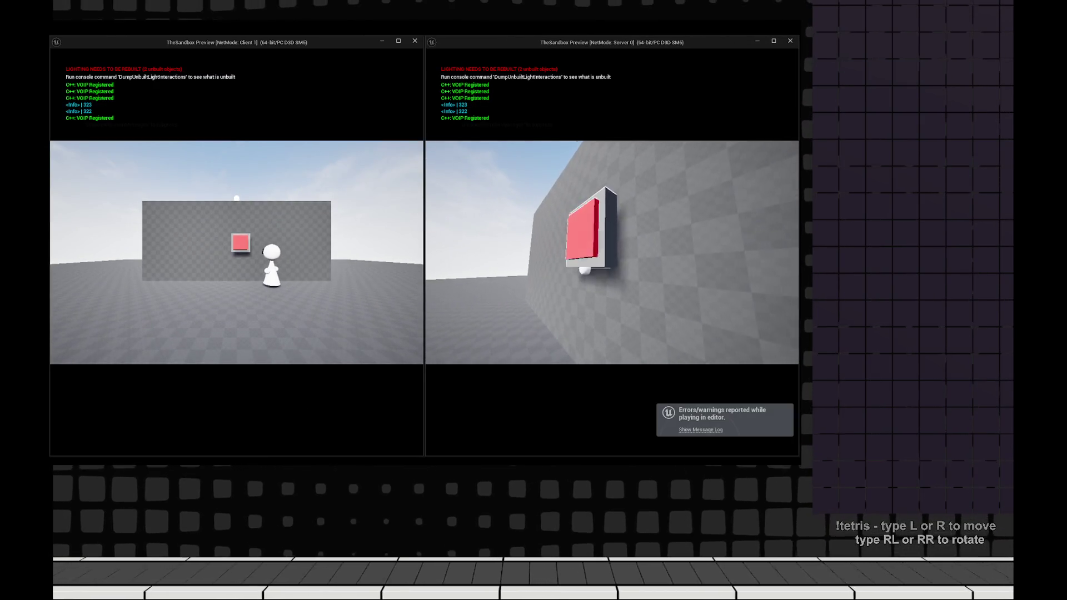
key("w")
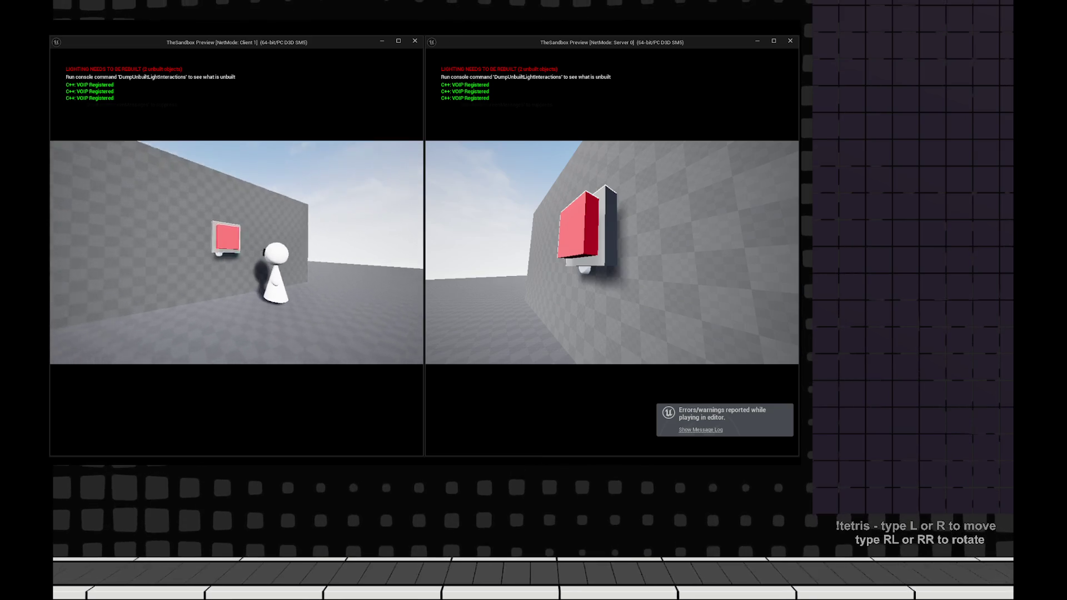
key("Escape")
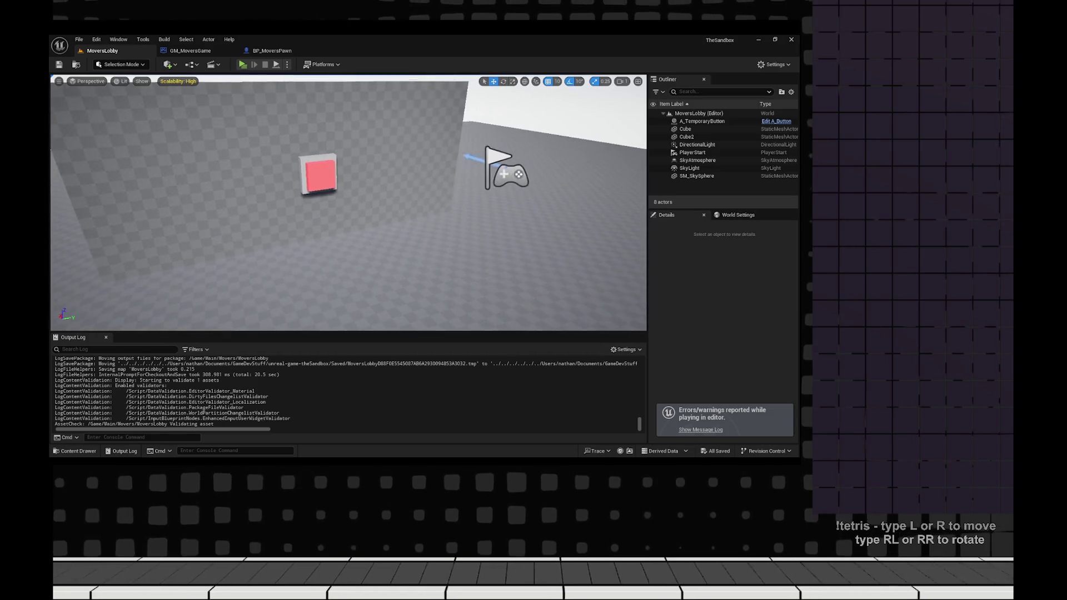
- Select A_TemporaryButton, then open GS_Movers and GM_MoversGame from Movers > Blueprints
left_click(404, 220)
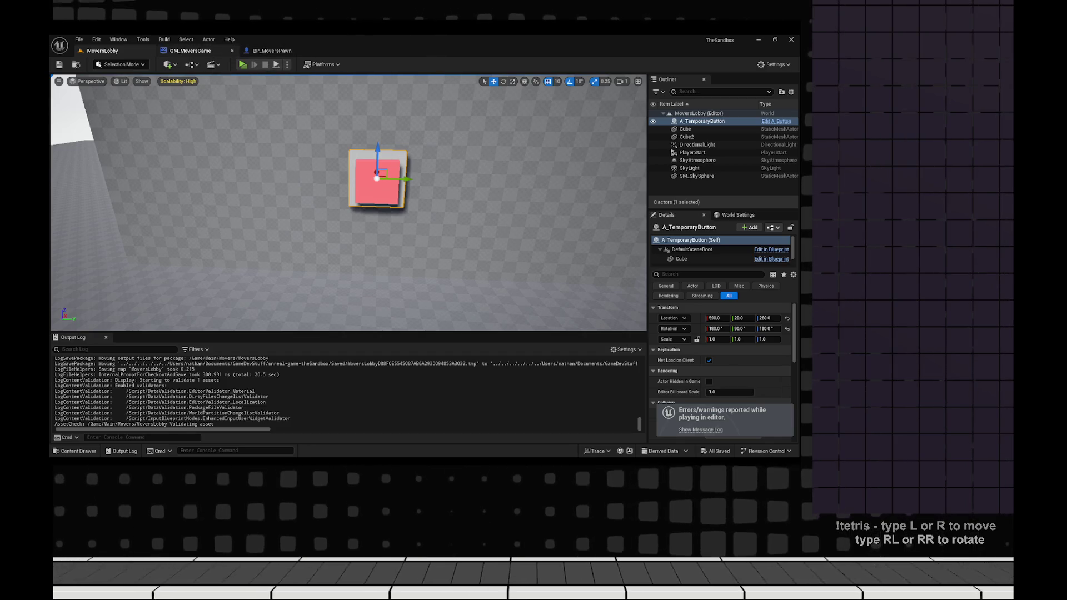
key("ctrl+space")
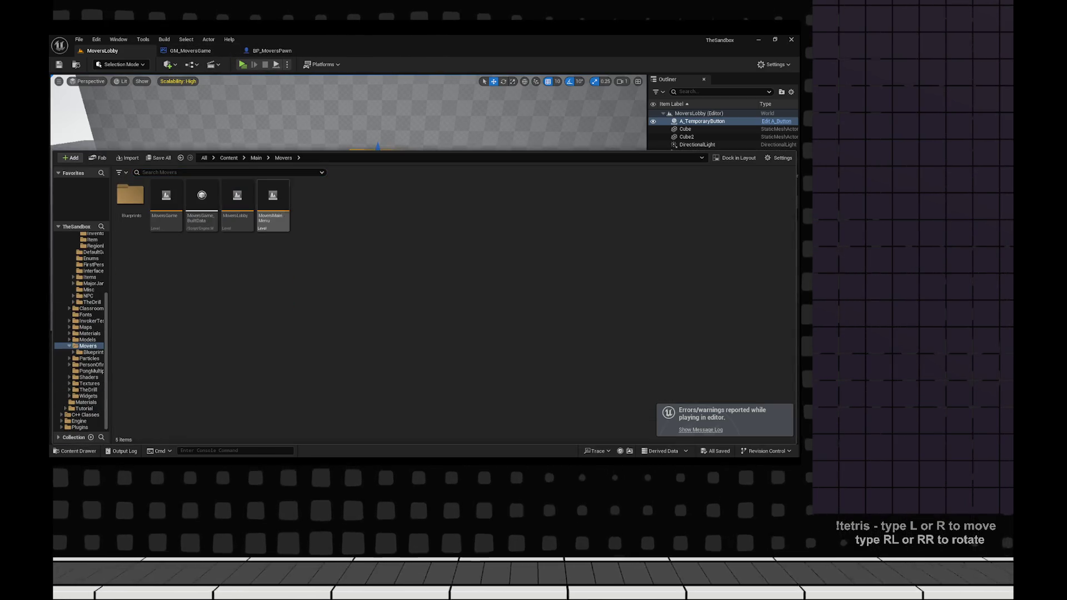
double_click(130, 196)
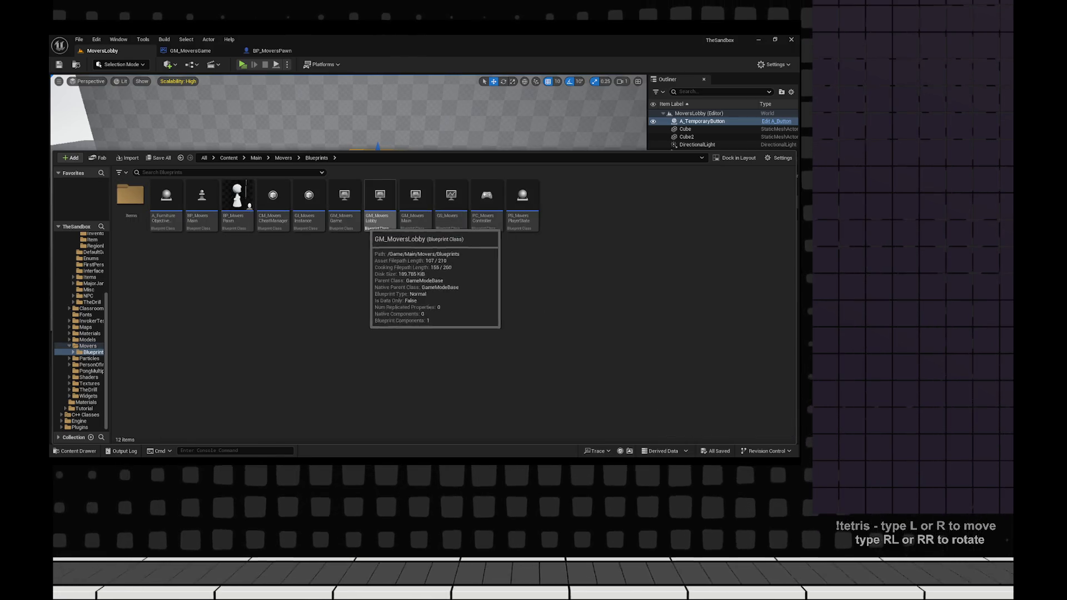
double_click(451, 197)
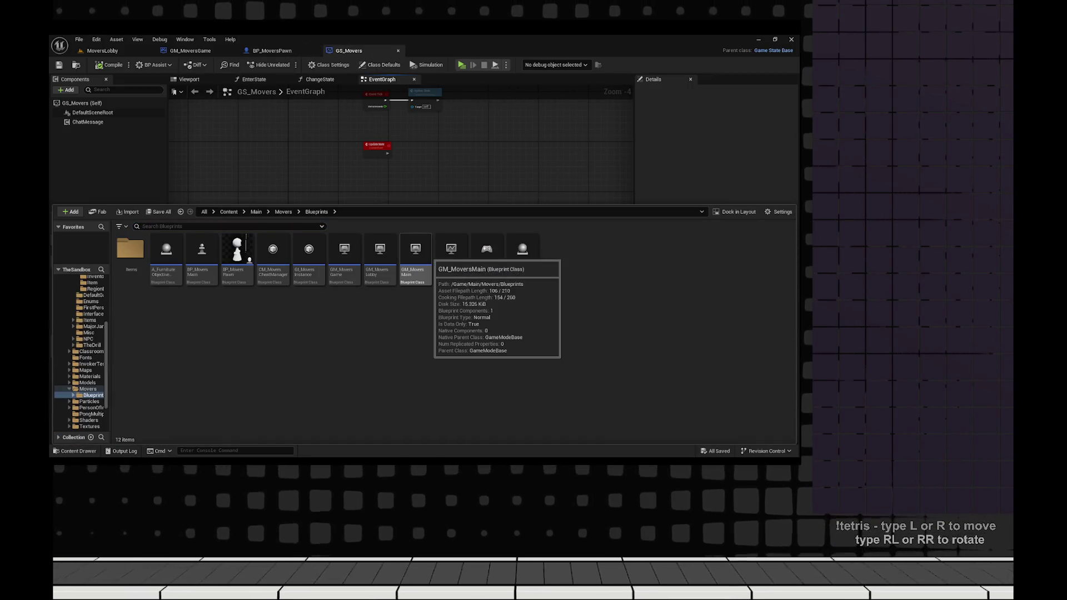
double_click(345, 250)
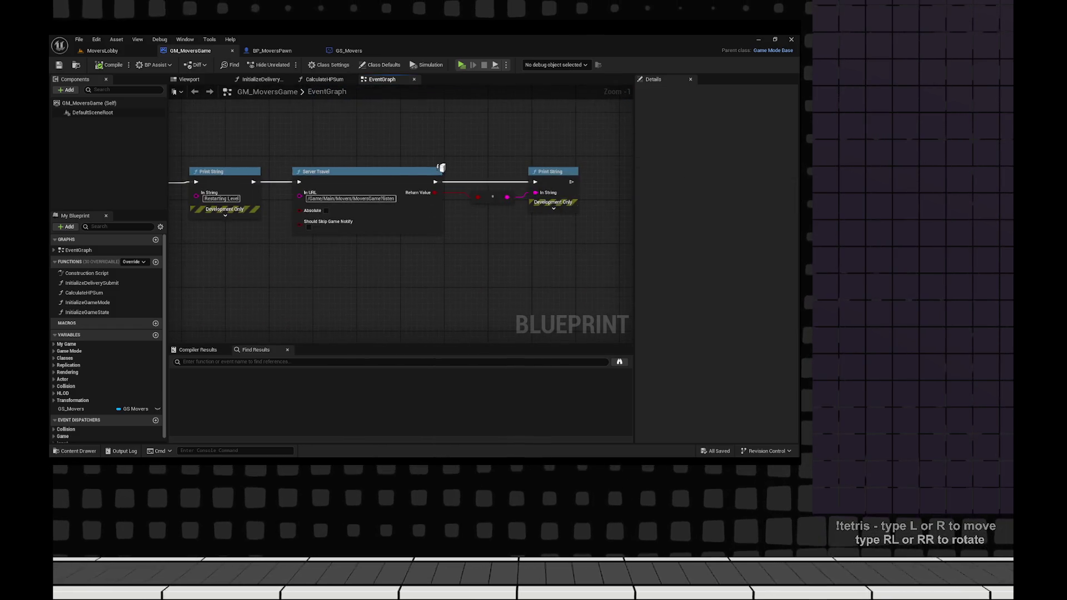
- Delete GM_MoversGame's Restarting Level Print String and save the Blueprint
left_click(340, 183)
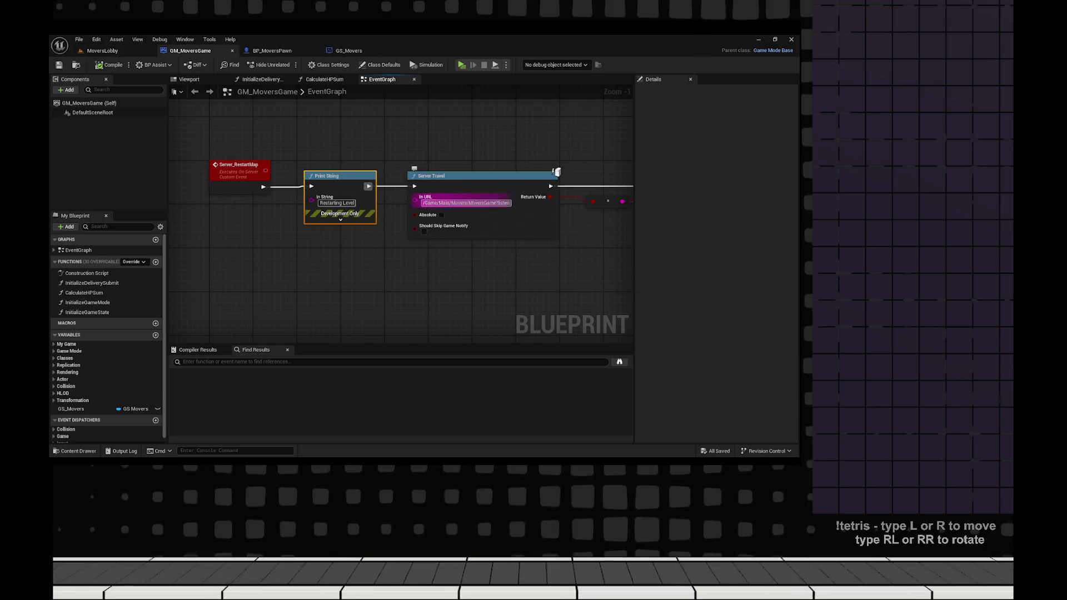
key("shift+Delete")
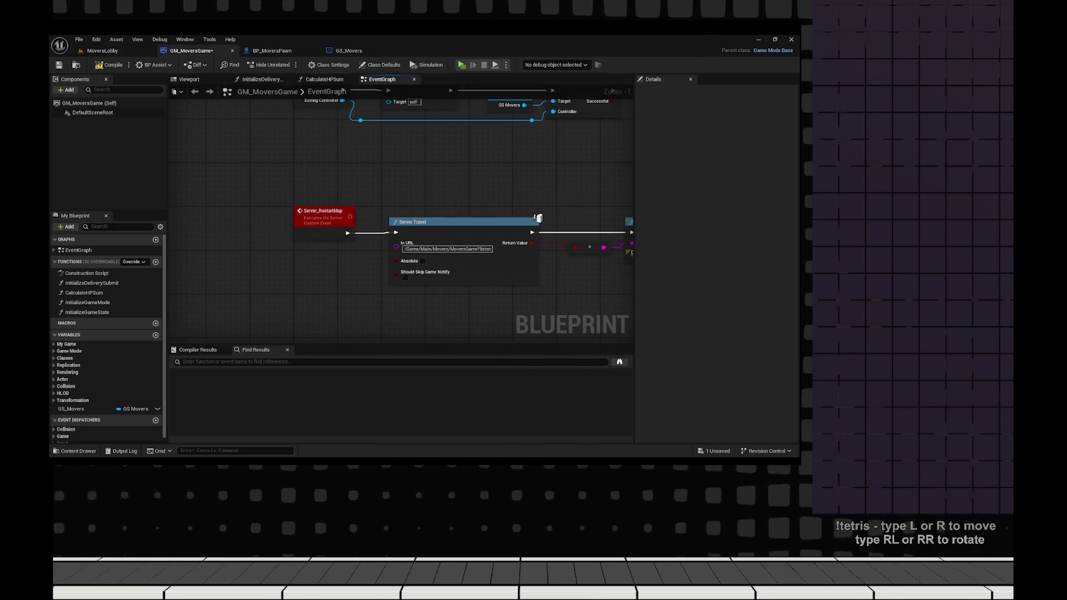
key("ctrl+s")
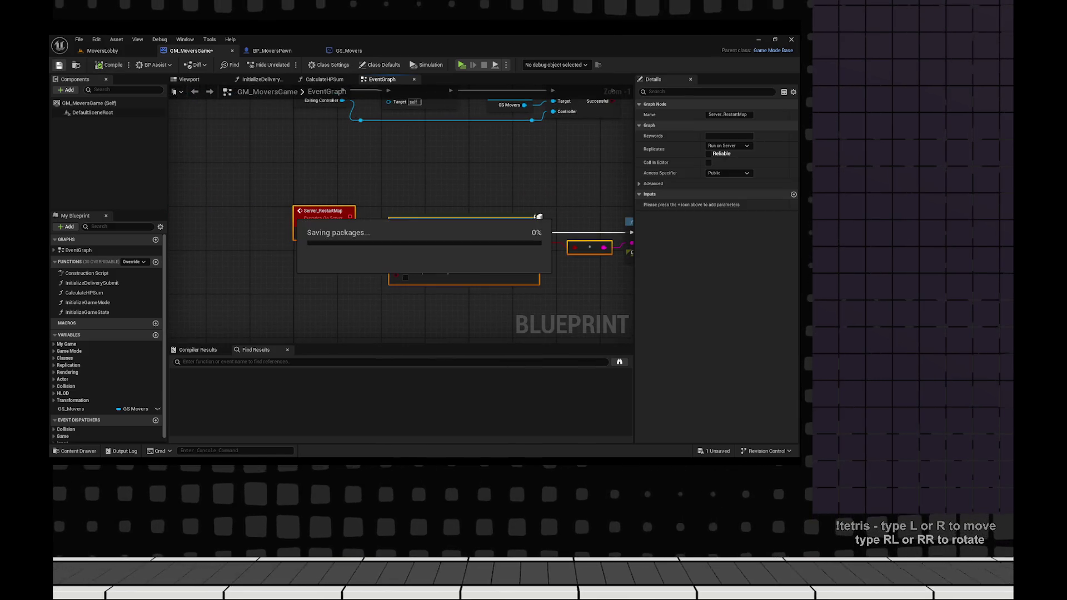
- Open the GM_MoversLobby Blueprint from the Content Drawer
mouse_move(427, 258)
left_mouse_down()
mouse_move(398, 238)
mouse_move(387, 262)
left_mouse_up()
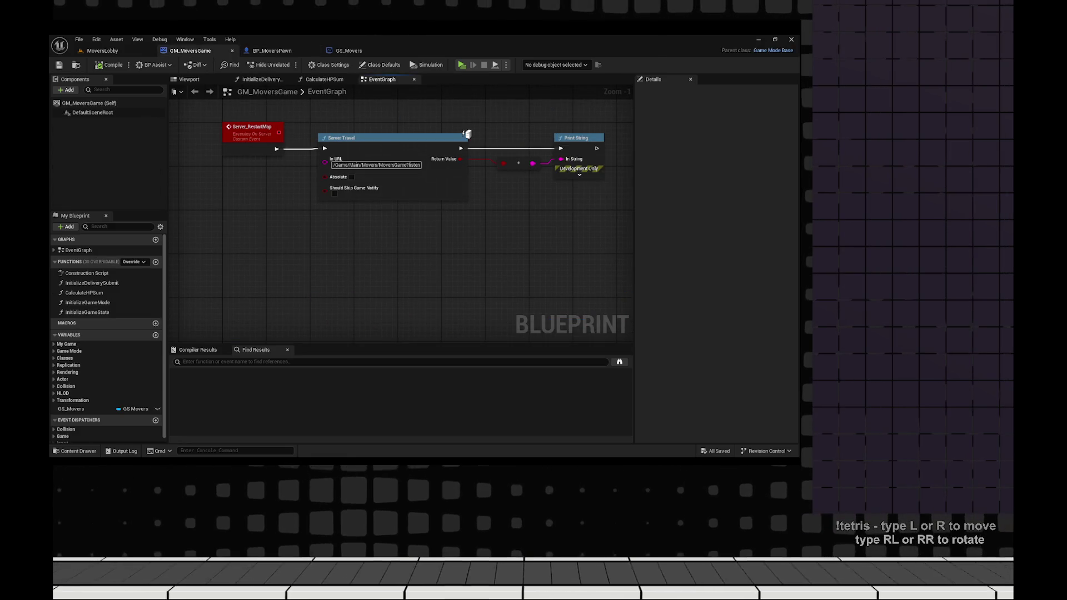
mouse_move(372, 240)
left_mouse_down()
mouse_move(374, 298)
mouse_move(372, 267)
left_mouse_up()
key("ctrl+space")
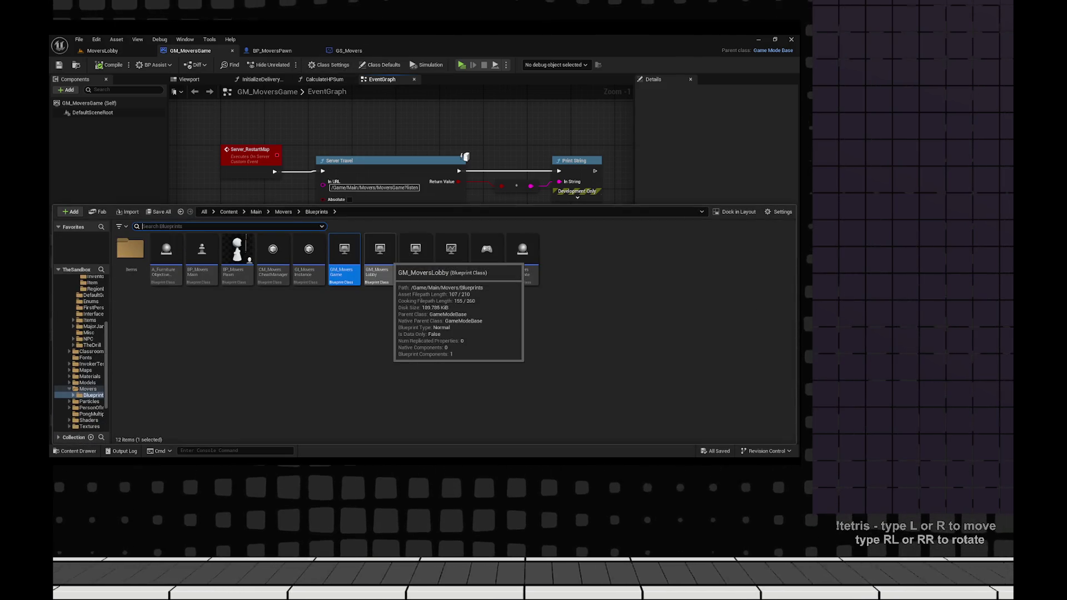
left_click(383, 253)
double_click(380, 254)
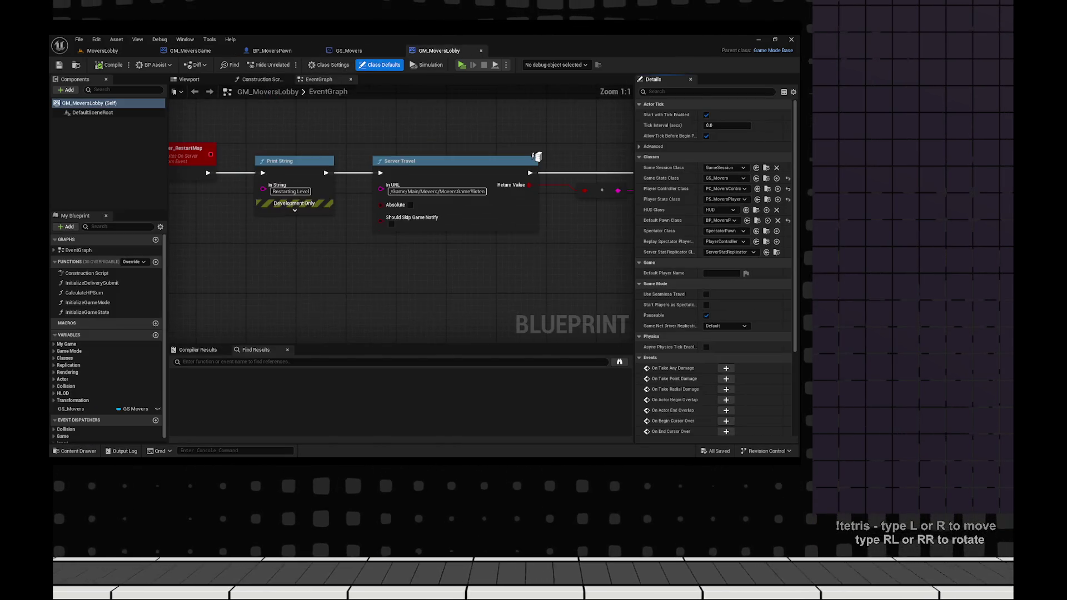
- Remove the lobby's Restarting Level print and bring Server_RestartMap into view
key("Delete")
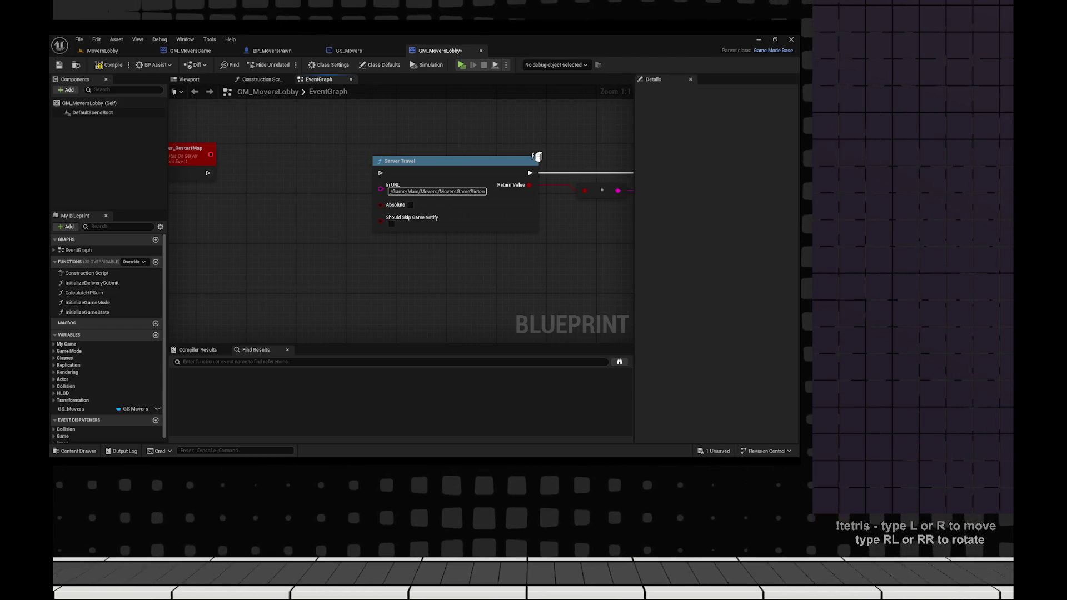
key("ctrl+z")
key("ctrl+z")
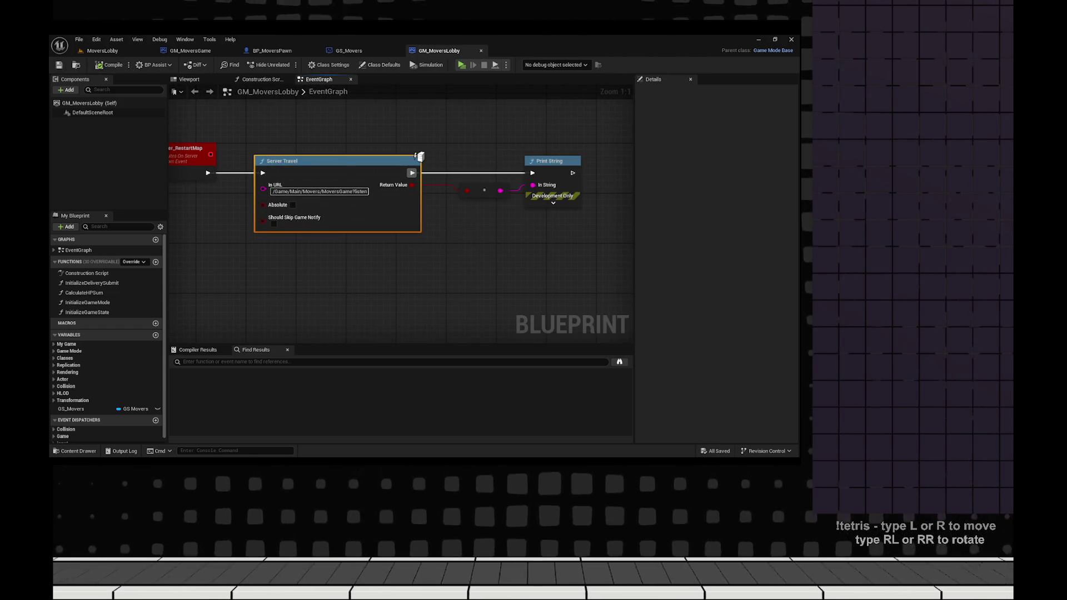
right_click(405, 113)
mouse_move(240, 287)
left_mouse_down()
mouse_move(347, 288)
mouse_move(366, 302)
left_mouse_up()
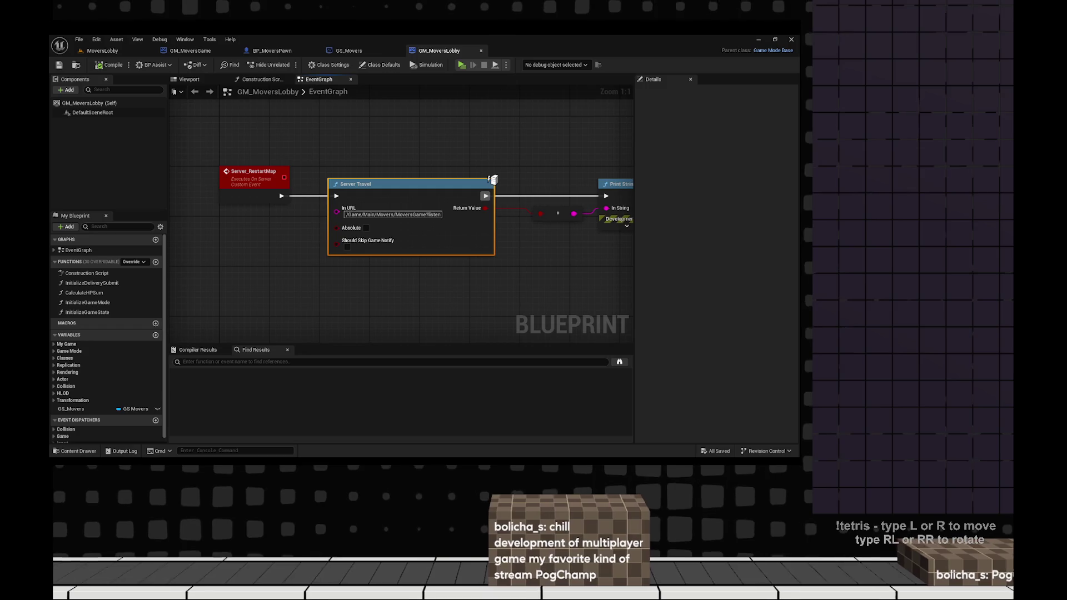
mouse_move(493, 179)
left_mouse_down()
mouse_move(404, 143)
mouse_move(425, 167)
left_mouse_up()
mouse_move(466, 112)
left_mouse_down()
mouse_move(514, 235)
mouse_move(580, 261)
left_mouse_up()
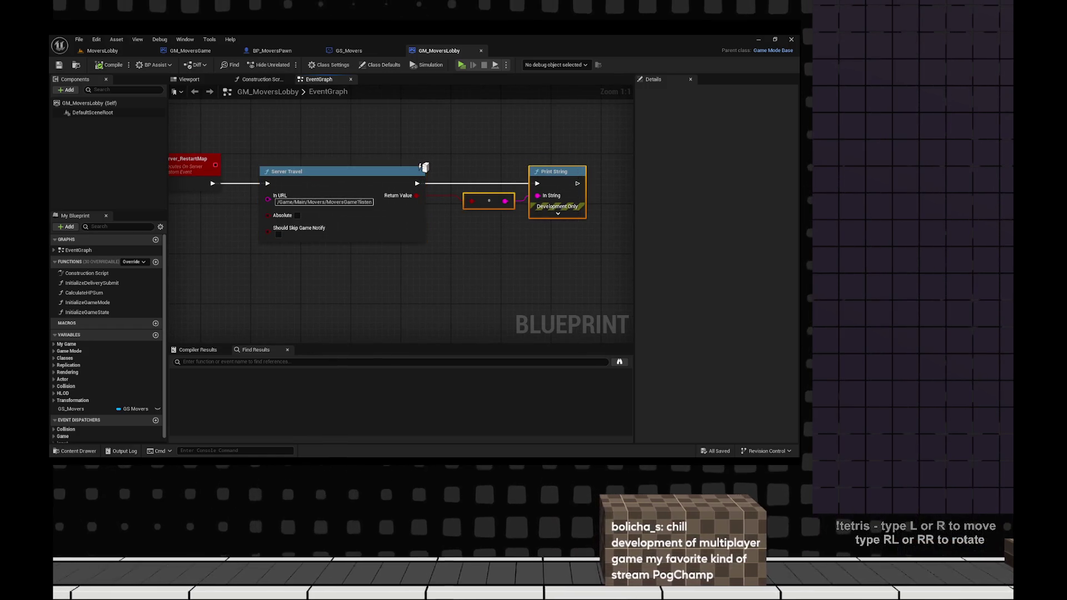
- Line Server_RestartMap up beside Server Travel and start renaming its RestartMap part
key("ctrl+space")
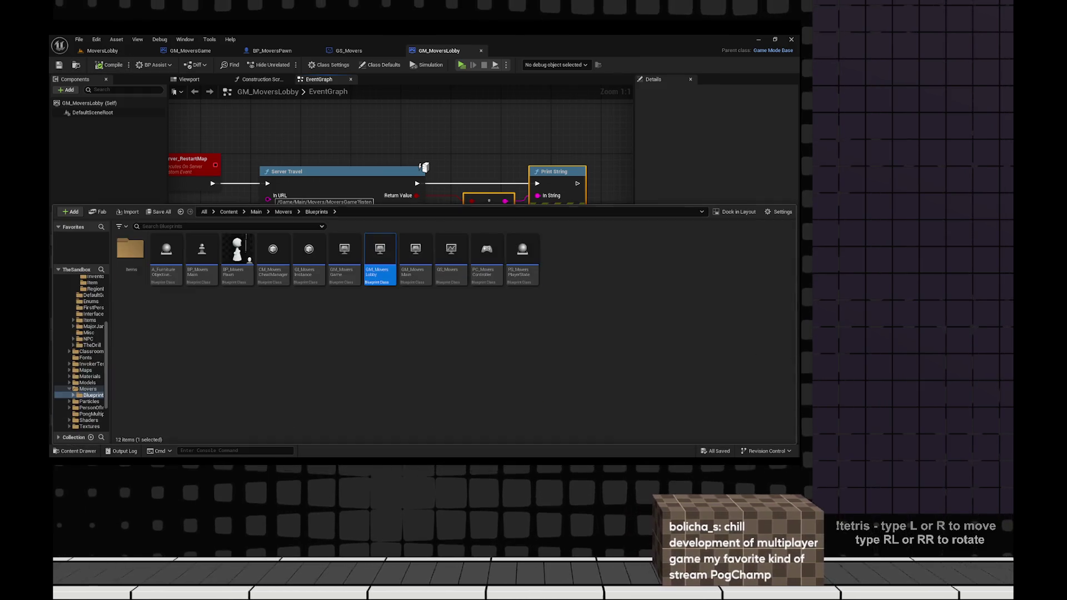
key("ctrl+space")
left_click(319, 199)
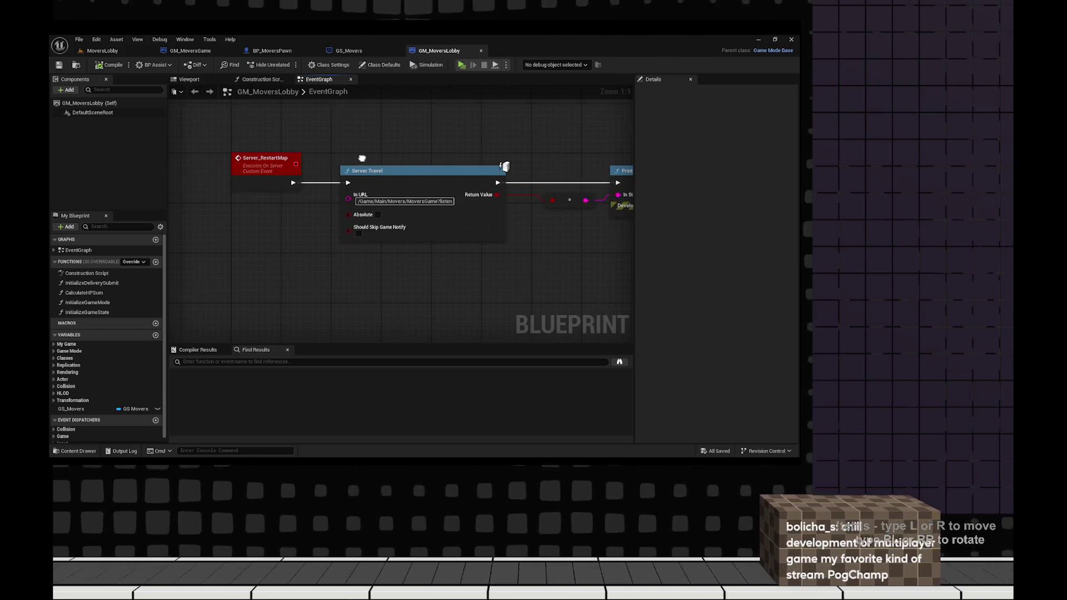
left_click_drag(267, 158, 299, 145)
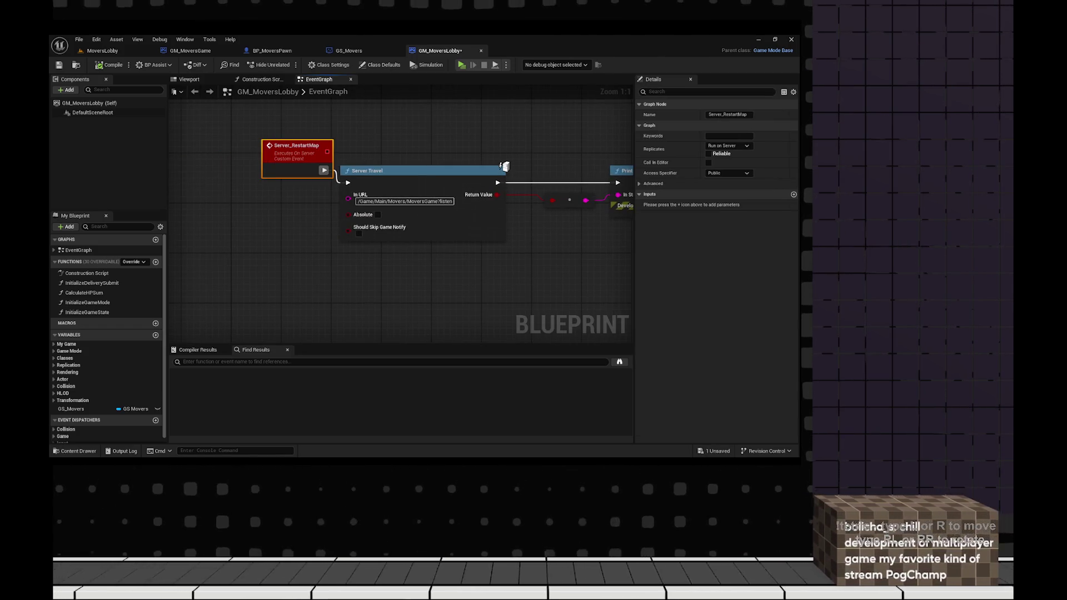
key("ctrl+z")
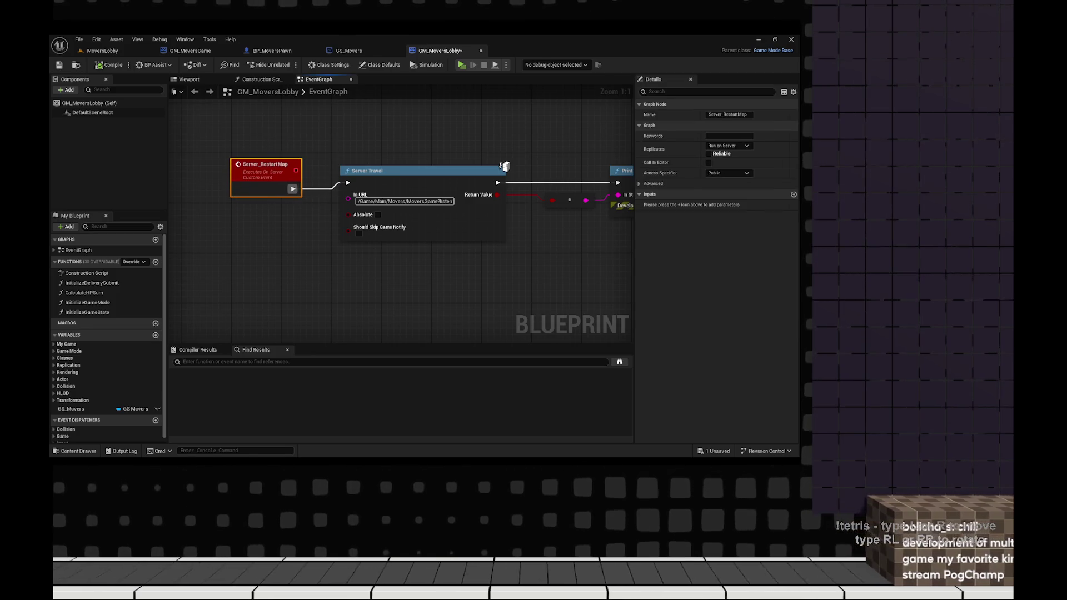
key("ctrl+z")
key("F2")
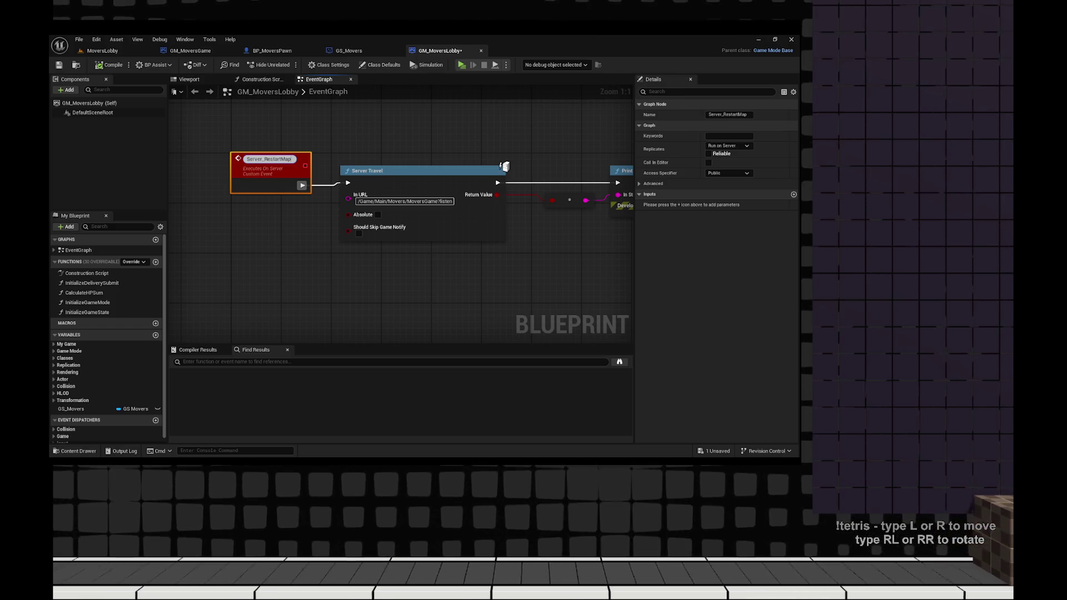
key("shift+Left")
key("shift+Left")
key("shift+Left")
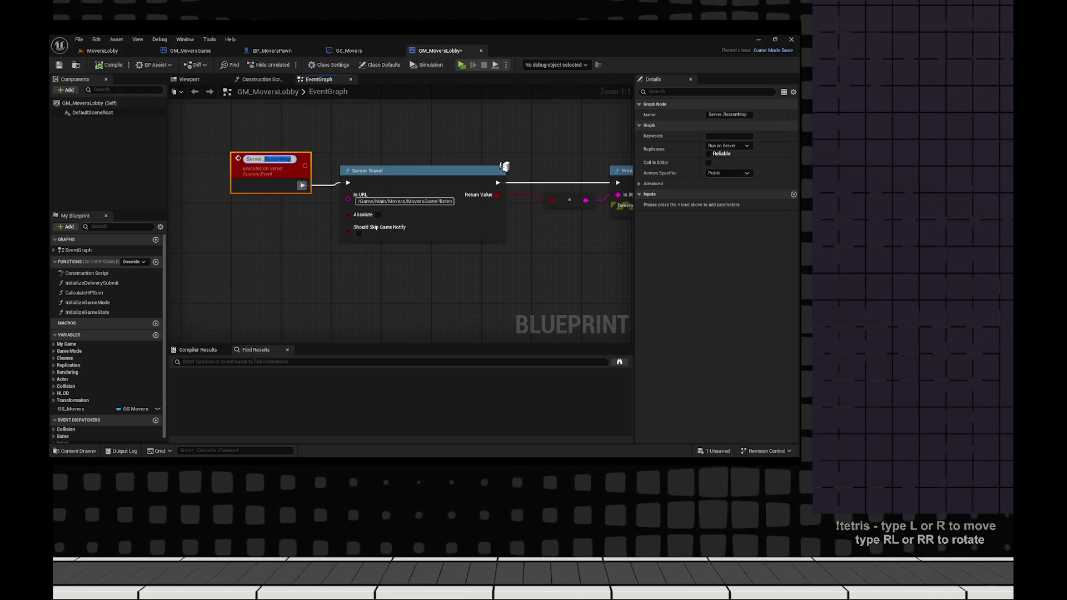
- Rename the event Server_TravelToMap and wrap its nodes in a 'Temporary Travel' comment
type("TravelToMap")
key("Return")
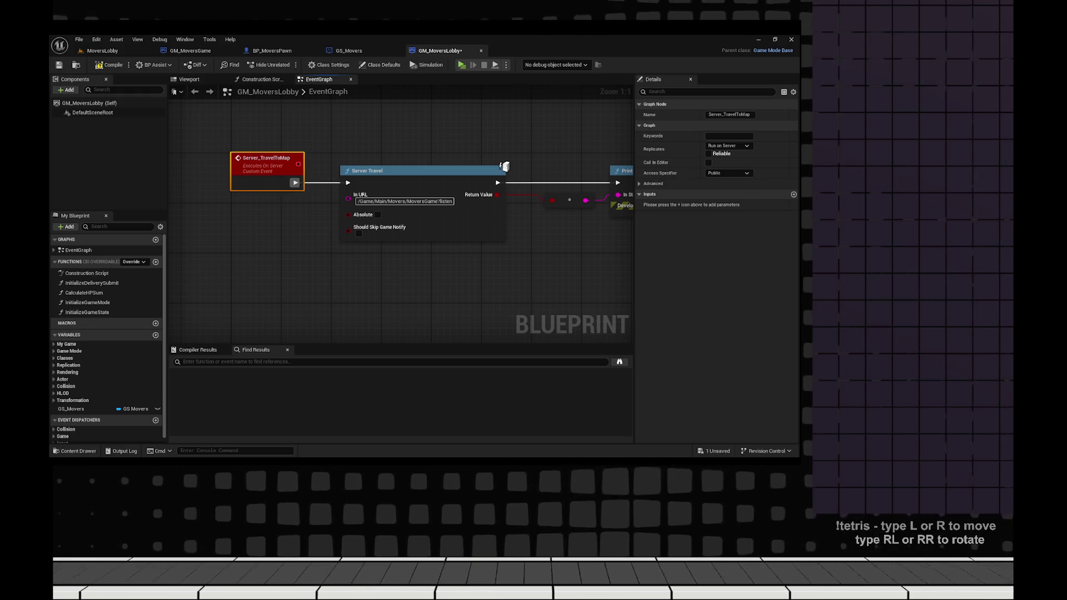
scroll(422, 222, "down", 2)
mouse_move(542, 147)
left_mouse_down()
mouse_move(285, 239)
mouse_move(200, 245)
left_mouse_up()
type("c")
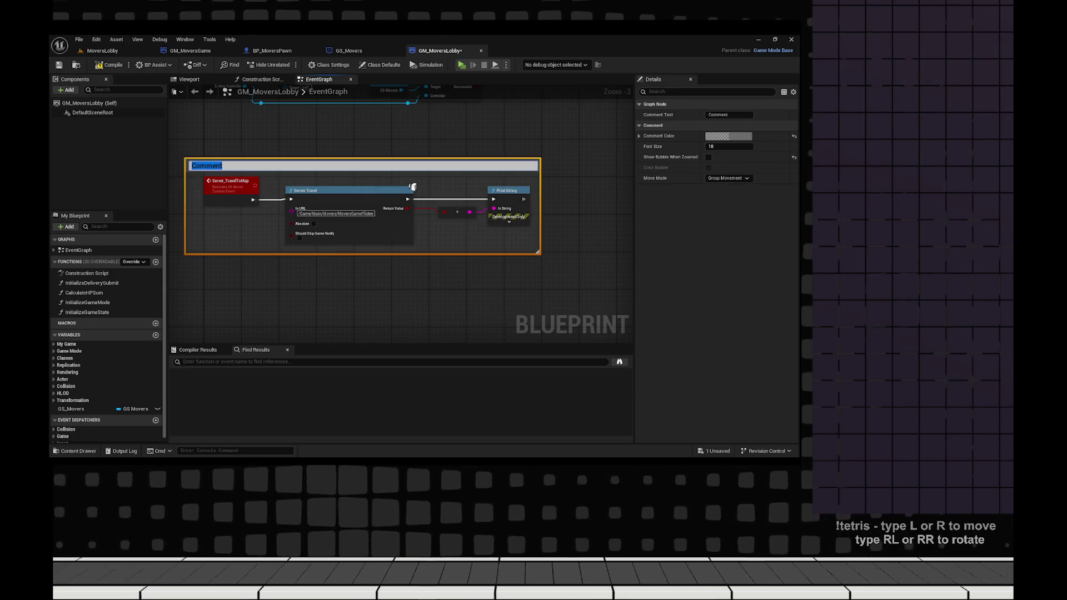
type("Temporary")
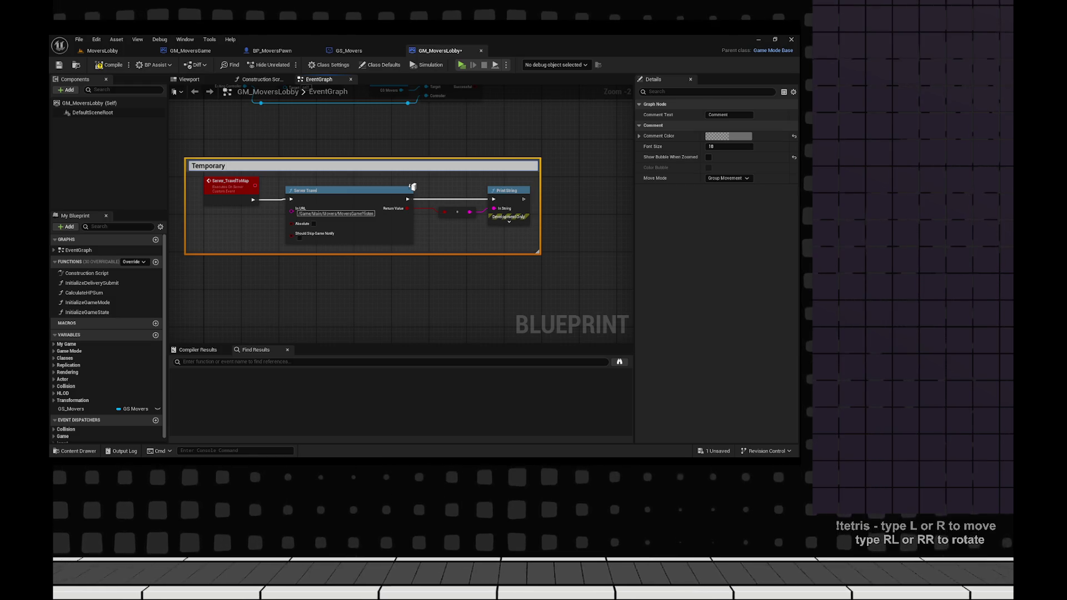
type(" Travel")
key("Return")
mouse_move(413, 186)
left_mouse_down()
mouse_move(436, 192)
mouse_move(431, 205)
left_mouse_up()
- Compile and save GM_MoversLobby, then return to the MoversLobby level
left_click(250, 204)
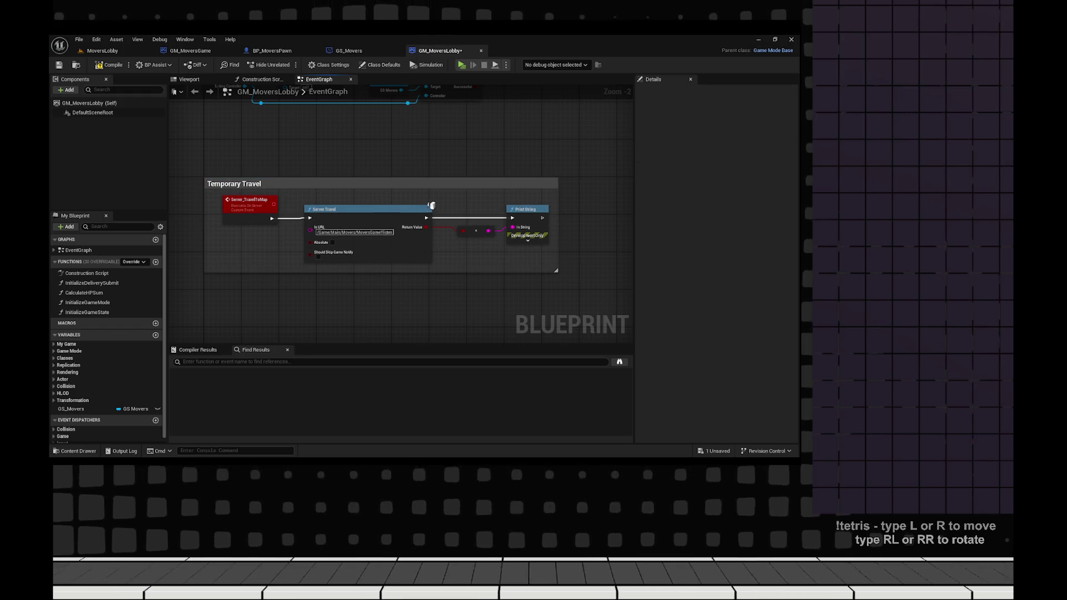
key("F7")
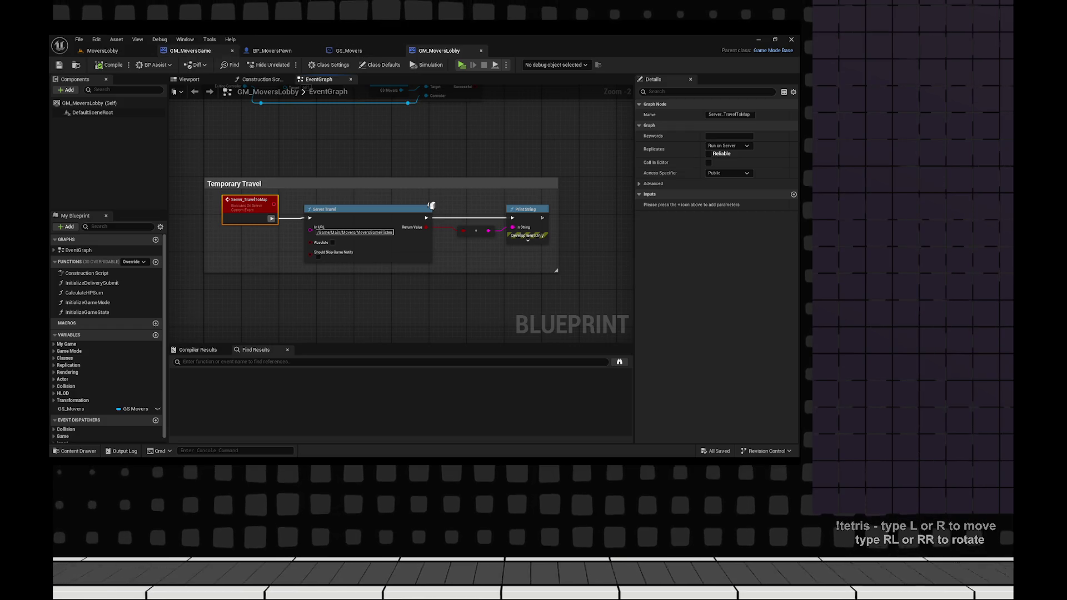
left_click(102, 51)
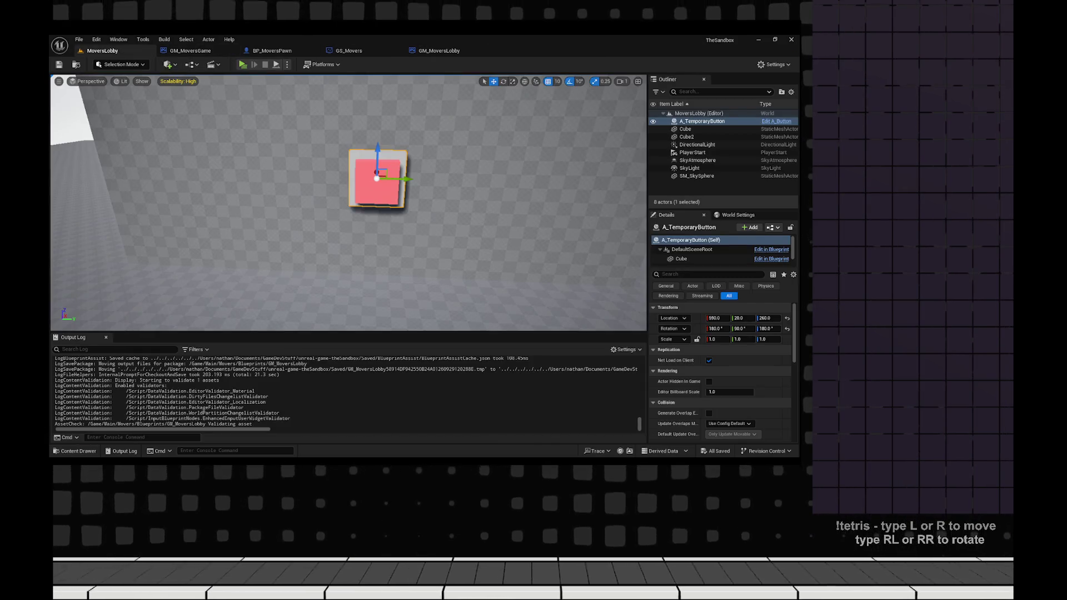
- Open the PC_MoversController Blueprint from the Content Drawer, then switch to the Notion task board
key("ctrl+space")
left_click(247, 204)
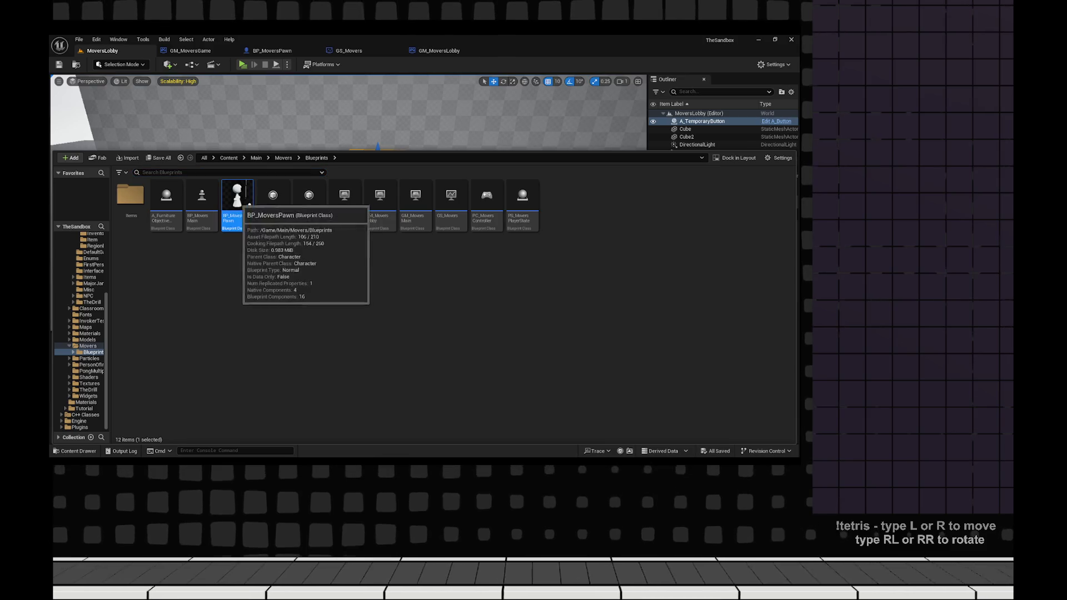
left_click(484, 204)
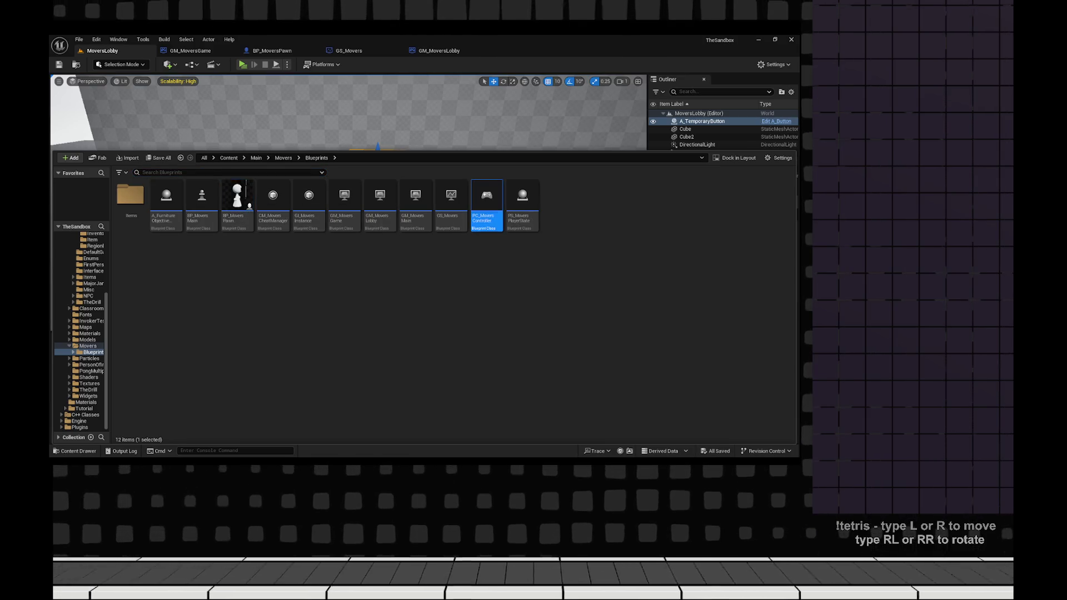
double_click(484, 203)
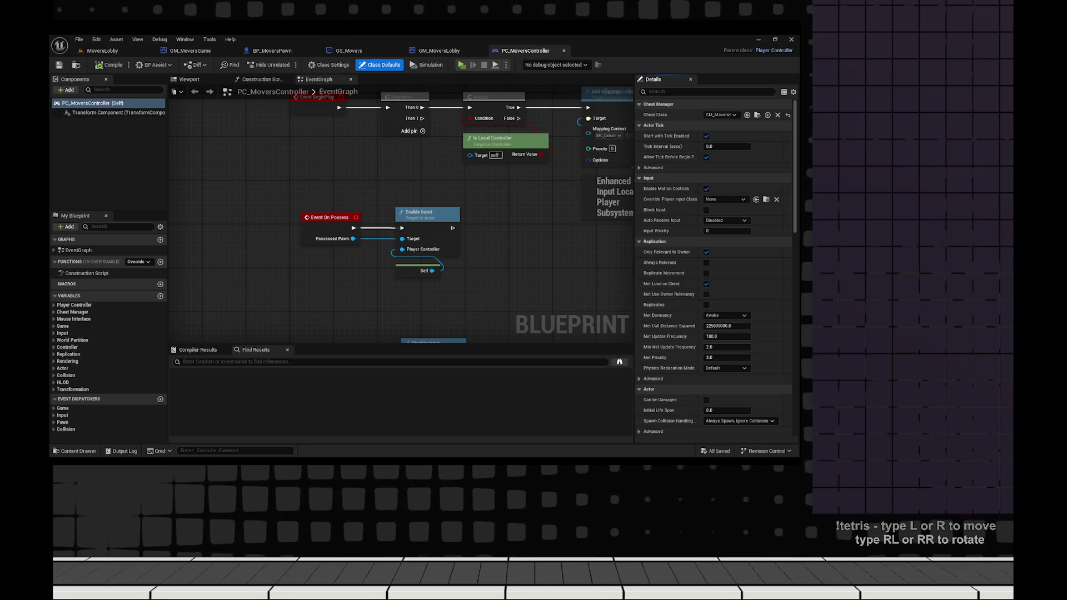
key("ctrl+space")
key("ctrl+space")
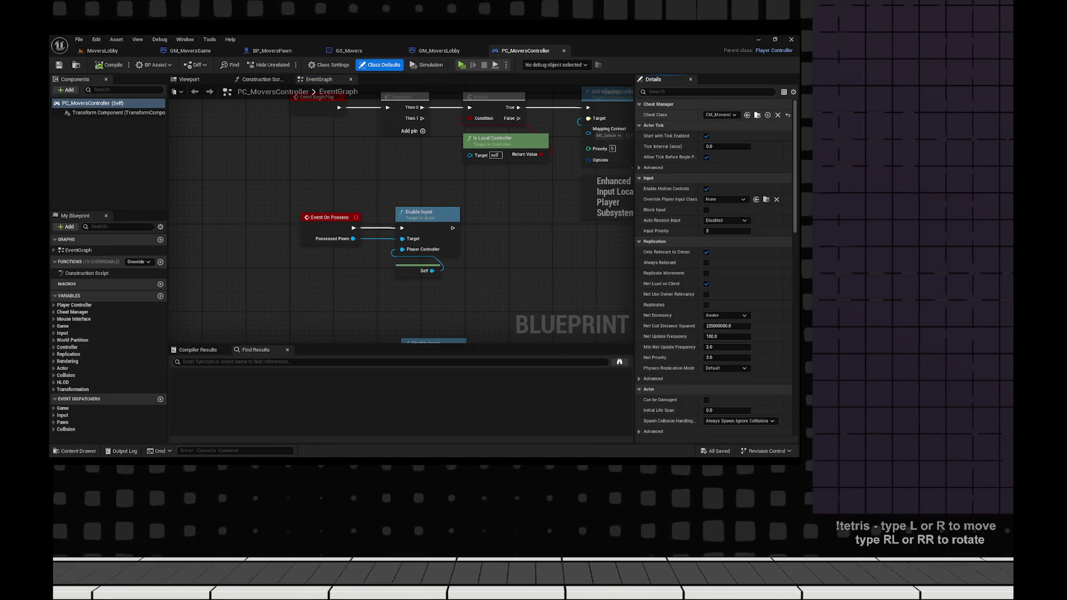
key("ctrl+space")
key("ctrl+space")
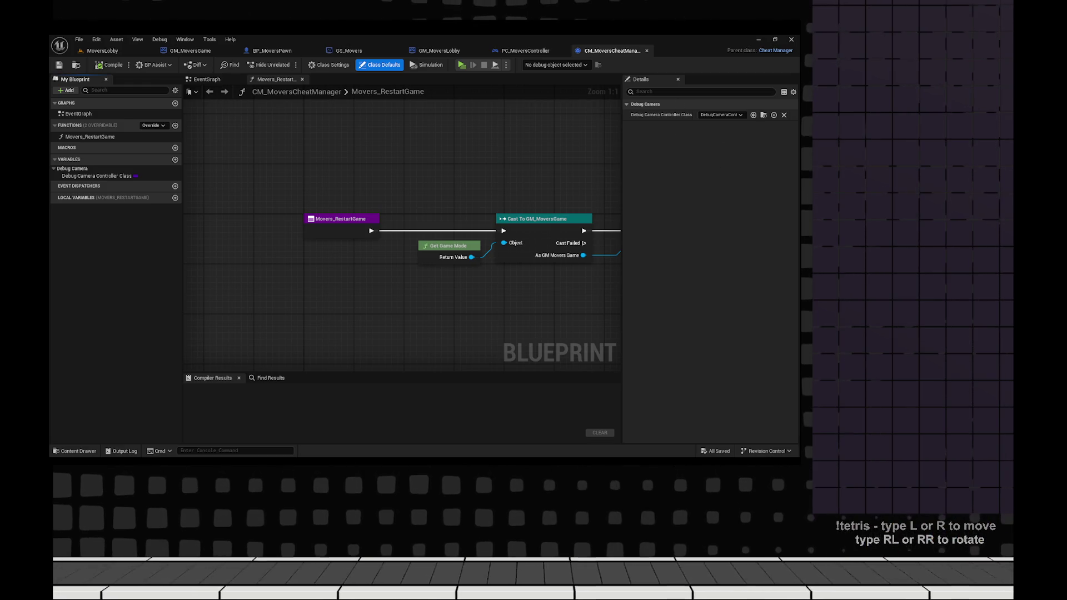
key("alt+Tab")
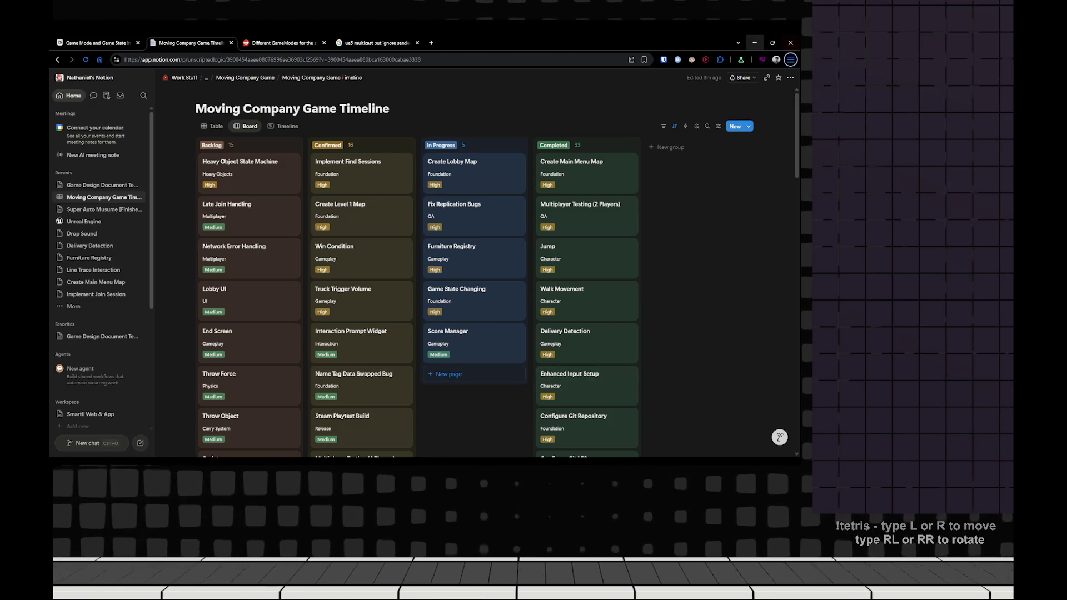
key("alt+Tab")
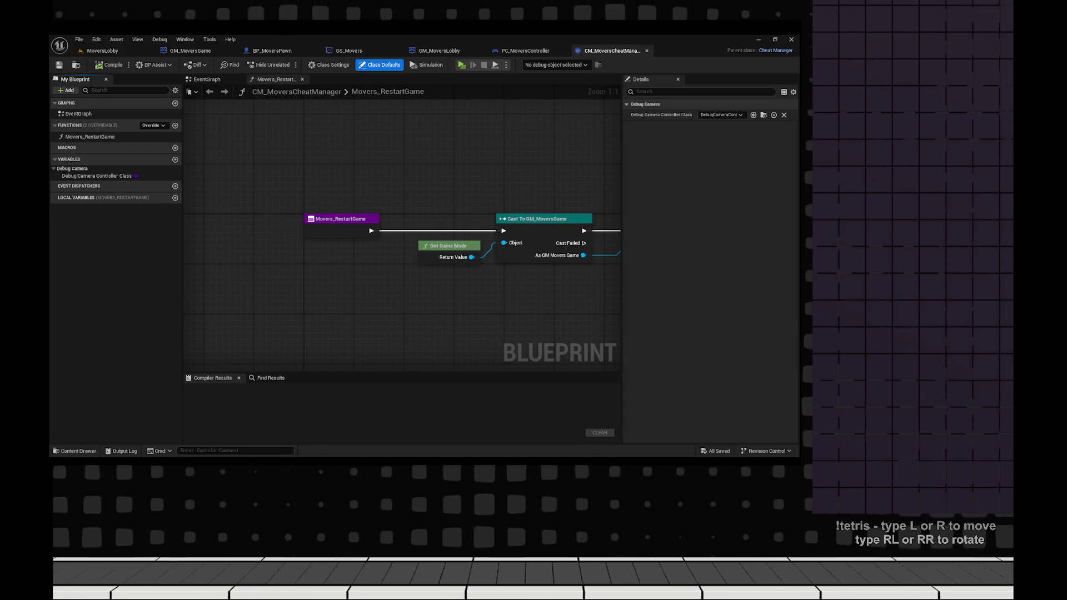
key("alt+Tab")
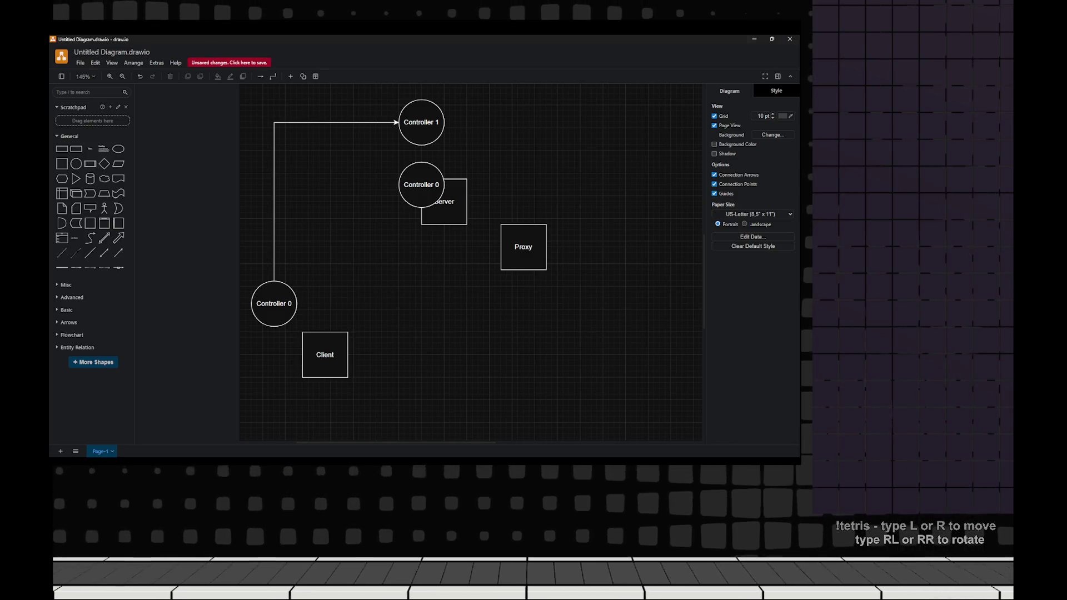
- Back in the cheat manager, add a new function named Movers_Travel
key("alt+Tab")
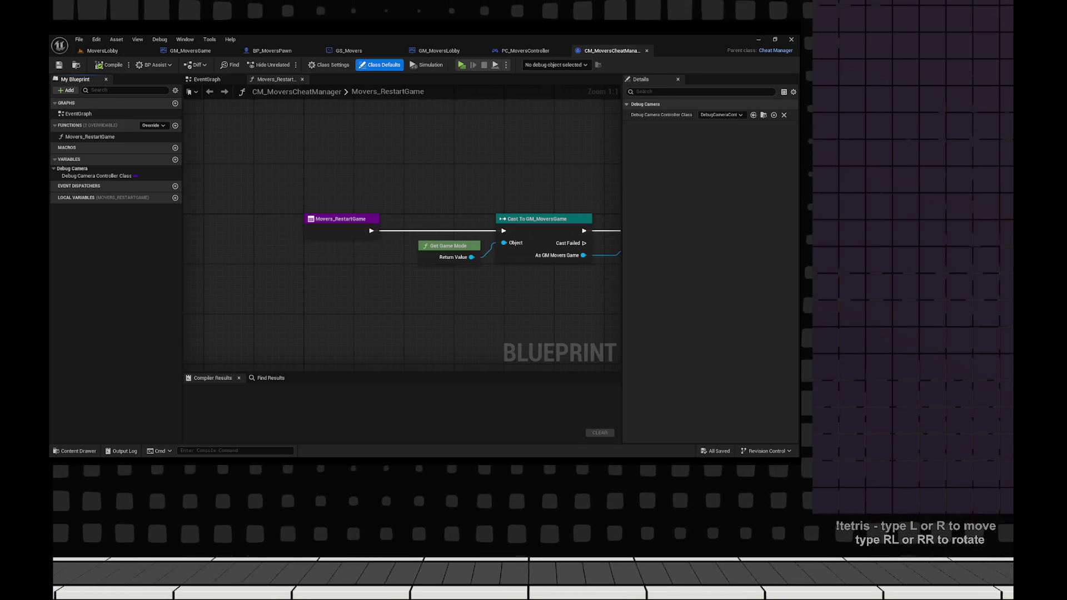
left_click(276, 79)
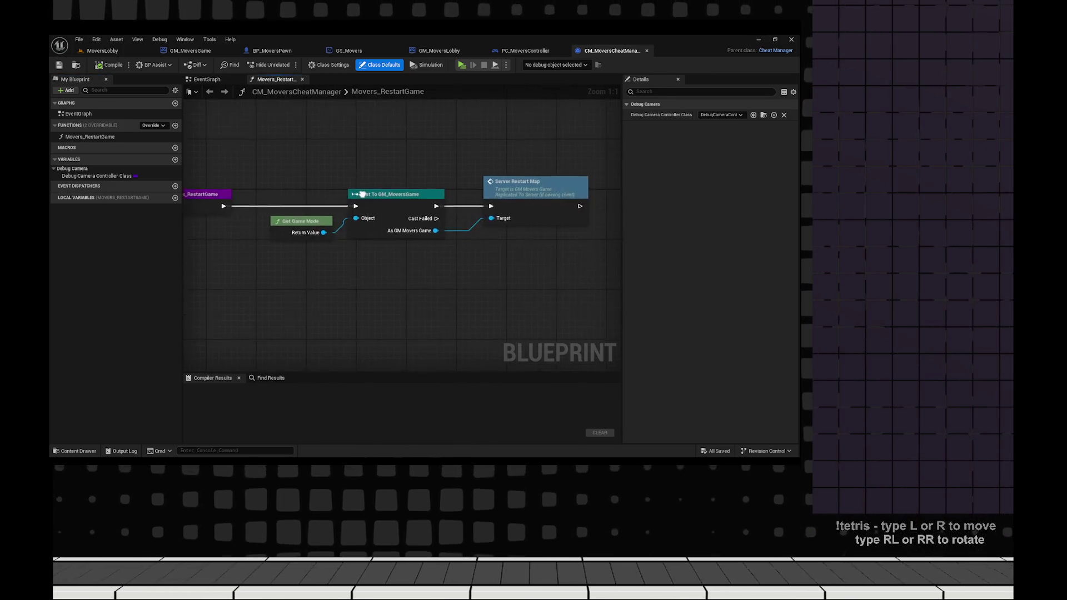
left_click(89, 137)
left_click(175, 126)
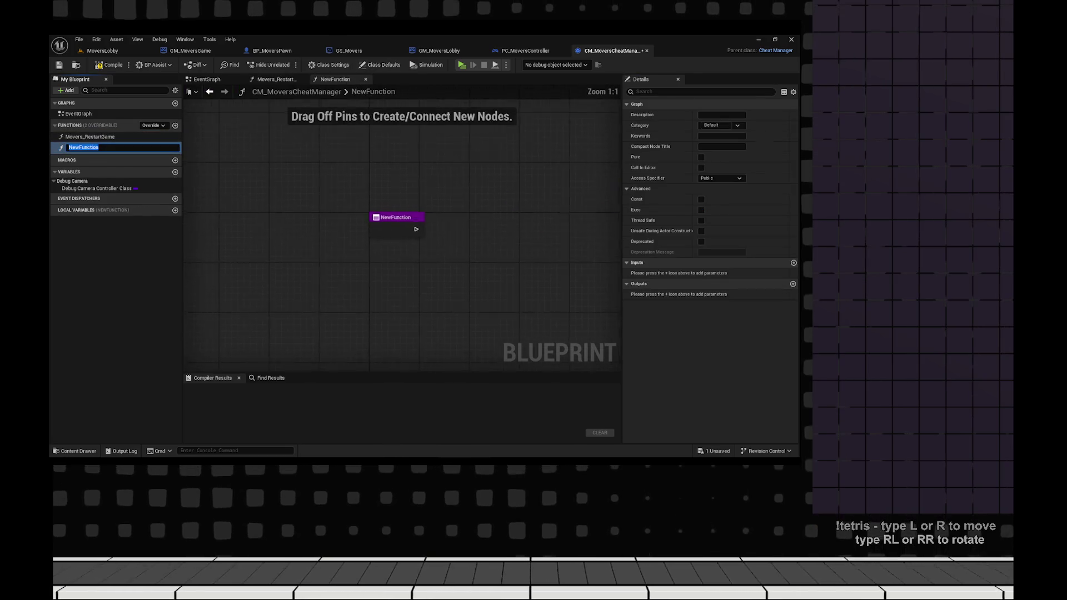
type("MoverS_")
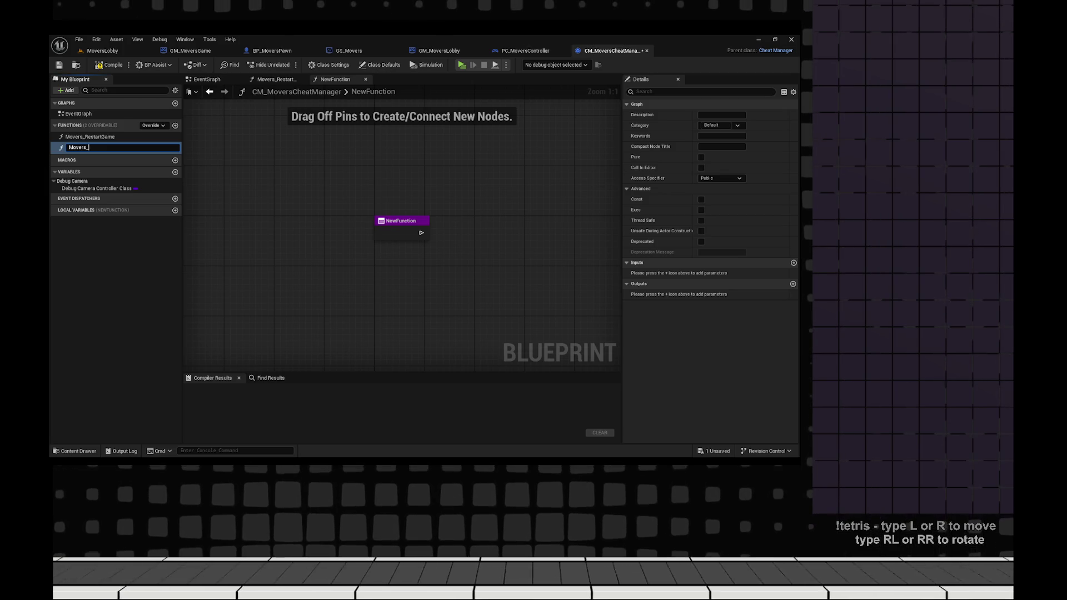
type("Travle")
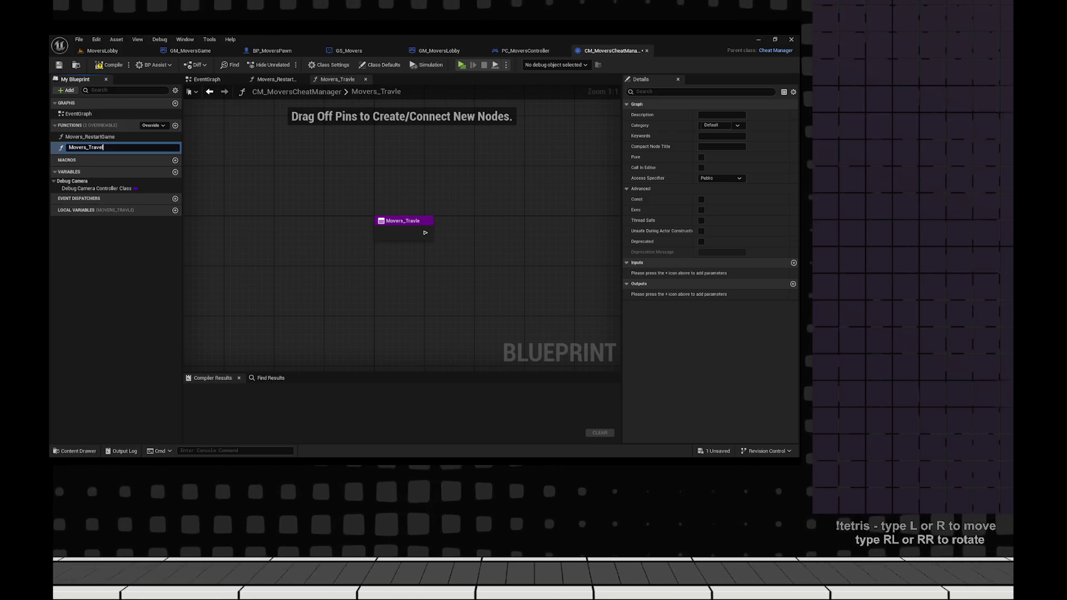
key("Return")
- Leave Movers_Travel empty, compile and save the cheat manager, then switch to the browser
right_click(414, 192)
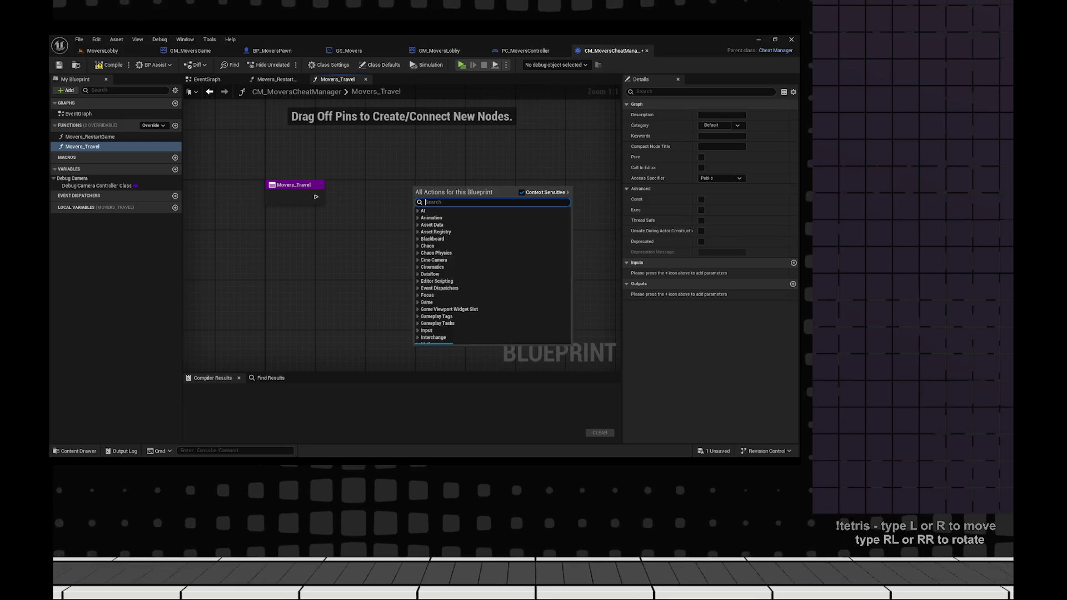
scroll(492, 272, "down", 15)
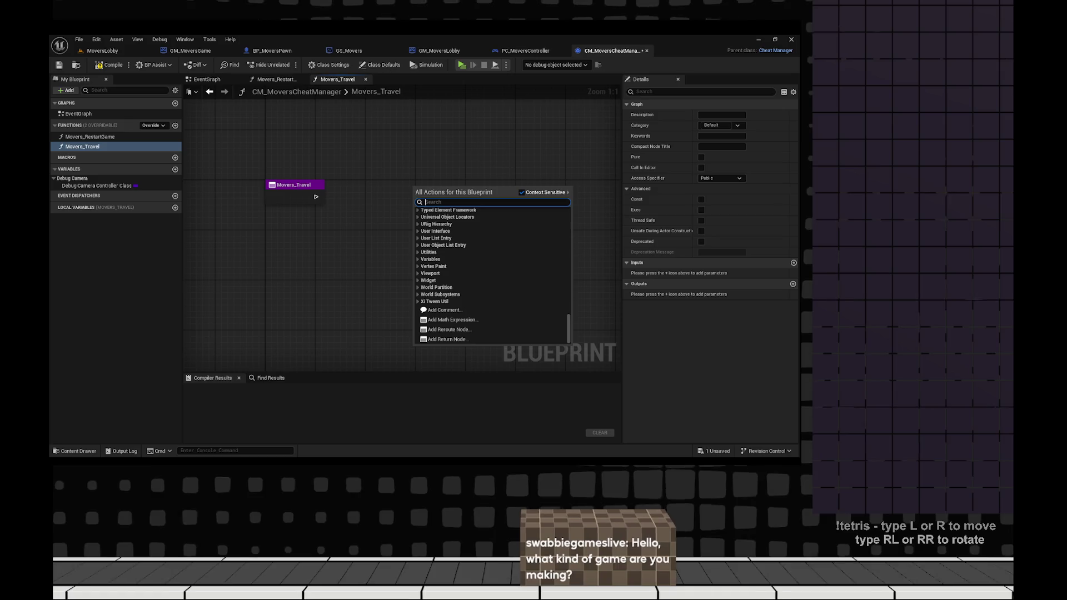
key("Escape")
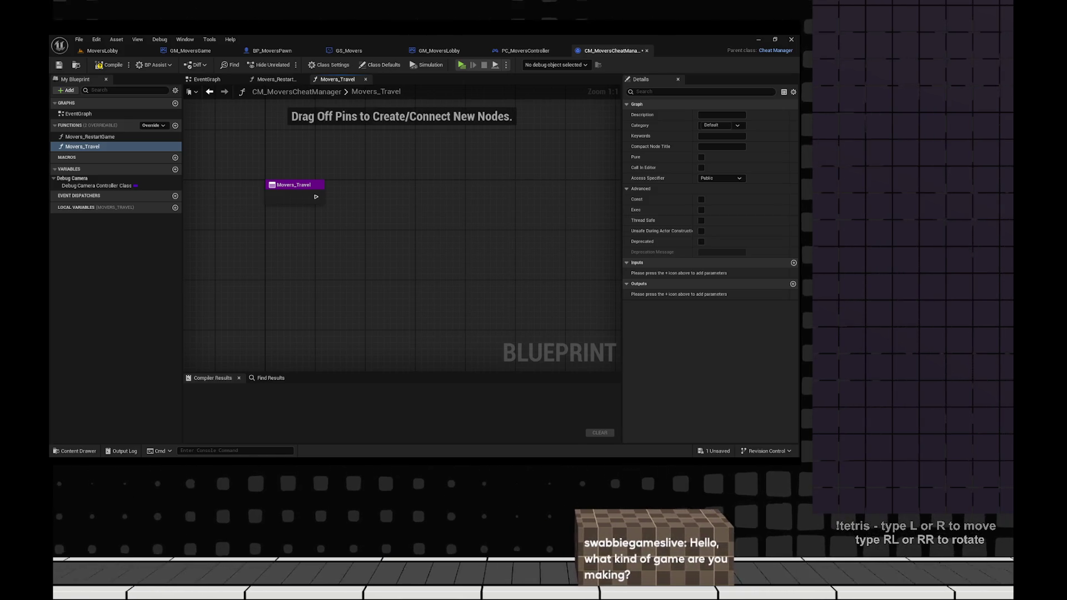
key("F7")
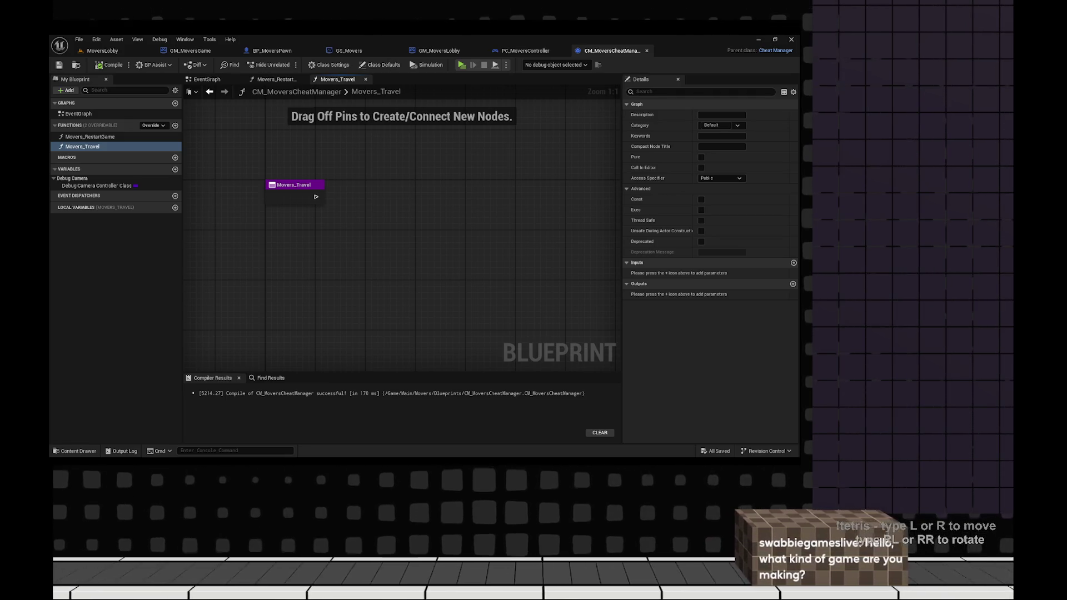
key("alt+Tab")
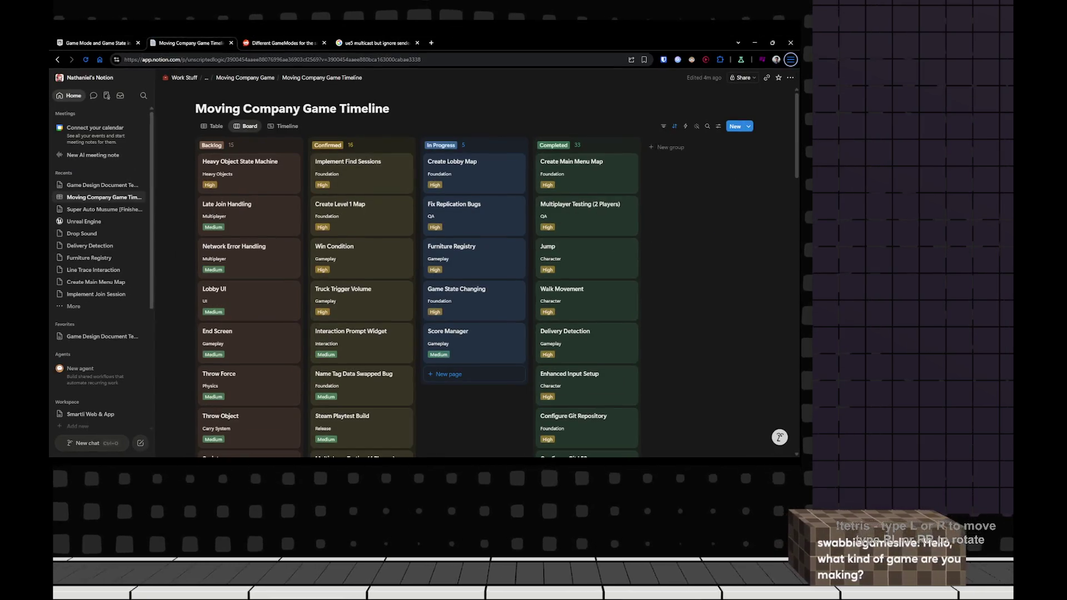
- Search Google for 'moving out' in a new tab, briefly checking the Shopping results
key("ctrl+t")
type("moving out")
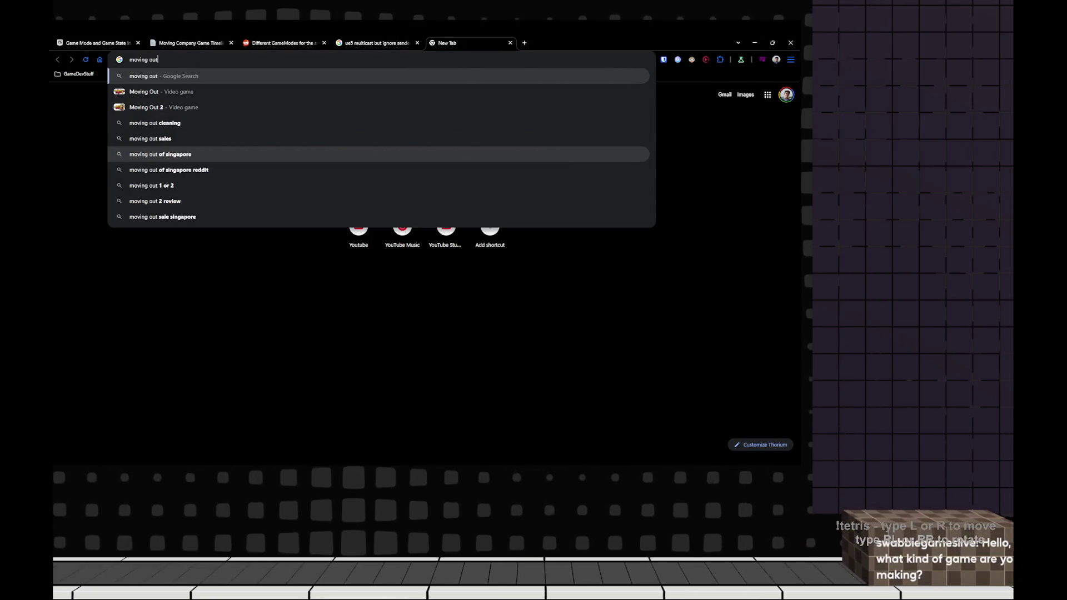
key("Return")
left_click(194, 113)
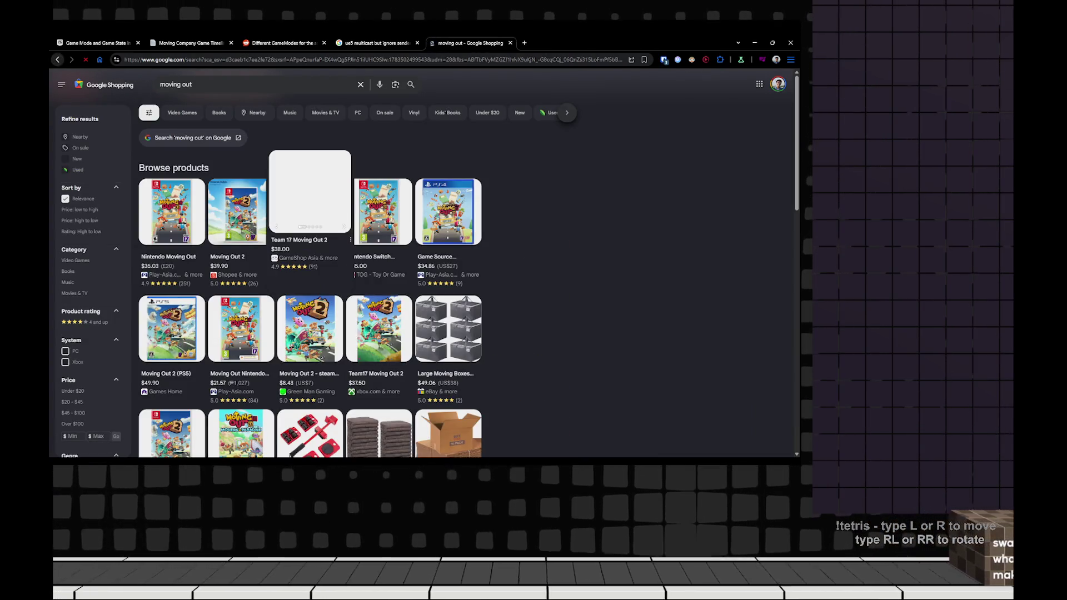
left_click(57, 59)
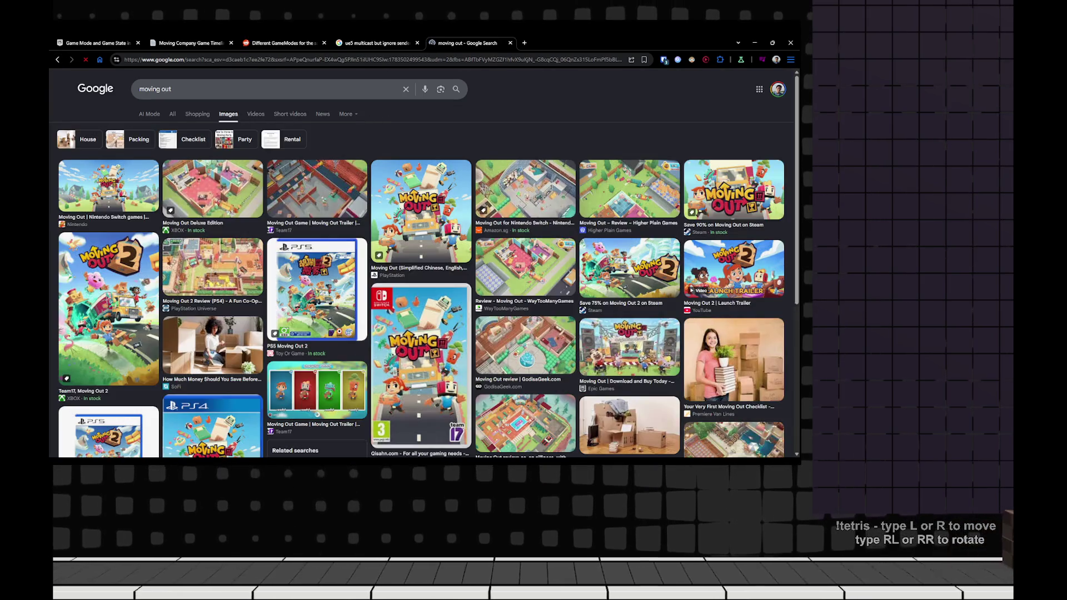
- Preview the Team17 Moving Out trailer image, then return to the MoversLobby level editor
left_click(316, 188)
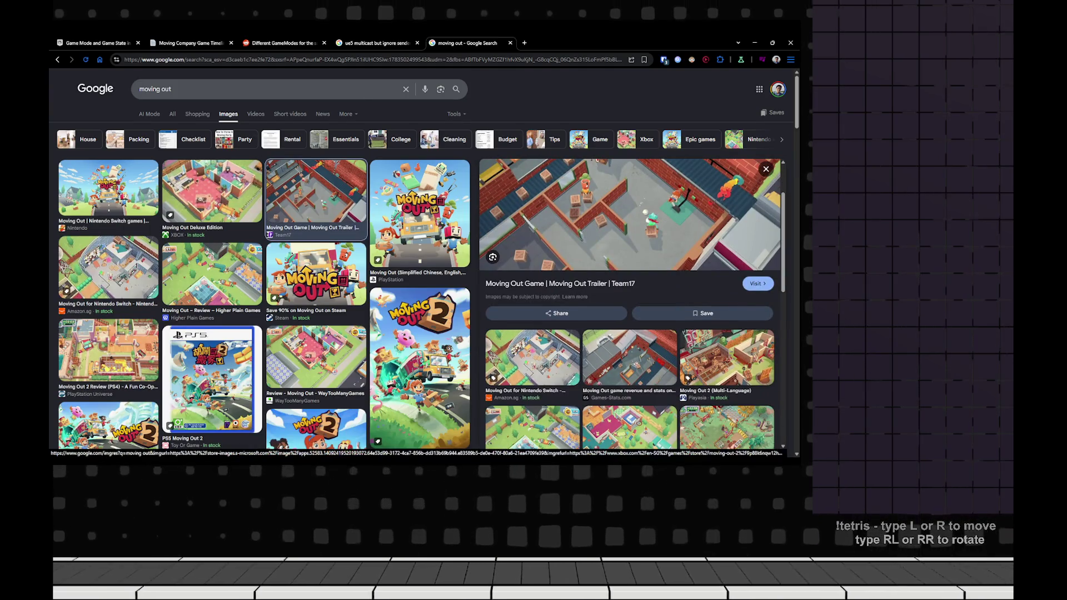
key("alt+Tab")
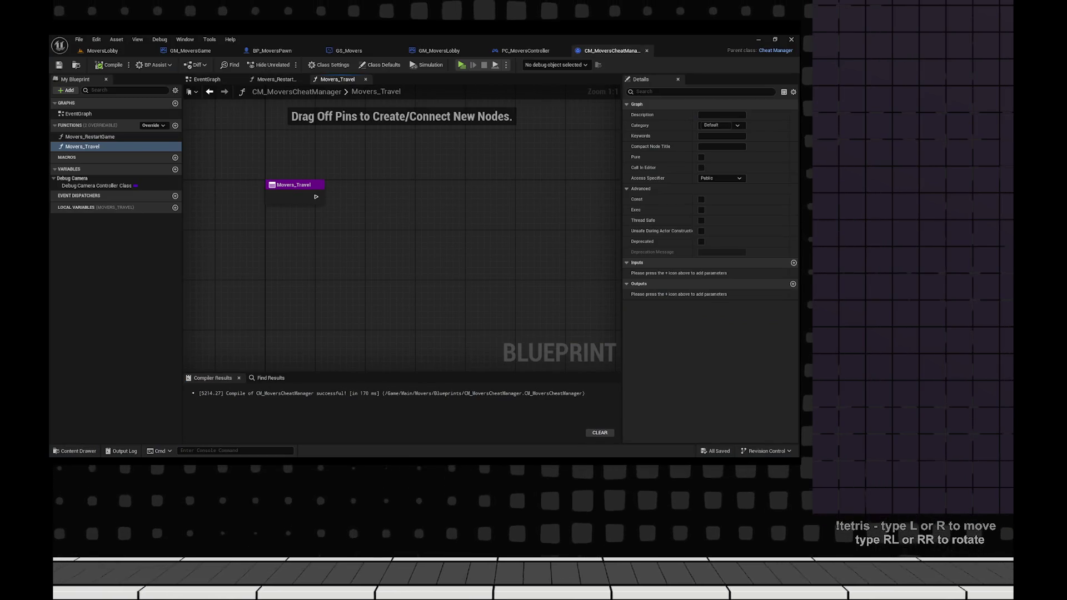
left_click(102, 51)
- Open the MoversGame level from the Movers folder in the Content Drawer
key("ctrl+space")
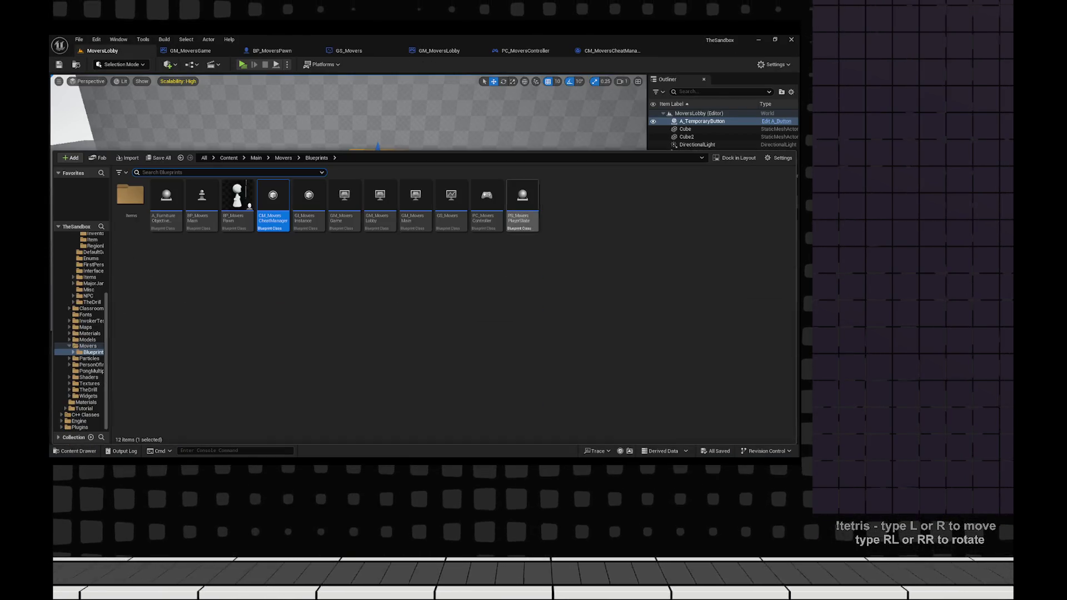
left_click(283, 158)
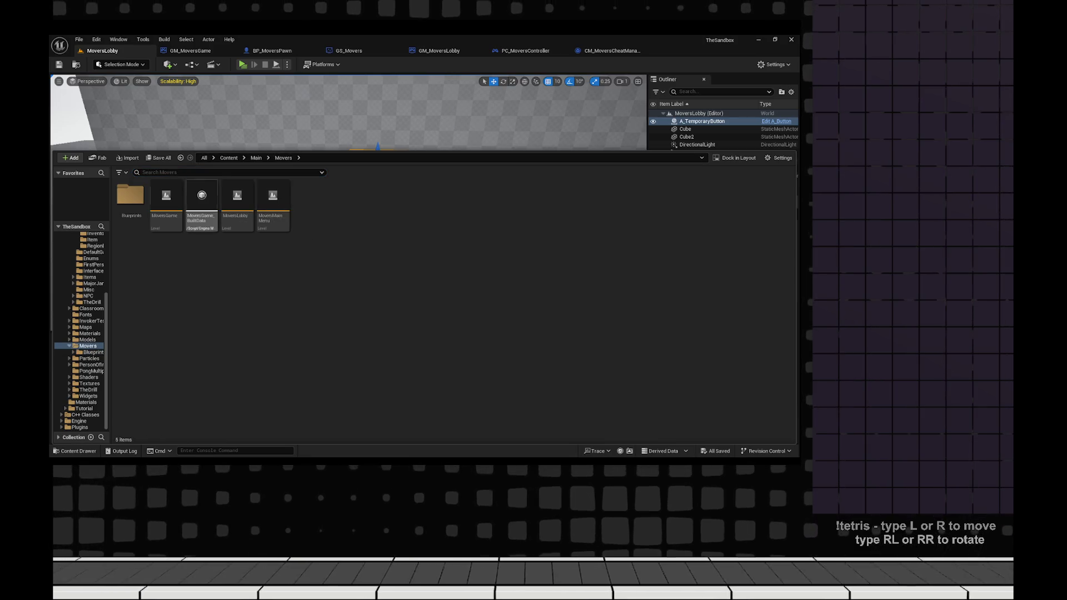
double_click(166, 197)
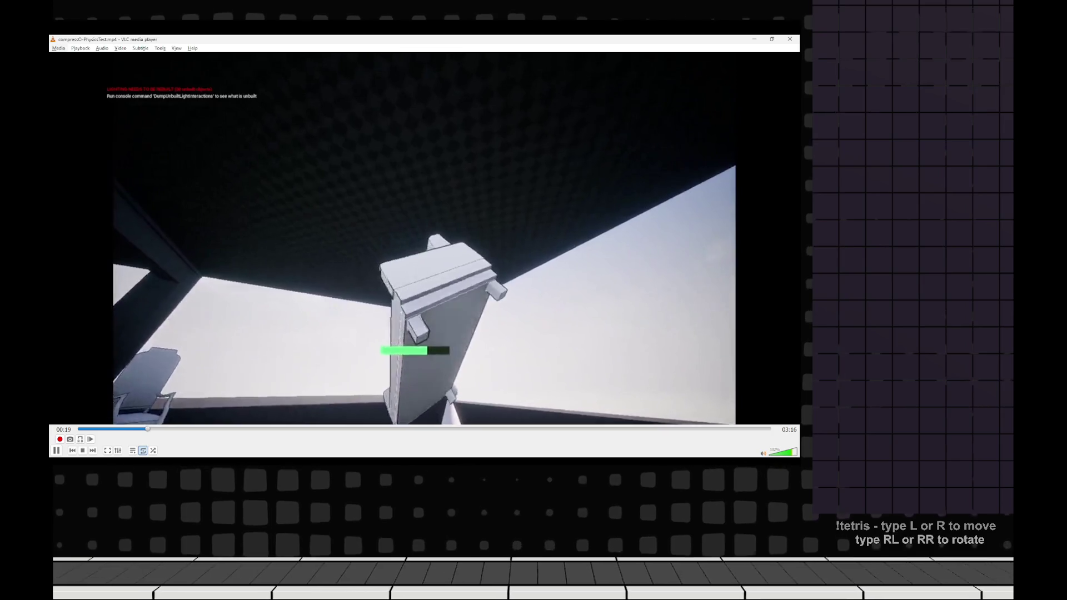
- Lower VLC's playback volume from 102% to about 38%
key("ctrl+Down")
key("ctrl+Down")
key("ctrl+Down")
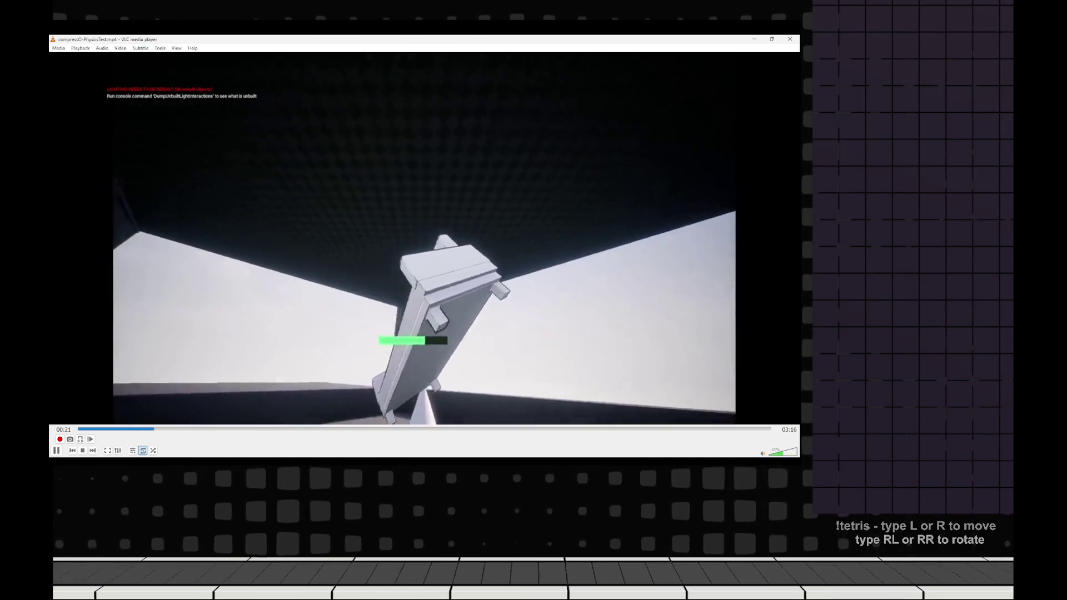
key("ctrl+Down")
key("ctrl+Down")
key("ctrl+Down")
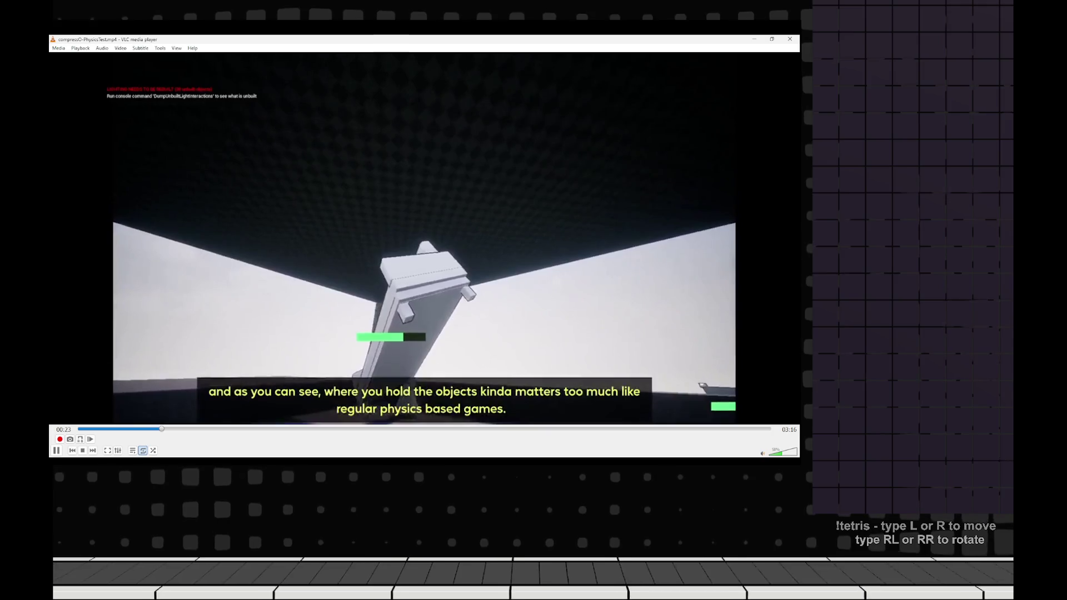
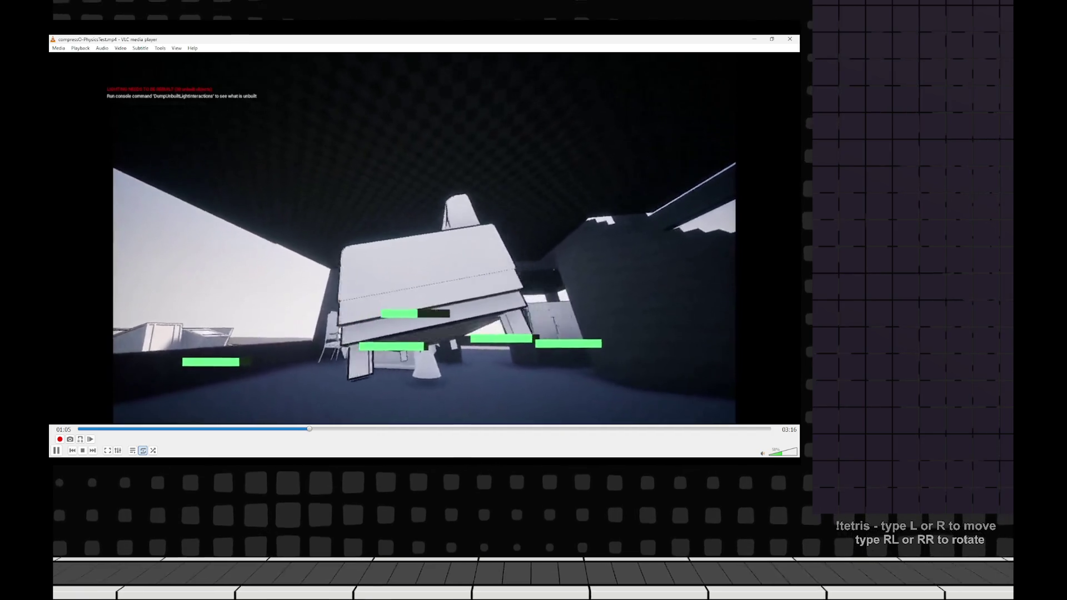
- Jump the physics test recording in VLC forward to about 01:11
left_click(331, 428)
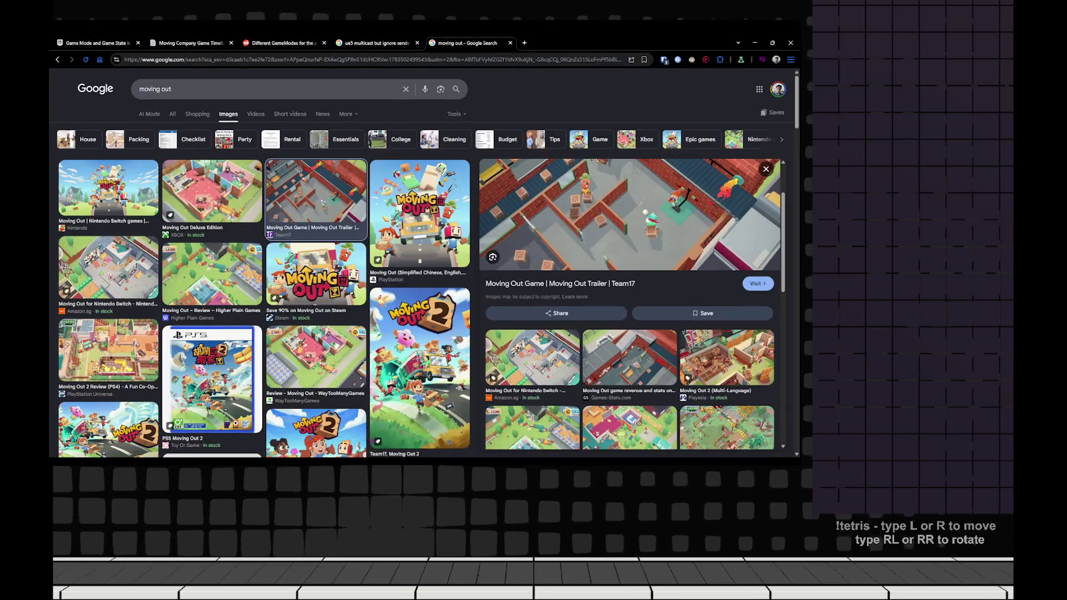
- Close the image search tab, look over the Moving Company Game Timeline board, and return to Unreal
key("ctrl+w")
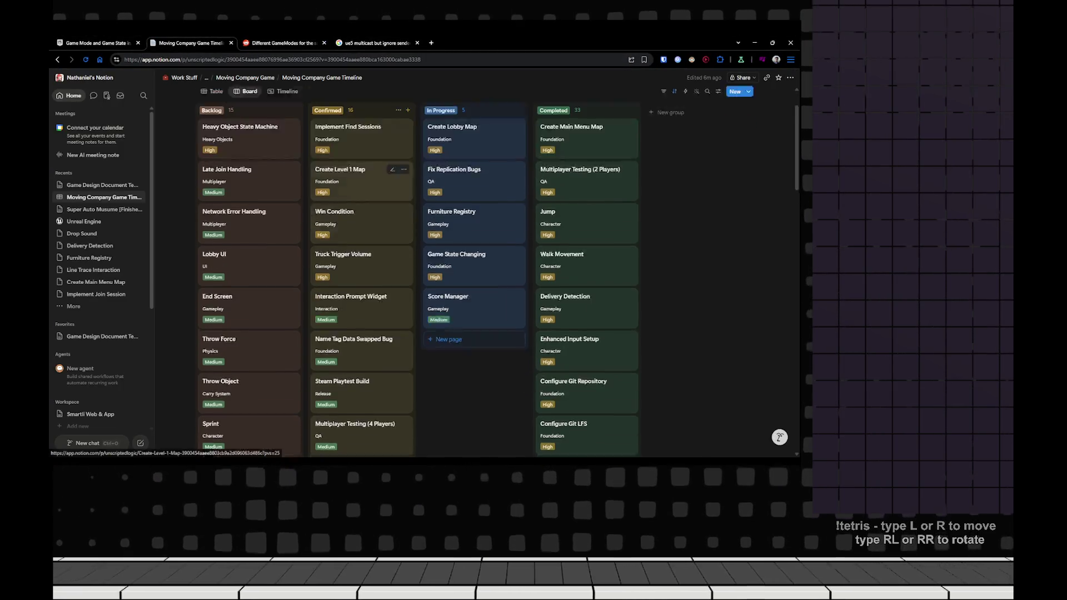
scroll(417, 278, "down", 5)
scroll(417, 278, "up", 5)
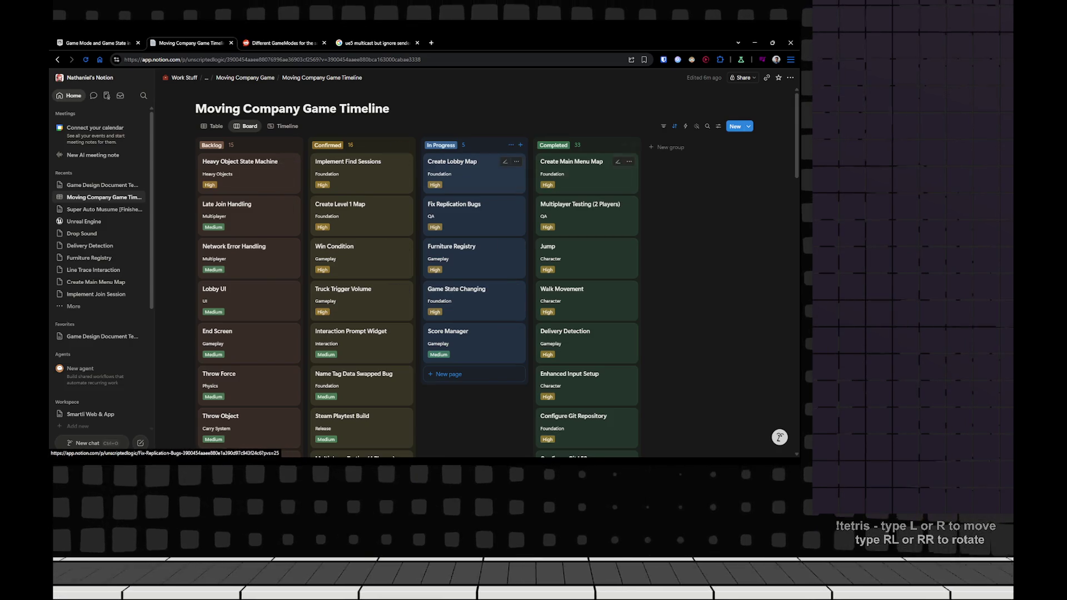
scroll(584, 256, "down", 8)
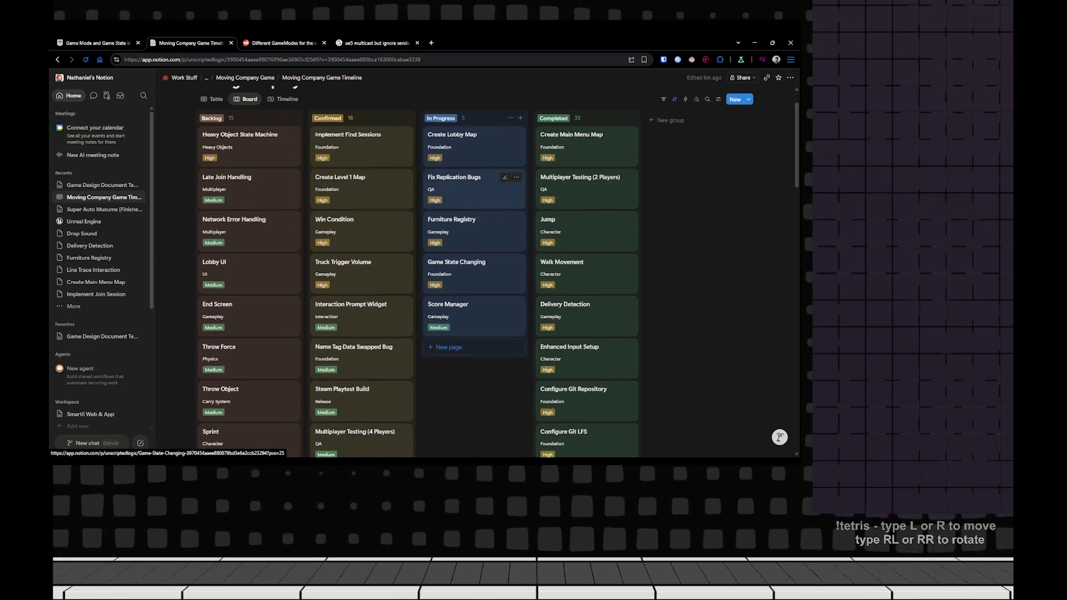
scroll(584, 255, "up", 5)
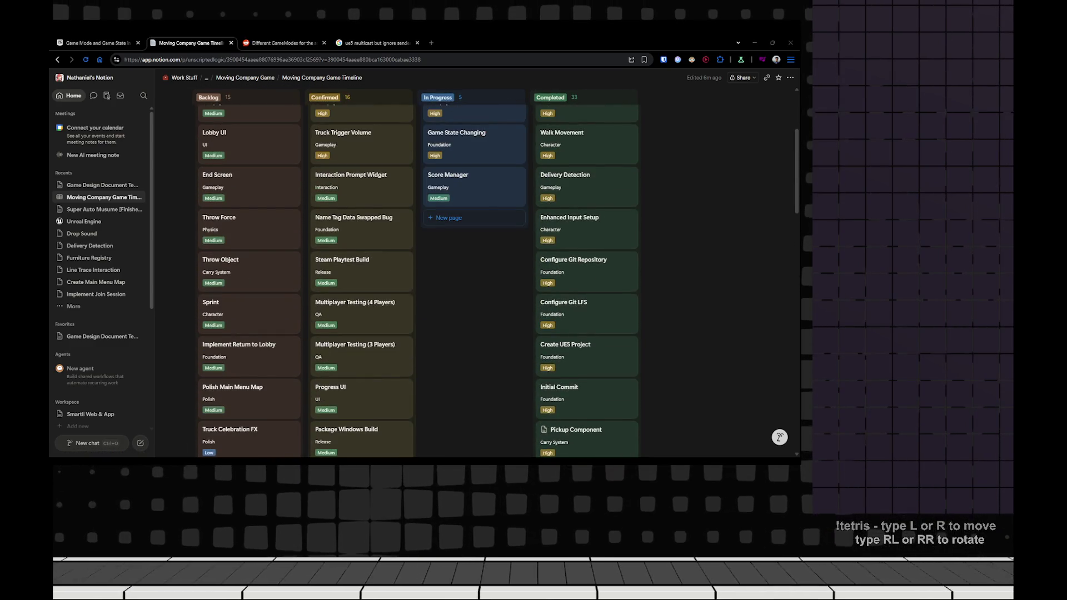
key("alt+Tab")
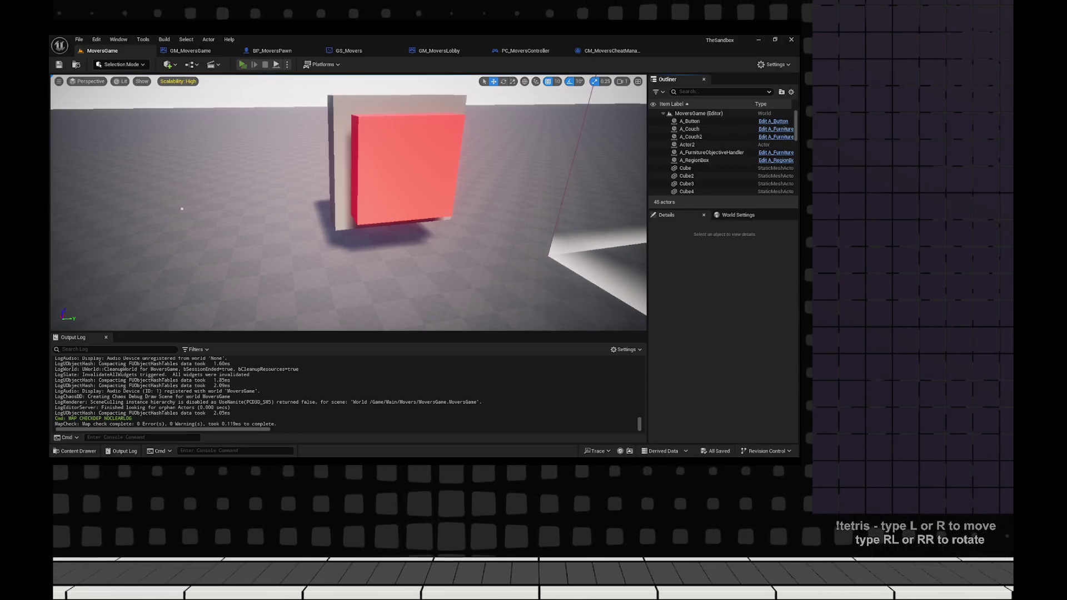
- Run a server-and-client MoversGame play test with both previews side by side, then stop it
key("alt+p")
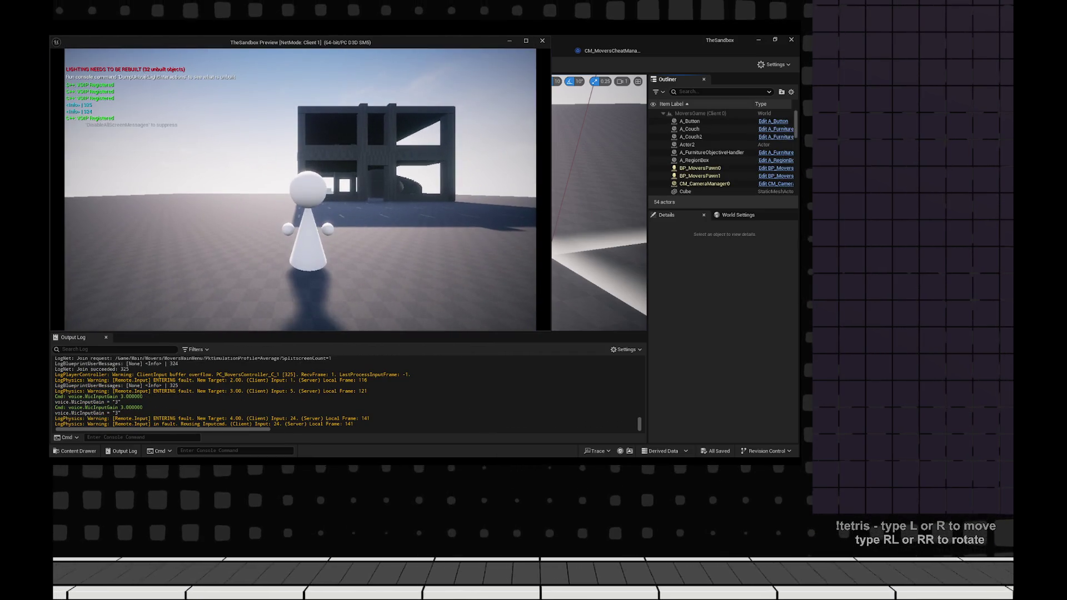
key("super+Right")
key("Return")
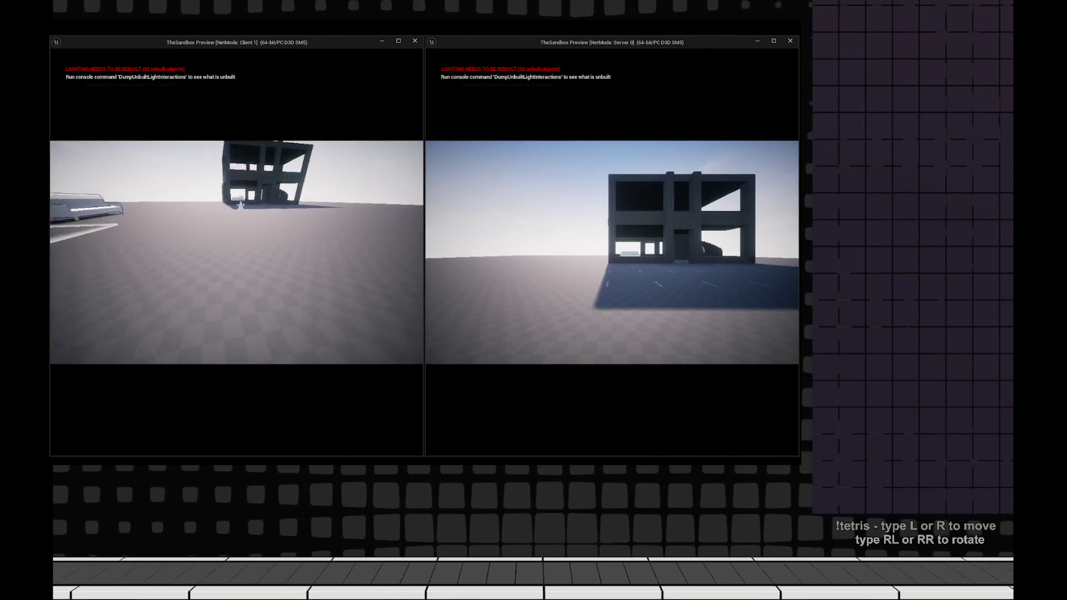
key("Escape")
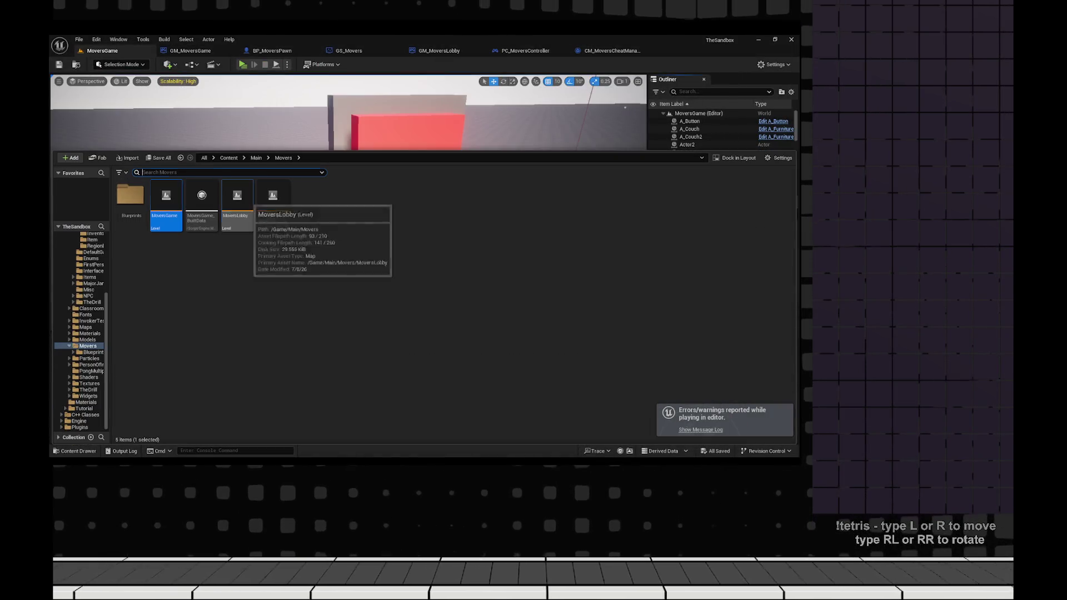
- Open the MoversLobby level, play-test it briefly, and close the message log
double_click(237, 197)
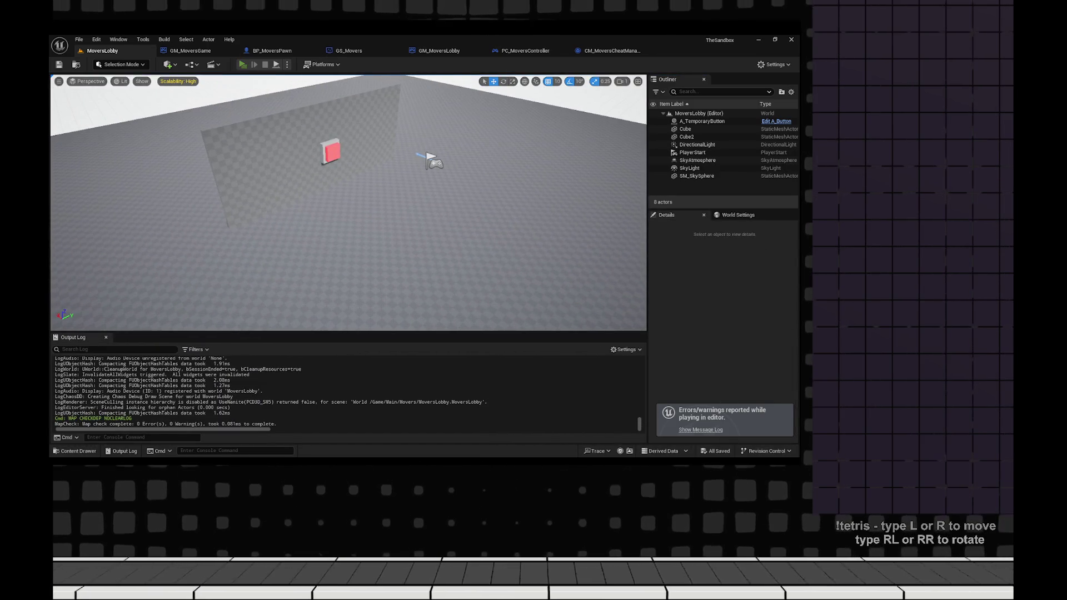
key("alt+p")
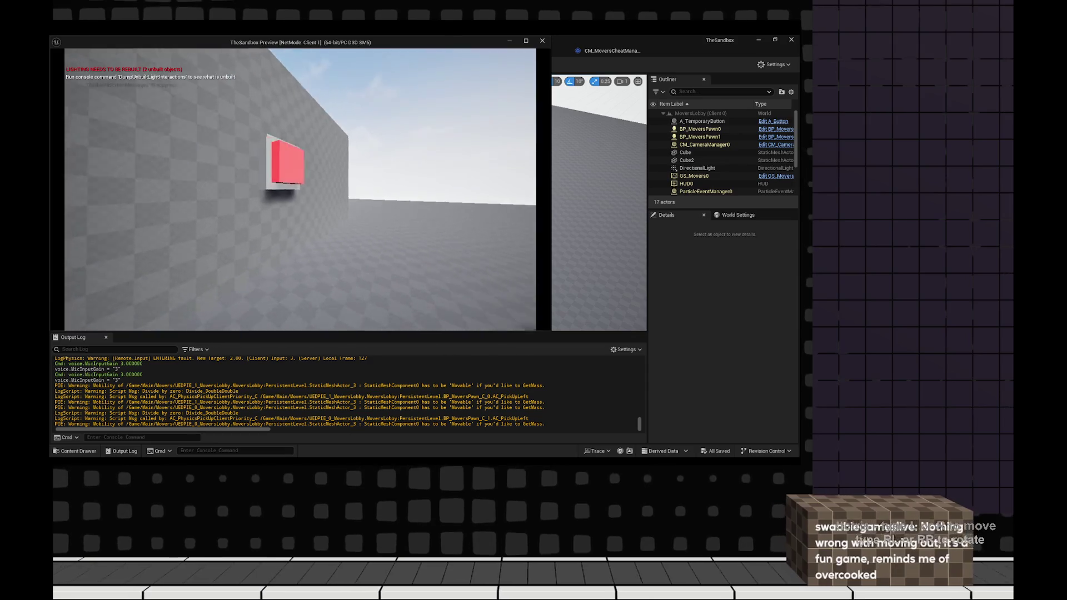
key("alt+Tab")
key("Escape")
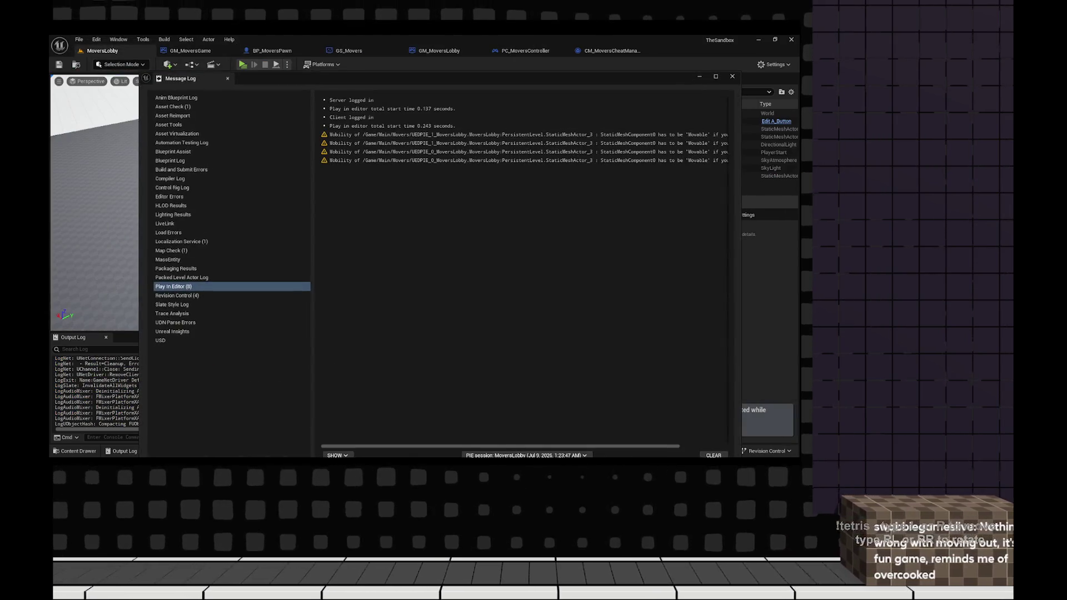
key("alt+F4")
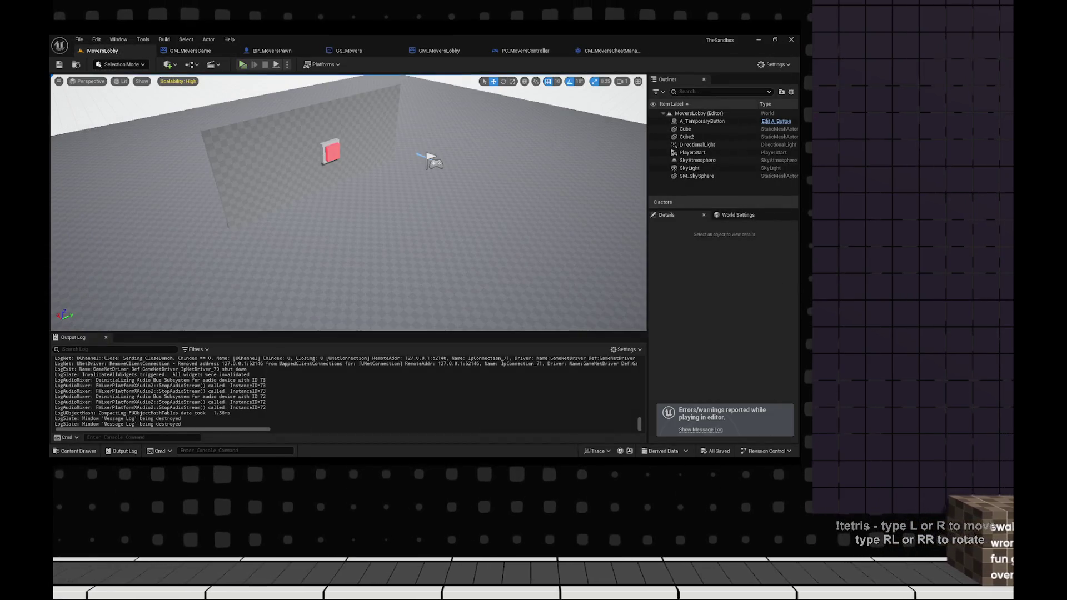
- Play-test the lobby again with tiled previews, entering a Movers console command
key("alt+p")
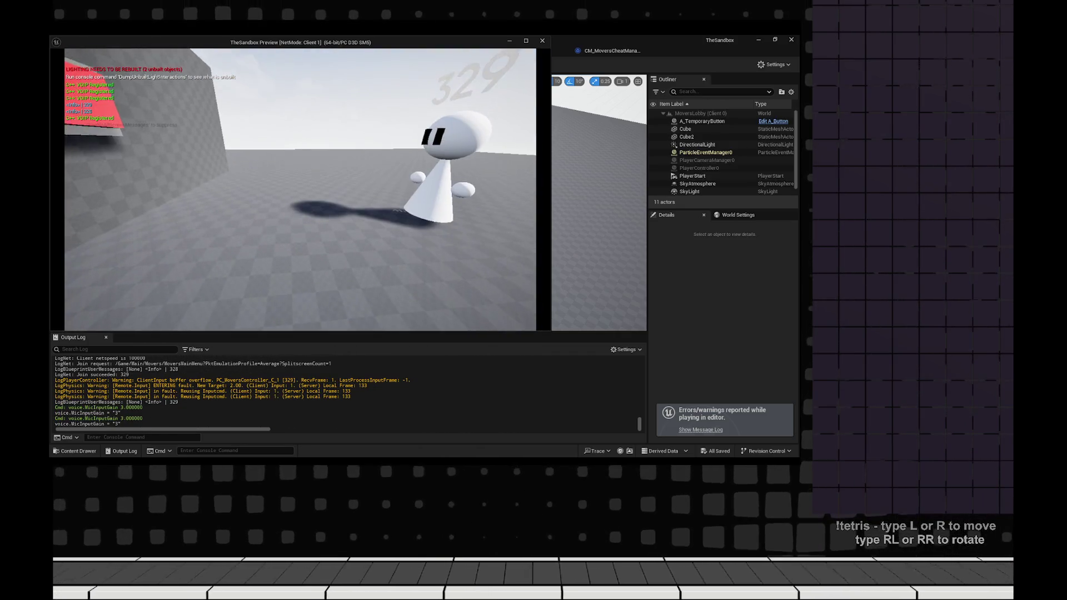
key("super+Right")
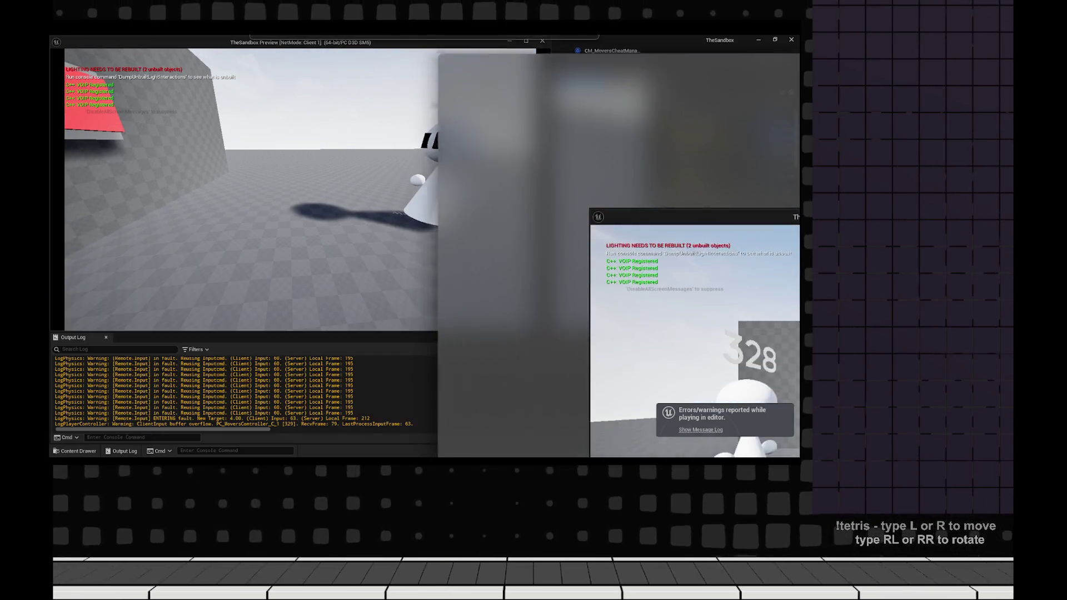
key("Return")
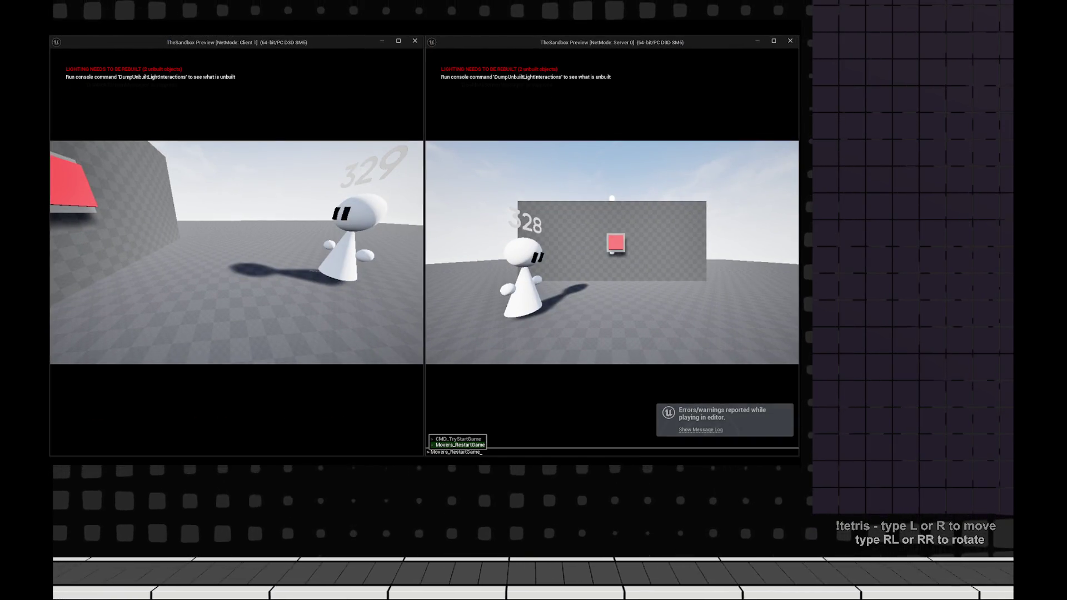
type("movers")
key("BackSpace")
key("BackSpace")
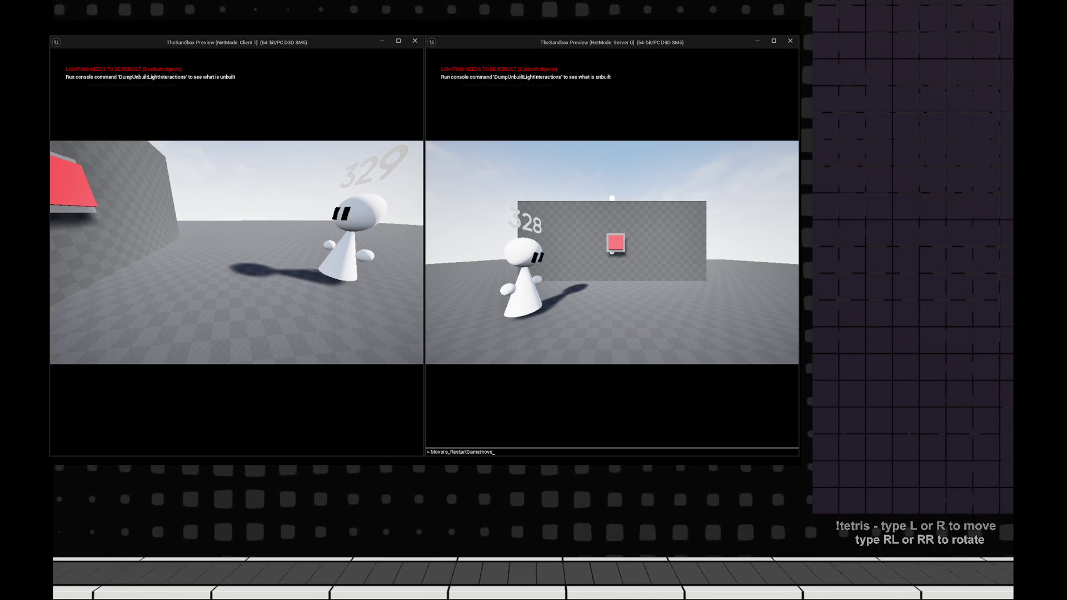
type("mov")
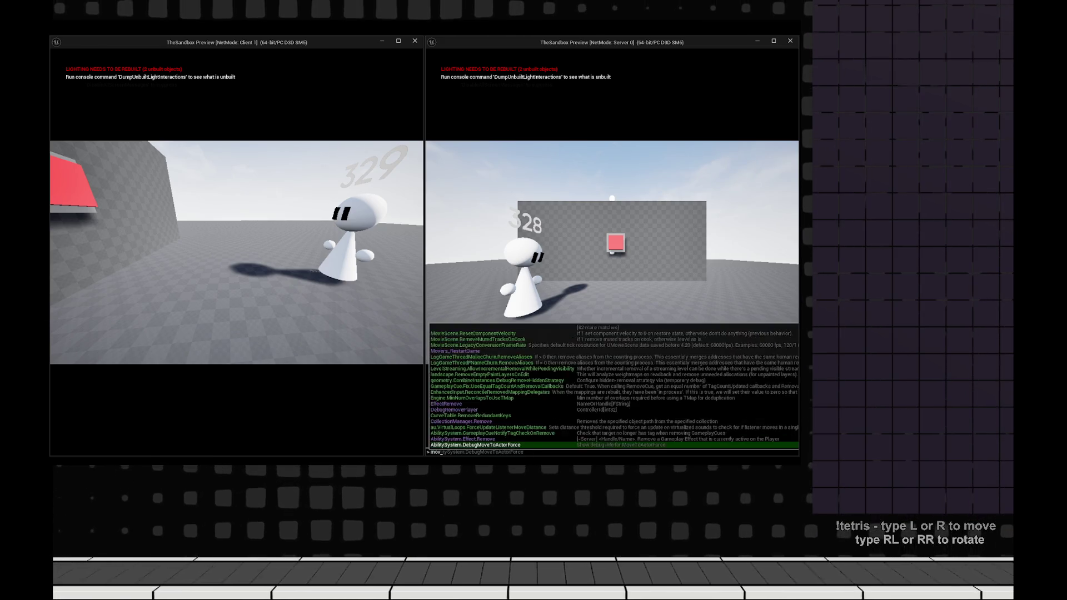
type("ers_RestartGame")
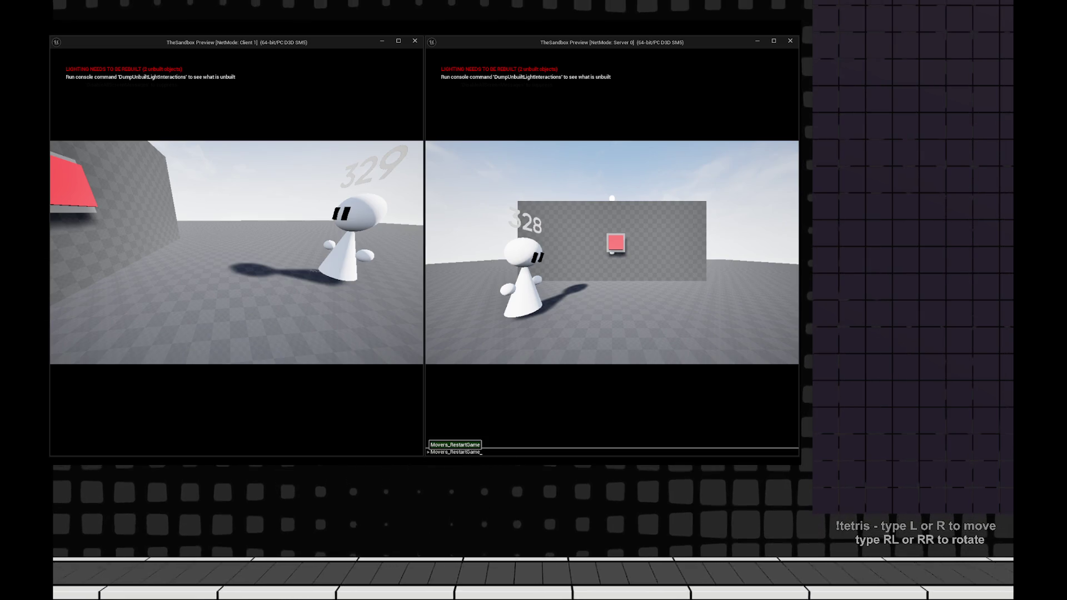
key("Return")
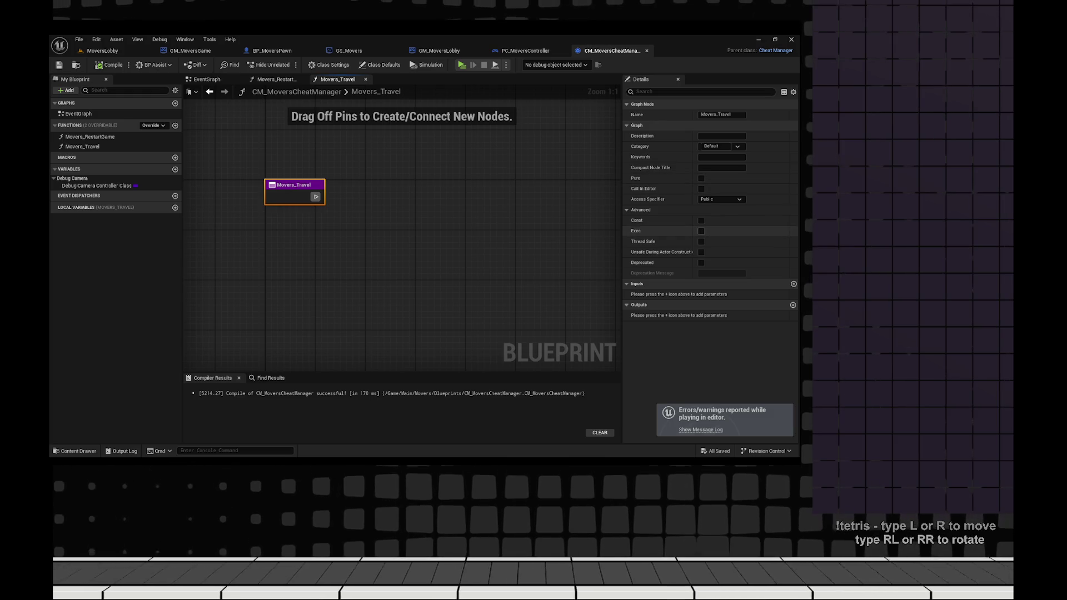
- Wire Movers_Travel into a Get Game Mode → Cast To GM_MoversLobby node
key("F7")
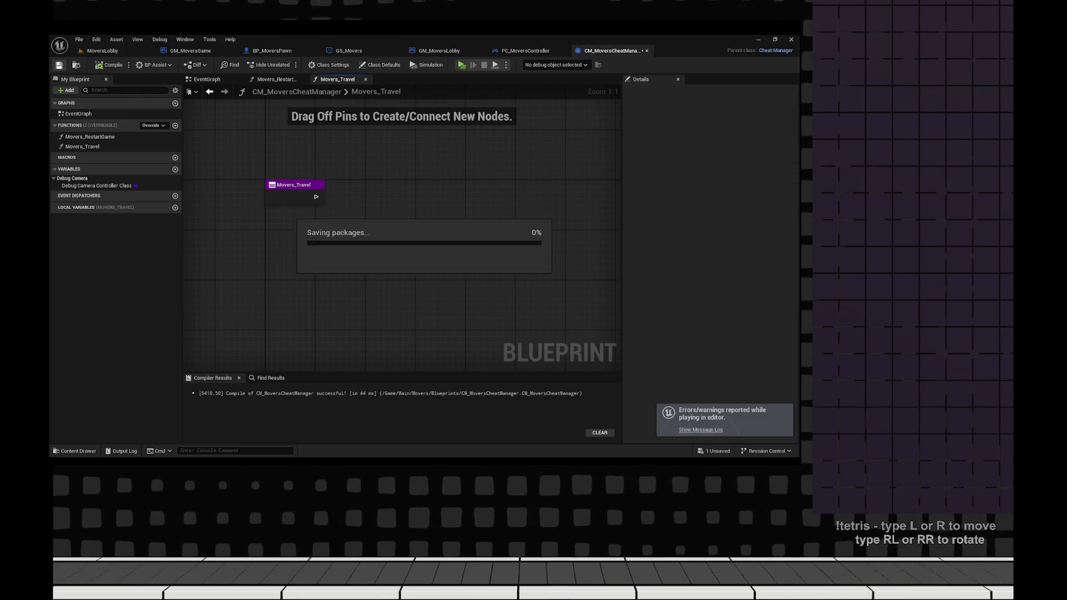
right_click(405, 192)
left_click(440, 214)
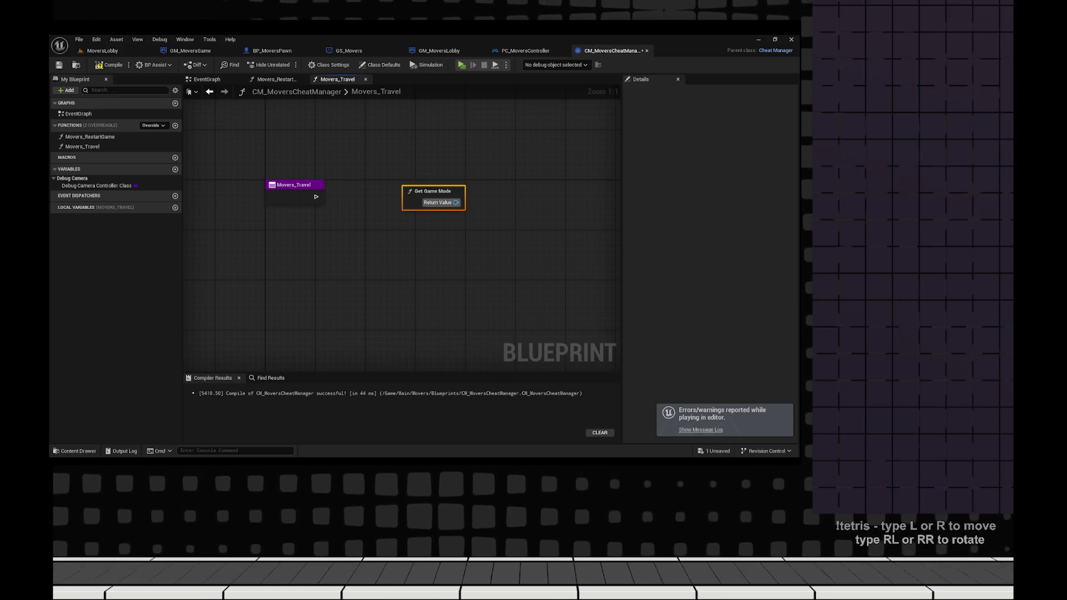
mouse_move(428, 188)
left_mouse_down()
mouse_move(368, 213)
mouse_move(440, 209)
left_mouse_up()
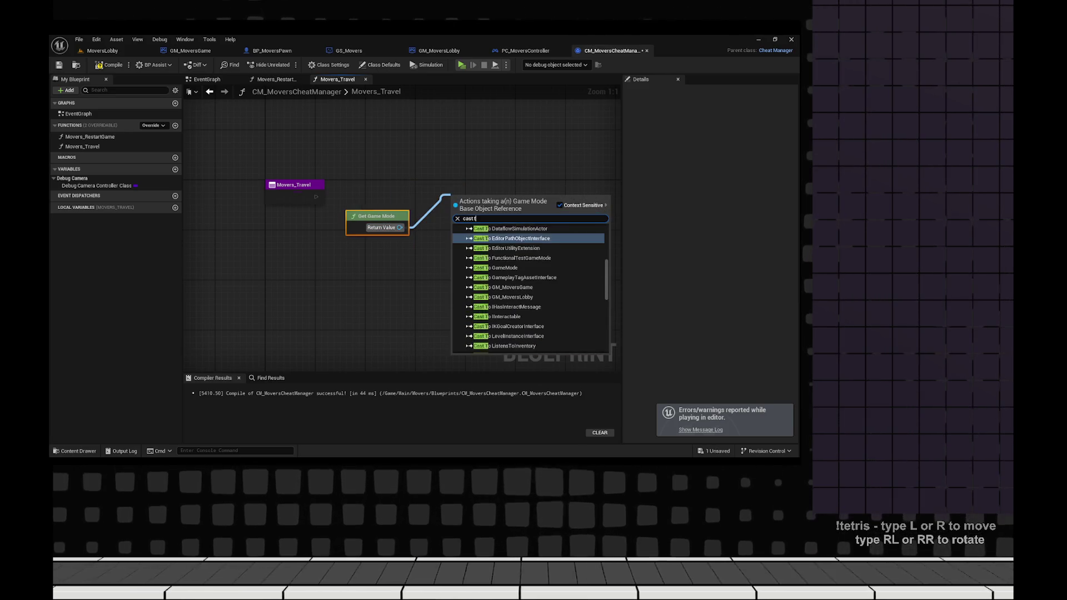
type("cast to gm_moverslobby")
key("Return")
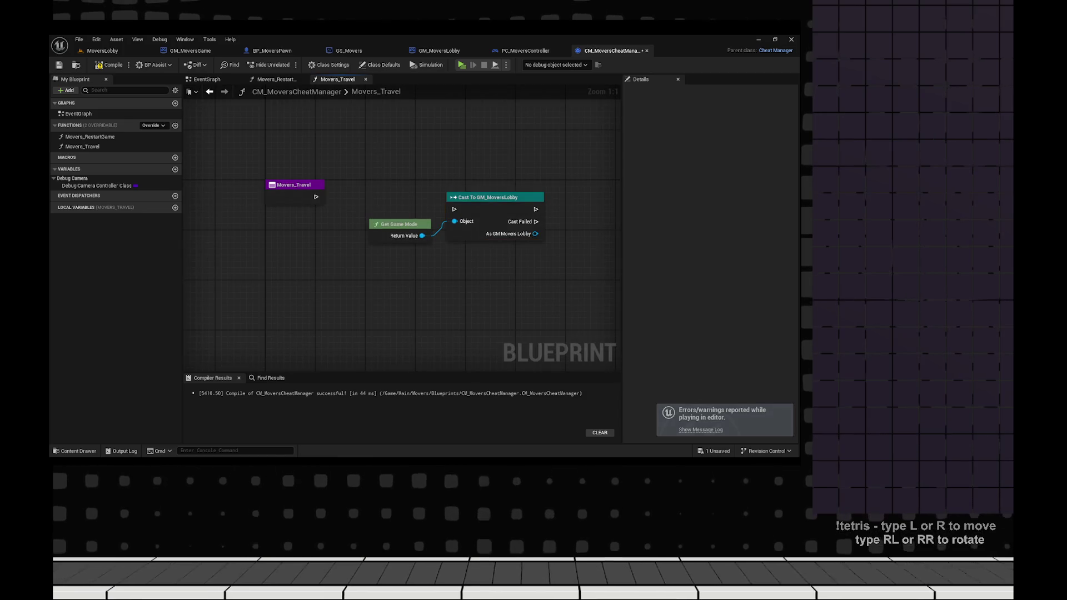
left_click_drag(315, 196, 454, 209)
- Rename the Movers_Travel function to Movers_TravelToGame
left_click(297, 185)
left_click(297, 186)
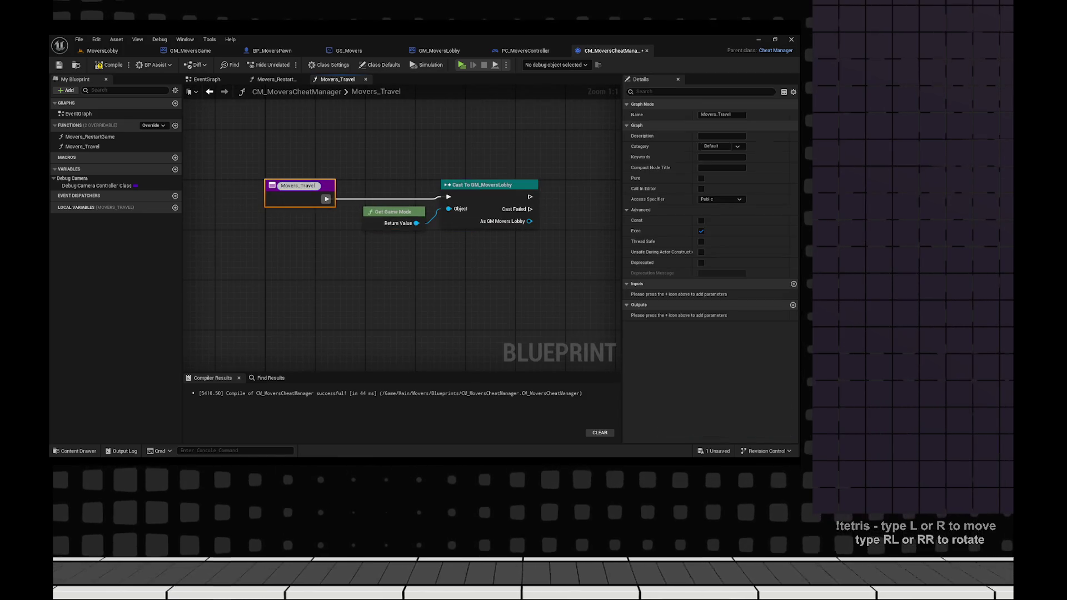
type("ToGame")
key("Return")
- Call Server Travel to Map on the cast result and check its definition in GM_MoversLobby
left_click(489, 184)
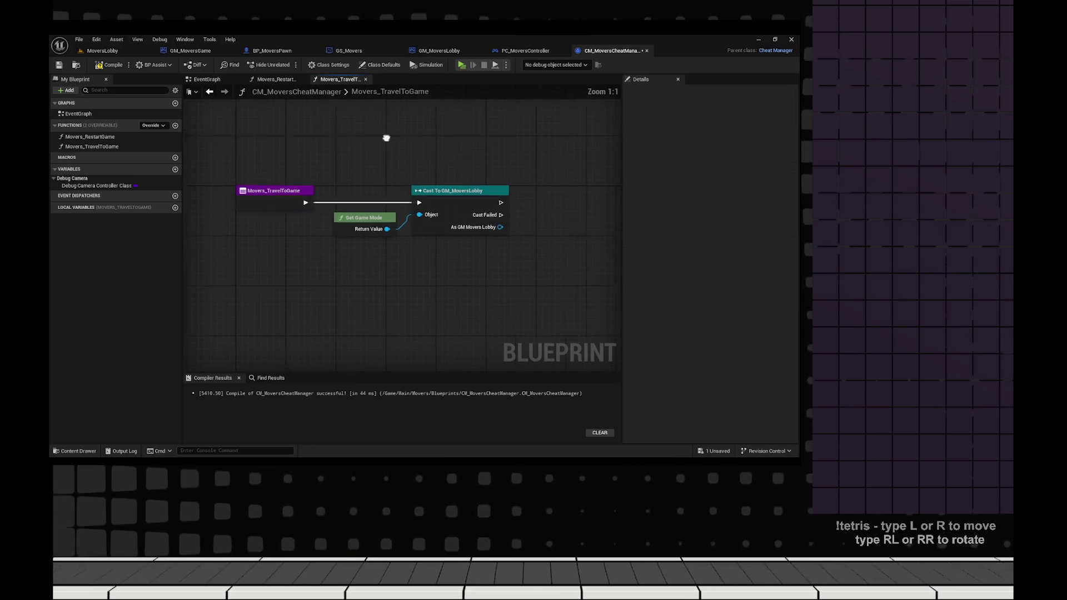
left_click_drag(449, 238, 511, 212)
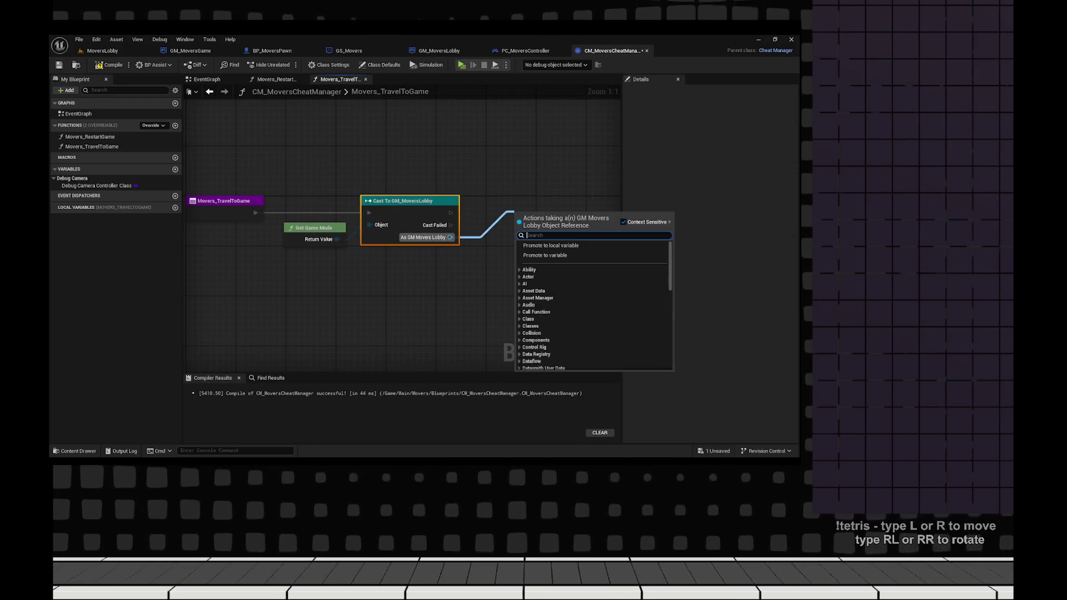
type("trave")
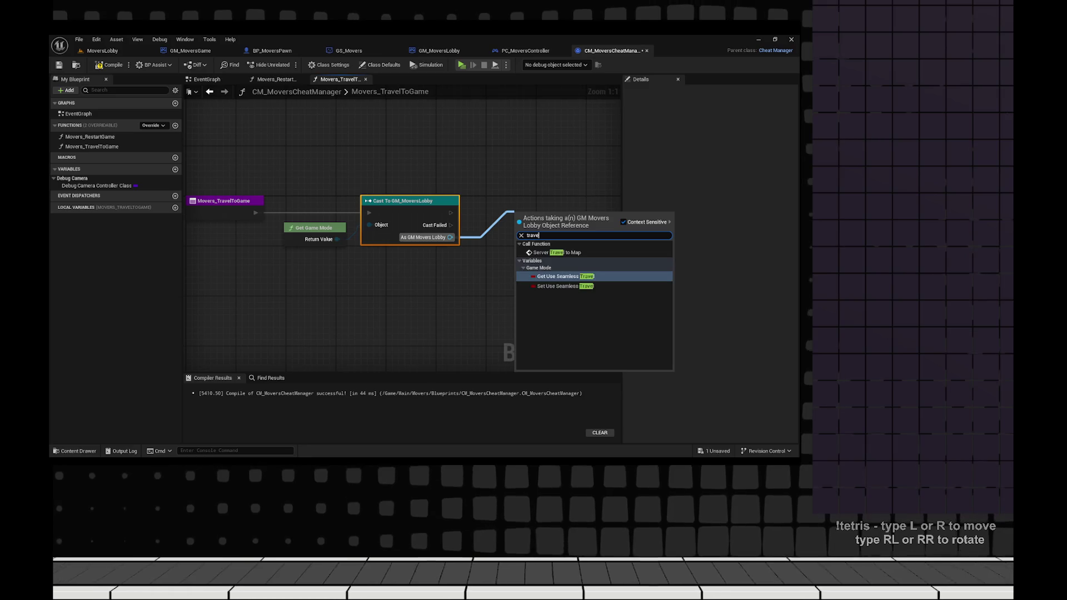
left_click(557, 253)
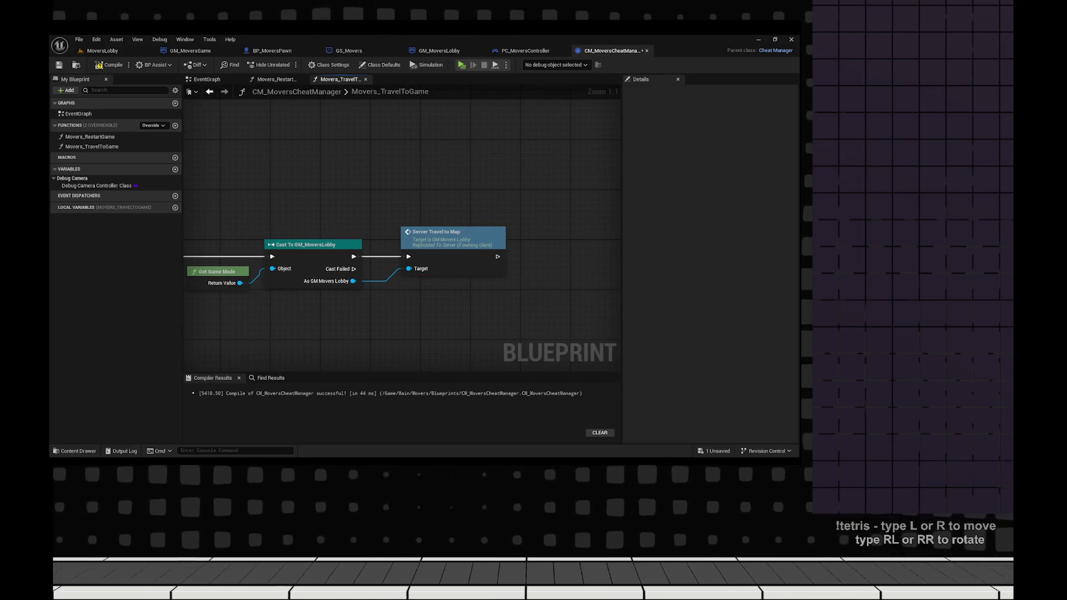
double_click(453, 234)
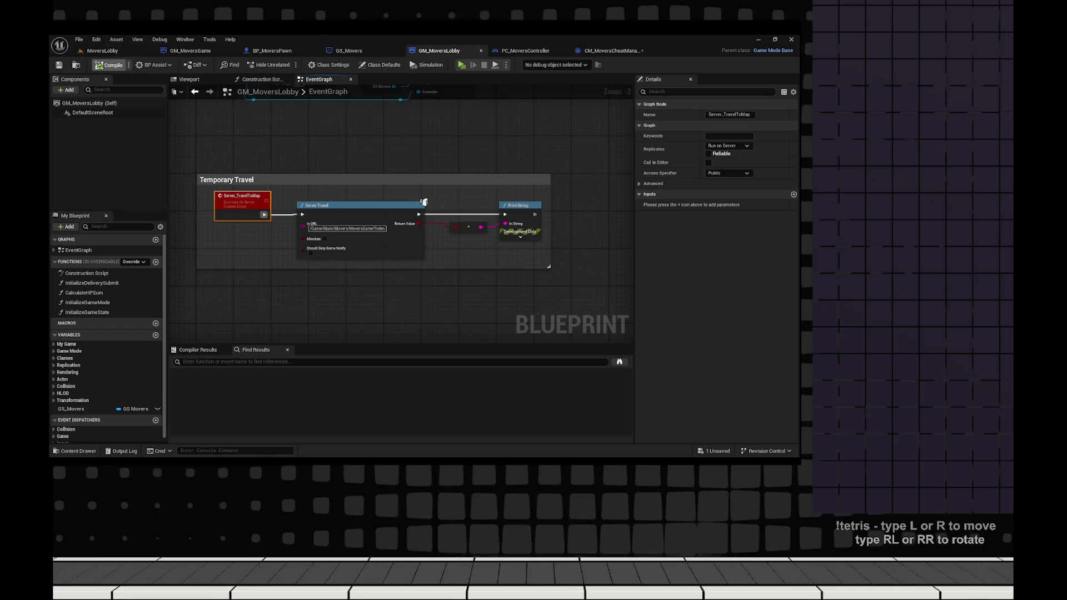
left_click(611, 51)
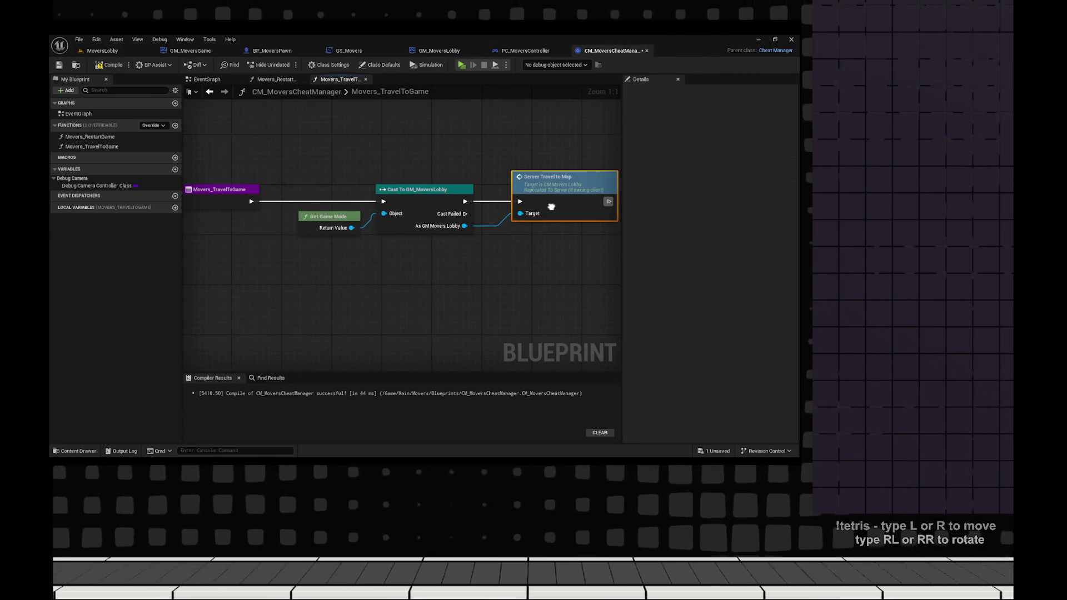
- Add a Print Log on Cast Failed with a 'failed to cast to lobby game mode' wrong-map message
left_click_drag(438, 213, 489, 290)
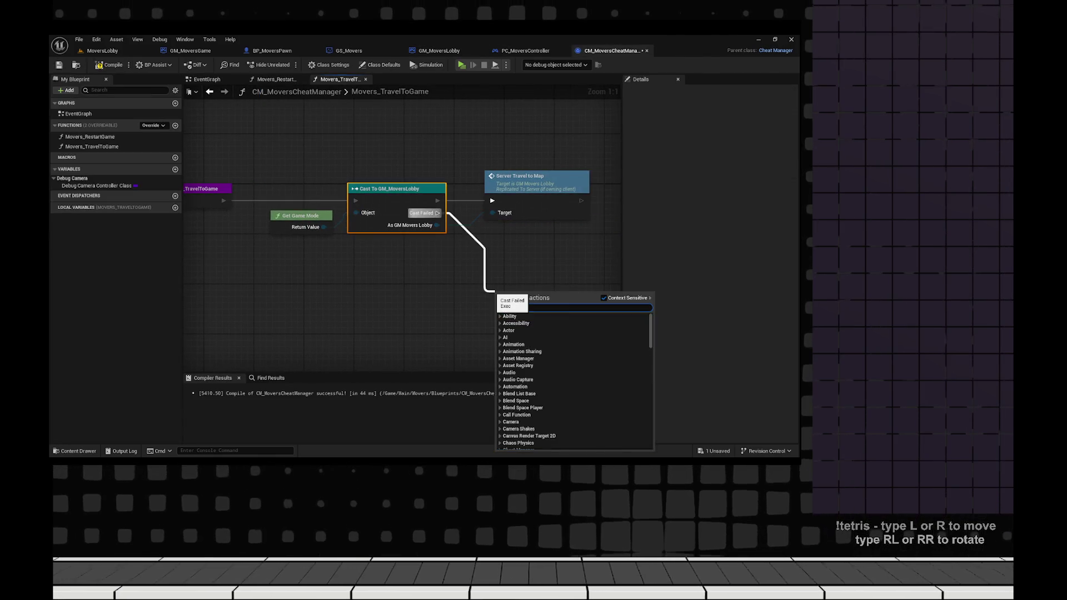
type("Print")
key("Return")
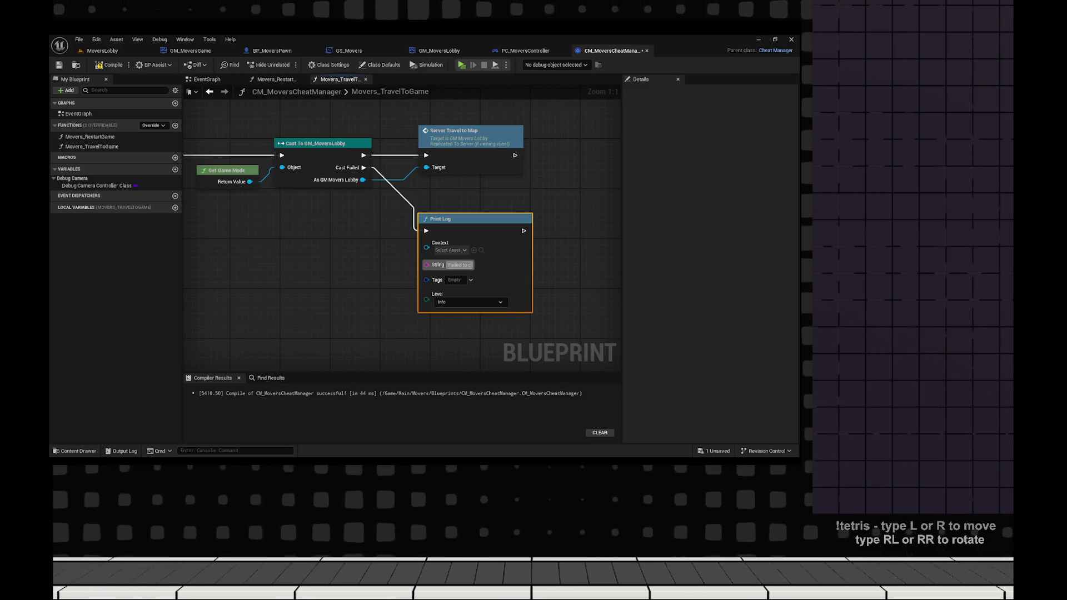
type("ast to ")
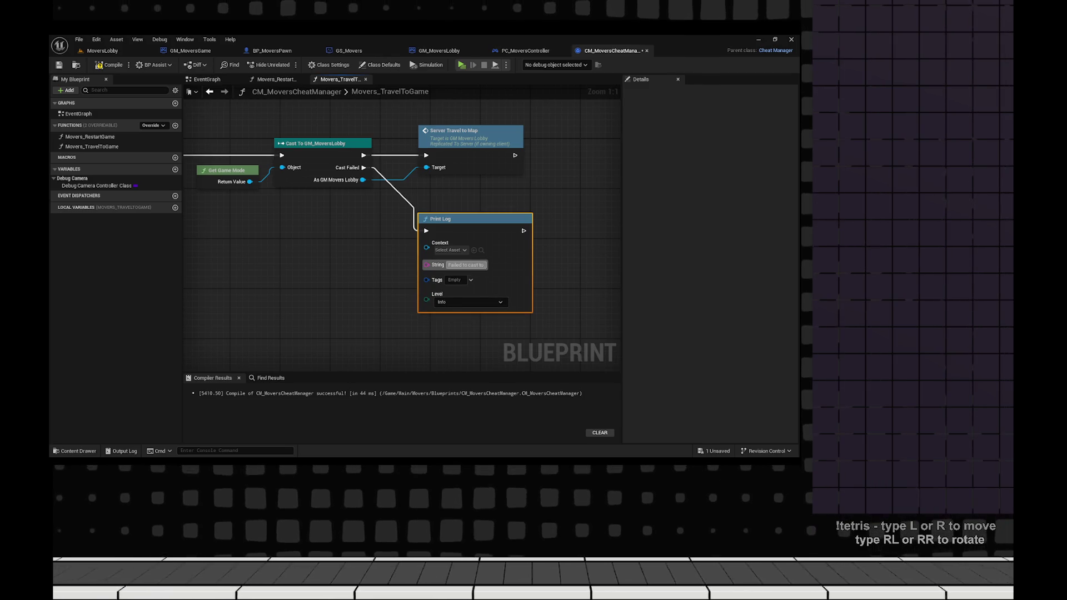
type("lobby game mode")
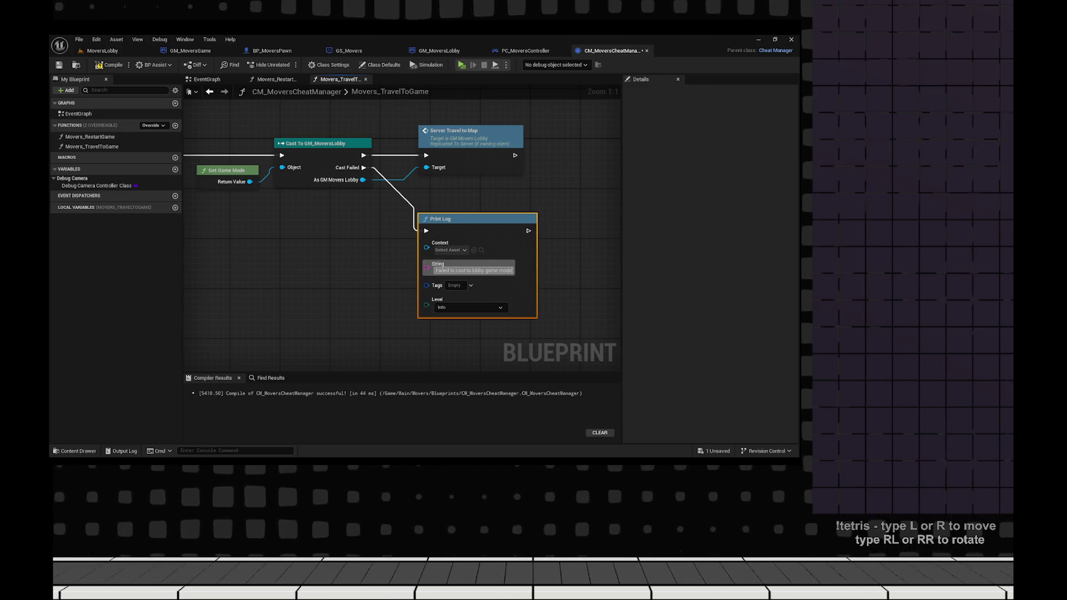
type(". Are you in t")
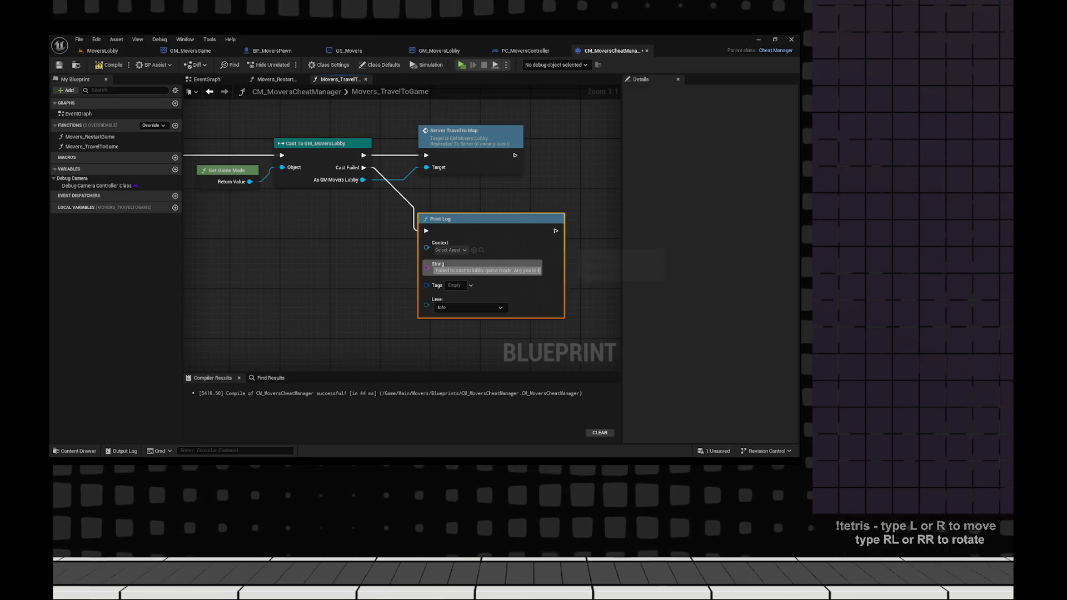
type("he light map?")
key("Return")
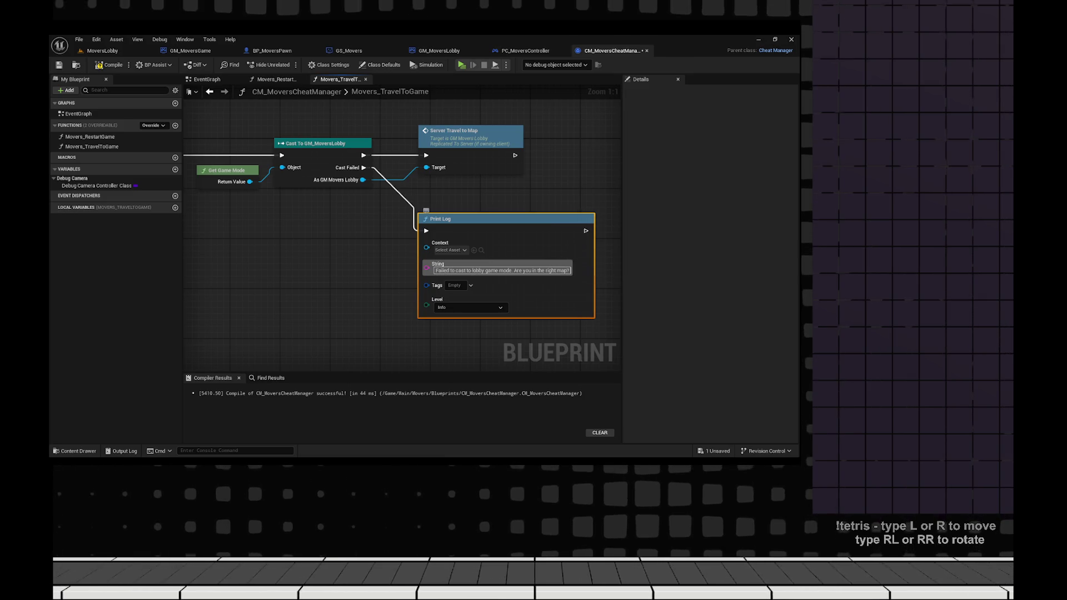
- Compile and save CM_MoversCheatManager, then launch a play test
key("F7")
key("ctrl+s")
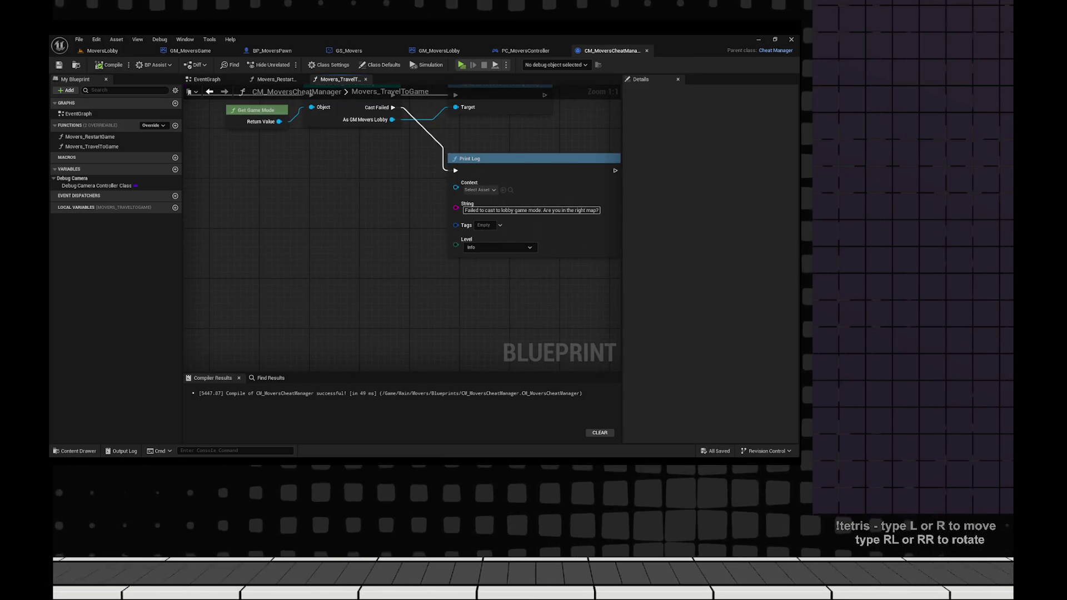
key("F7")
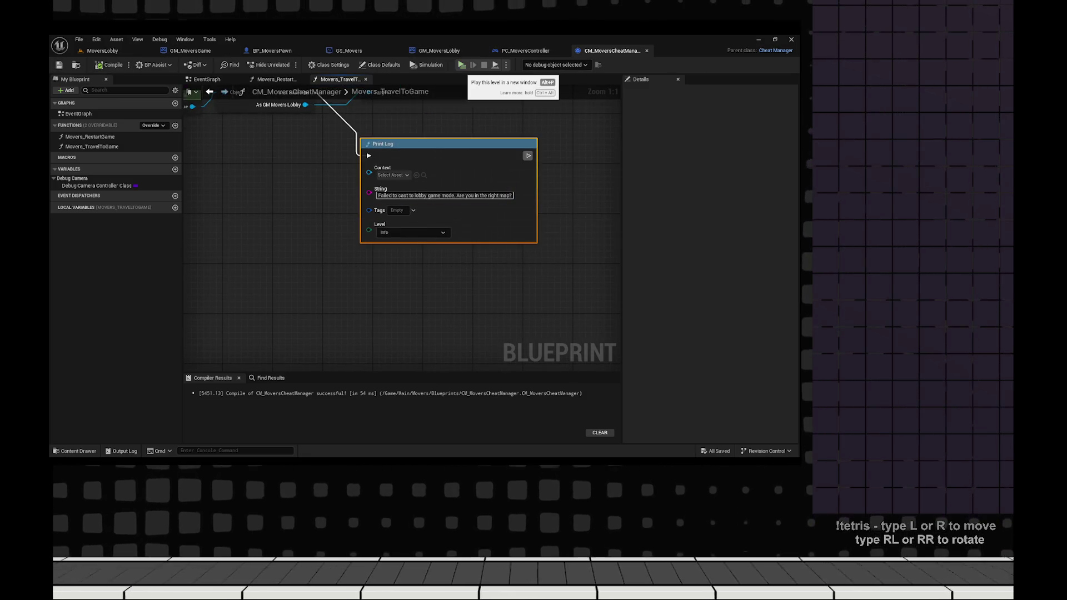
left_click(461, 64)
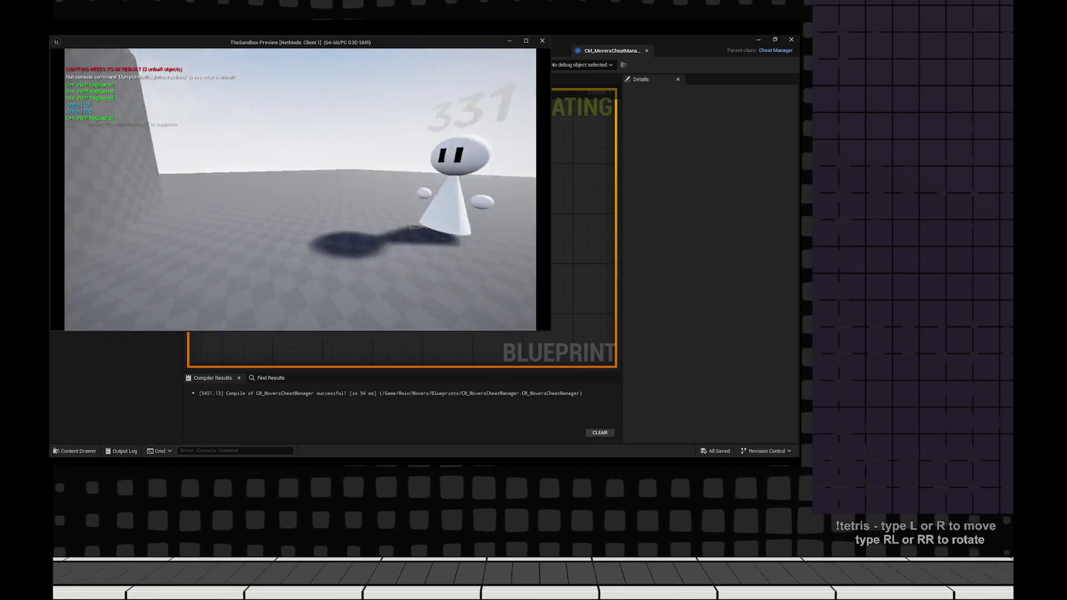
- Recall and edit the Movers_TravelToGame command in the client's console
key("grave")
key("Up")
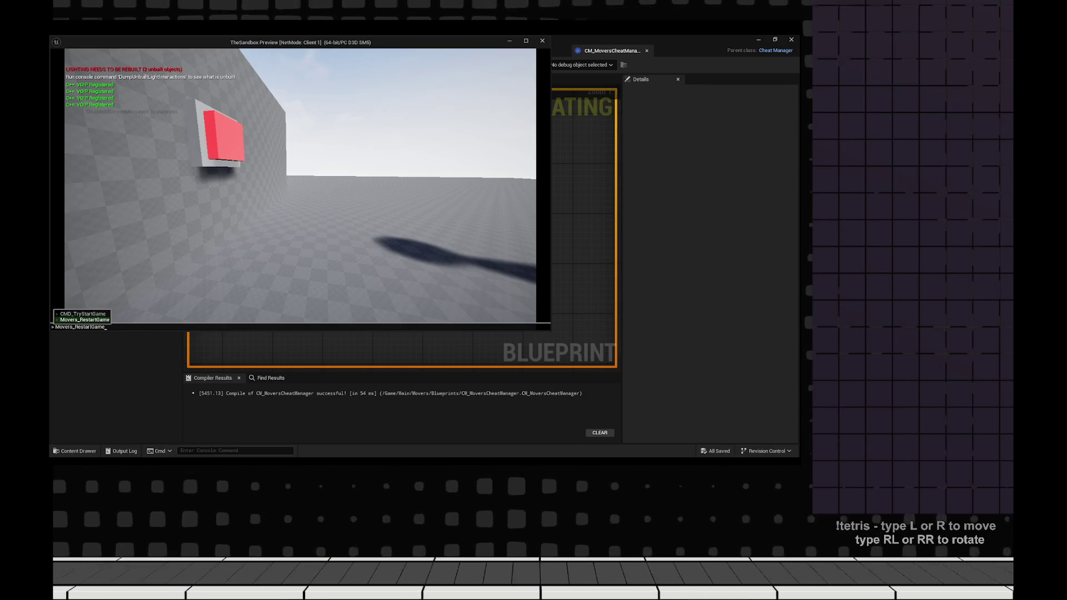
key("BackSpace")
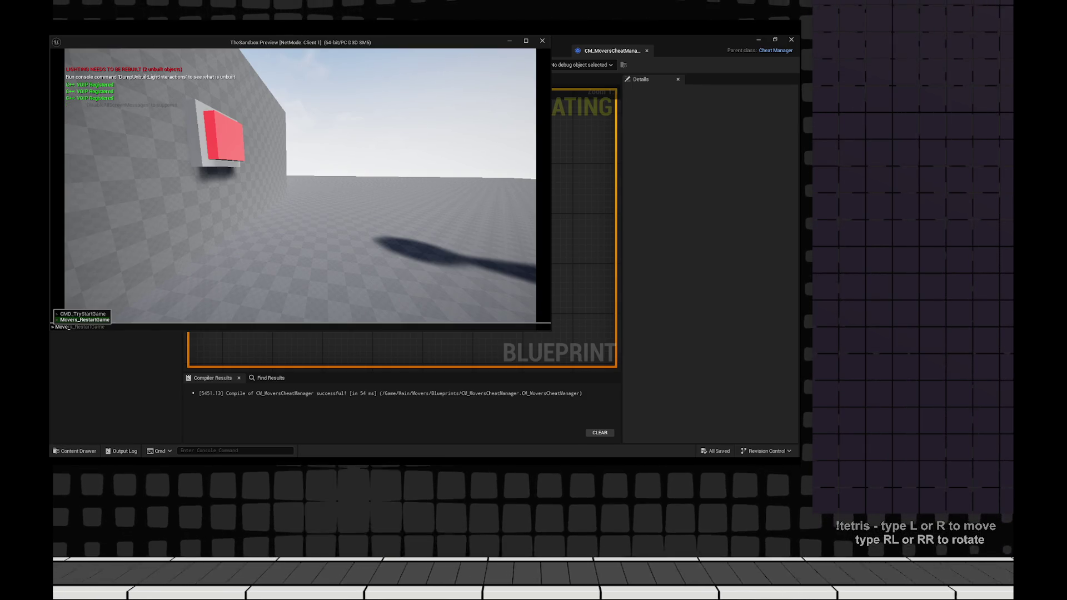
key("BackSpace")
key("BackSpace")
key("BackSpace")
type("vers")
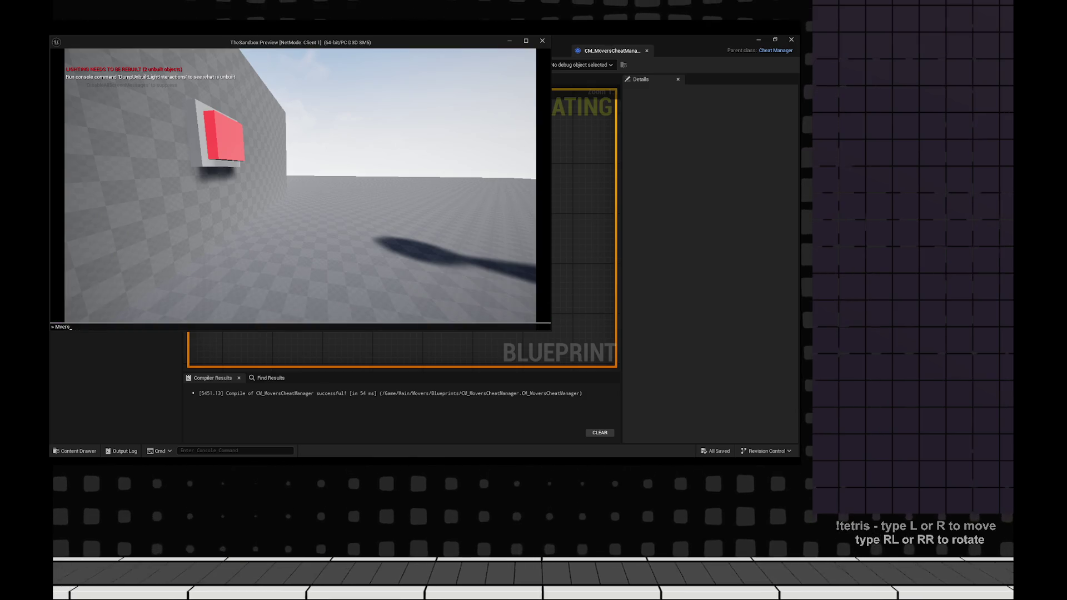
type("movers_")
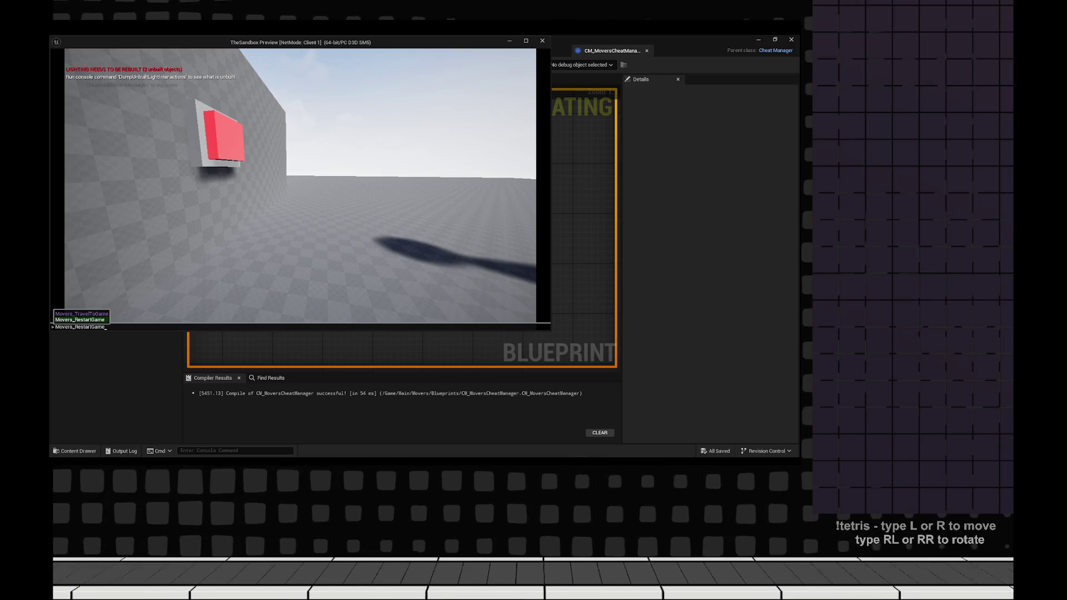
key("Escape")
key("grave")
key("grave")
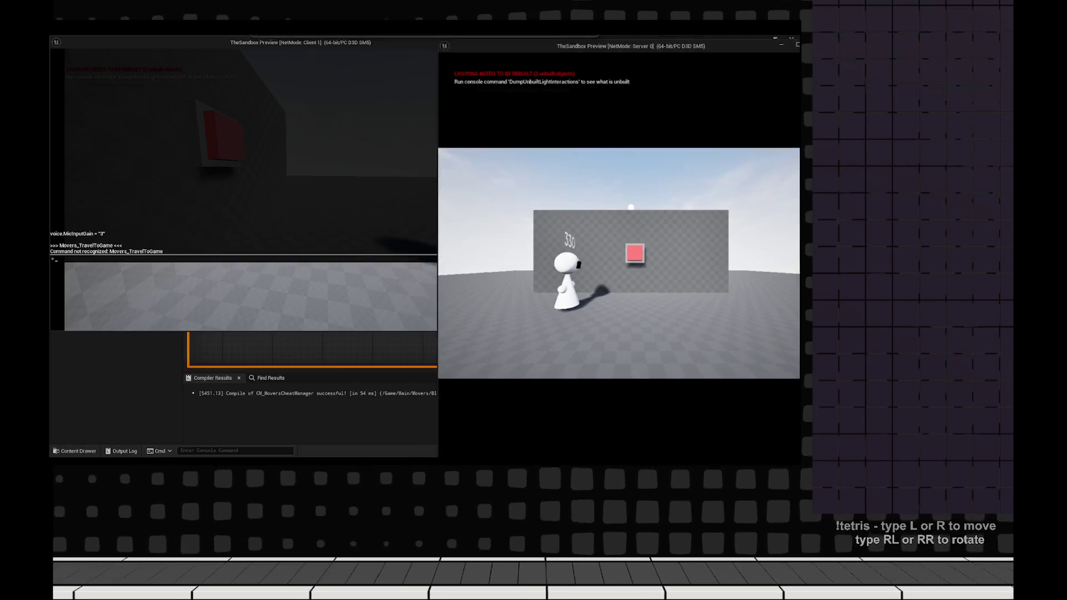
- Run Movers_TravelToGame from the server console, inspect the new level from the client, then stop
key("grave")
type("Movers_TravelToGame")
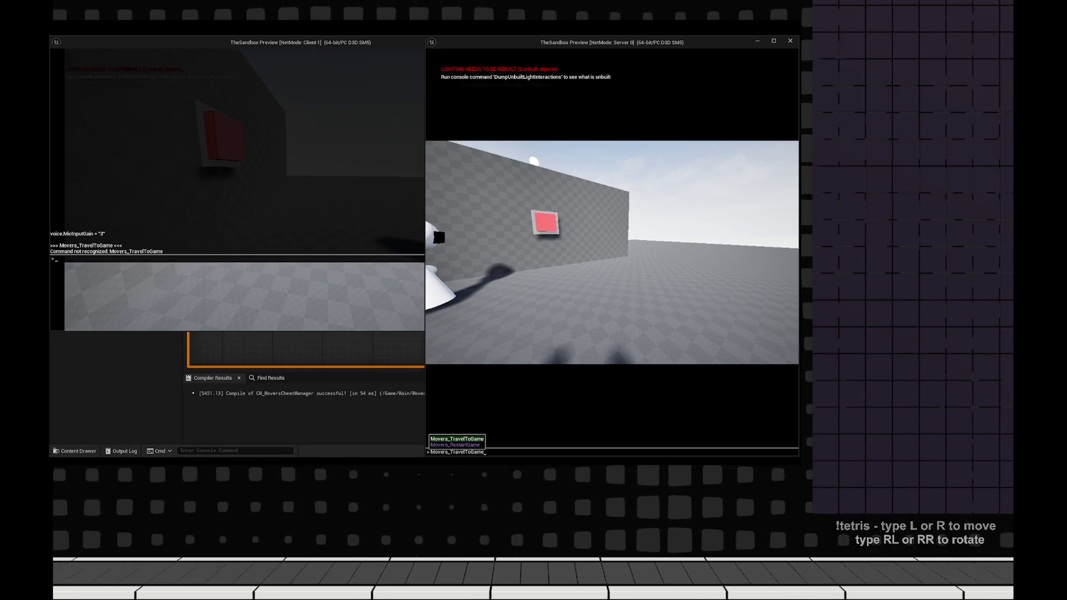
key("Return")
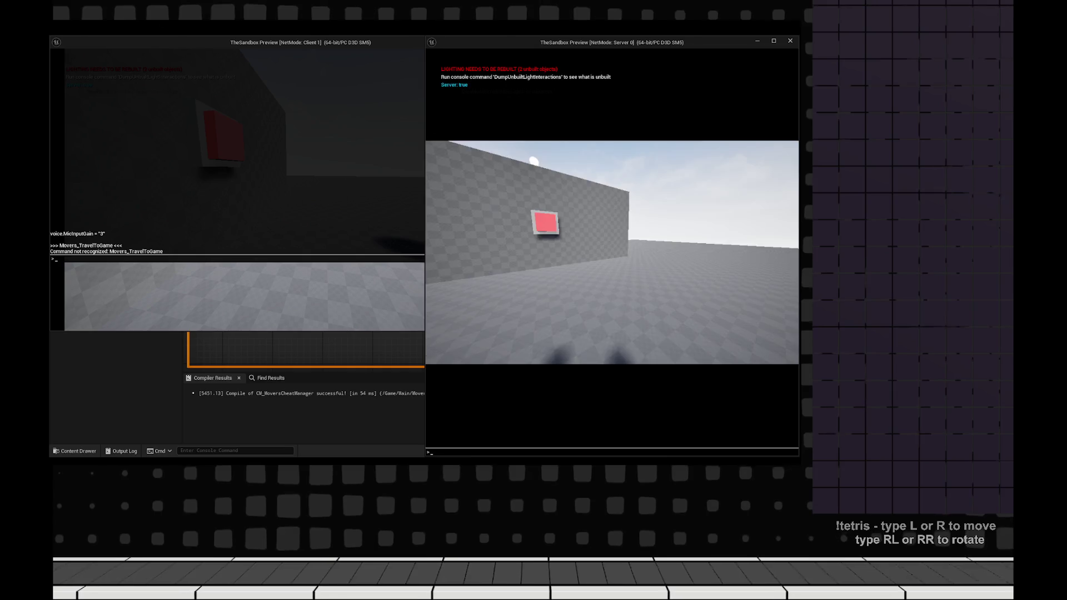
key("grave")
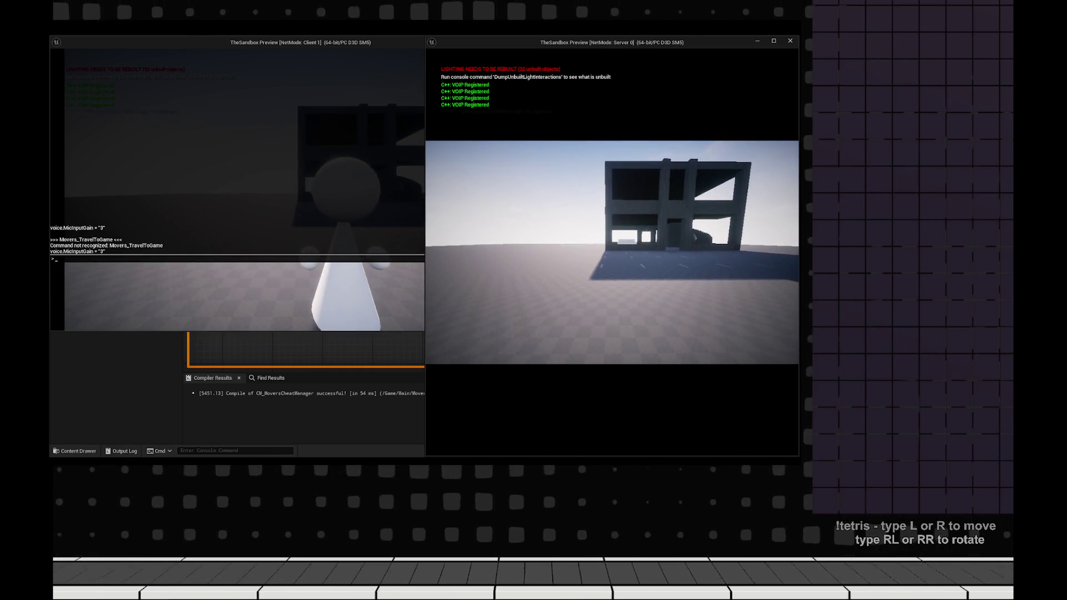
key("grave")
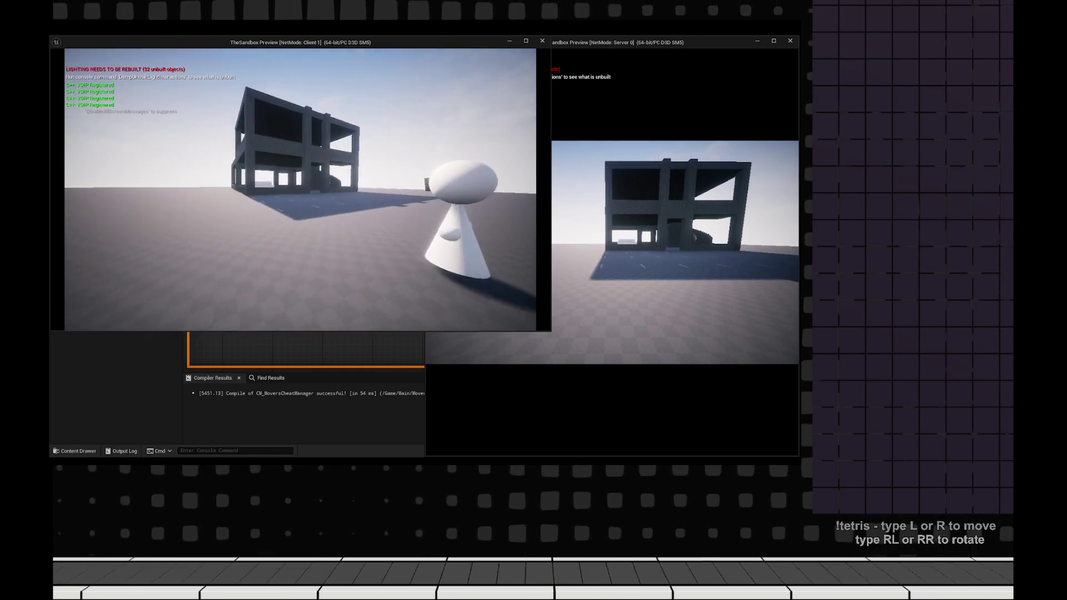
key("w")
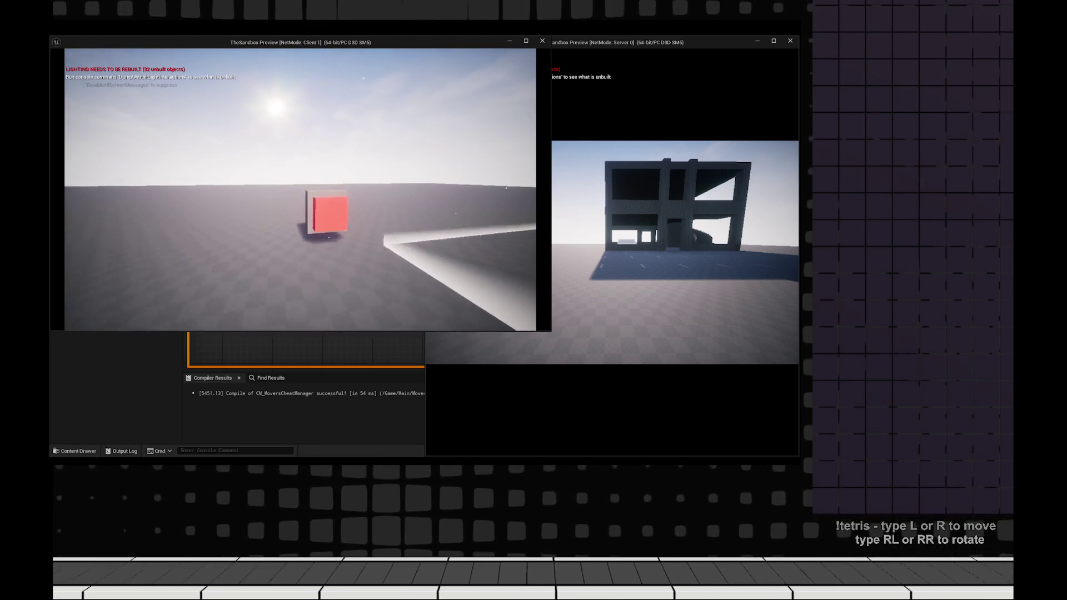
key("e")
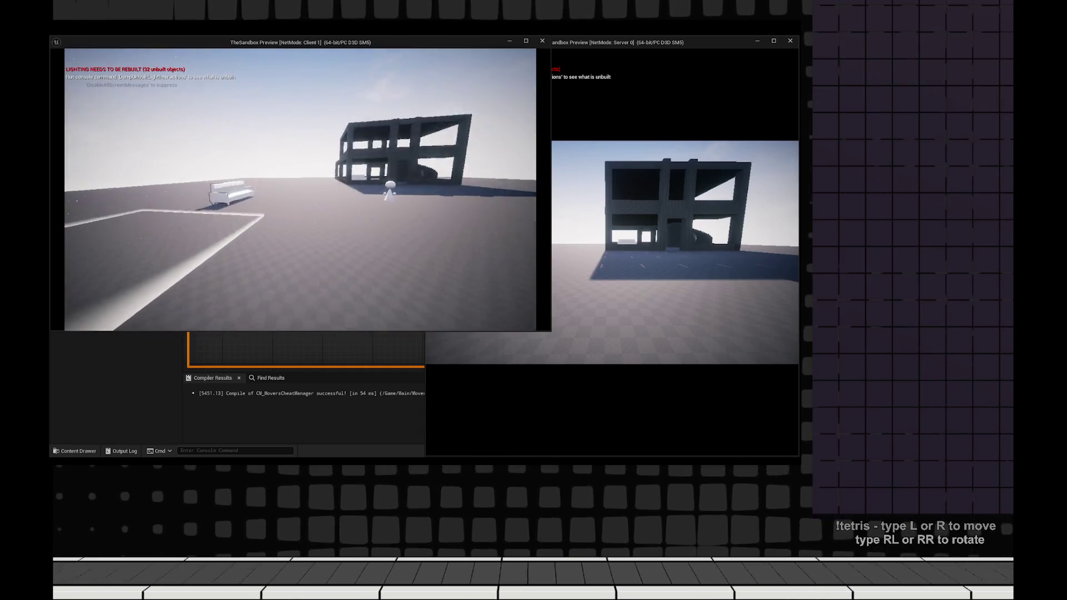
key("Escape")
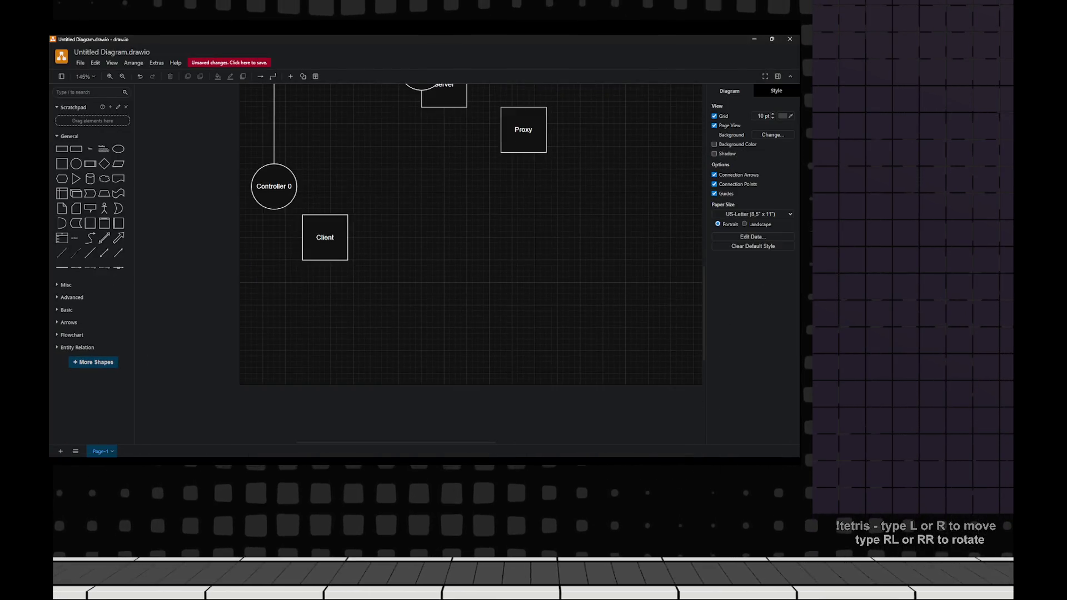
- Delete all existing diagram shapes, including Client, and zoom in on the empty canvas
left_click_drag(555, 358, 322, 216)
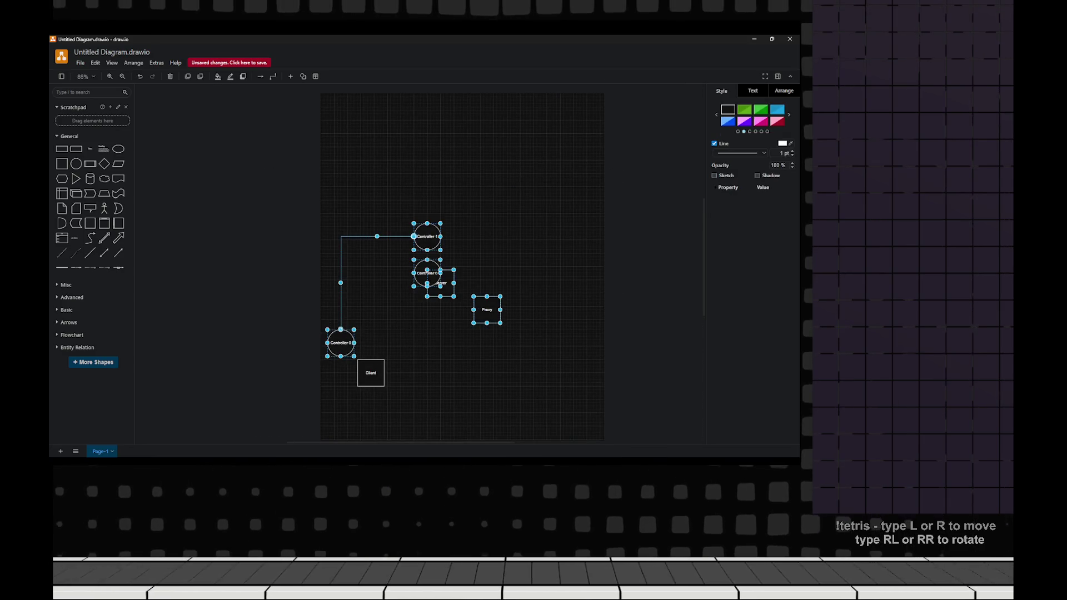
key("Delete")
left_click_drag(280, 317, 413, 383)
key("Delete")
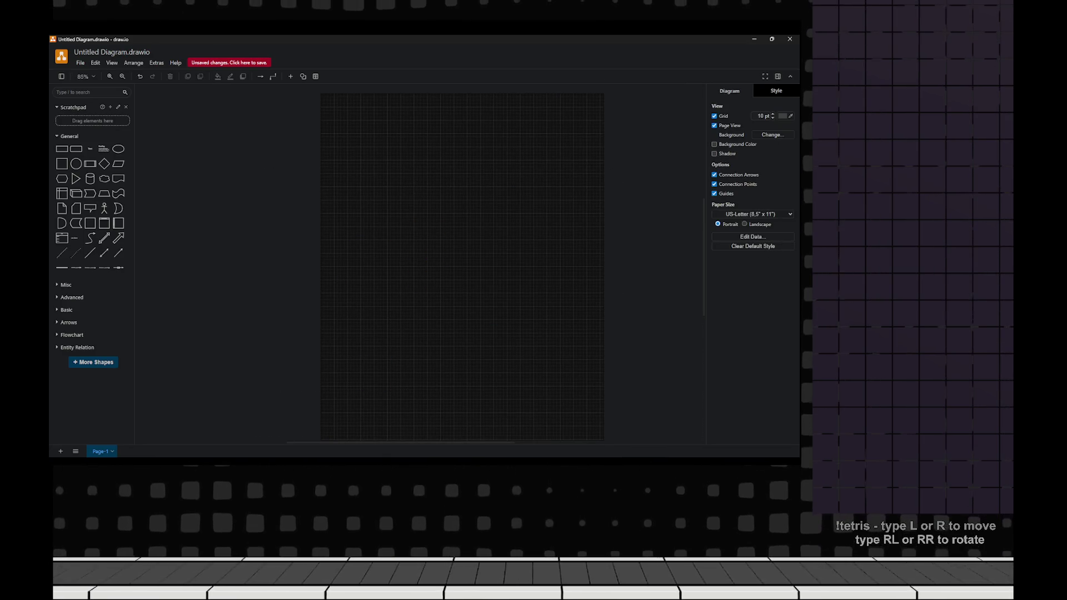
left_click(713, 125)
scroll(469, 261, "up", 3)
- Place a square on the canvas and begin typing its Inner Gameloop label
left_click(61, 164)
left_click_drag(429, 198, 398, 226)
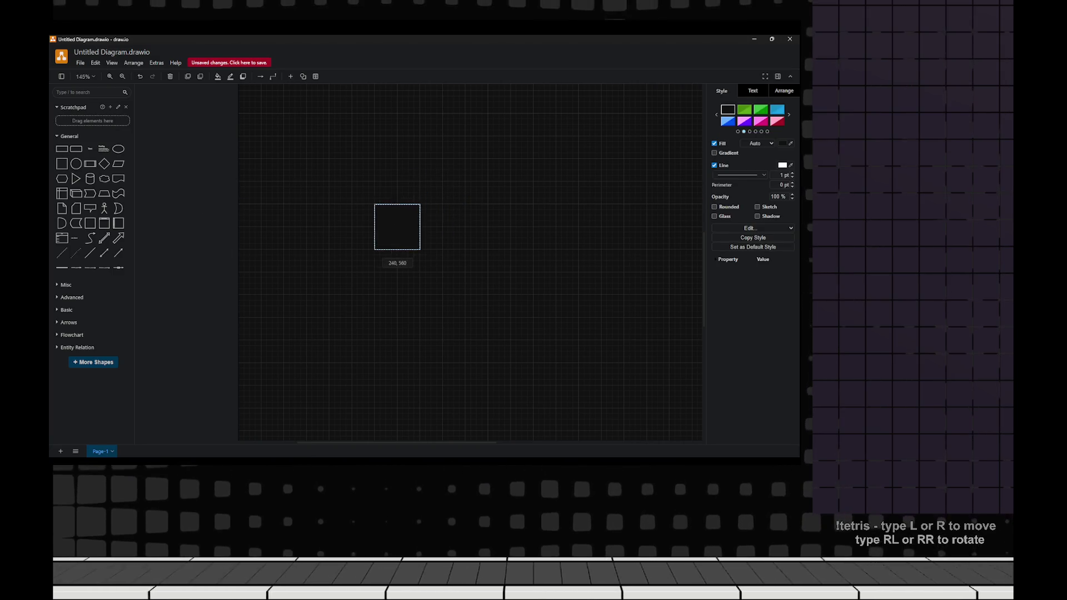
key("Delete")
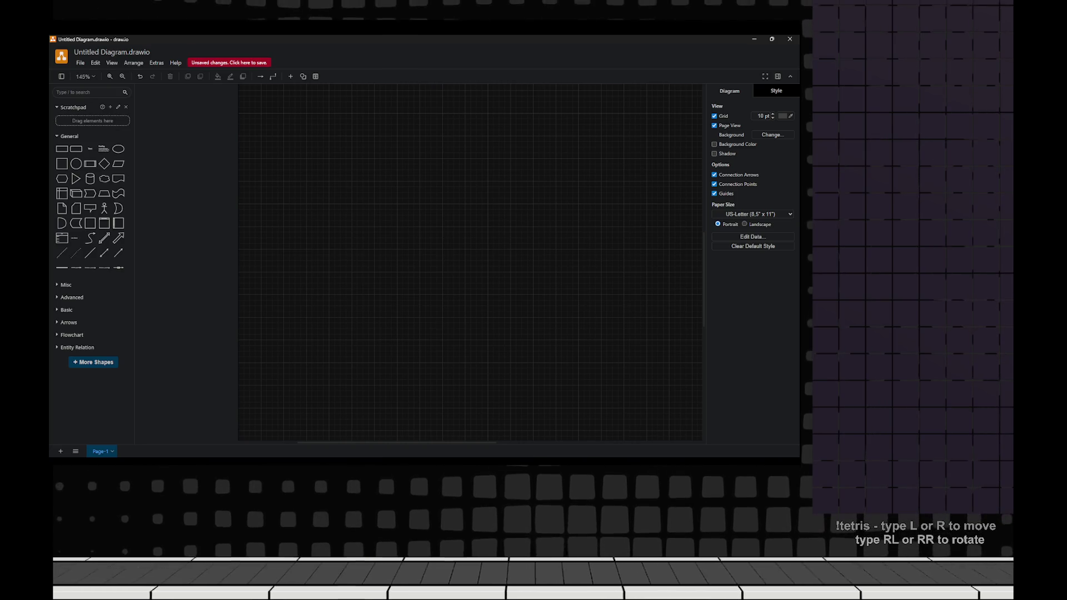
left_click(80, 62)
mouse_move(103, 93)
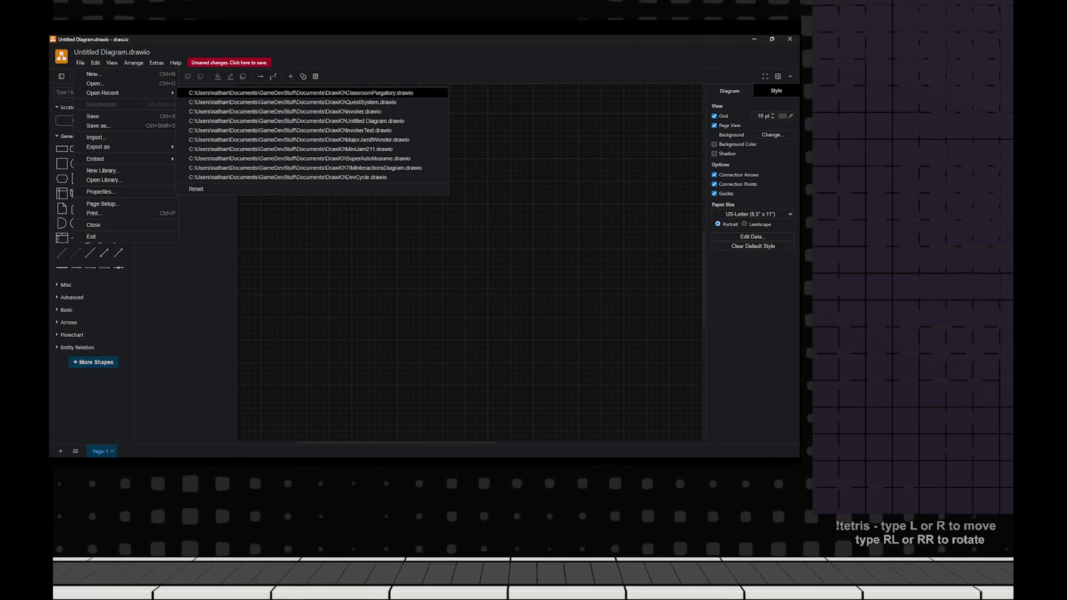
left_click(300, 93)
mouse_move(62, 164)
left_mouse_down()
mouse_move(75, 179)
mouse_move(436, 235)
mouse_move(419, 204)
left_mouse_up()
double_click(419, 204)
type("Inner Gamplel")
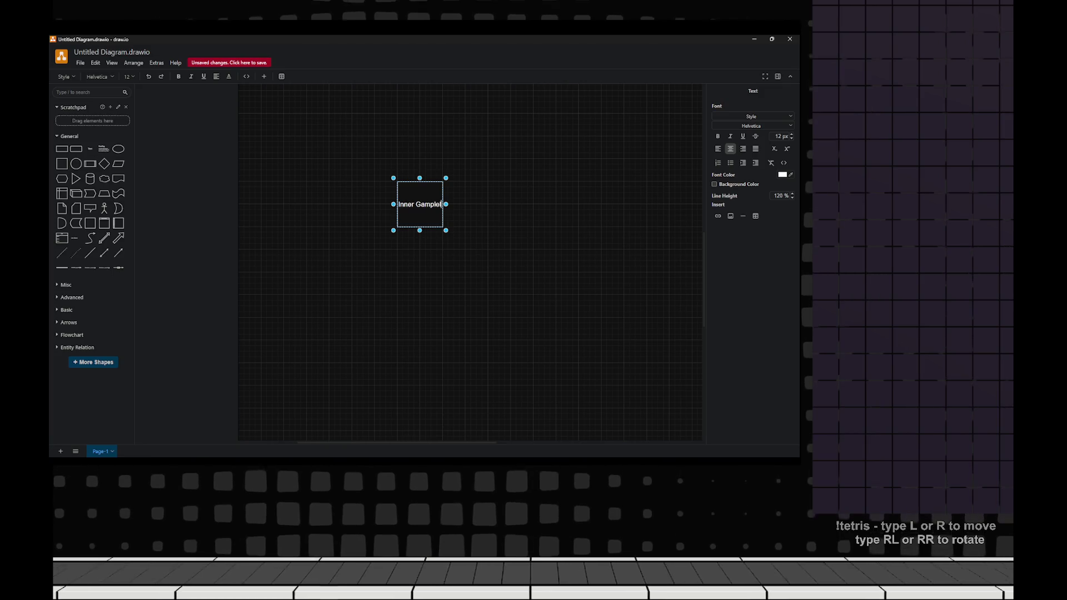
- Correct the label to Inner Gameloop and move the box toward the top
key("BackSpace")
key("BackSpace")
key("BackSpace")
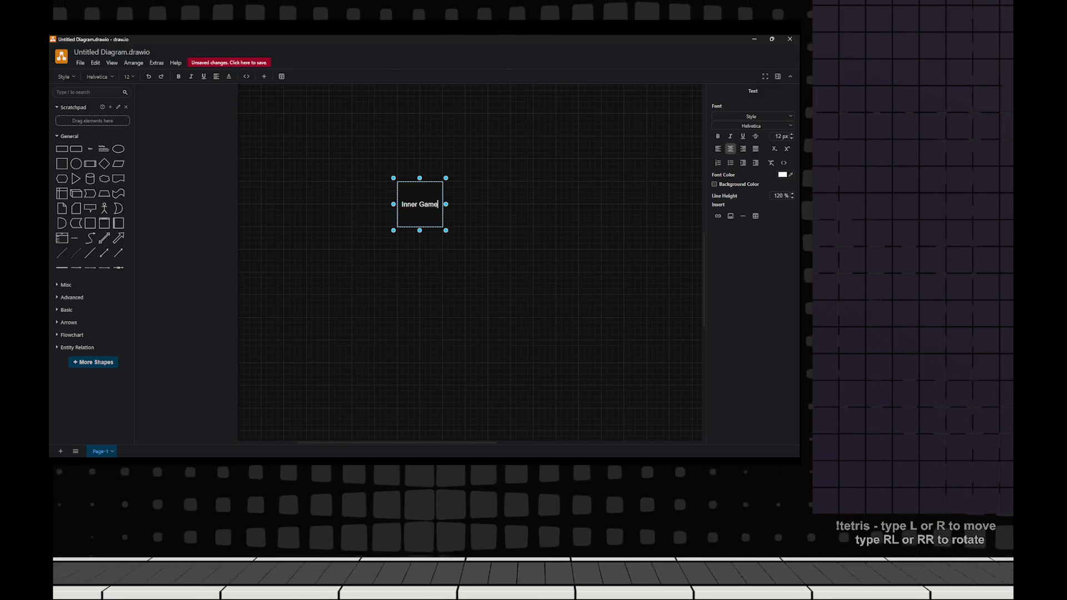
type("op")
key("Escape")
mouse_move(419, 204)
left_mouse_down()
mouse_move(398, 246)
mouse_move(391, 227)
left_mouse_up()
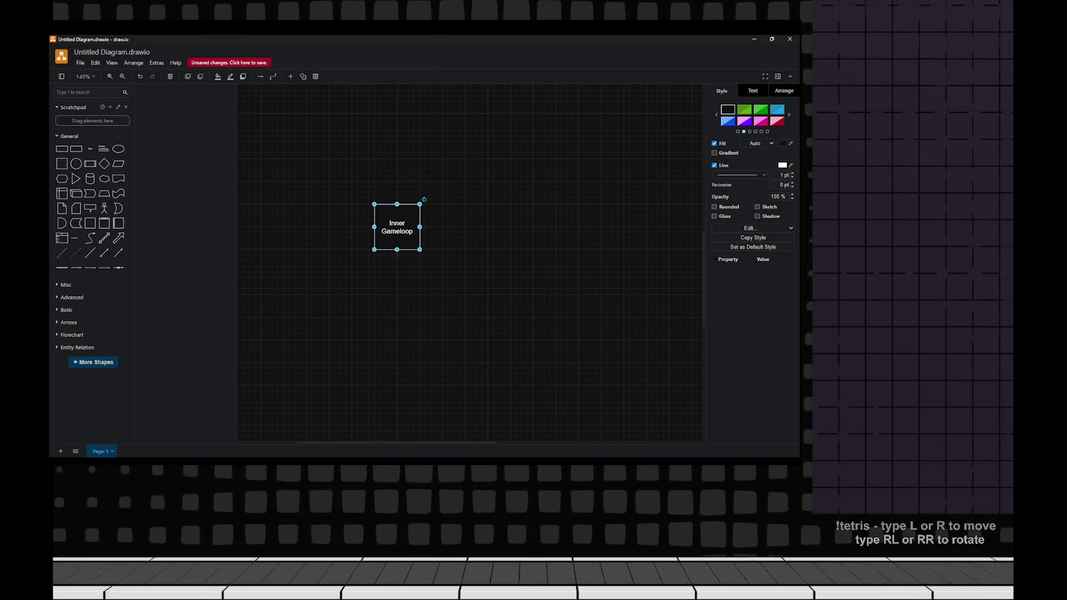
key("Escape")
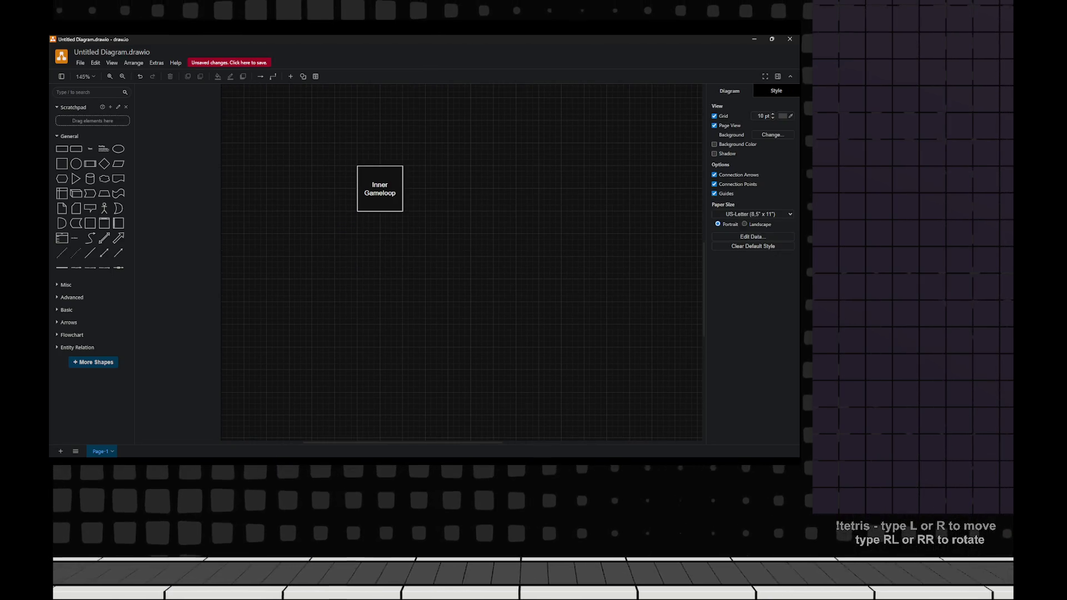
left_click(380, 189)
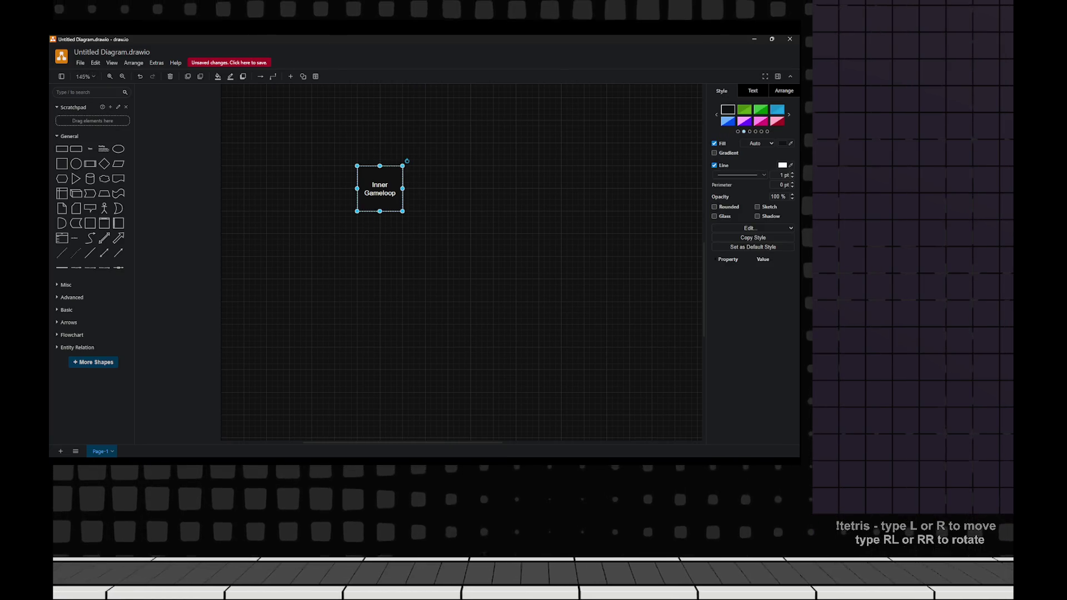
left_click_drag(380, 189, 384, 115)
key("Escape")
- Add a square labelled Lobby and position it above Inner Gameloop
mouse_move(62, 163)
left_mouse_down()
mouse_move(429, 194)
mouse_move(384, 205)
left_mouse_up()
left_click(383, 115)
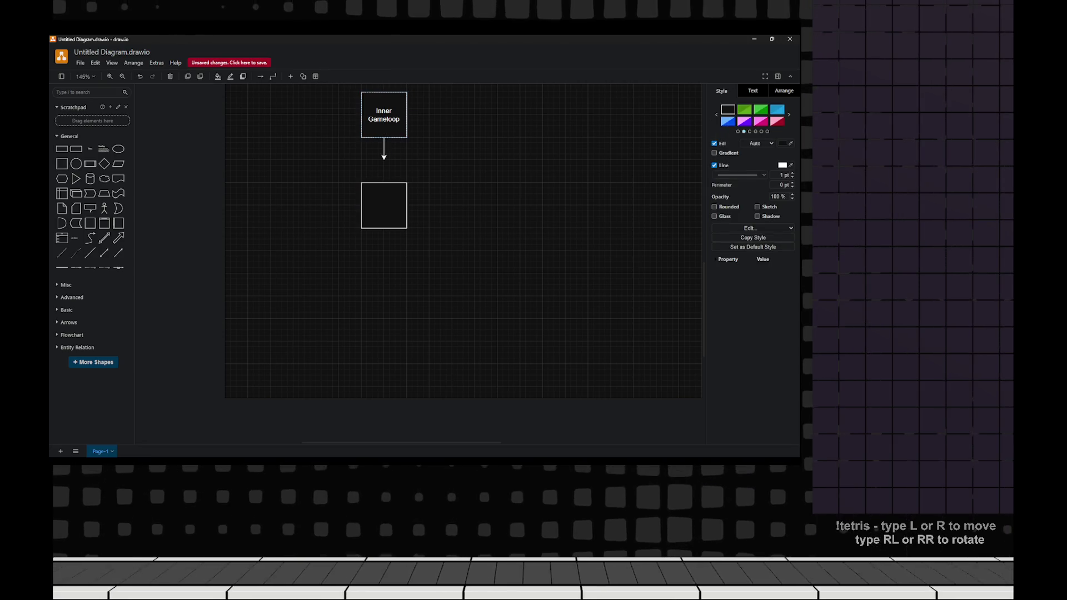
left_click(384, 147)
key("Delete")
double_click(383, 205)
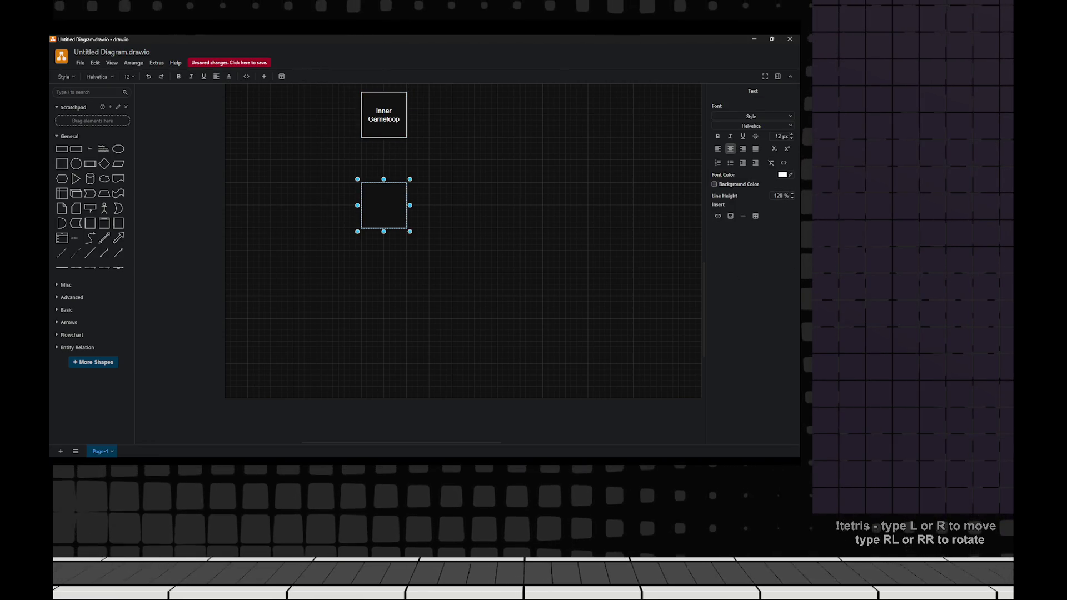
type("Lobby")
left_click(500, 333)
mouse_move(369, 292)
left_mouse_down()
mouse_move(390, 97)
mouse_move(374, 171)
mouse_move(367, 143)
left_mouse_up()
mouse_move(366, 197)
left_mouse_down()
mouse_move(366, 207)
mouse_move(367, 121)
mouse_move(367, 138)
left_mouse_up()
left_click(277, 184)
- Insert a Select Map square, link Lobby → Select Map → Inner Gameloop, and add another square below
left_click_drag(62, 163, 367, 228)
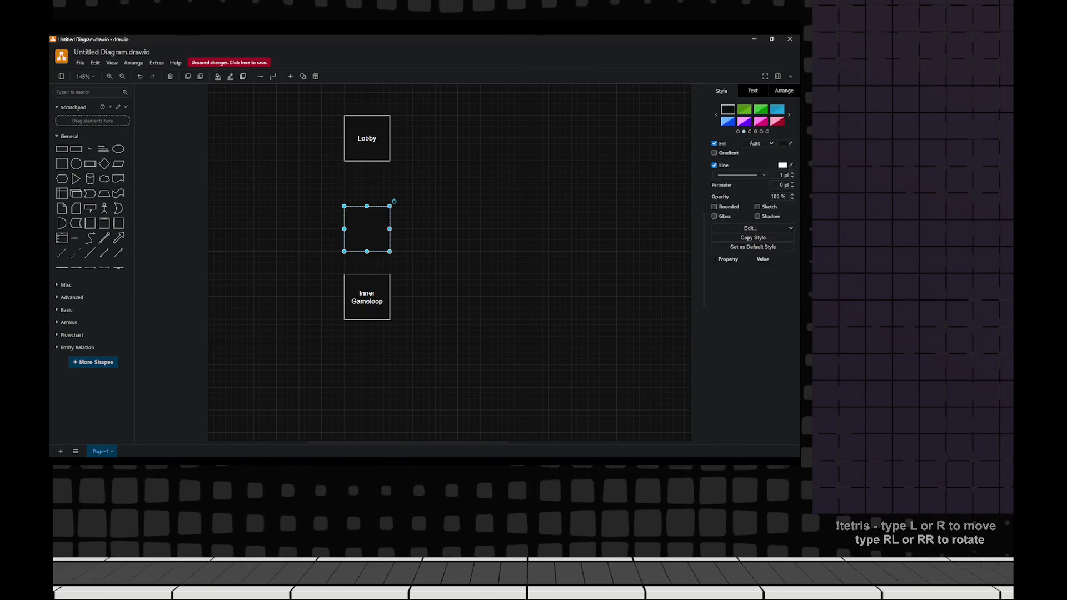
double_click(366, 228)
type("Select Ma")
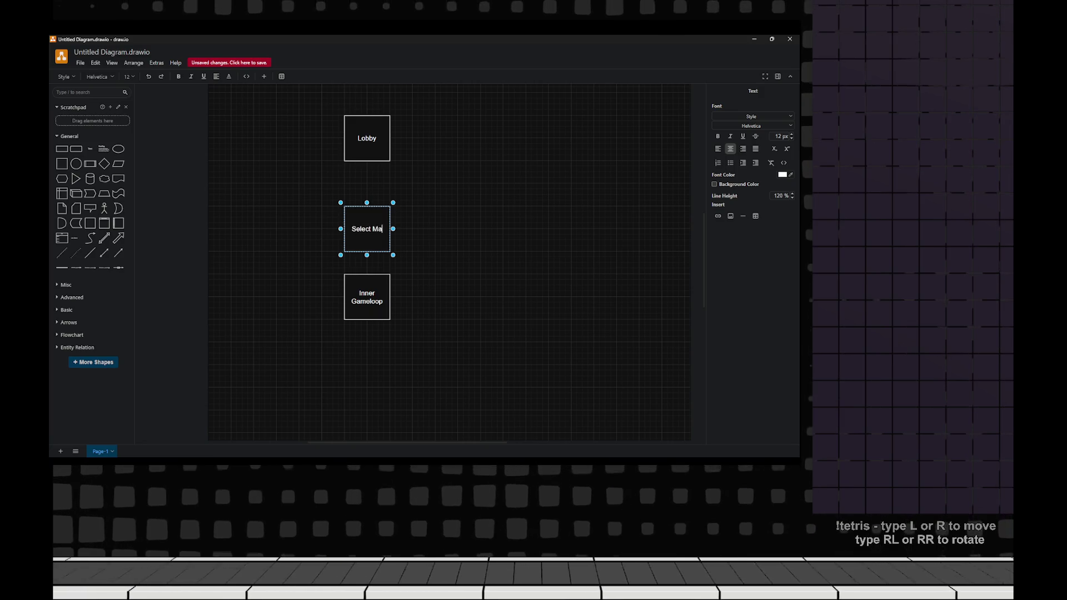
type("p")
key("Escape")
left_click_drag(367, 297, 366, 320)
left_click(367, 138)
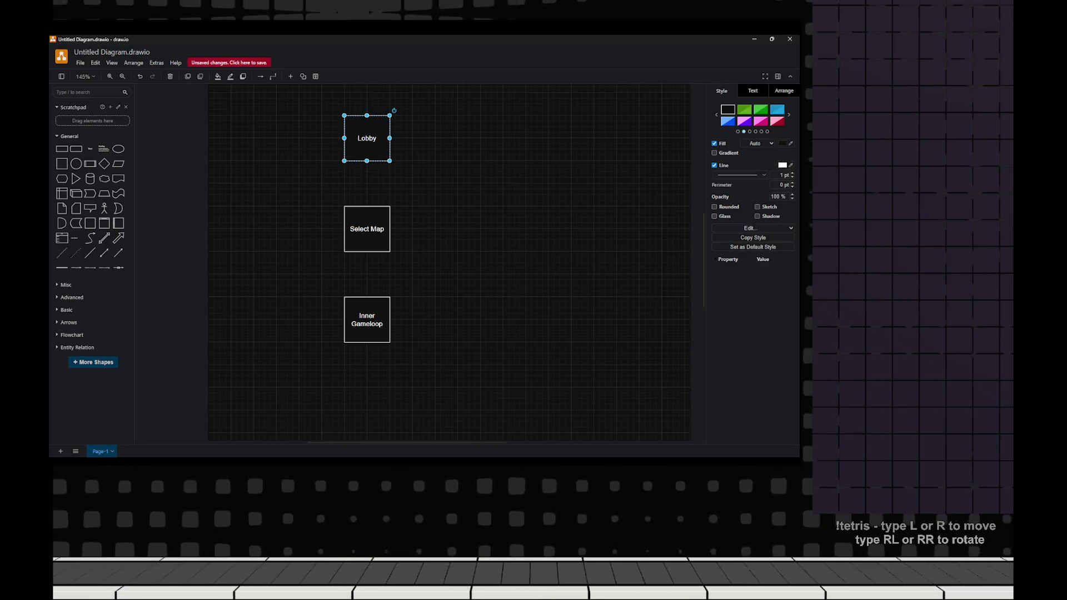
left_click_drag(366, 168, 367, 320)
key("Escape")
scroll(389, 261, "down", 5)
scroll(389, 261, "right", 2)
left_click_drag(61, 163, 331, 268)
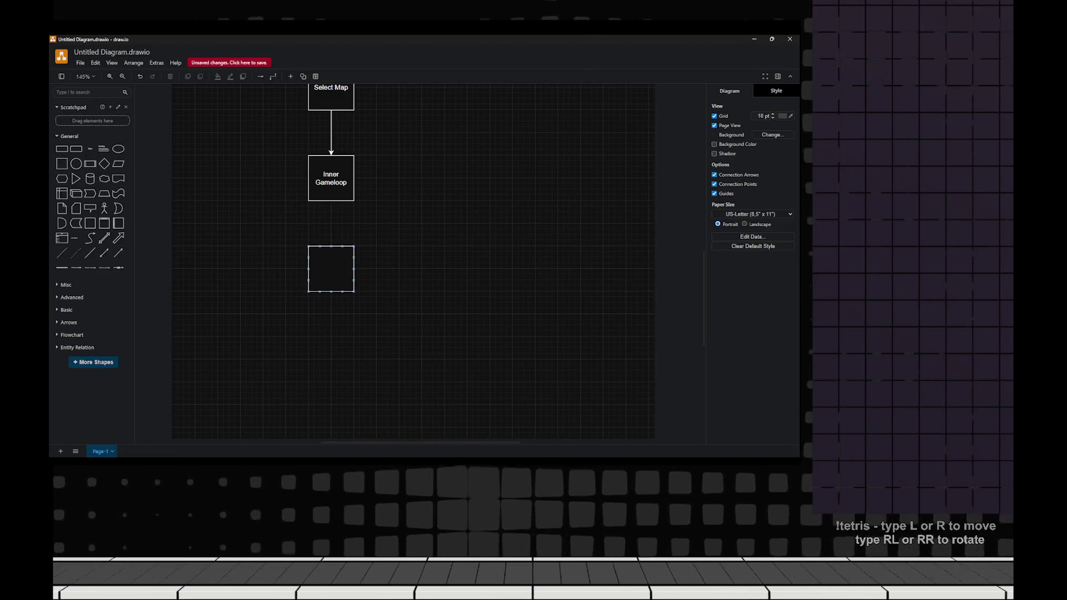
- Label the square Move Out Objects and connect Inner Gameloop to it
double_click(330, 269)
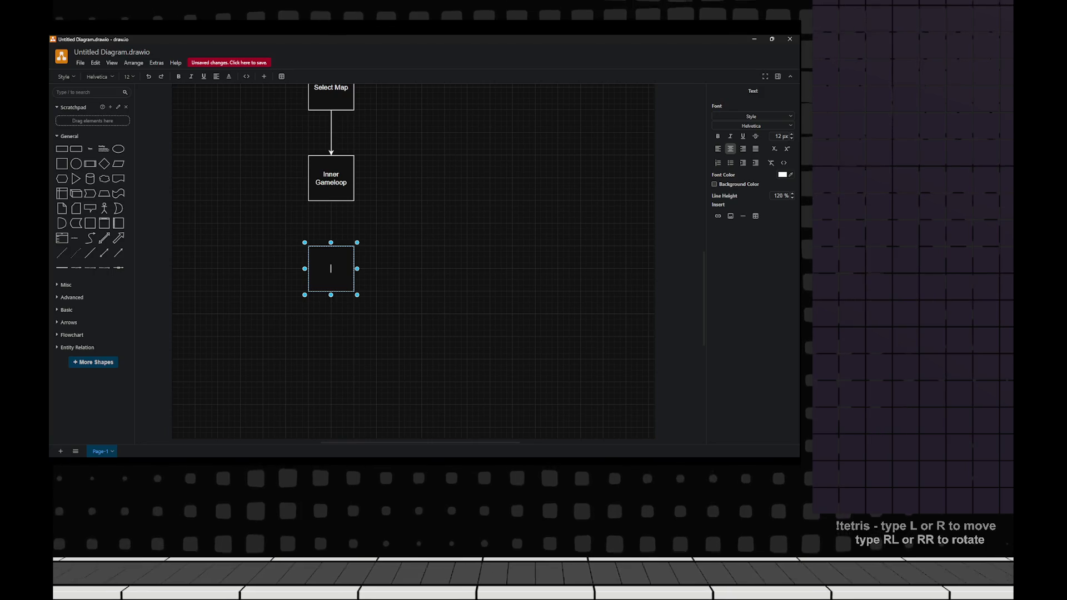
type("Move OutMap")
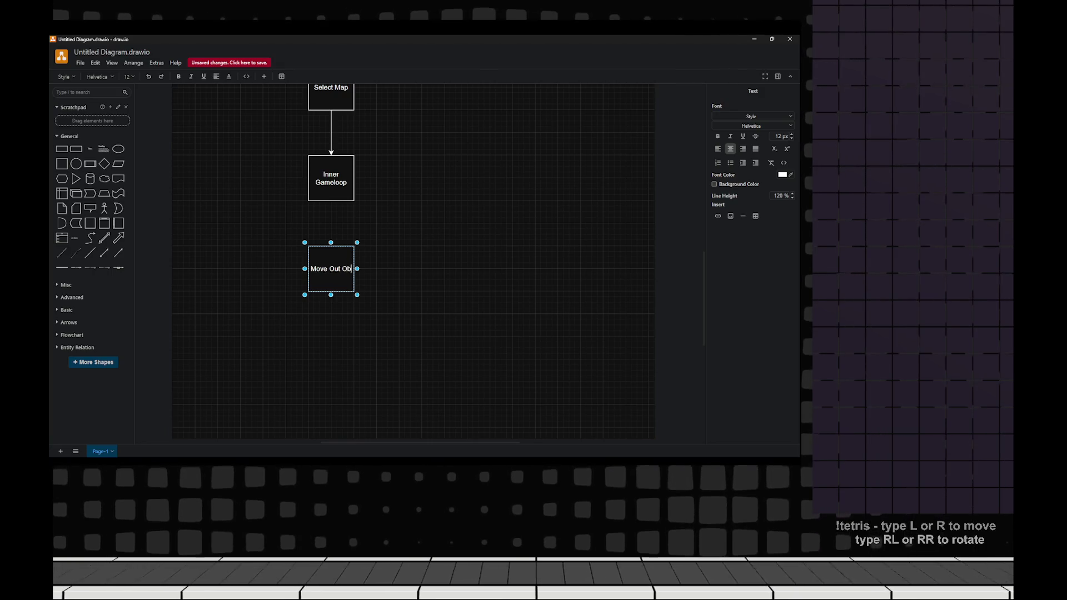
key("BackSpace")
key("BackSpace")
key("BackSpace")
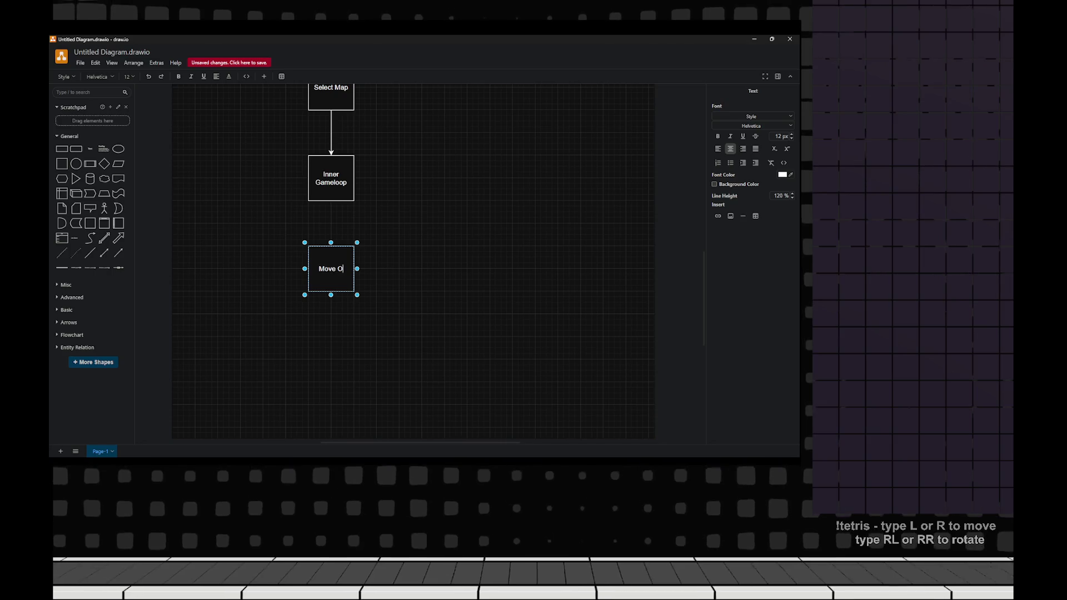
type("ut oObjec")
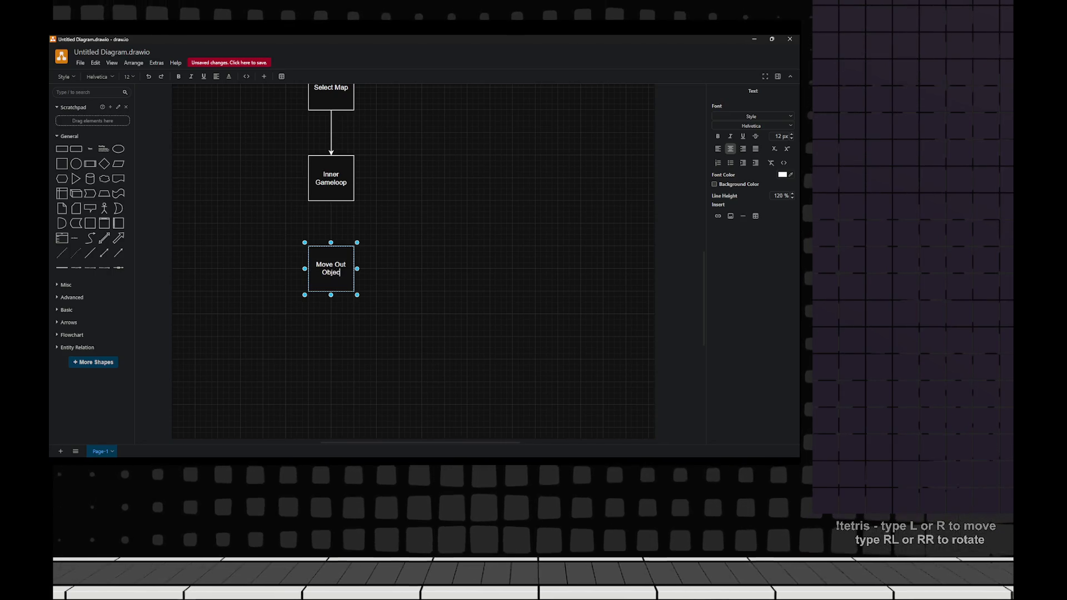
left_click(331, 178)
left_click_drag(330, 209, 330, 268)
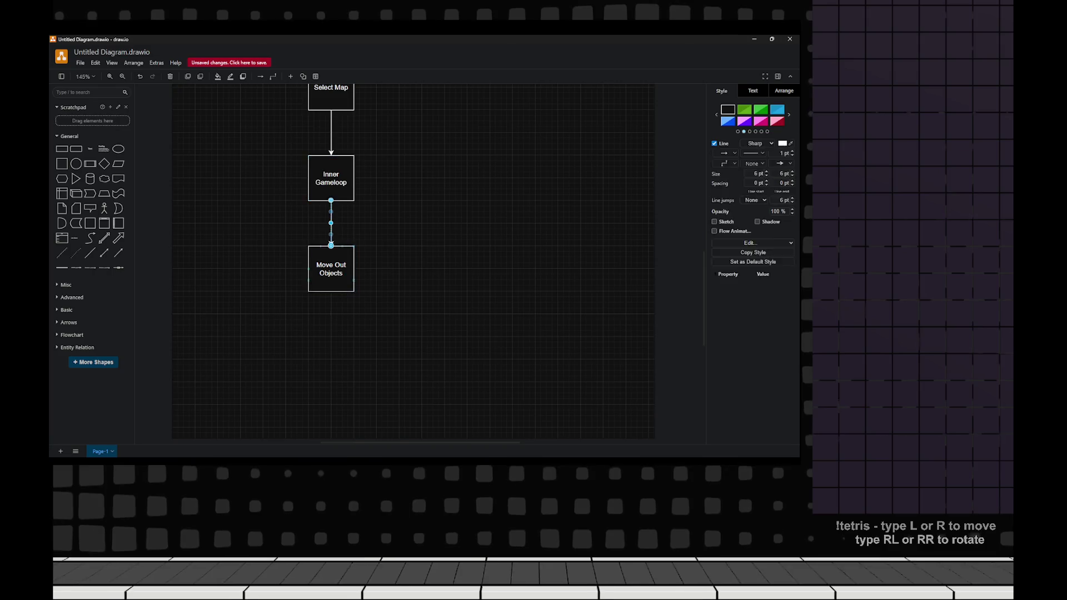
key("Escape")
- Add a Score square below and connect Move Out Objects to it
left_click_drag(62, 163, 344, 327)
double_click(345, 327)
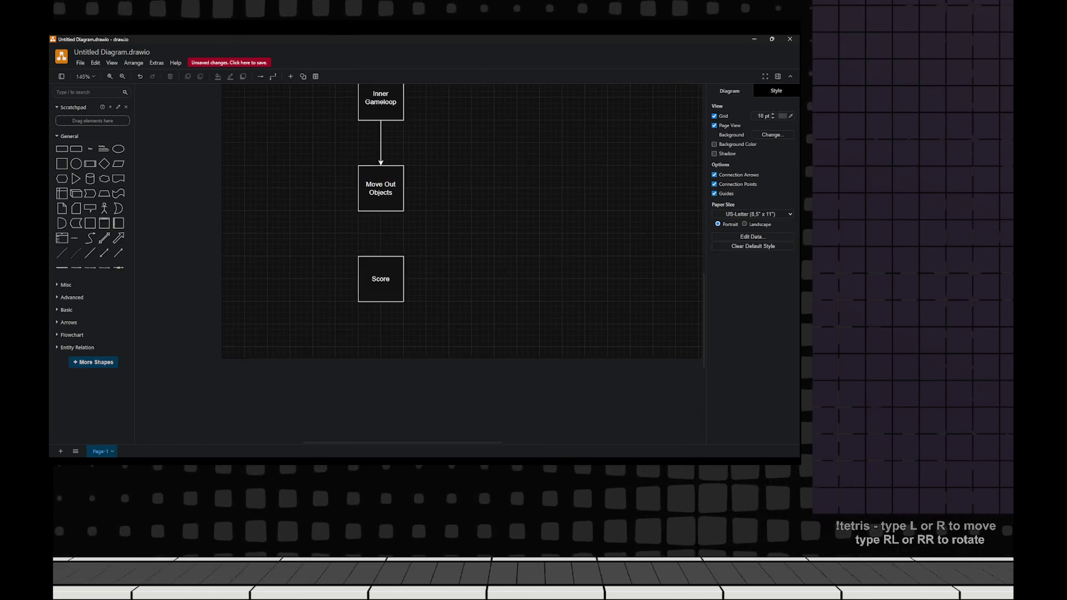
left_click(381, 180)
left_click_drag(381, 210, 381, 271)
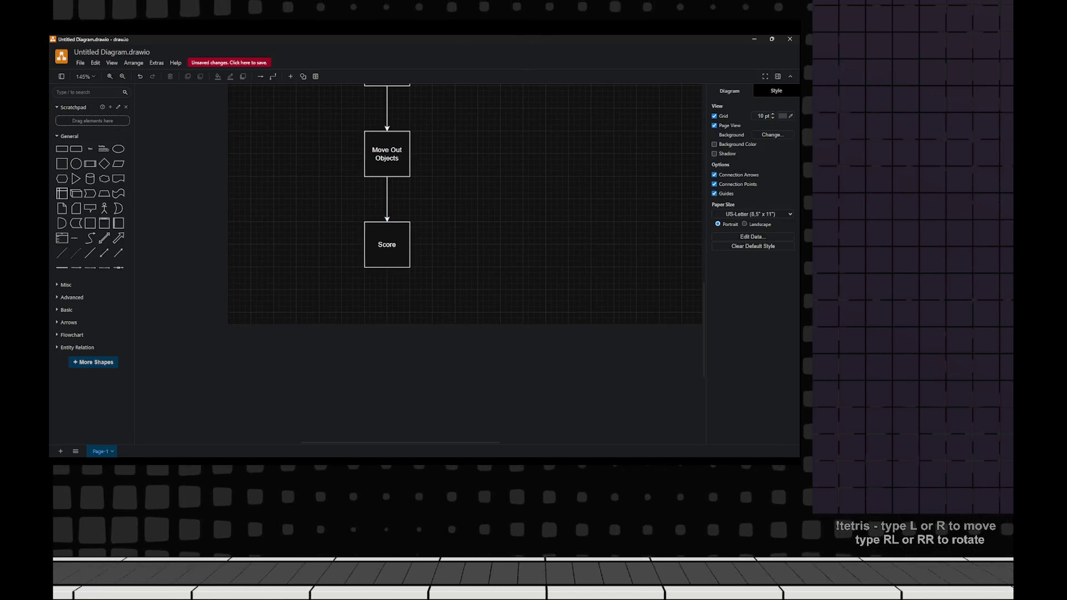
- Place a Did Pass Level diamond below Score with an empty square to its right
mouse_move(104, 164)
left_mouse_down()
mouse_move(414, 381)
mouse_move(393, 335)
left_mouse_up()
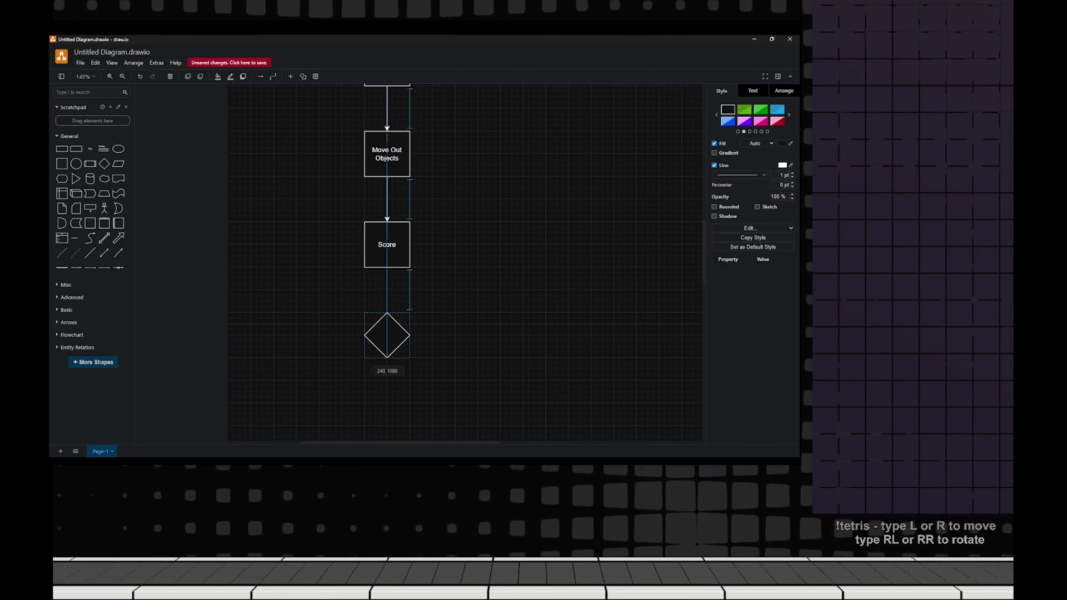
double_click(393, 335)
type("Pass Level")
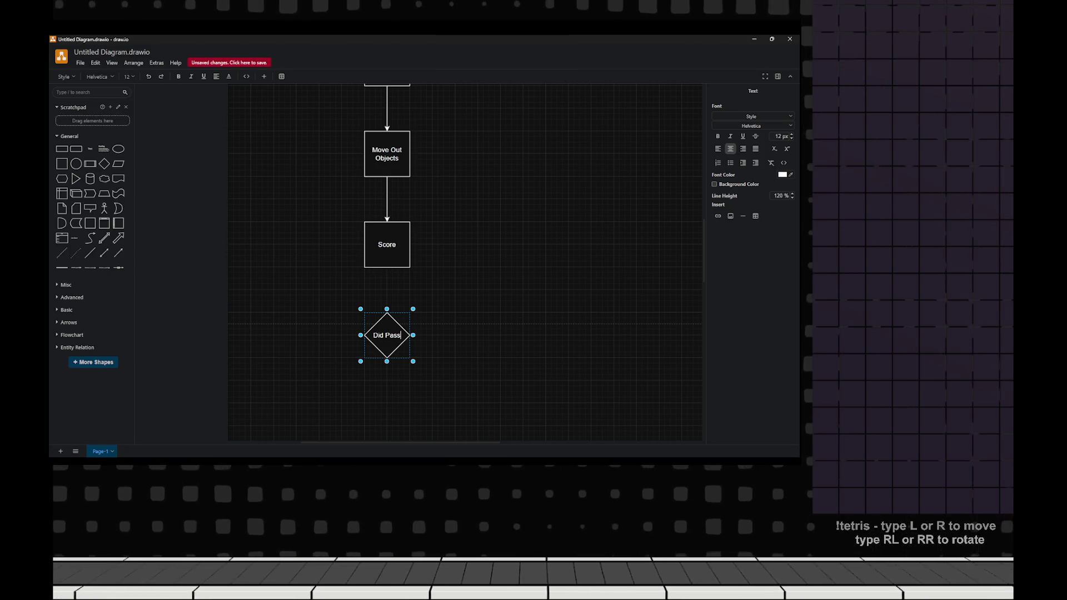
key("Escape")
left_click(377, 317)
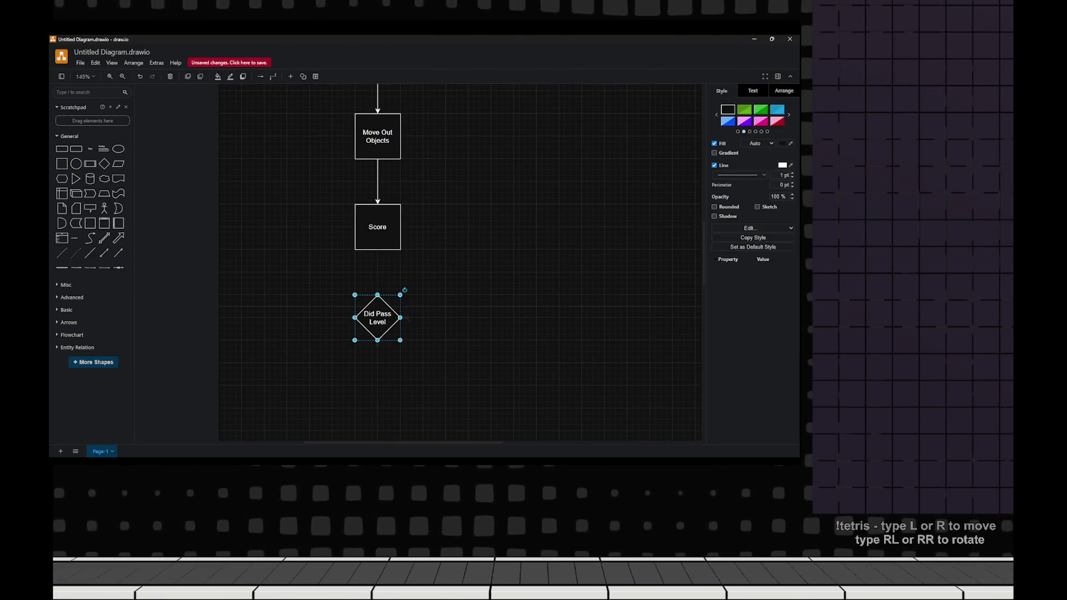
mouse_move(61, 164)
left_mouse_down()
mouse_move(449, 270)
mouse_move(436, 270)
left_mouse_up()
- Label the square beside the diamond 'Cannot proceed to next area'
left_click(376, 270)
key("ctrl+z")
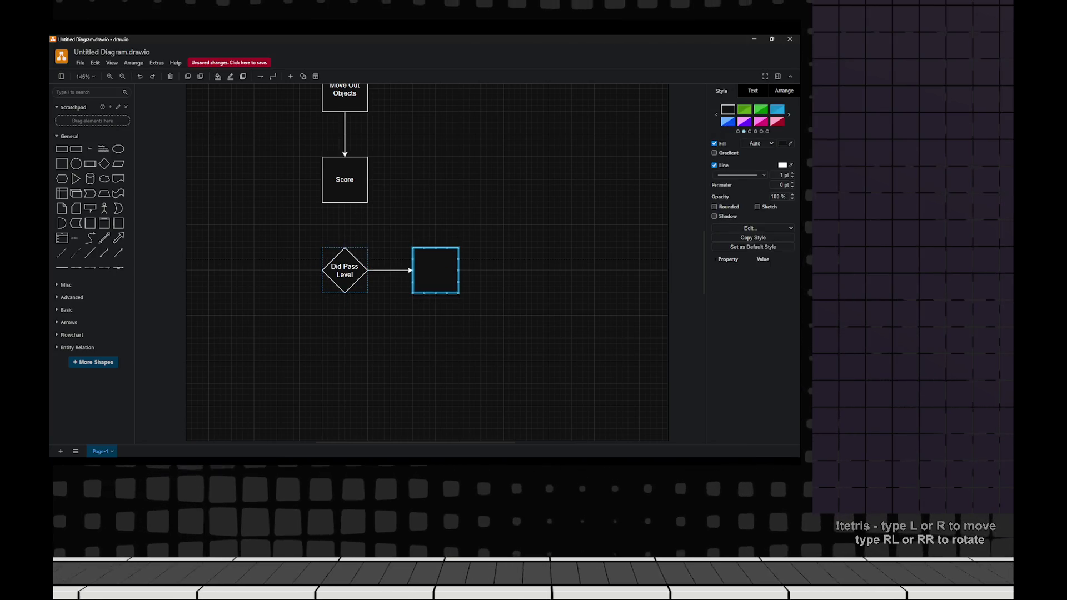
double_click(435, 270)
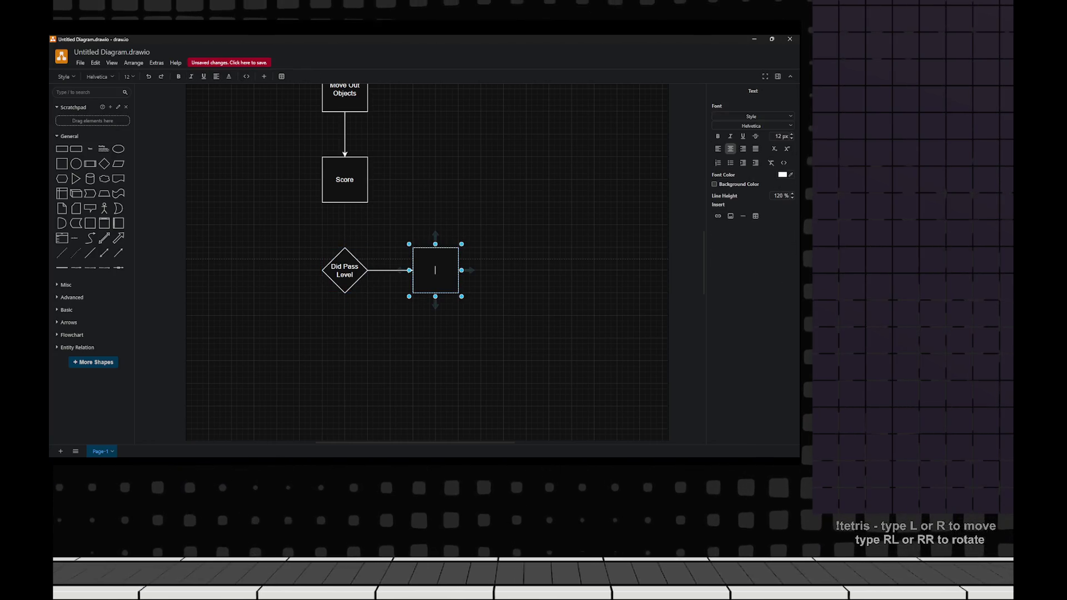
type("Cannoproceed to next area")
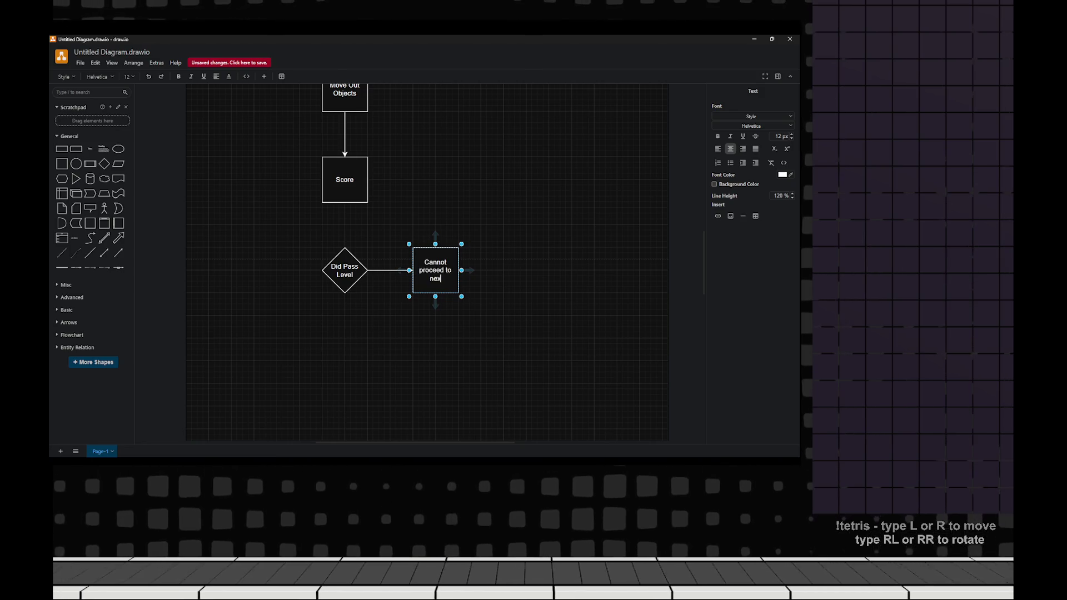
key("Escape")
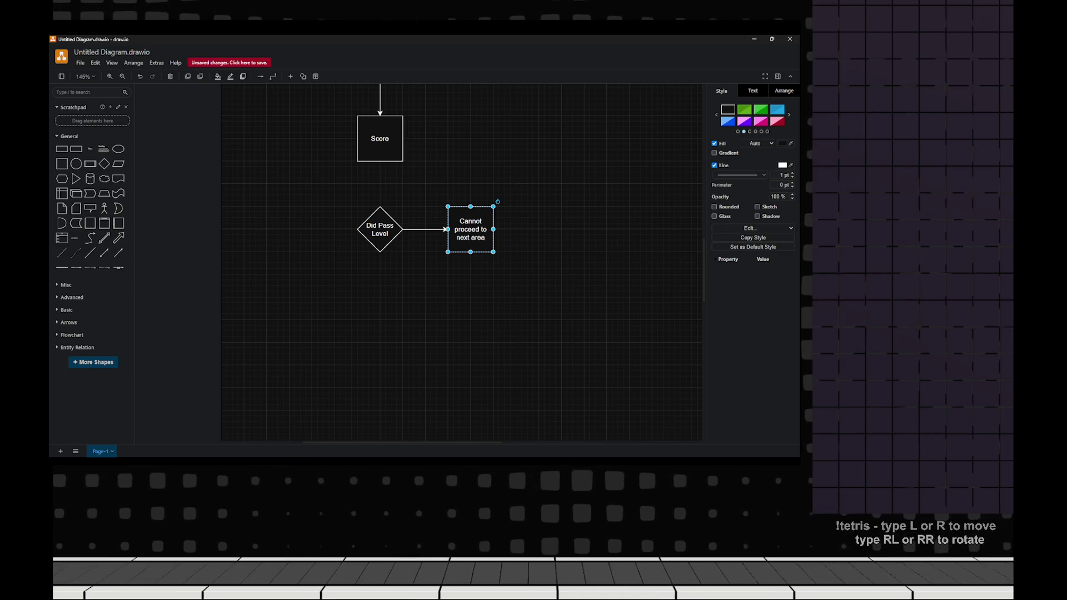
- Duplicate it below as 'Unlock next area' and connect Score → diamond → Unlock next area
mouse_move(470, 229)
left_mouse_down()
mouse_move(400, 335)
mouse_move(379, 319)
left_mouse_up()
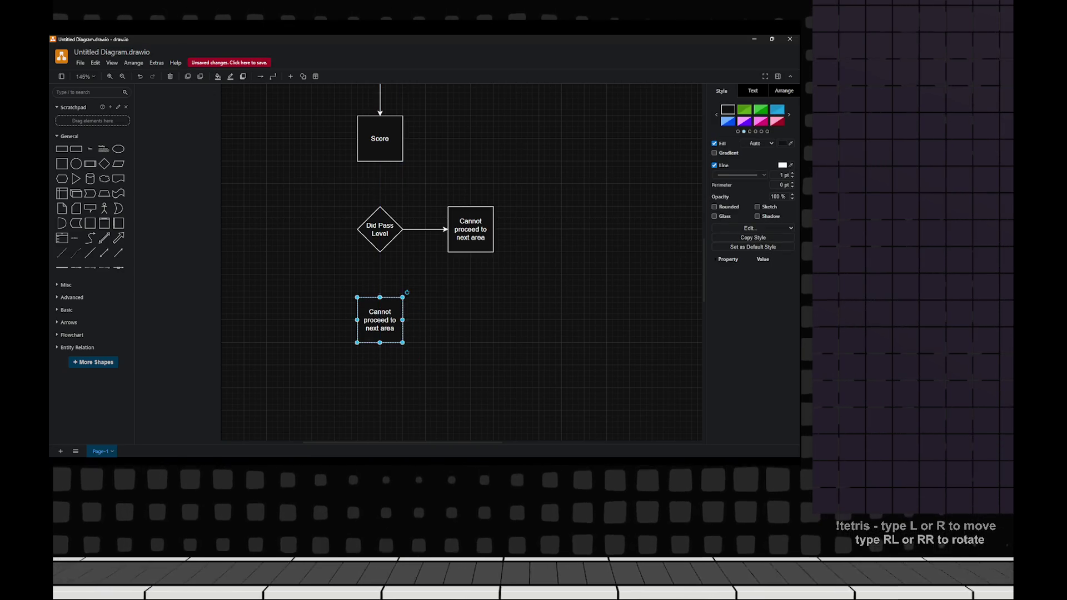
key("F2")
key("BackSpace")
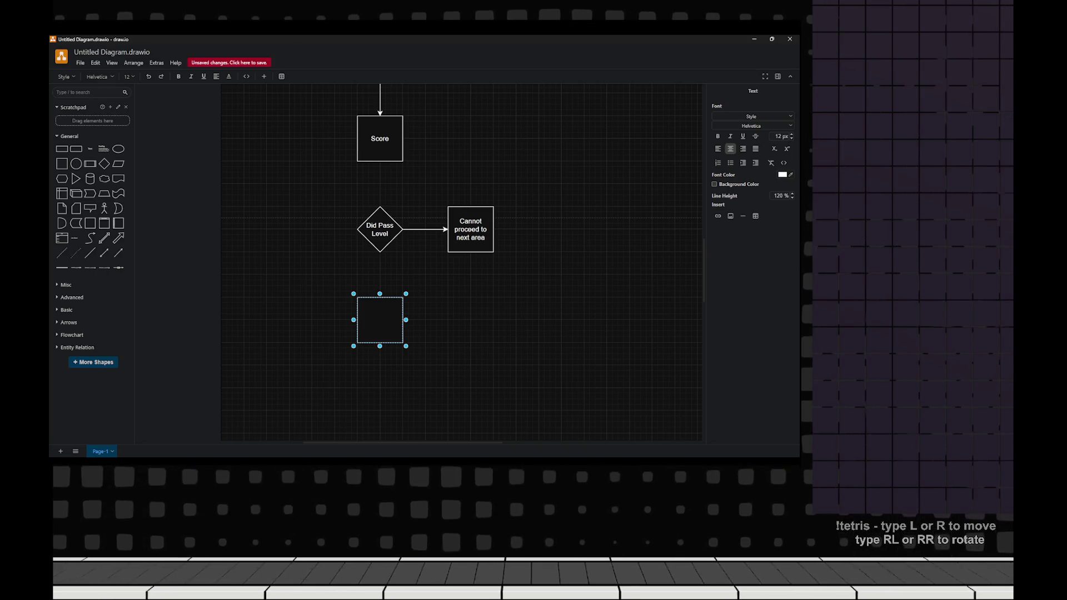
type("Unlock next area")
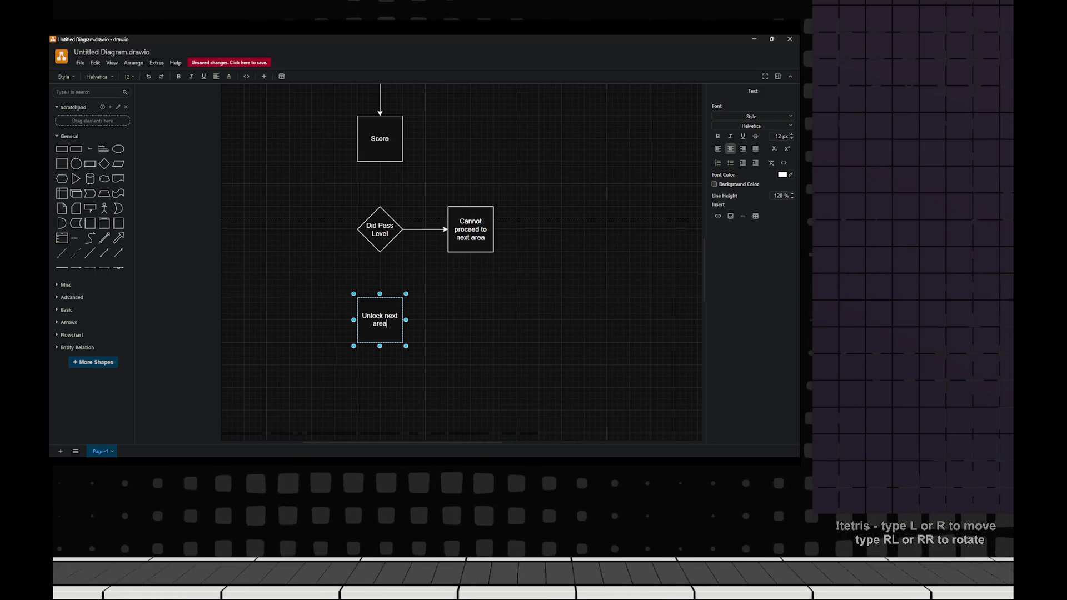
left_click(380, 138)
left_click(379, 169)
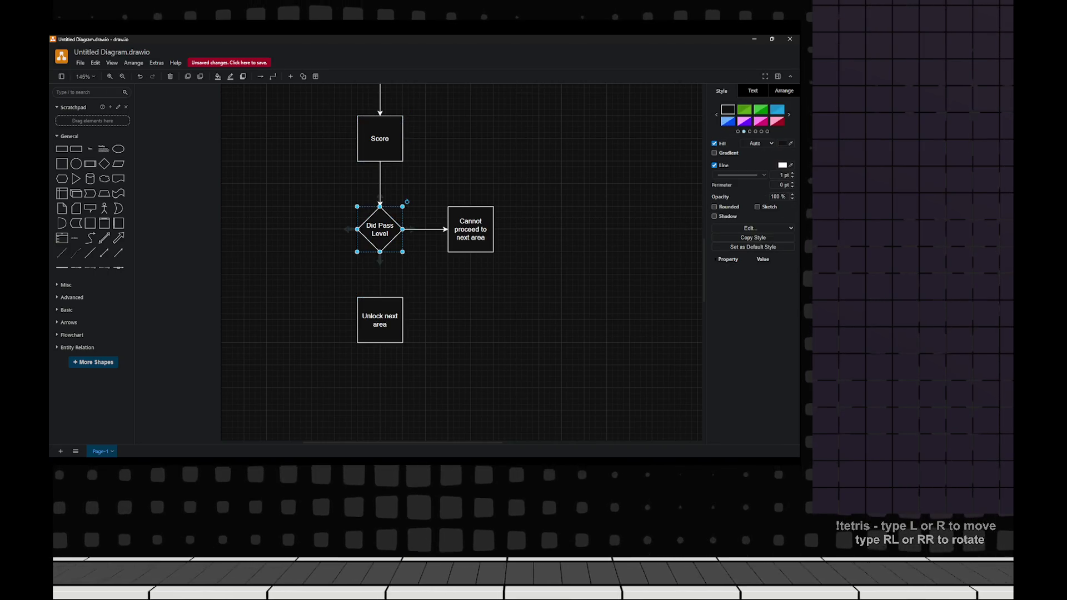
left_click_drag(380, 261, 380, 320)
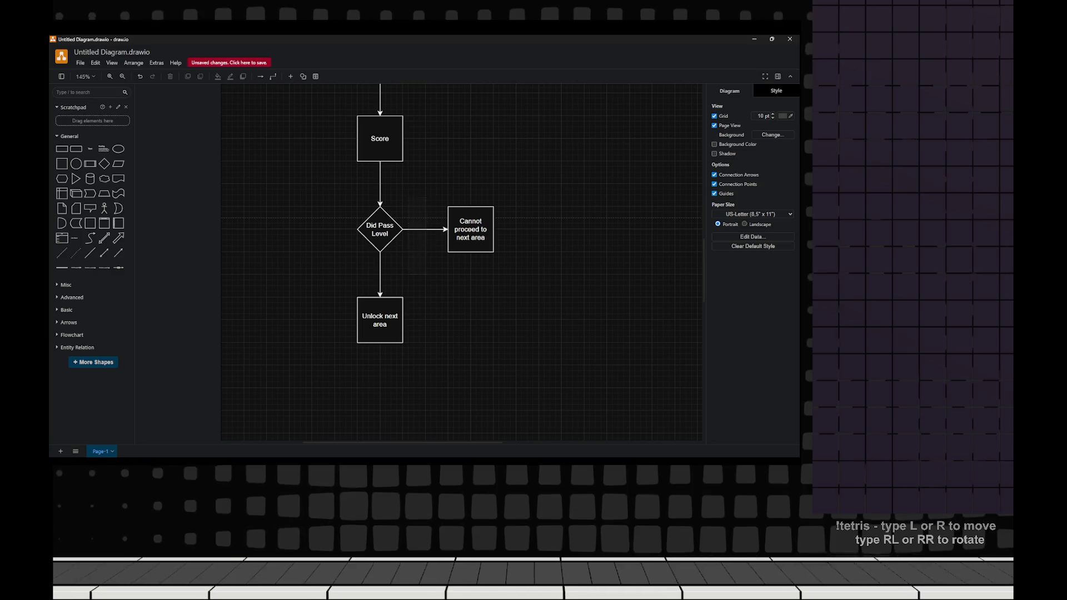
left_click(425, 228)
- Colour the selected branch arrow red
left_click(782, 143)
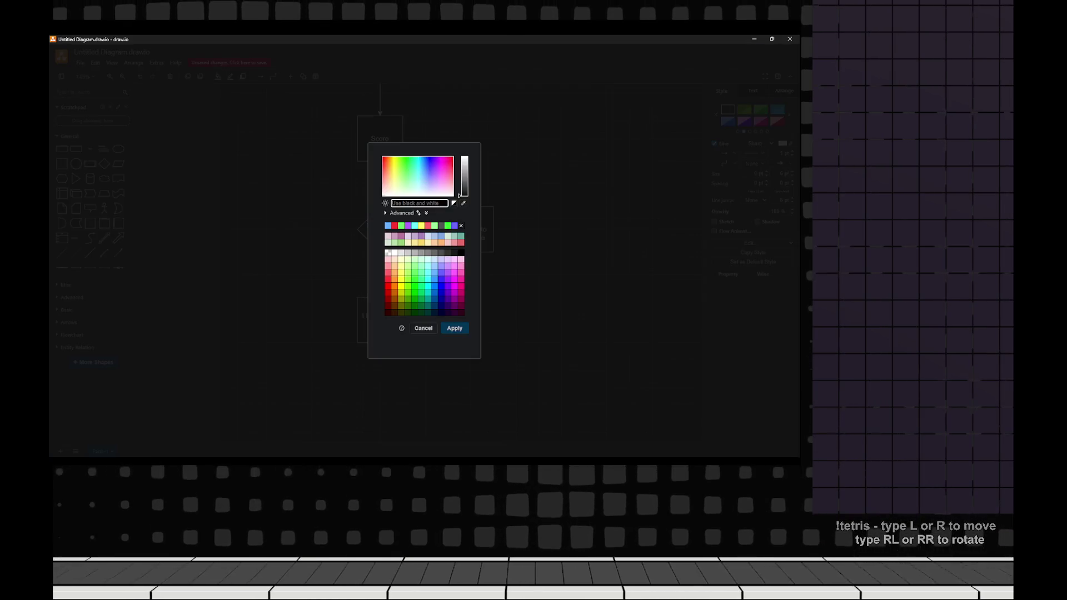
left_click(394, 226)
left_click(455, 328)
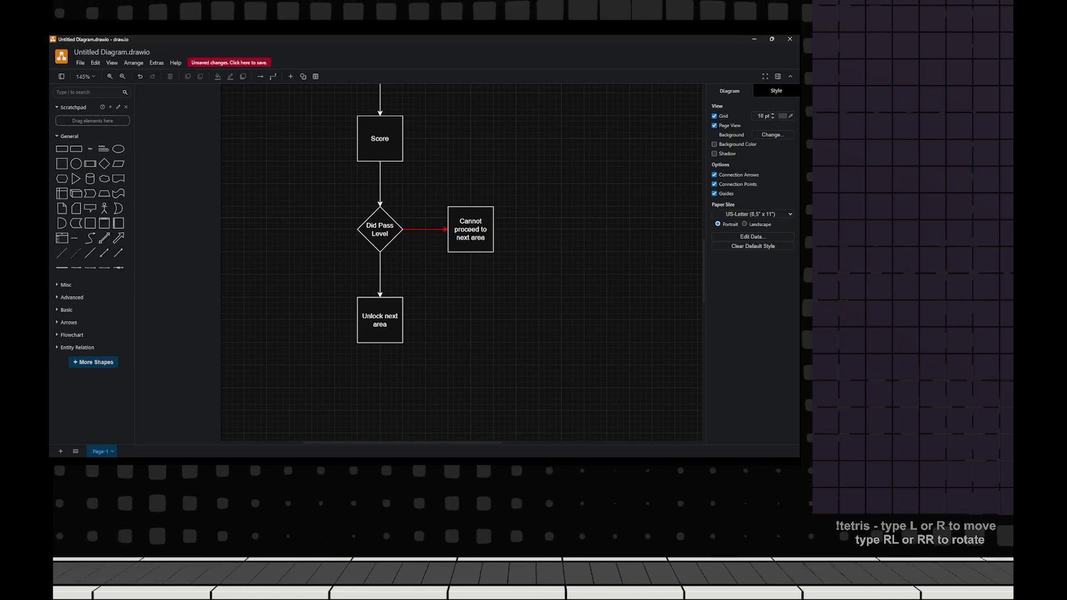
- Colour the arrow from Did Pass Level down to Unlock next area bright green
left_click(380, 273)
left_click(782, 143)
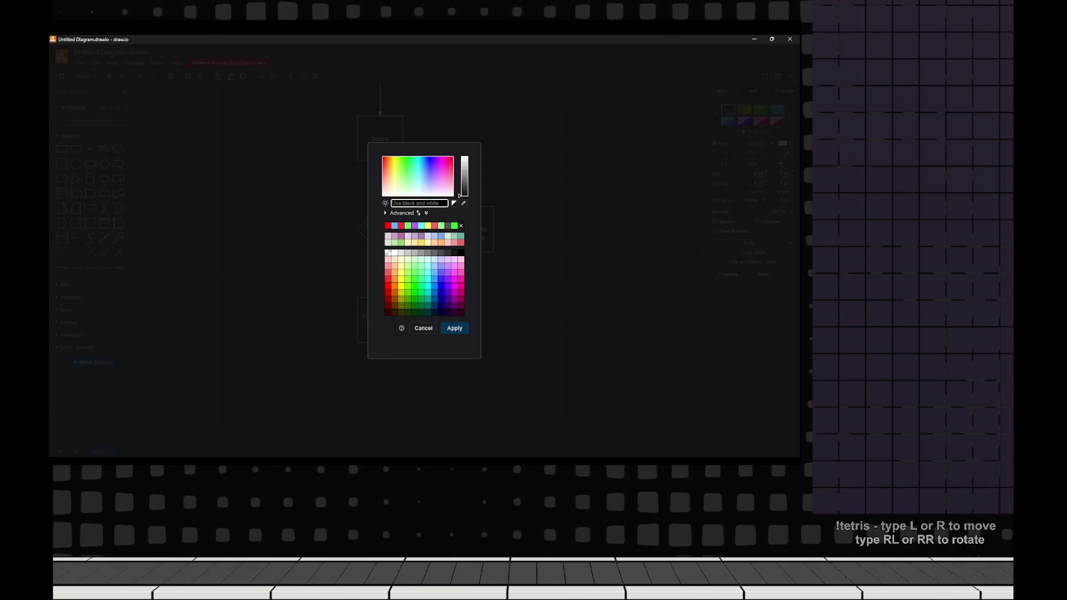
left_click(454, 225)
left_click(454, 328)
key("Escape")
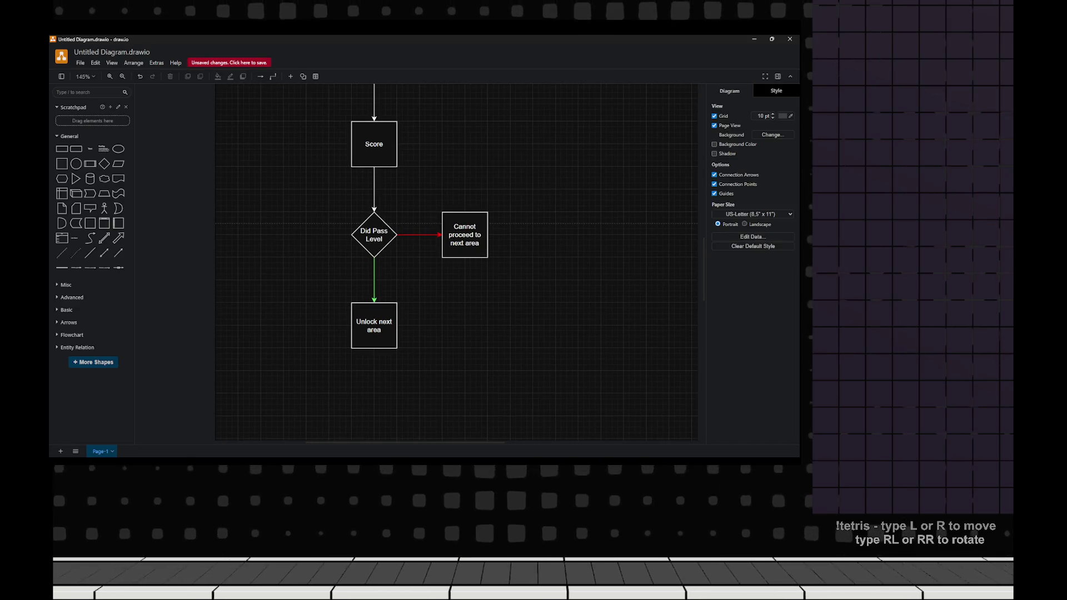
- Draw a new connector rising from the Cannot proceed to next area box
key("ctrl+minus")
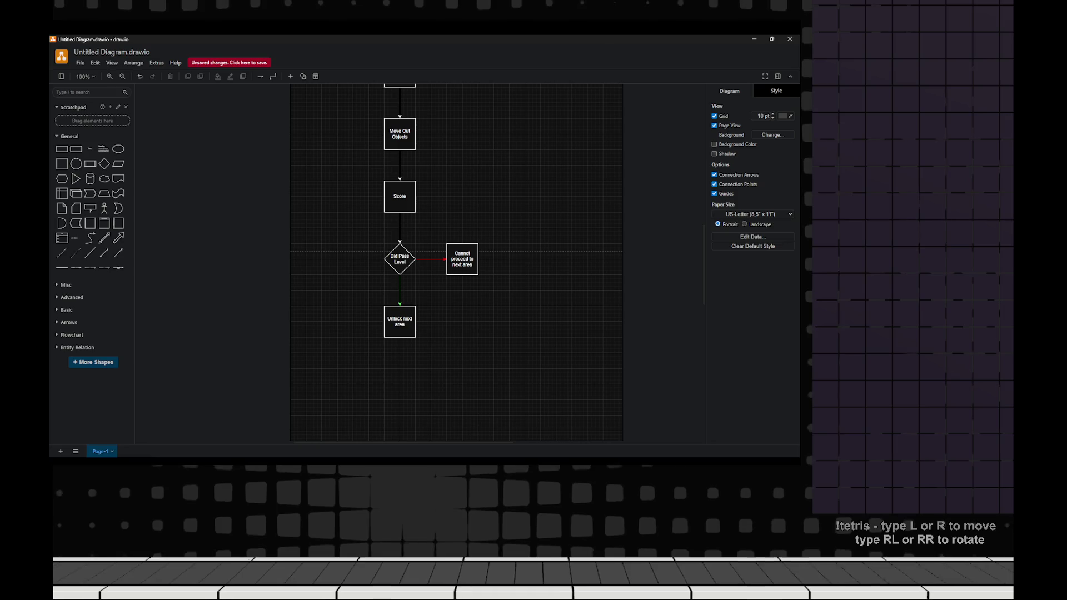
scroll(408, 261, "up", 3)
left_click(425, 311)
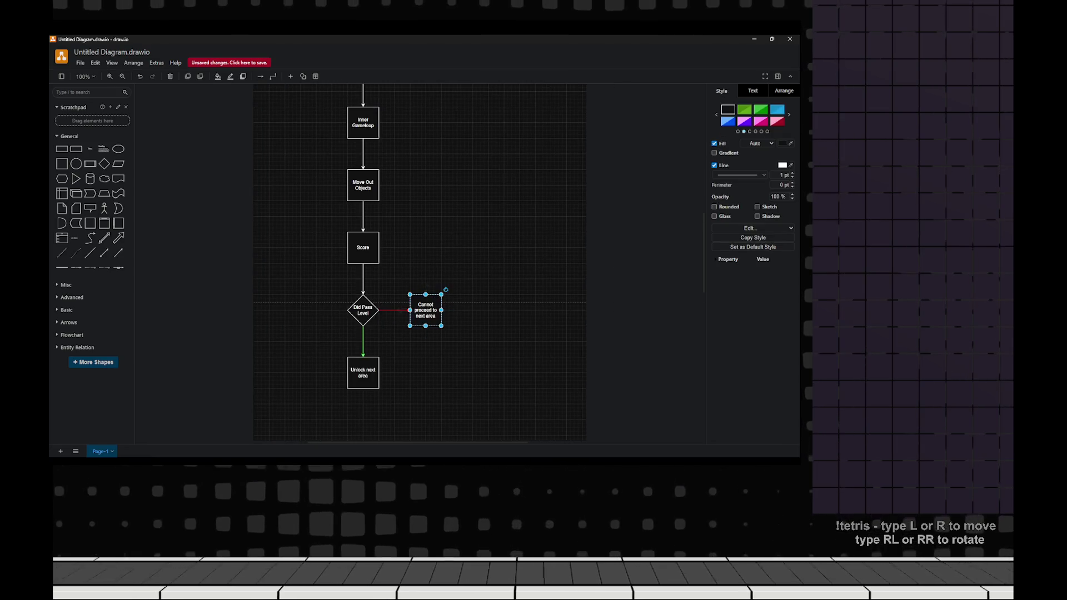
mouse_move(415, 310)
left_mouse_down()
mouse_move(380, 90)
mouse_move(352, 150)
mouse_move(352, 211)
mouse_move(364, 92)
mouse_move(407, 95)
mouse_move(352, 118)
left_mouse_up()
- Attach the loop-back connector's end to the right side of the Lobby box
left_click_drag(352, 267, 417, 267)
key("Escape")
key("ctrl+minus")
key("ctrl+minus")
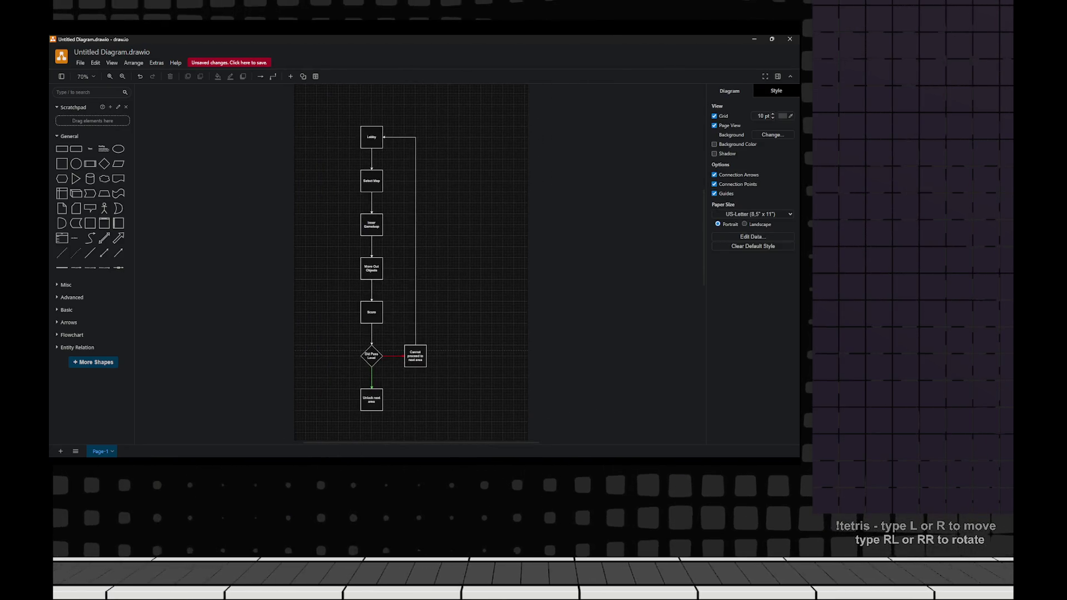
scroll(425, 250, "down", 2)
key("ctrl+plus")
key("ctrl+plus")
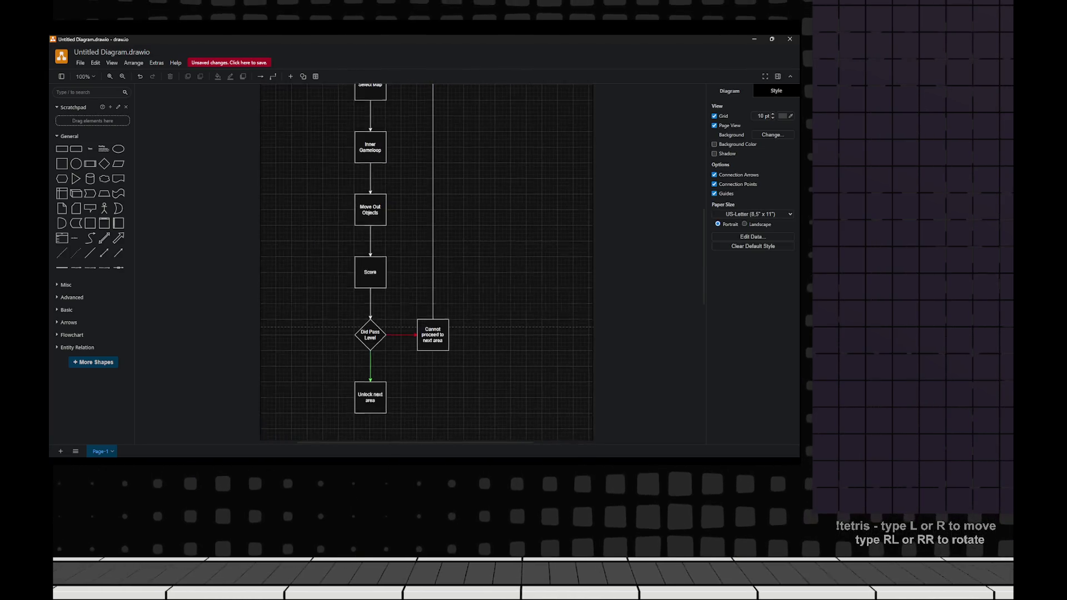
- Zoom in on the Inner Gameloop and Move Out Objects boxes, then back out
left_click_drag(344, 146, 434, 275)
key("ctrl+plus")
key("ctrl+plus")
key("ctrl+plus")
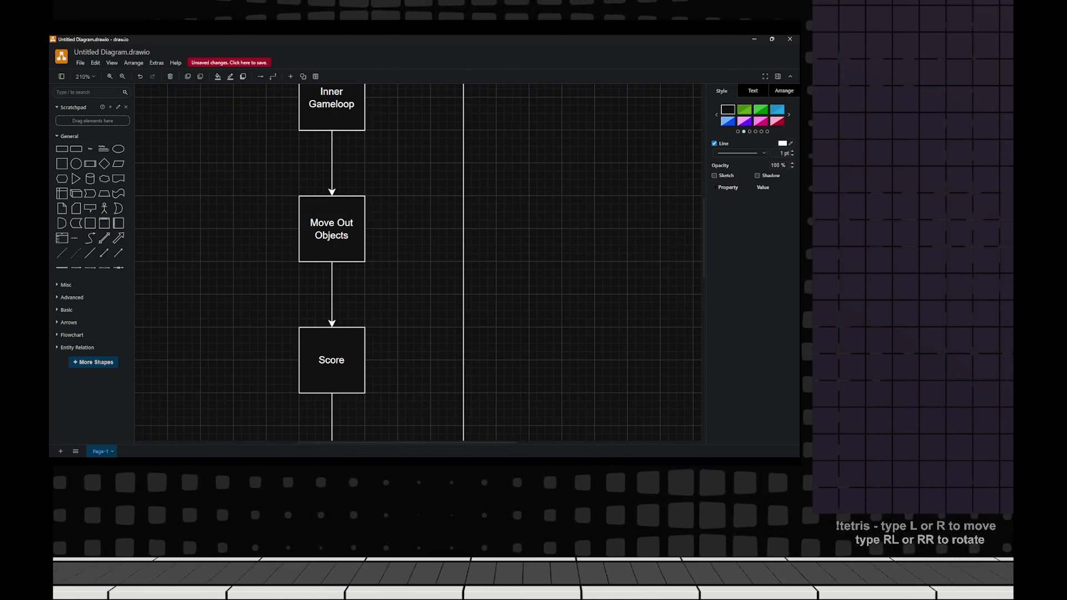
key("Escape")
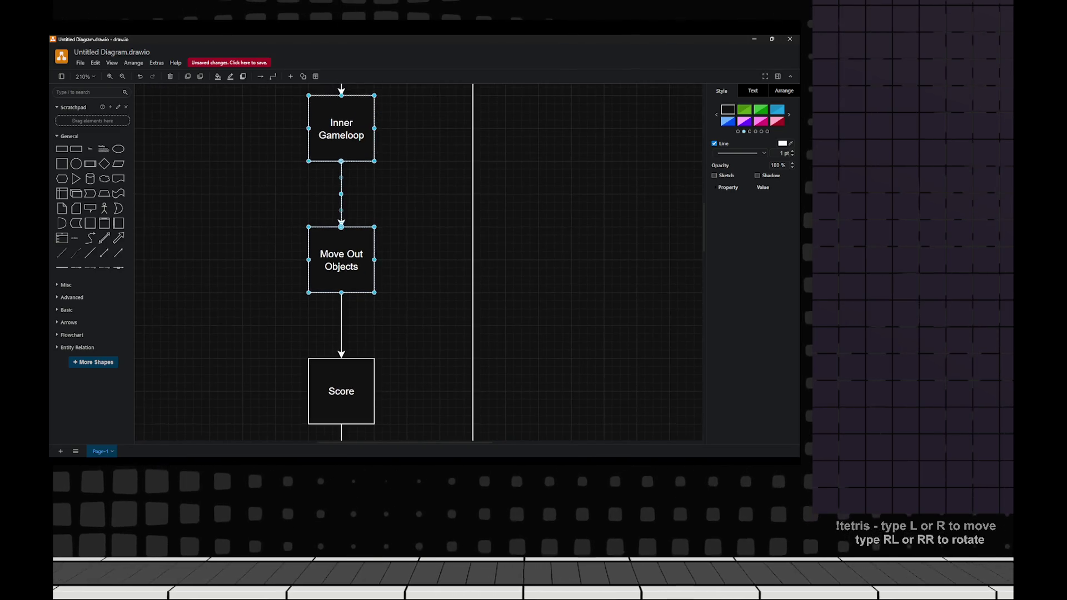
key("ctrl+h")
scroll(392, 261, "down", 2)
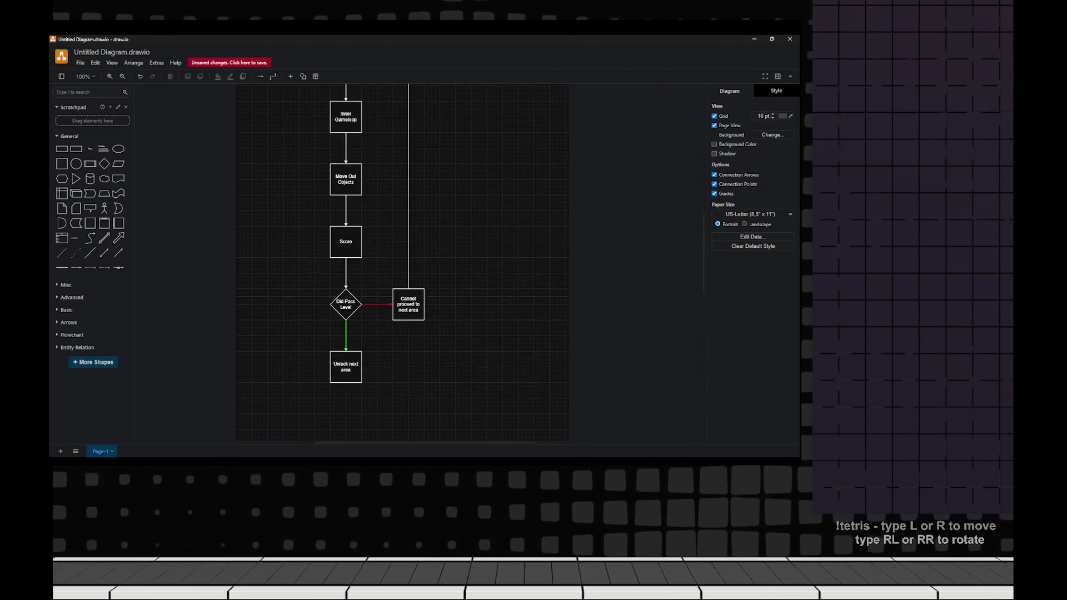
- Scroll down the flowchart past Move Out Objects to the Unlock next area box
left_click_drag(282, 148, 389, 214)
scroll(409, 261, "down", 2)
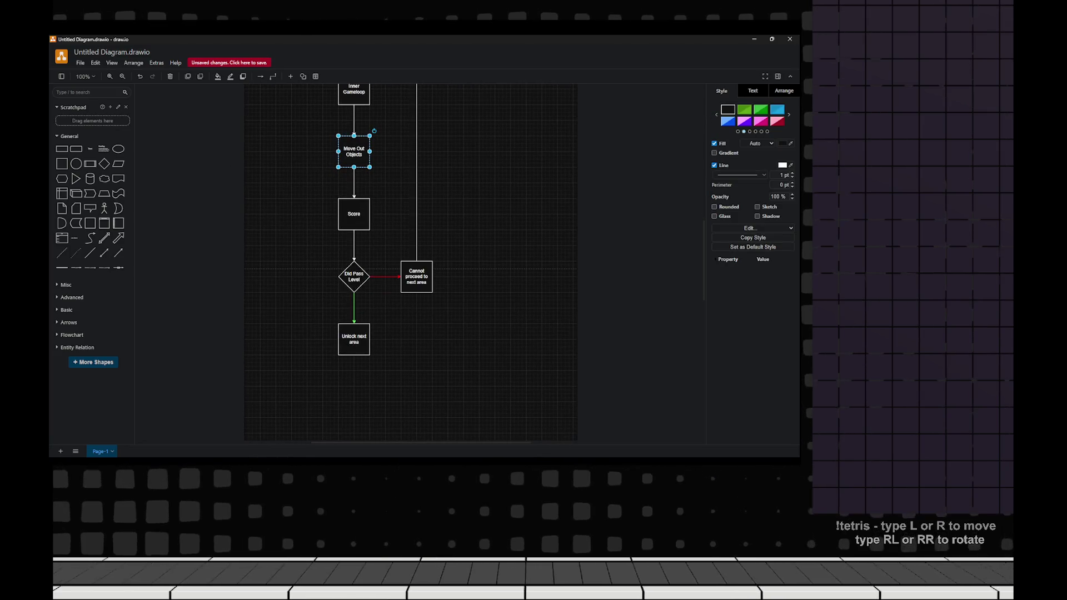
scroll(410, 261, "down", 1)
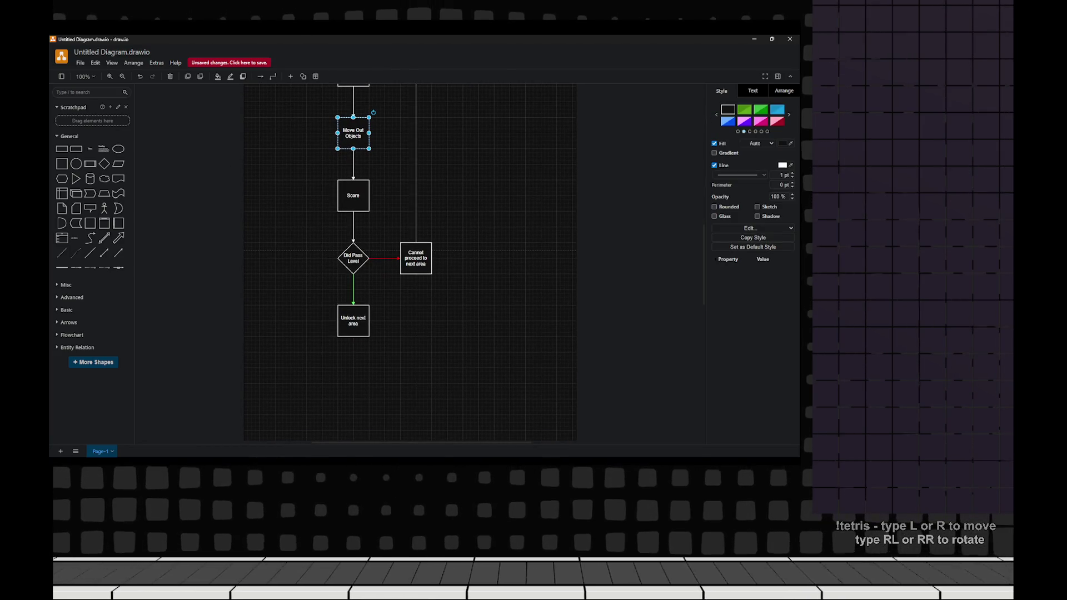
key("Escape")
scroll(411, 256, "down", 2)
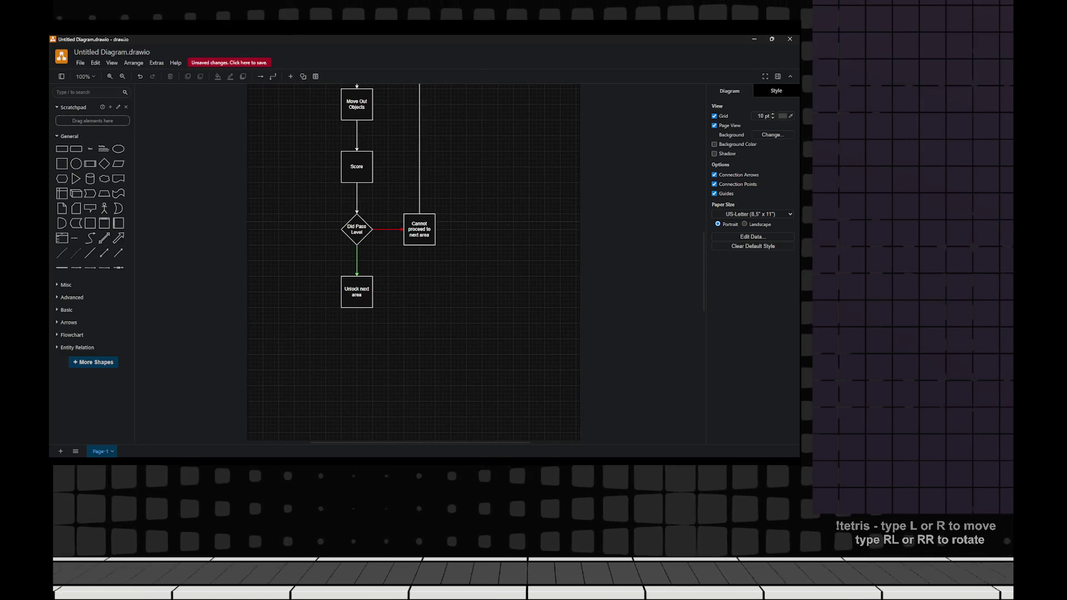
scroll(389, 250, "down", 1)
scroll(411, 261, "up", 1)
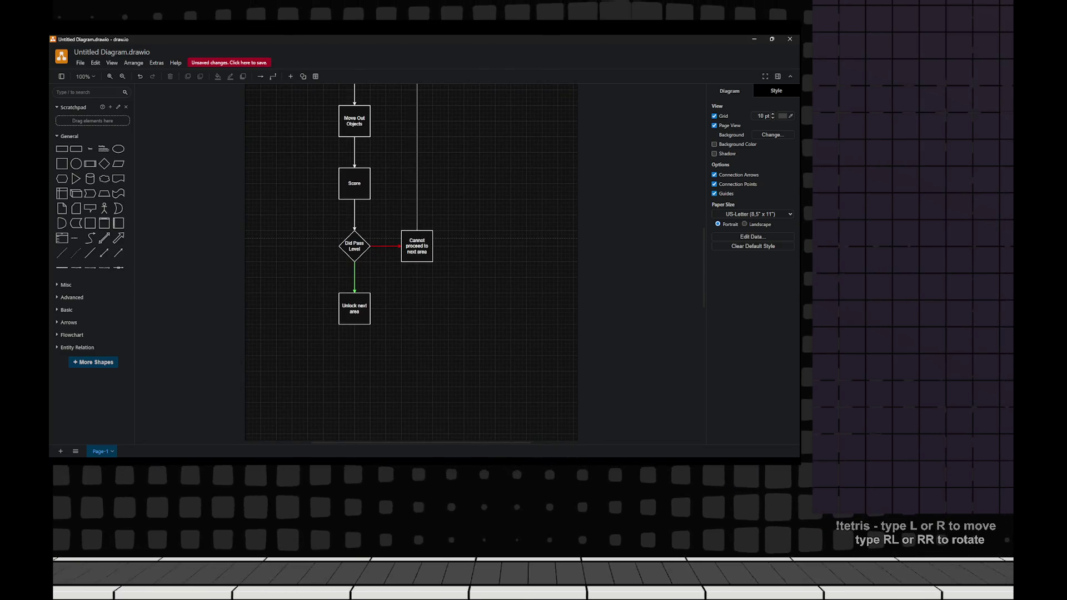
scroll(411, 255, "up", 3)
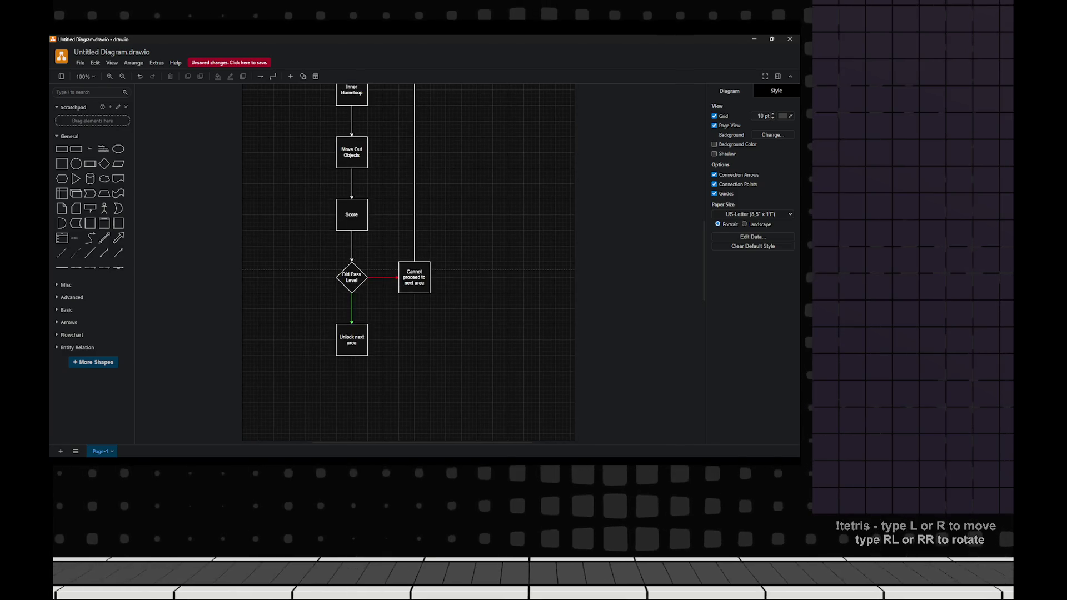
left_click(375, 392)
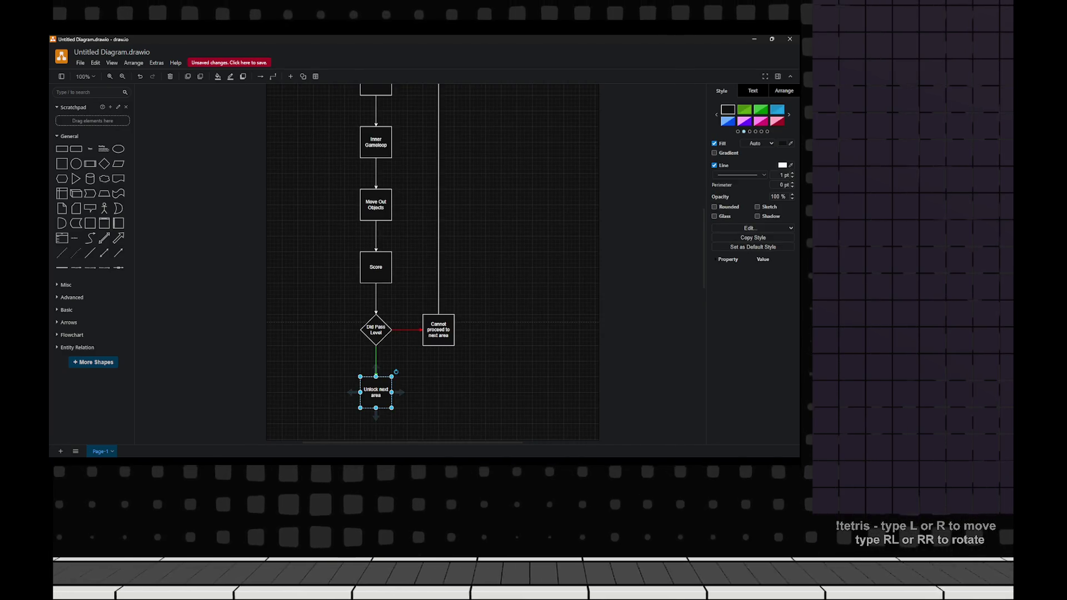
- Reroute the middle connector as a left-side loop from Unlock next area to Lobby
scroll(411, 256, "up", 3)
left_click(375, 157)
left_click(376, 250)
scroll(376, 250, "down", 4)
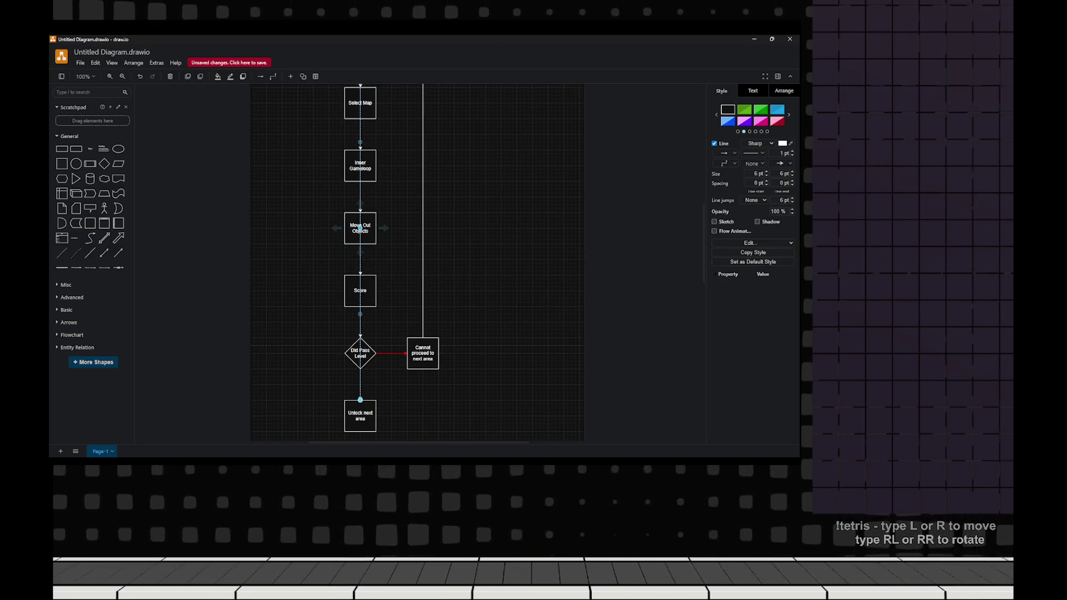
left_click_drag(359, 228, 312, 240)
left_click(487, 224)
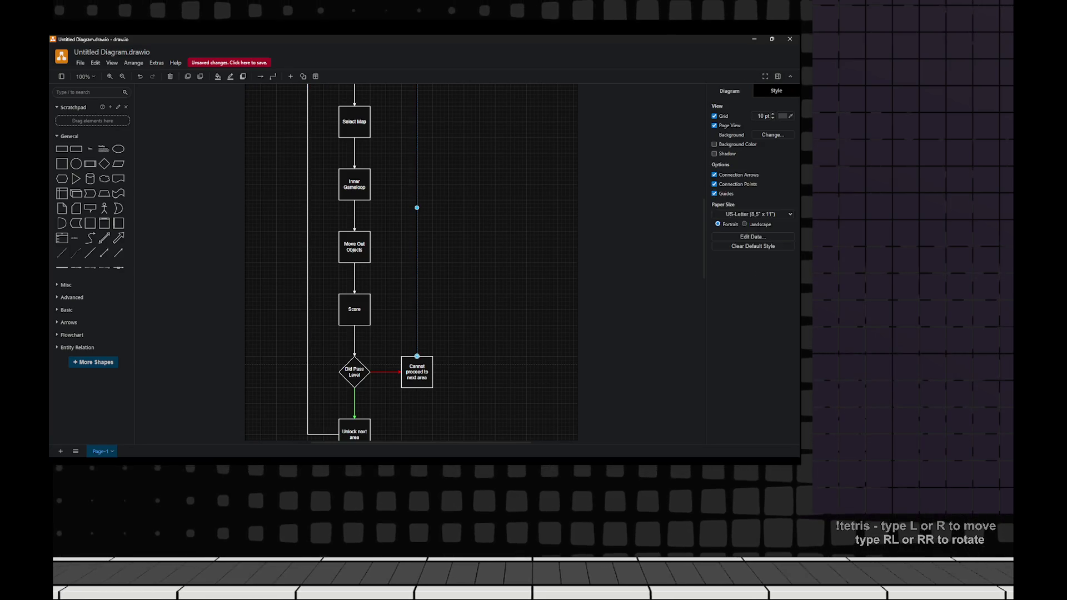
- Make the right loop-back connector from Cannot proceed orange
left_click(416, 222)
left_click(783, 143)
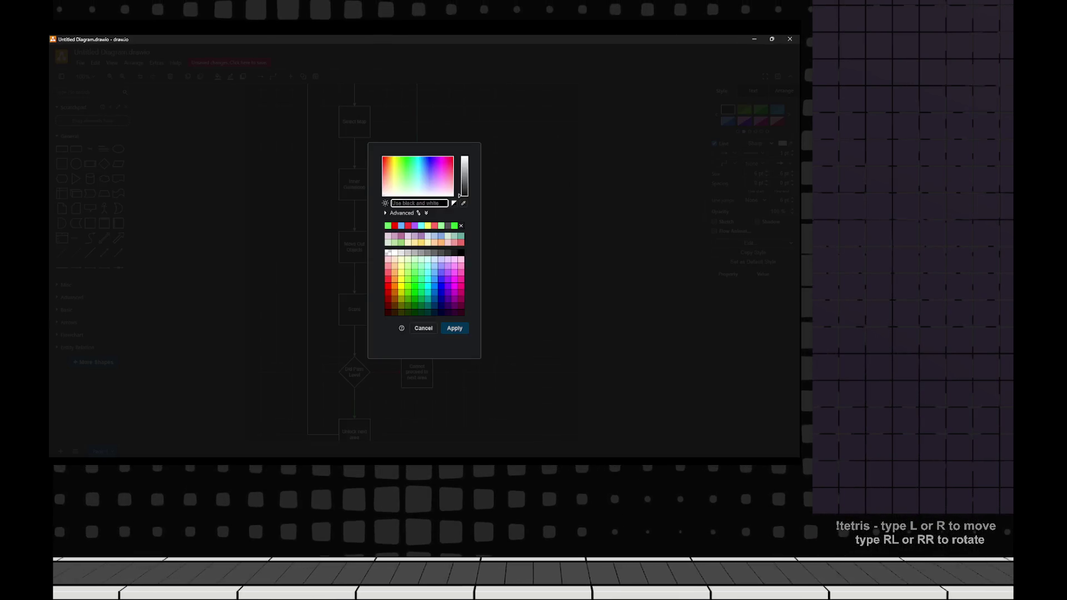
key("ctrl+v")
left_click(455, 327)
scroll(409, 255, "up", 2)
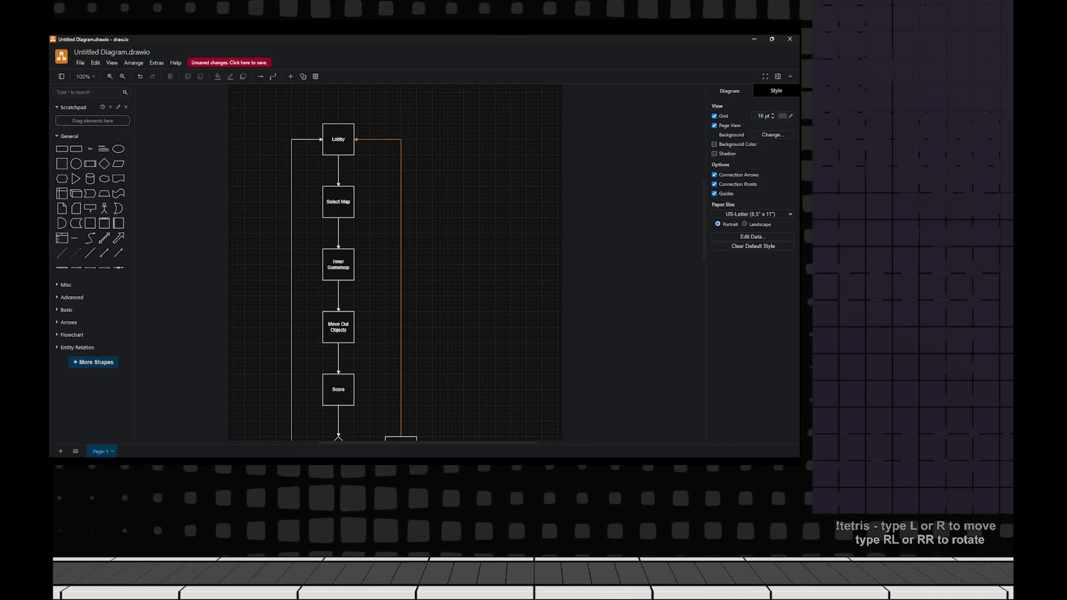
scroll(408, 261, "down", 2)
- Make the left loop-back connector from Unlock next area cyan
left_click(449, 222)
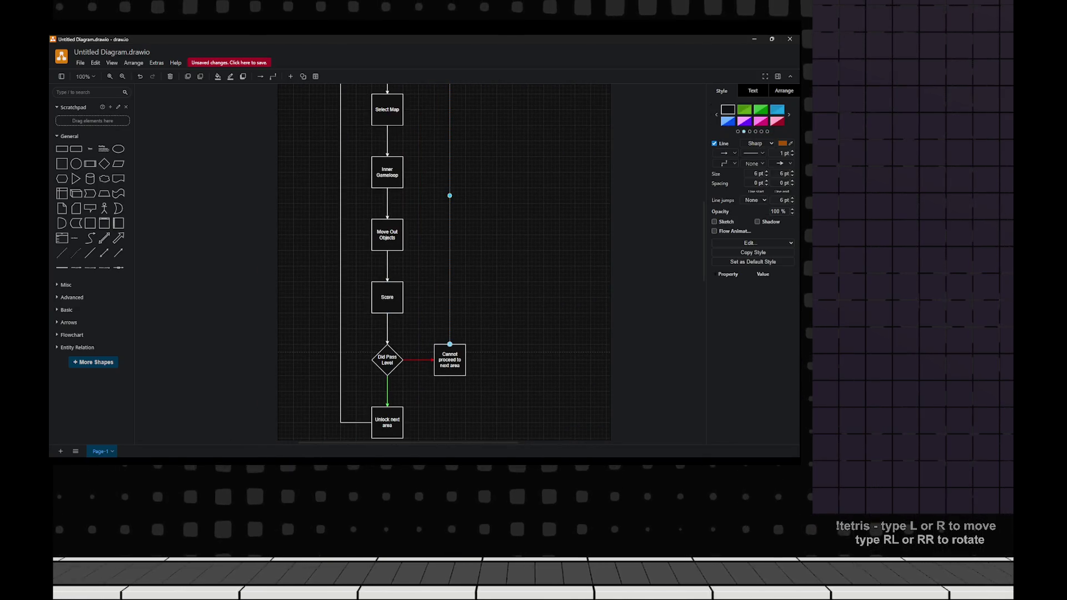
left_click(340, 239)
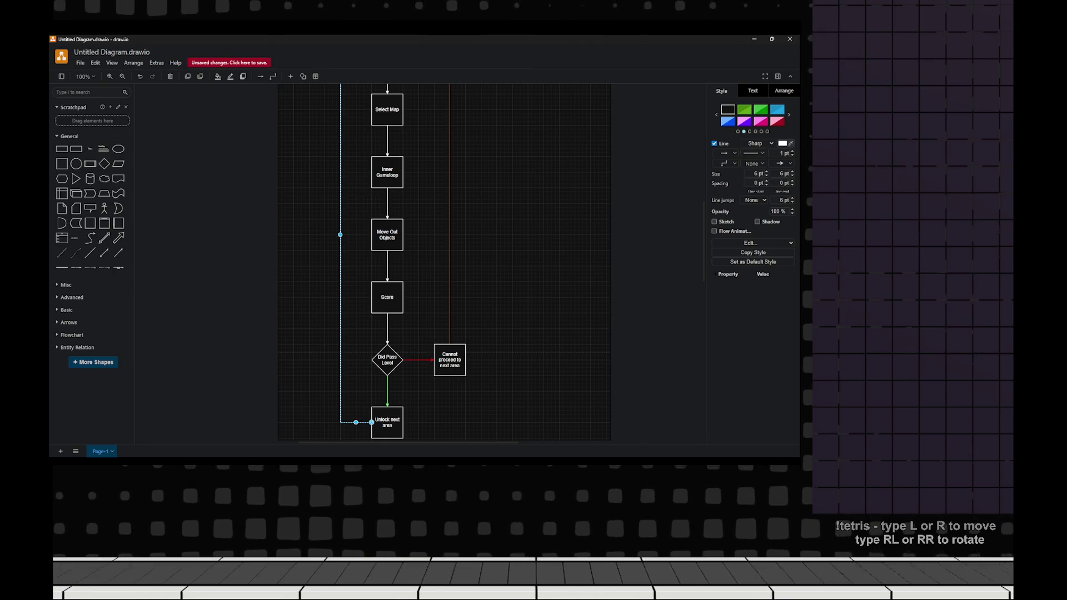
left_click(782, 144)
left_click(428, 225)
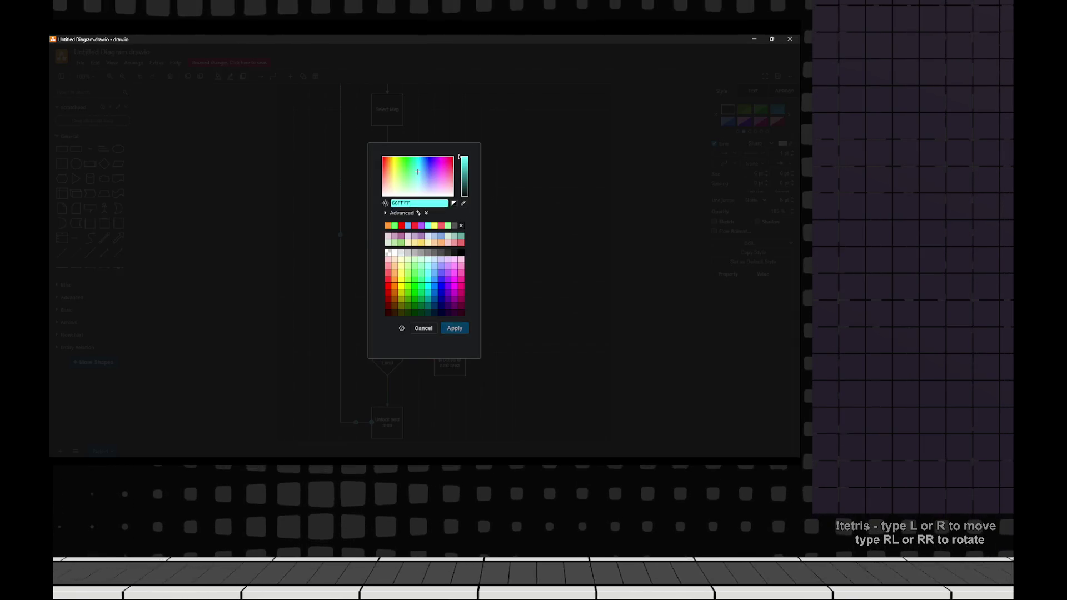
left_click(454, 327)
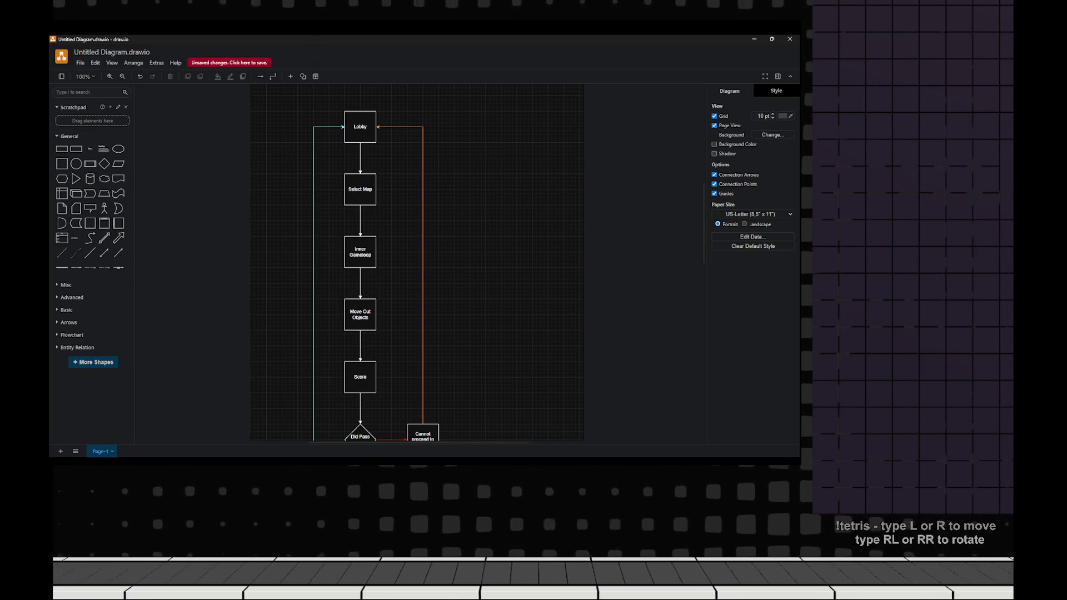
scroll(416, 261, "down", 5)
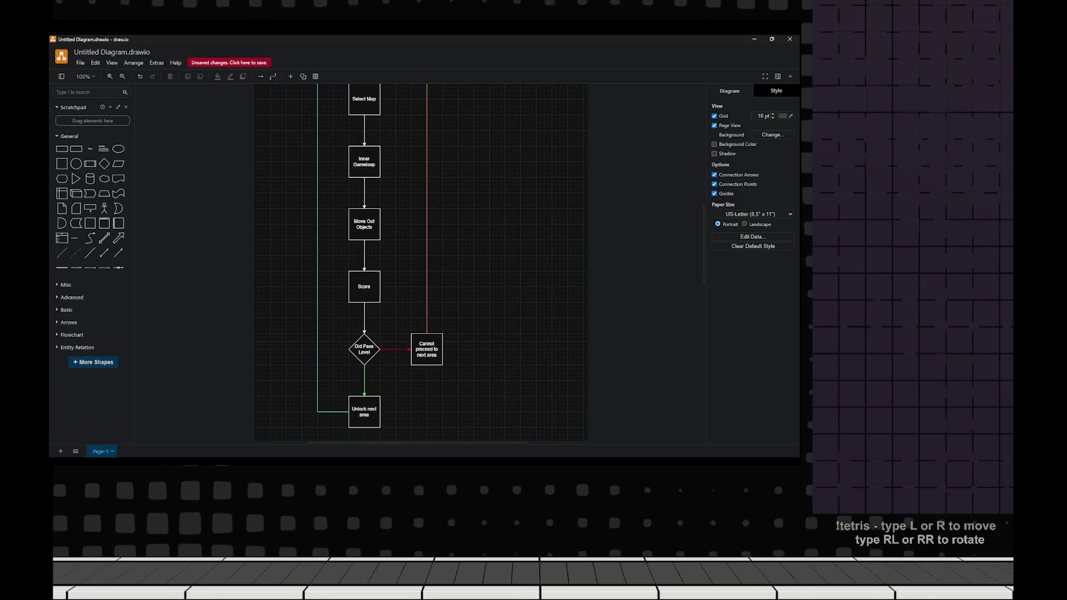
scroll(416, 261, "up", 2)
scroll(417, 261, "down", 4)
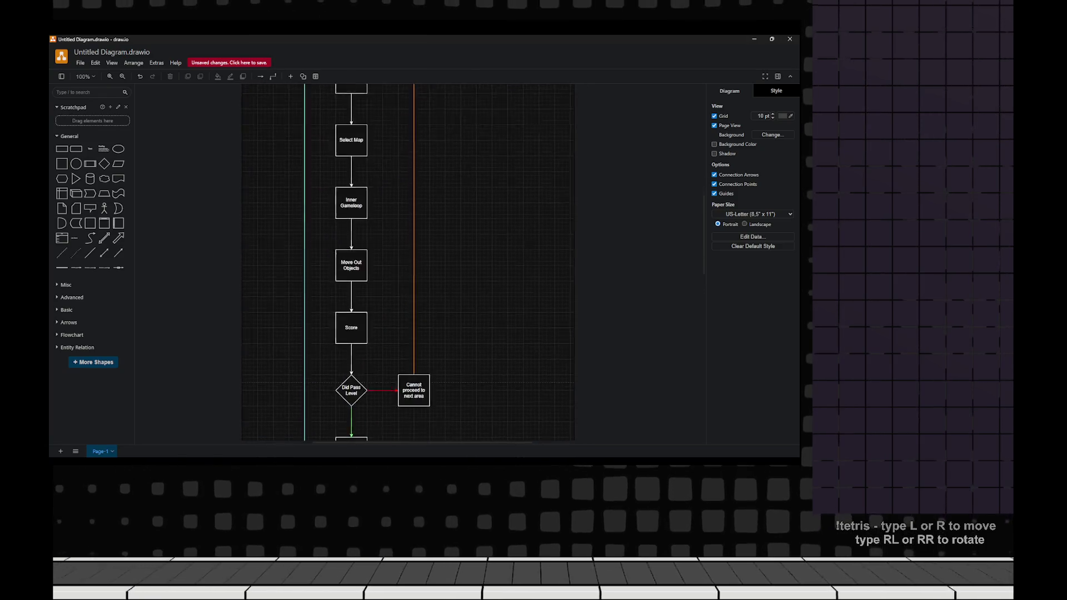
scroll(417, 261, "up", 4)
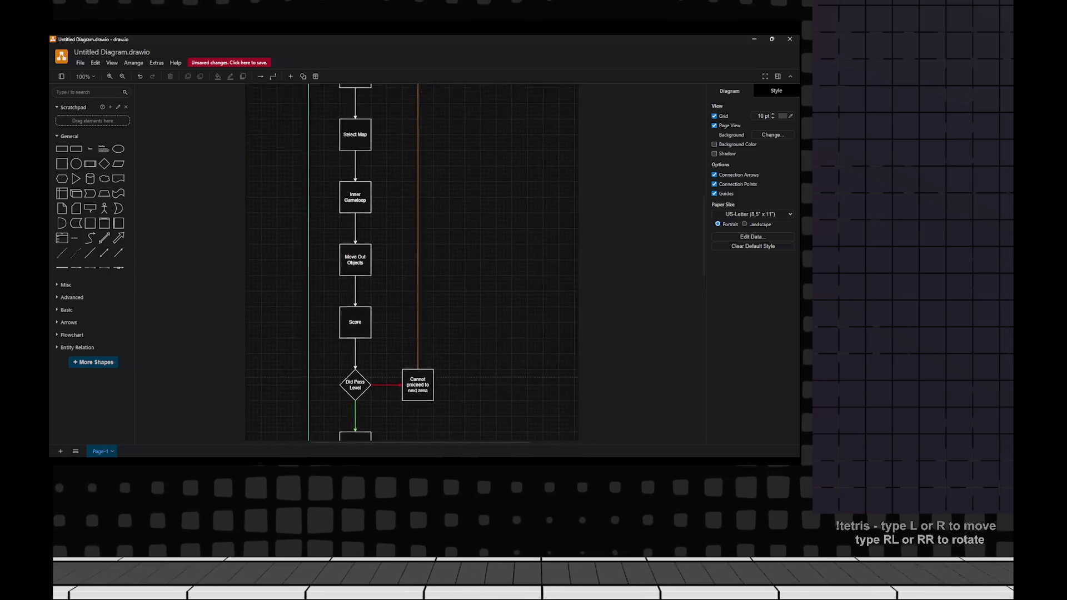
scroll(416, 261, "down", 2)
scroll(417, 261, "down", 2)
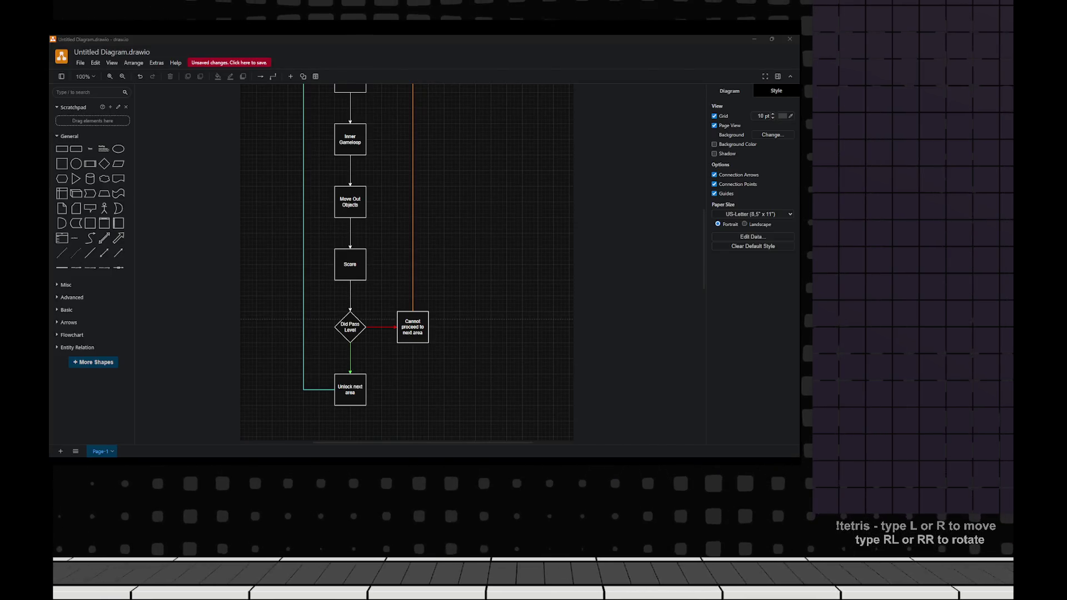
scroll(362, 266, "up", 5)
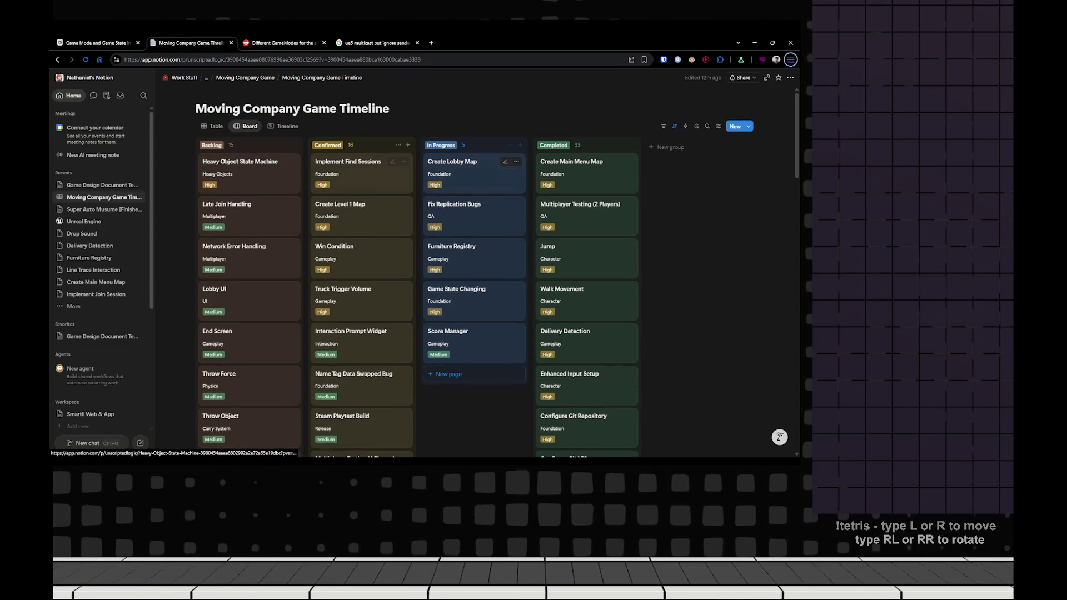
- Show the Moving Company Game Timeline tasks in Timeline view and scroll the task list
left_click(283, 126)
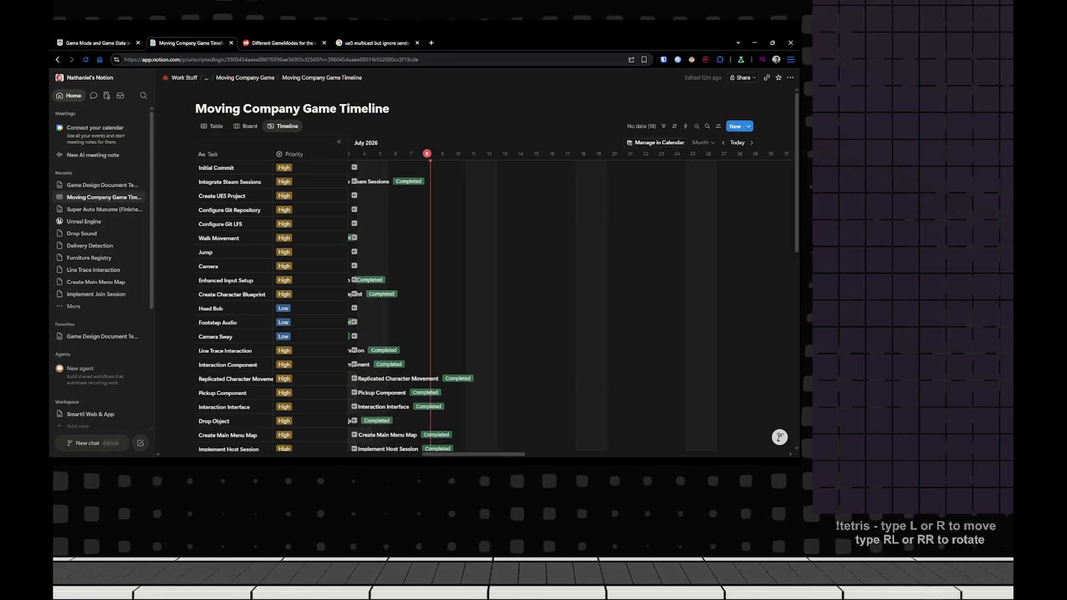
scroll(475, 256, "down", 2)
scroll(475, 278, "down", 8)
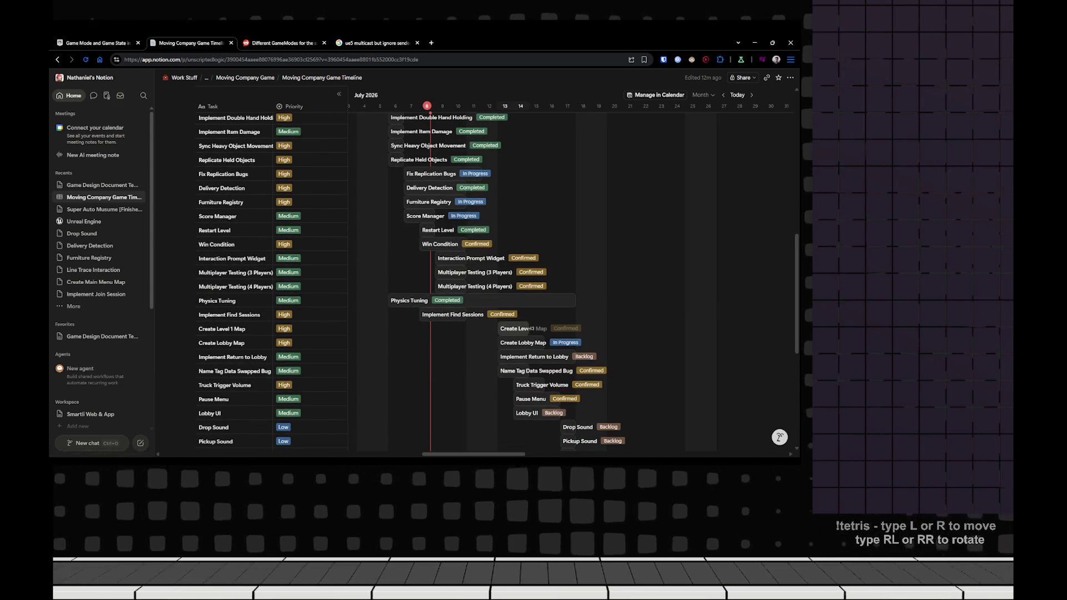
key("alt+Tab")
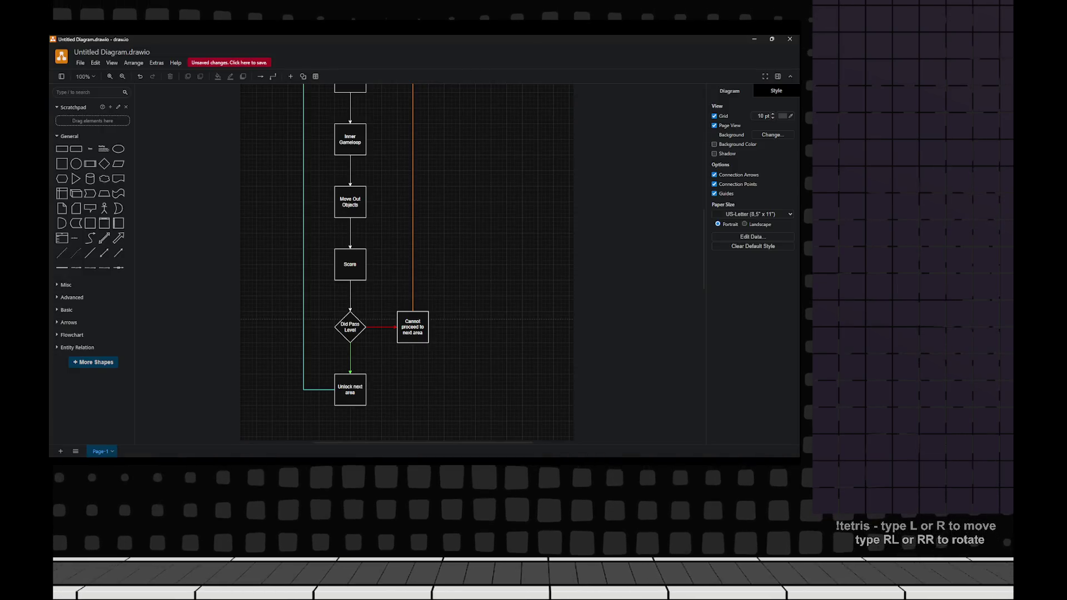
- Fill the Inner Gameloop, Move Out Objects and Score boxes green
scroll(411, 256, "up", 3)
scroll(411, 255, "up", 1)
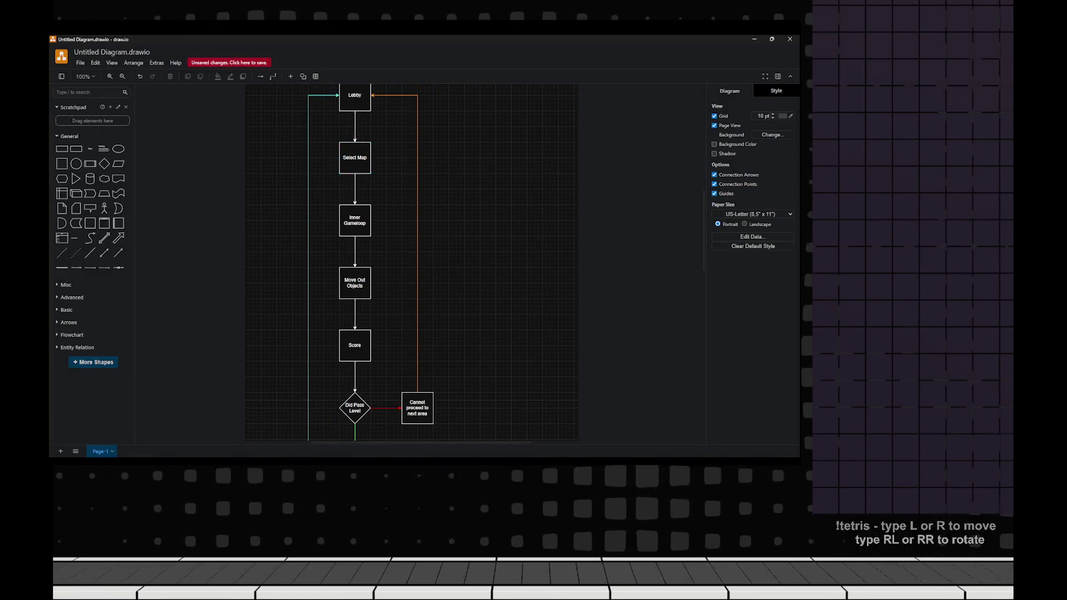
scroll(354, 157, "down", 1)
left_click(357, 198)
left_click(356, 261, "shift")
left_click(357, 323, "shift")
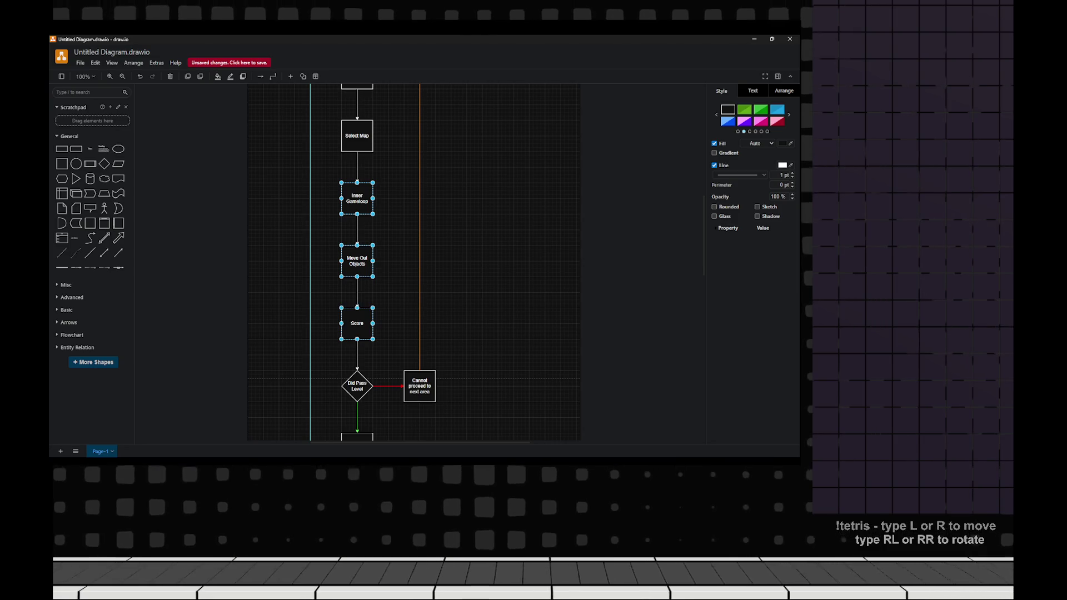
left_click(761, 110)
key("Escape")
- Fill the Select Map box orange
scroll(414, 255, "down", 3)
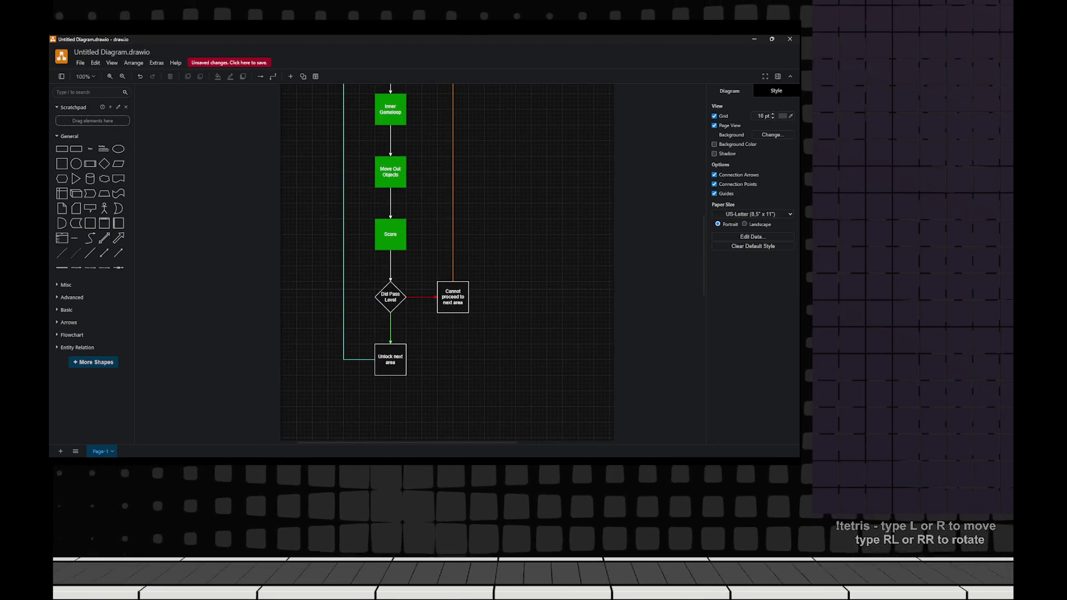
scroll(411, 256, "down", 1)
scroll(411, 255, "up", 2)
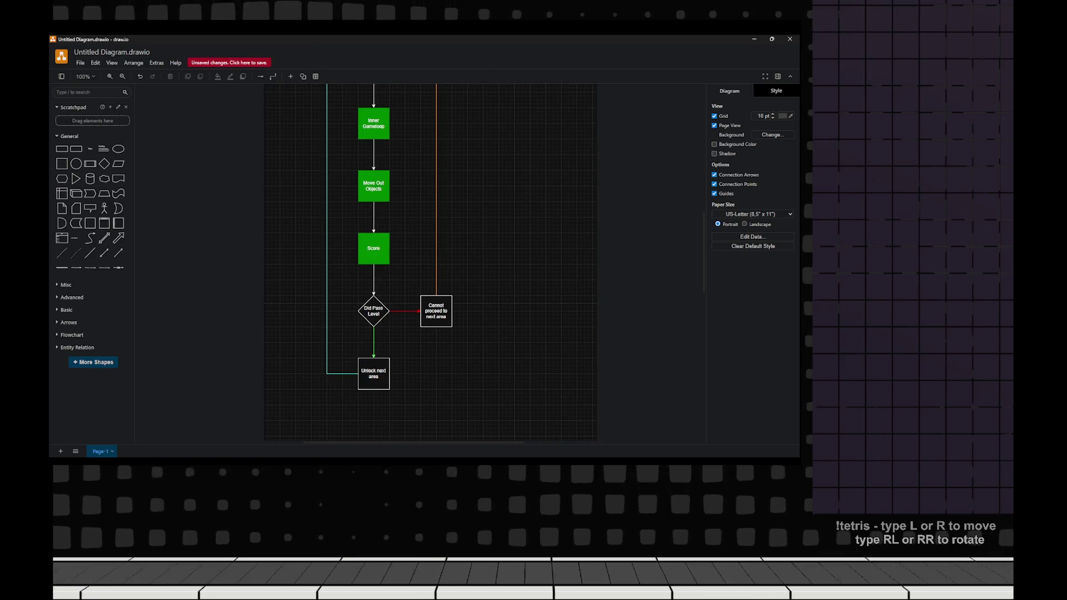
left_click_drag(349, 289, 457, 335)
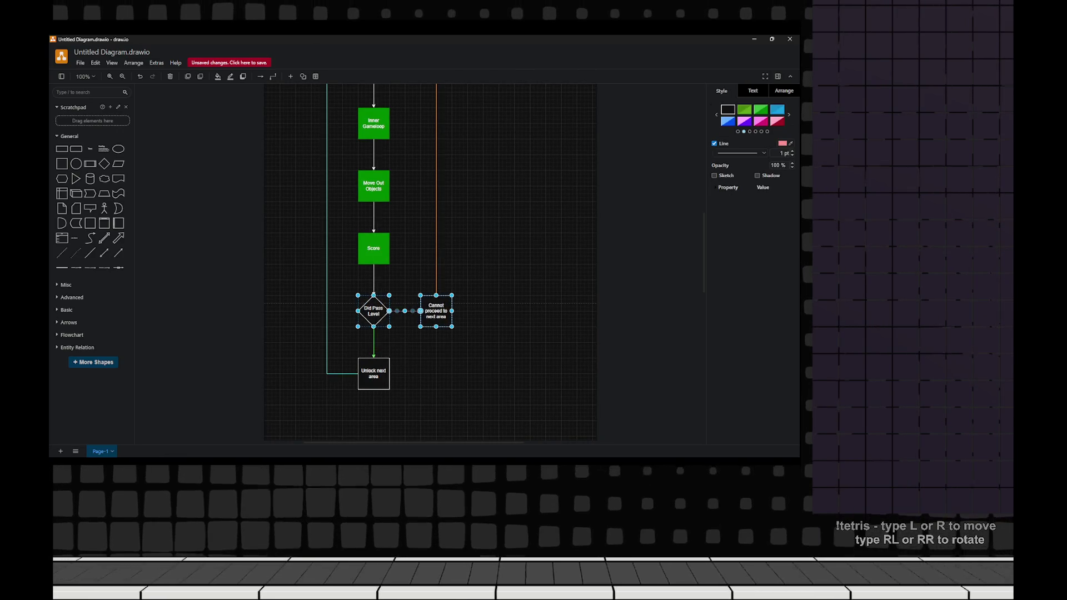
key("Escape")
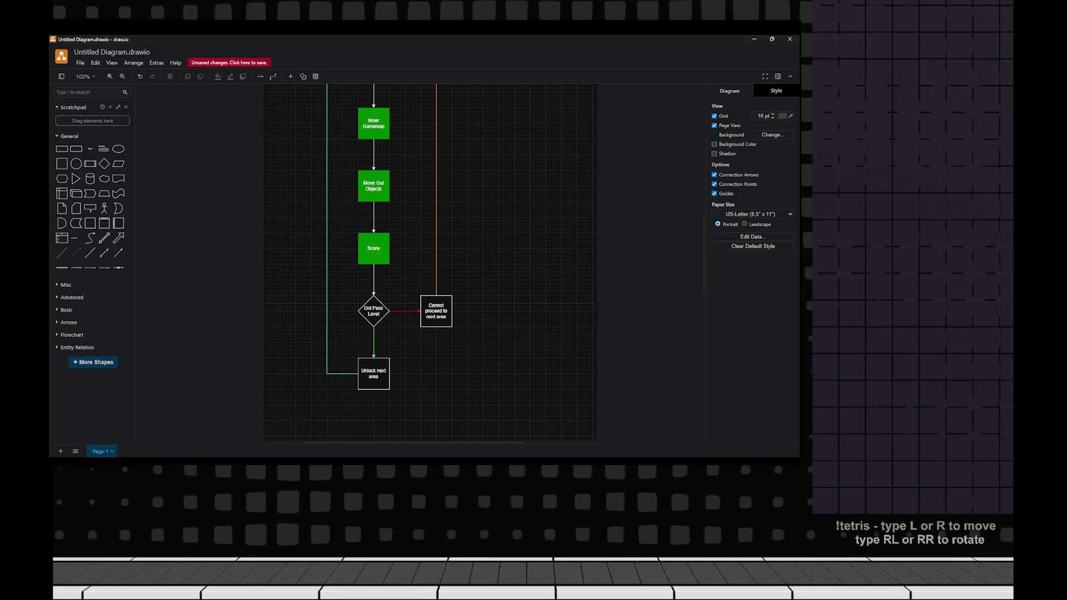
scroll(433, 261, "up", 5)
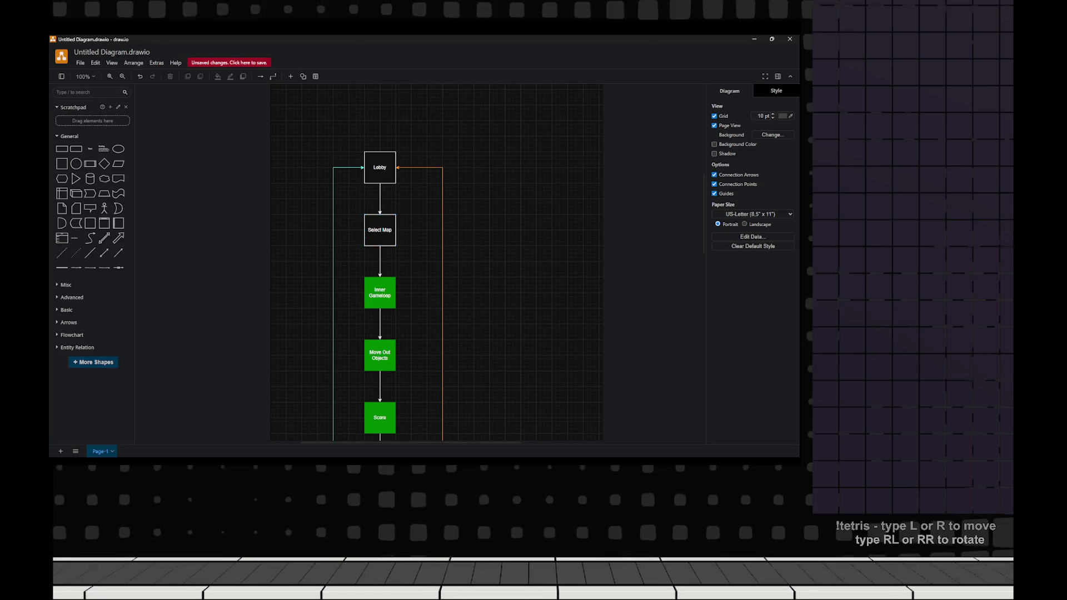
left_click(380, 229)
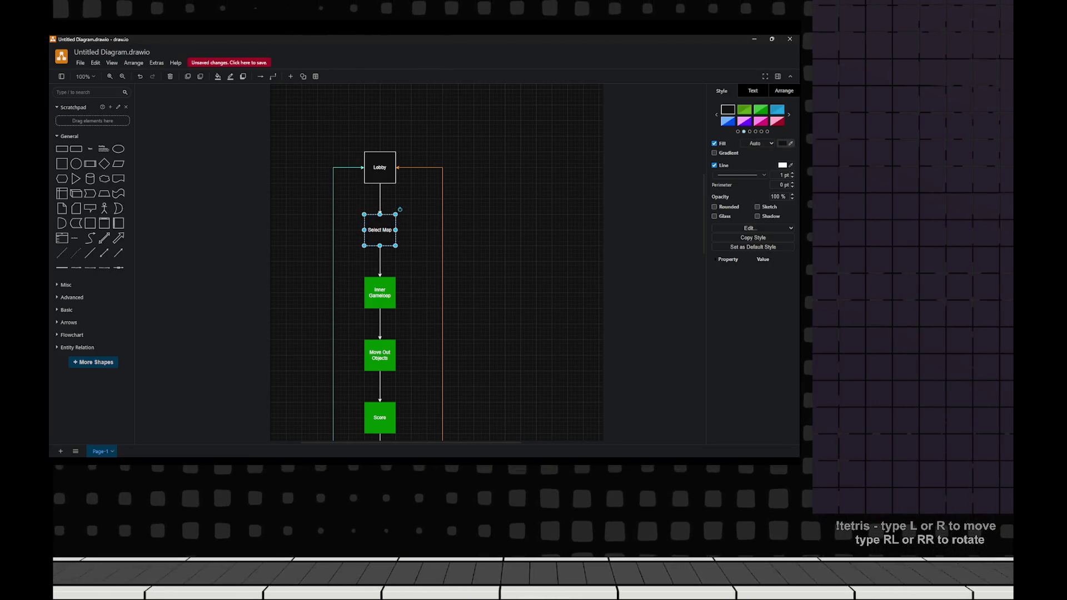
left_click(782, 144)
left_click(424, 327)
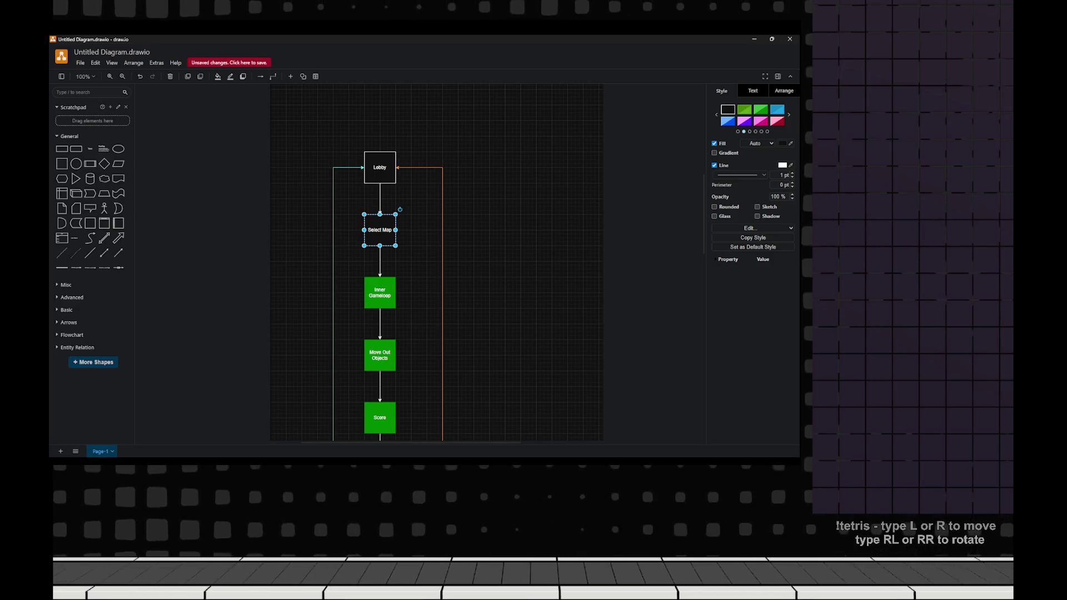
left_click(788, 114)
left_click(761, 109)
key("Escape")
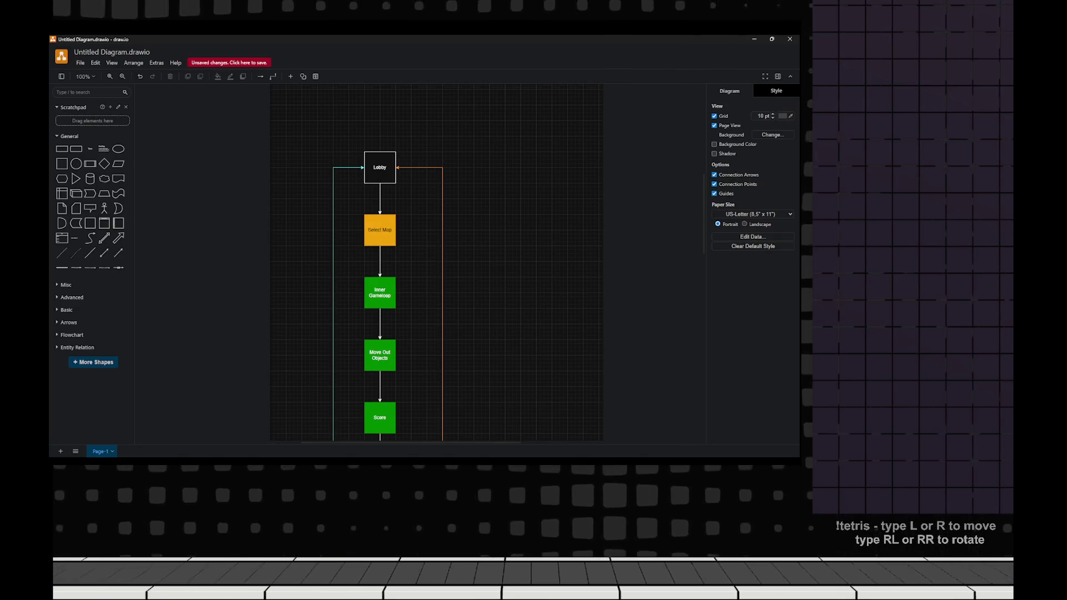
- Review the recoloured flowchart around the Lobby box
scroll(389, 261, "down", 3)
scroll(389, 261, "up", 3)
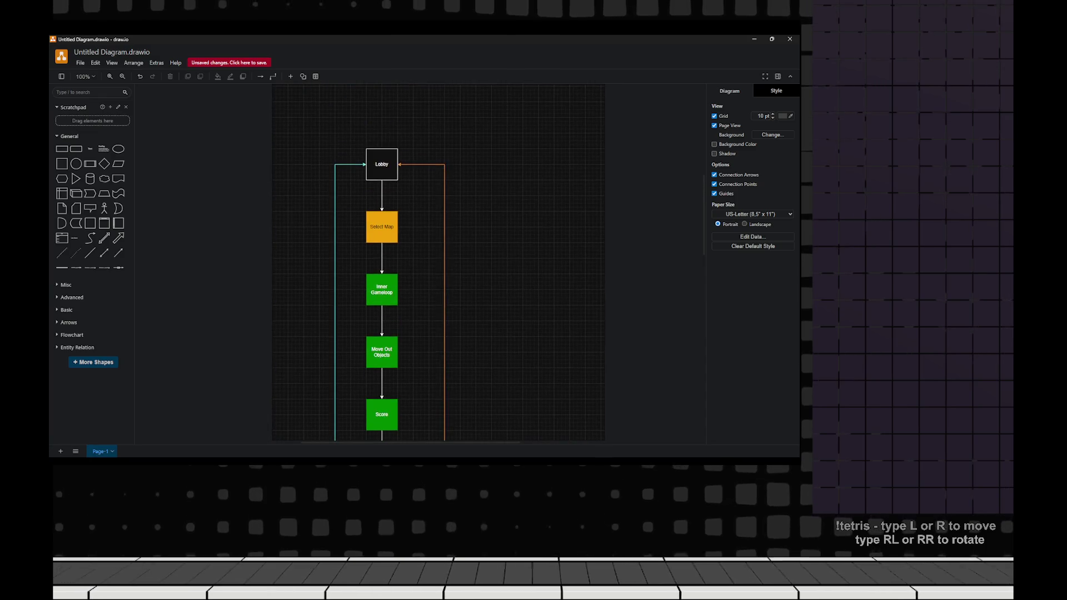
scroll(389, 261, "down", 1)
left_click(379, 155)
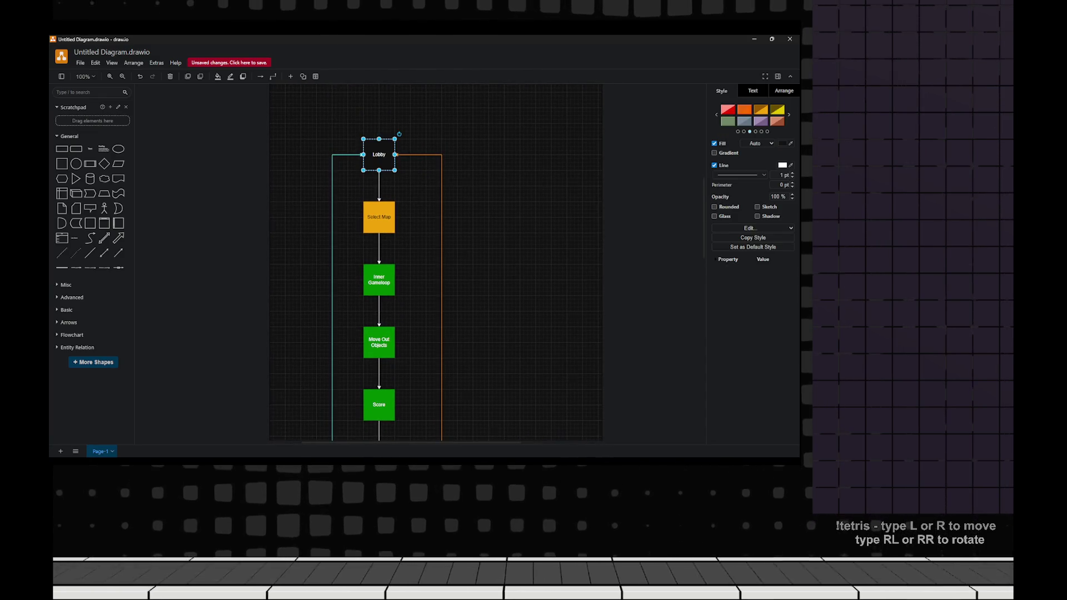
scroll(379, 250, "down", 5)
scroll(426, 261, "up", 5)
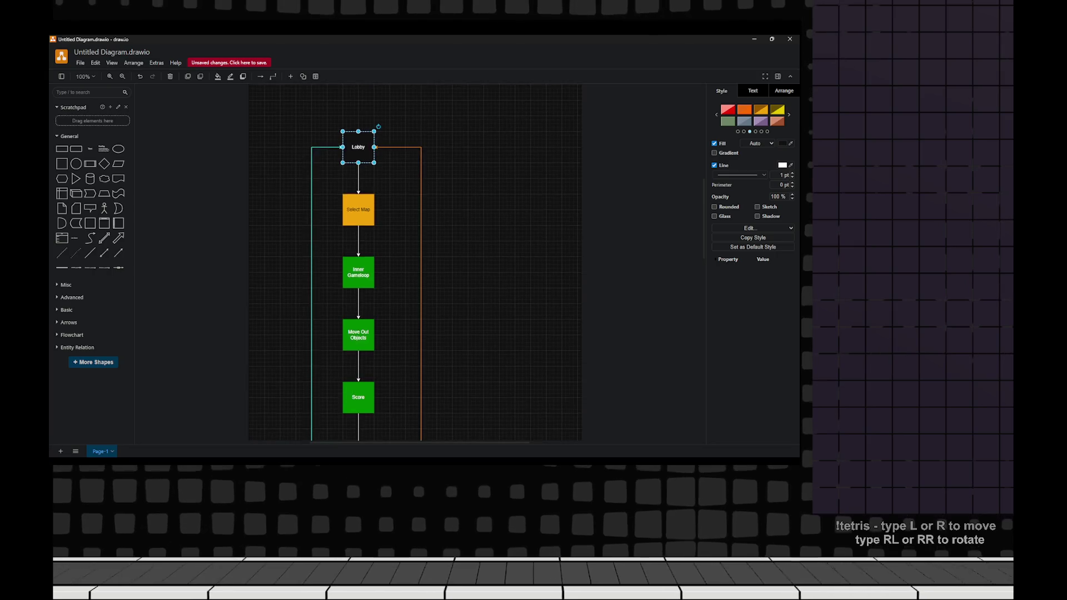
scroll(426, 261, "down", 5)
scroll(426, 261, "up", 1)
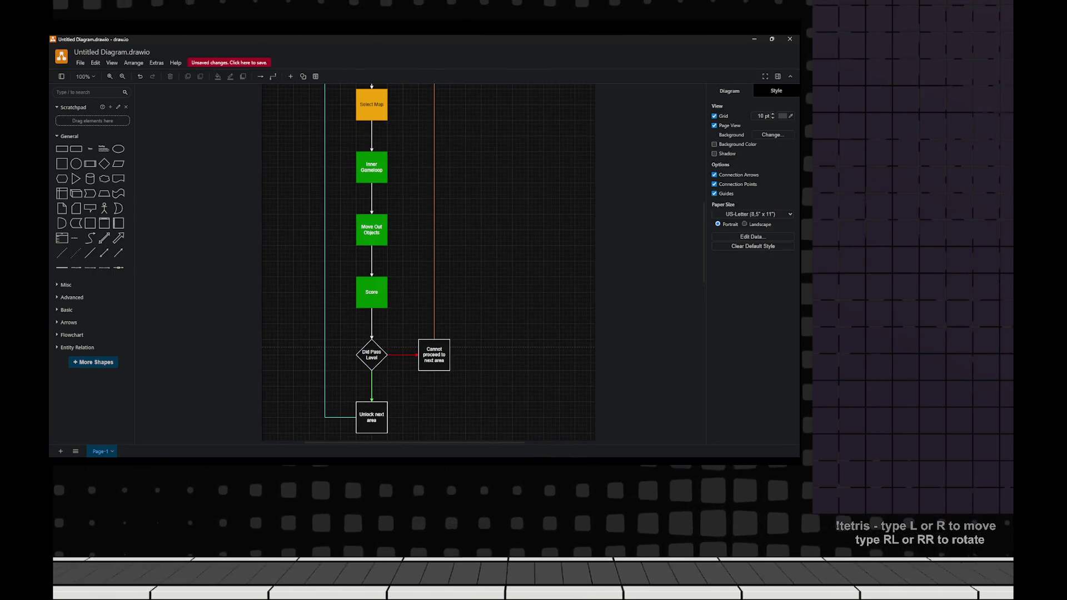
key("alt+Tab")
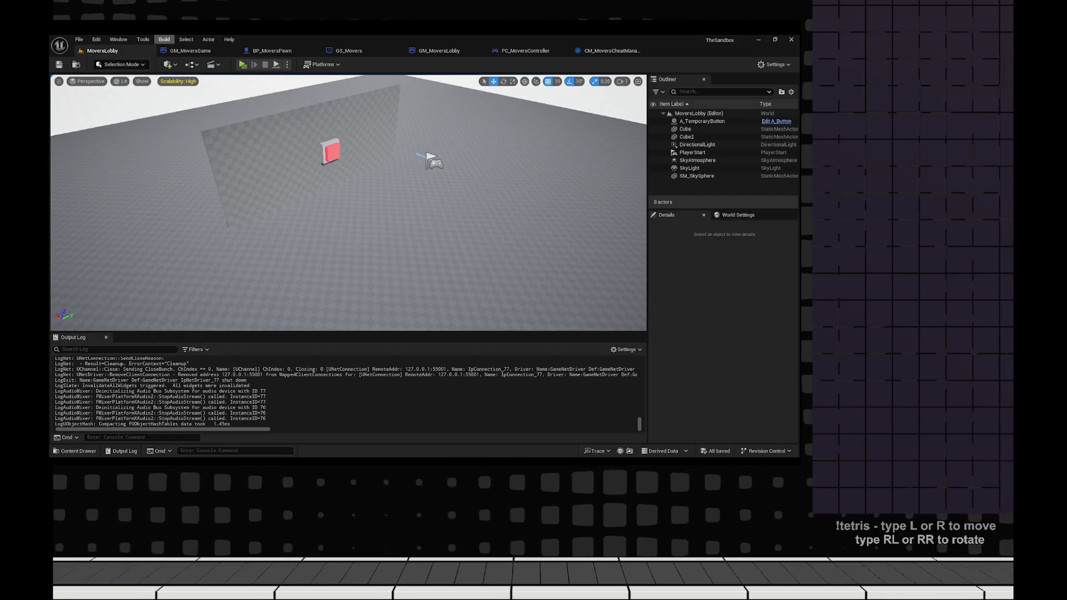
- In Project Settings, filter by 'cook' and add an entry to List of maps to include
left_click(96, 39)
left_click(96, 39)
left_click(96, 39)
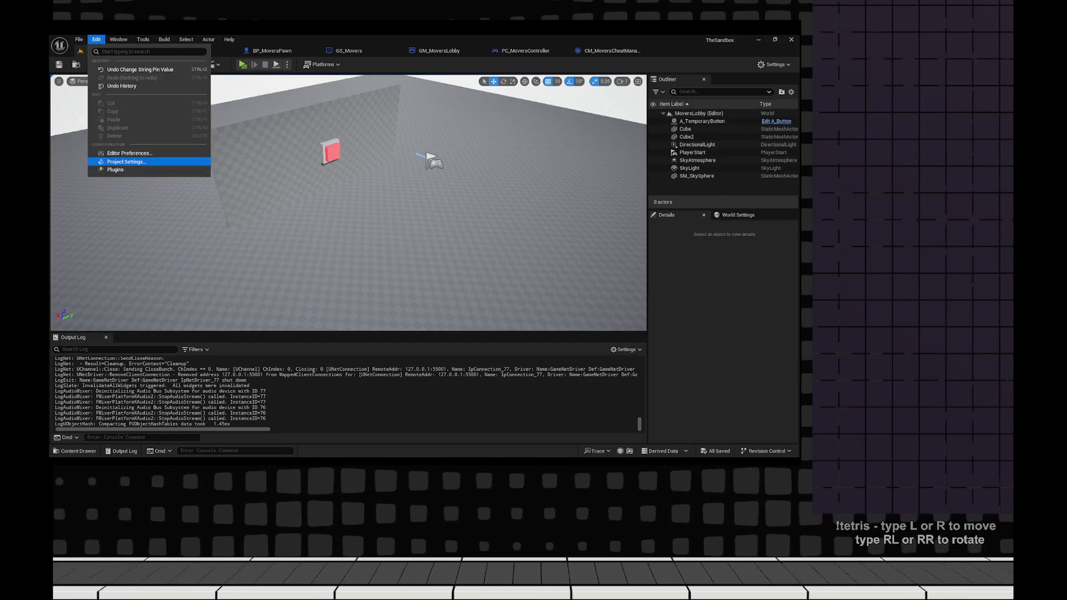
key("Escape")
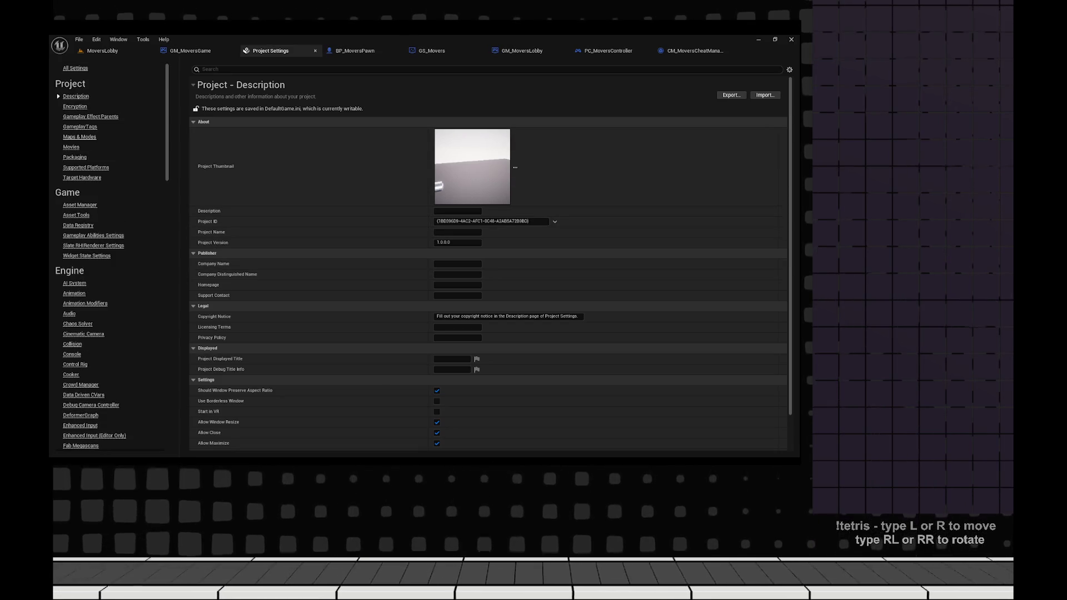
left_click(79, 137)
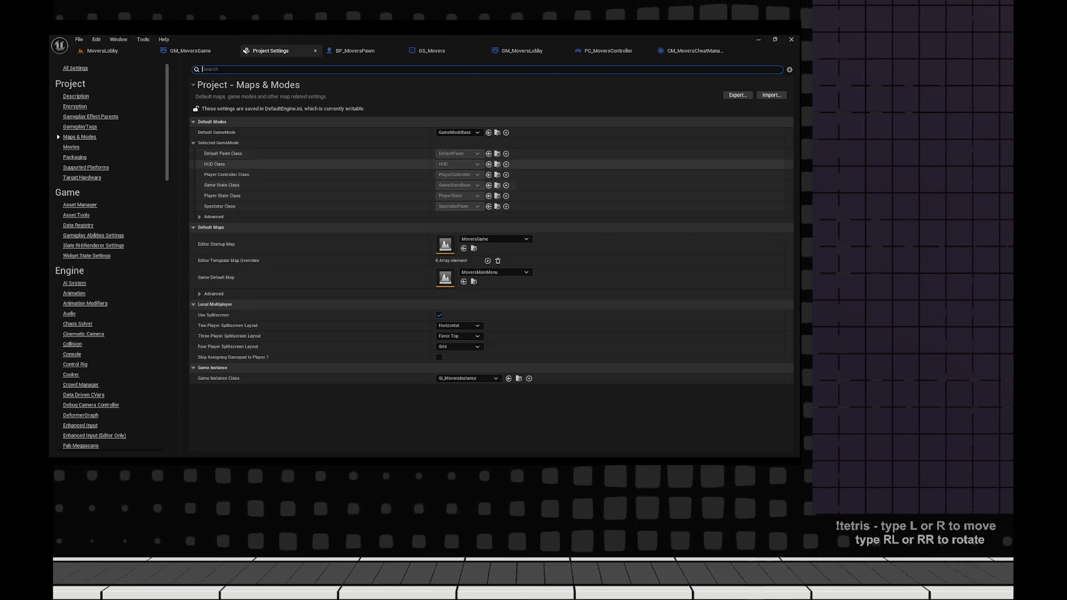
type("cook")
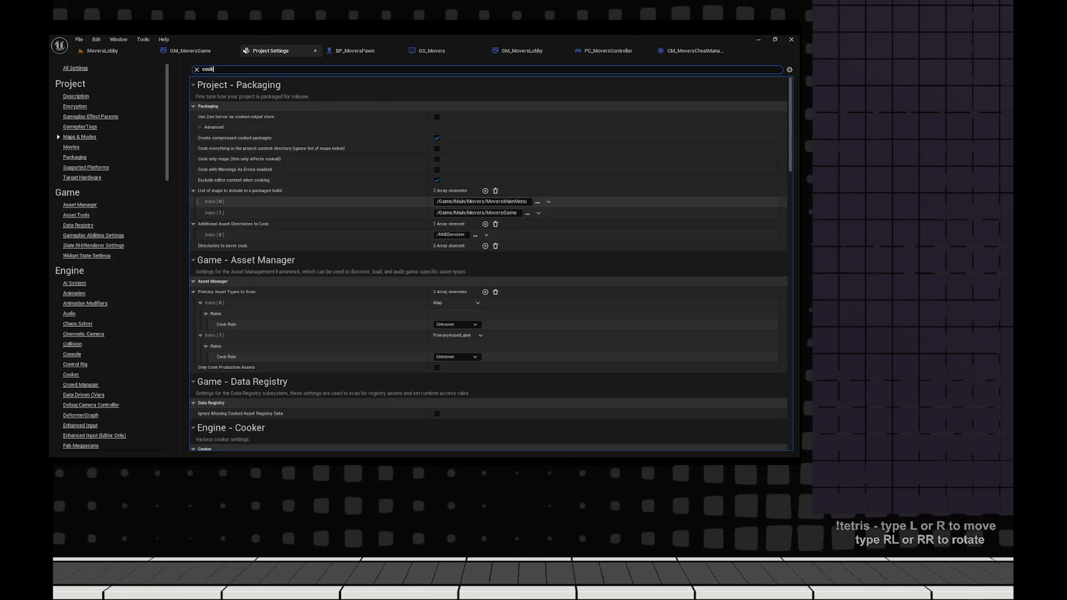
left_click(485, 191)
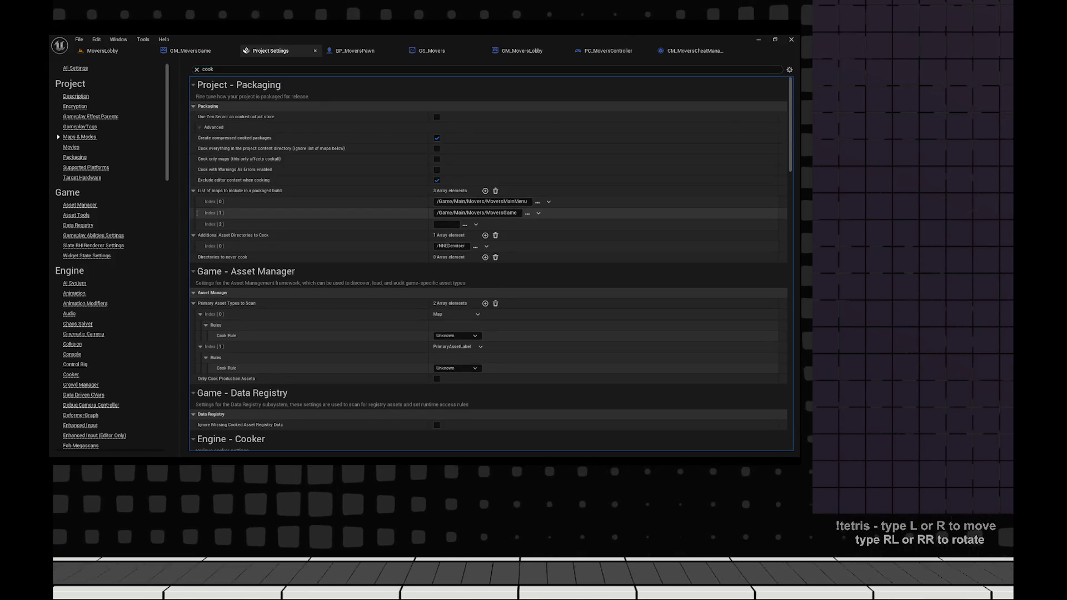
- Paste the MoversLobby map path into the new entry and move it to Index 1
left_click(103, 51)
key("ctrl+space")
right_click(231, 202)
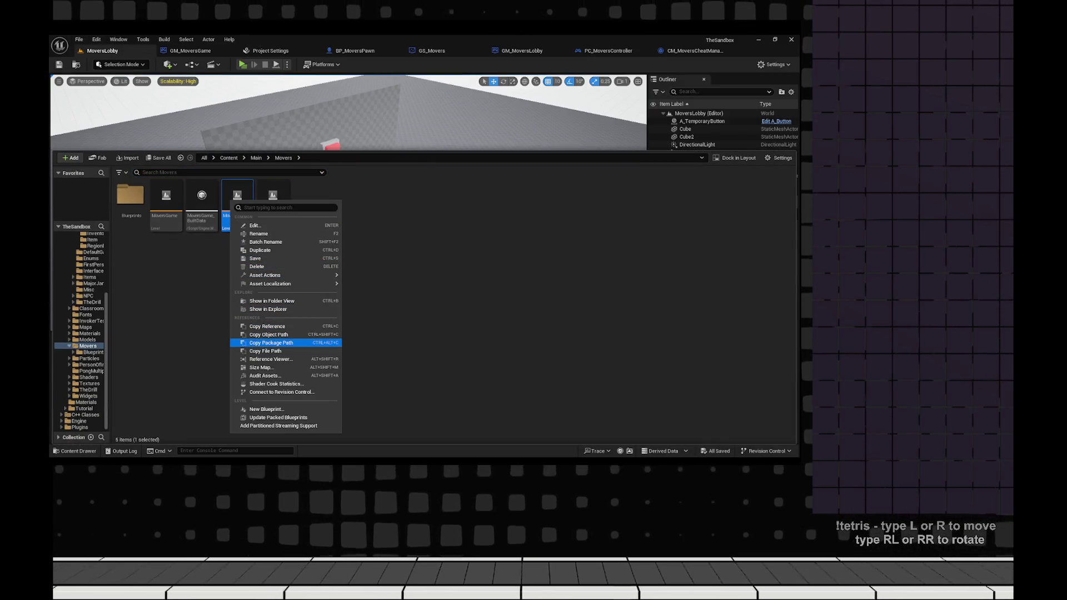
left_click(268, 335)
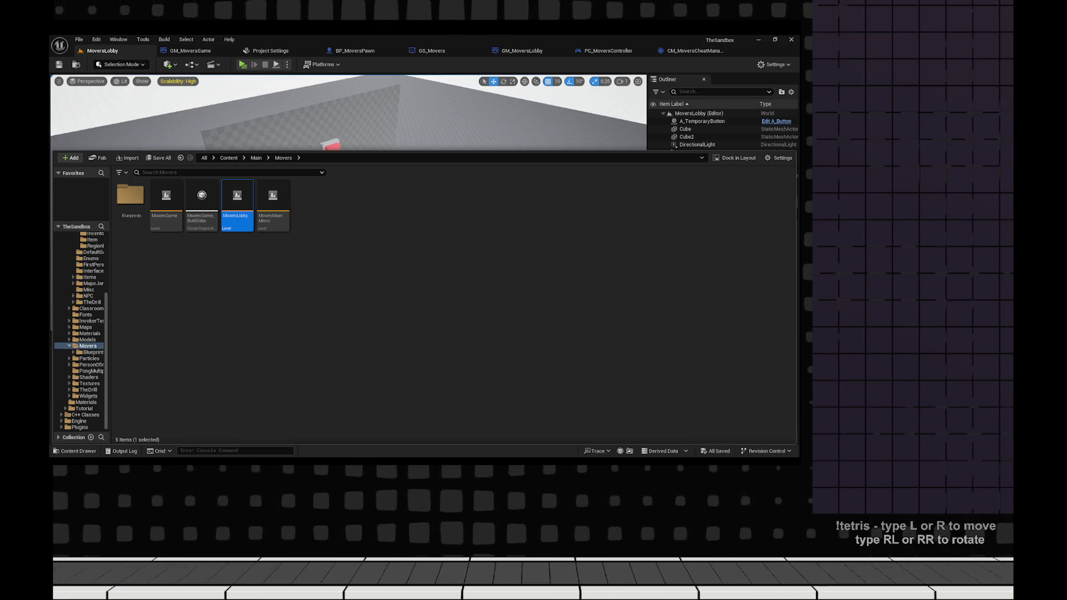
left_click(270, 50)
left_click(493, 224)
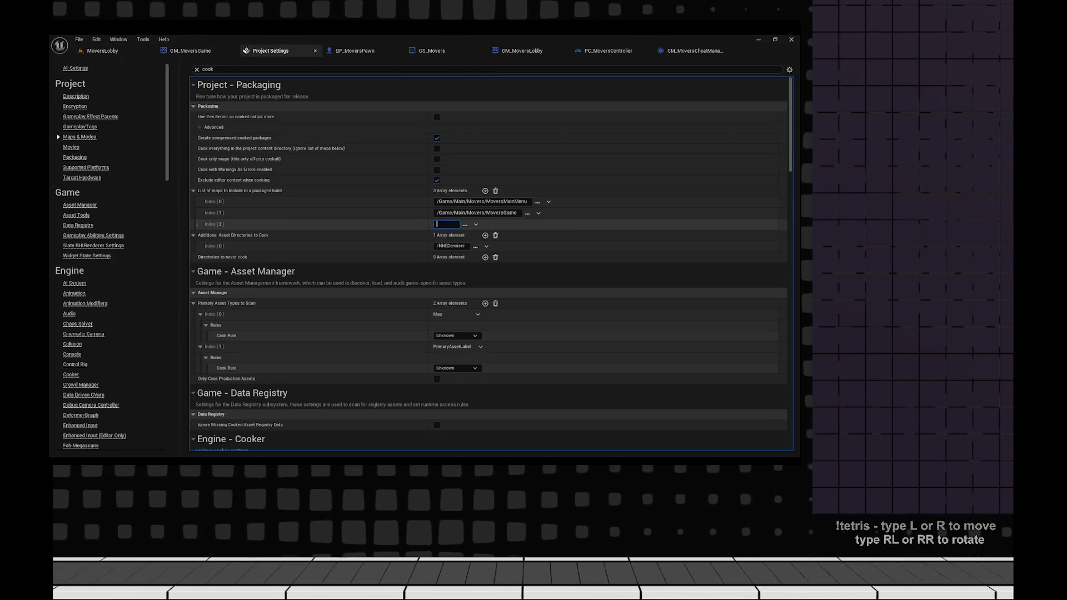
type("/Game/Main/Movers/MoversLobby.MoversLobby")
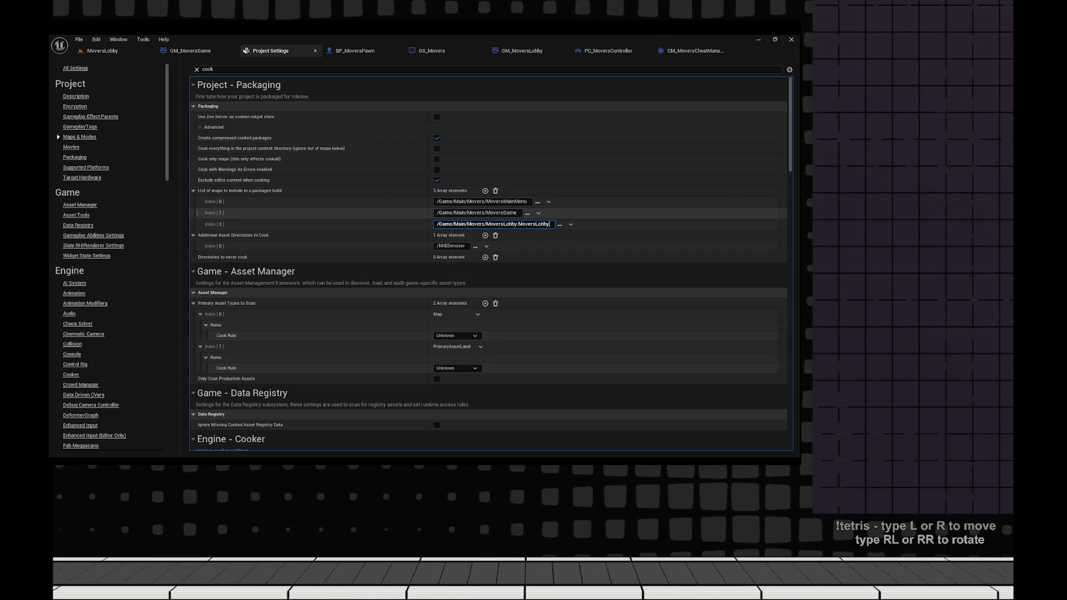
key("Return")
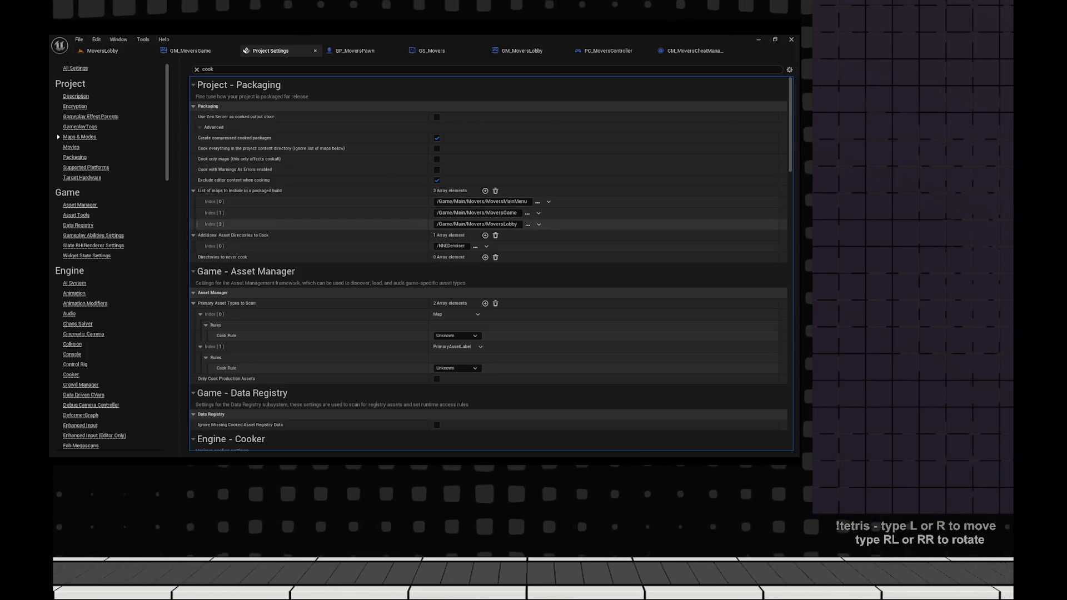
left_click_drag(782, 224, 782, 210)
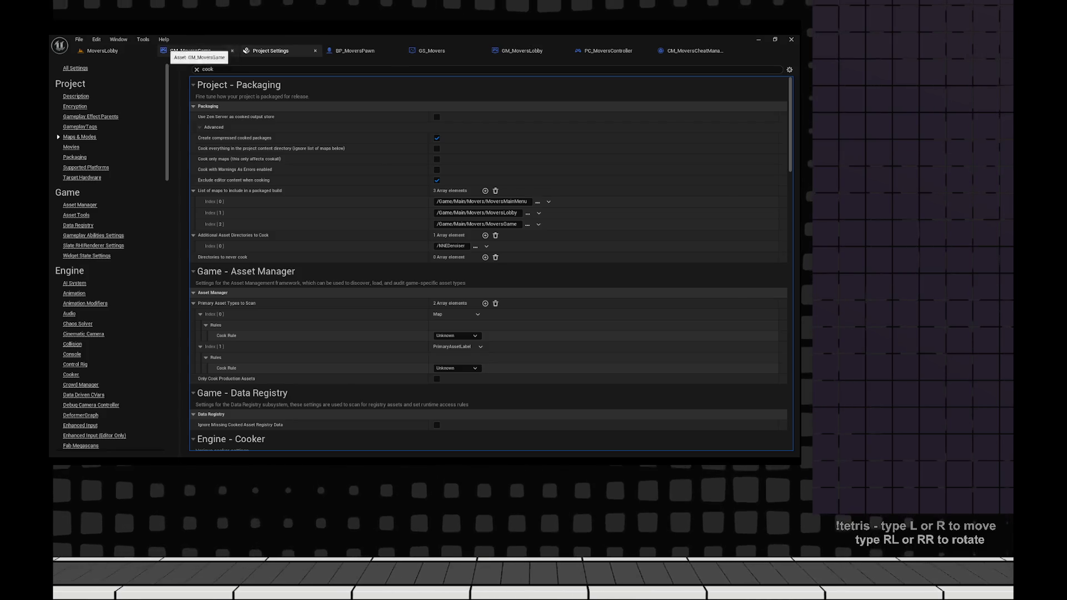
- Clear the cook filter and open the MoversMainMenu level from the Movers folder
left_click(102, 51)
left_click(271, 50)
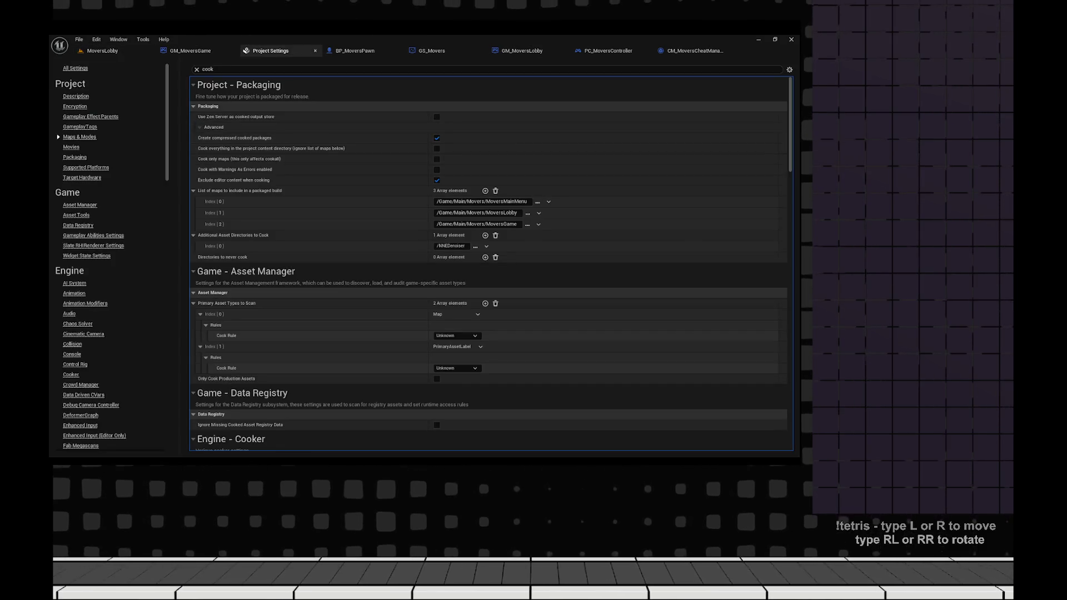
left_click(197, 69)
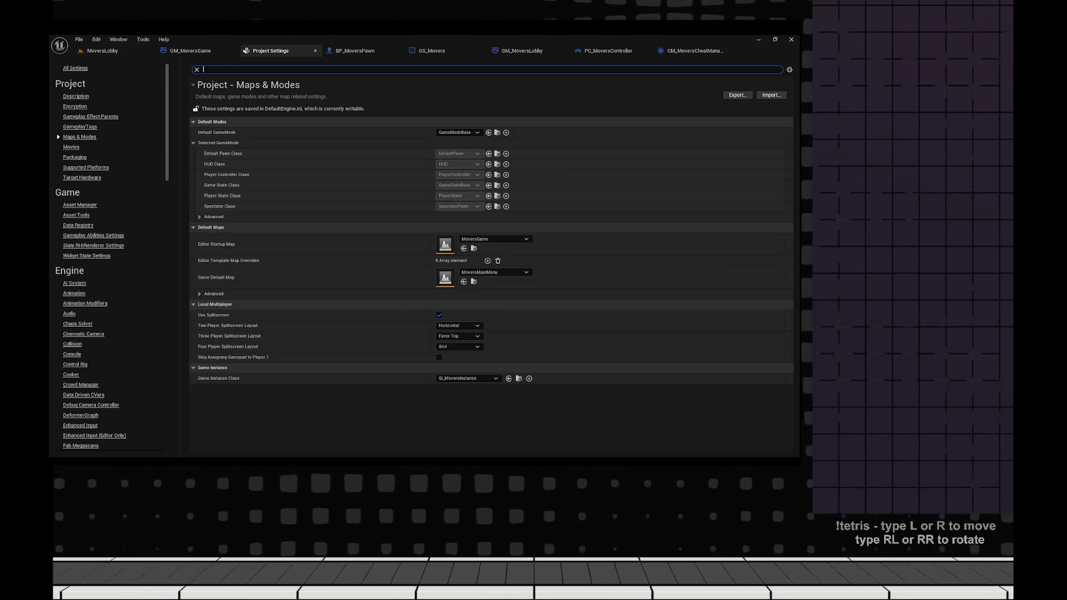
left_click(473, 281)
double_click(273, 202)
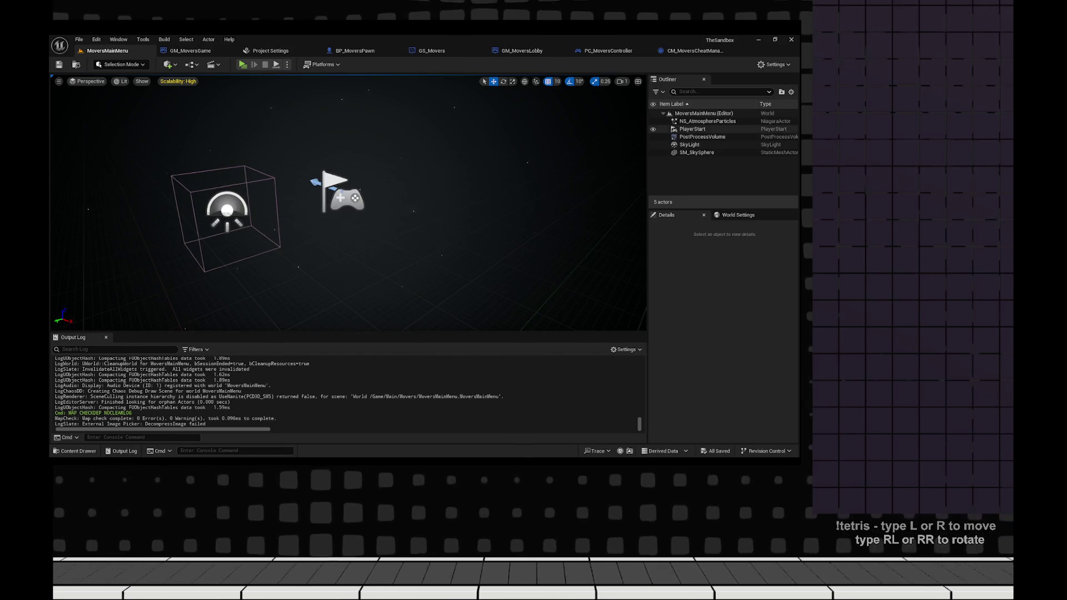
- Open the BP_MoversMain blueprint from the Content Drawer
left_click(738, 215)
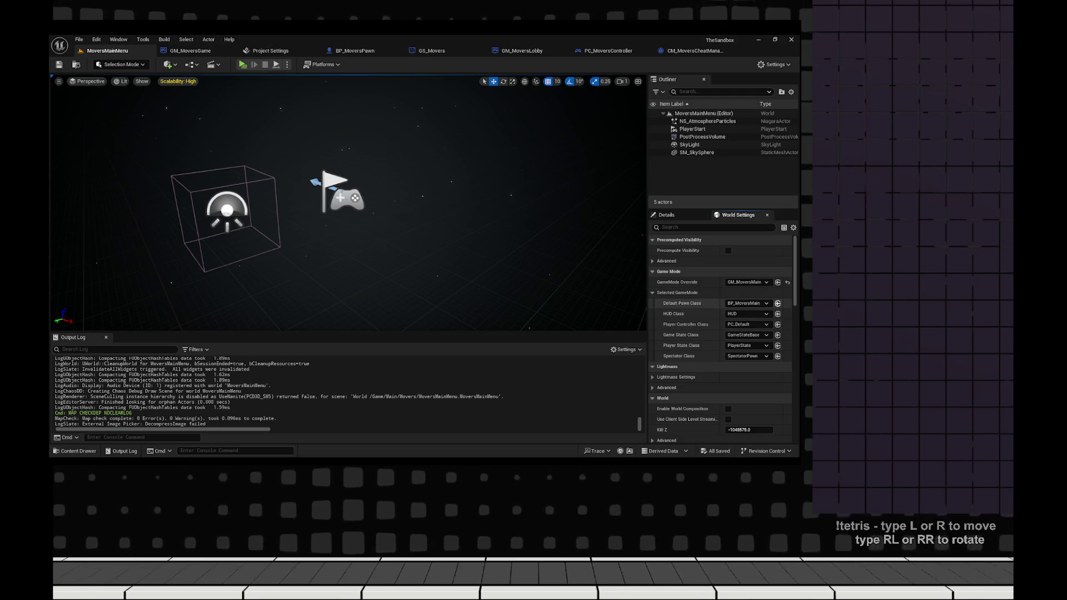
key("ctrl+space")
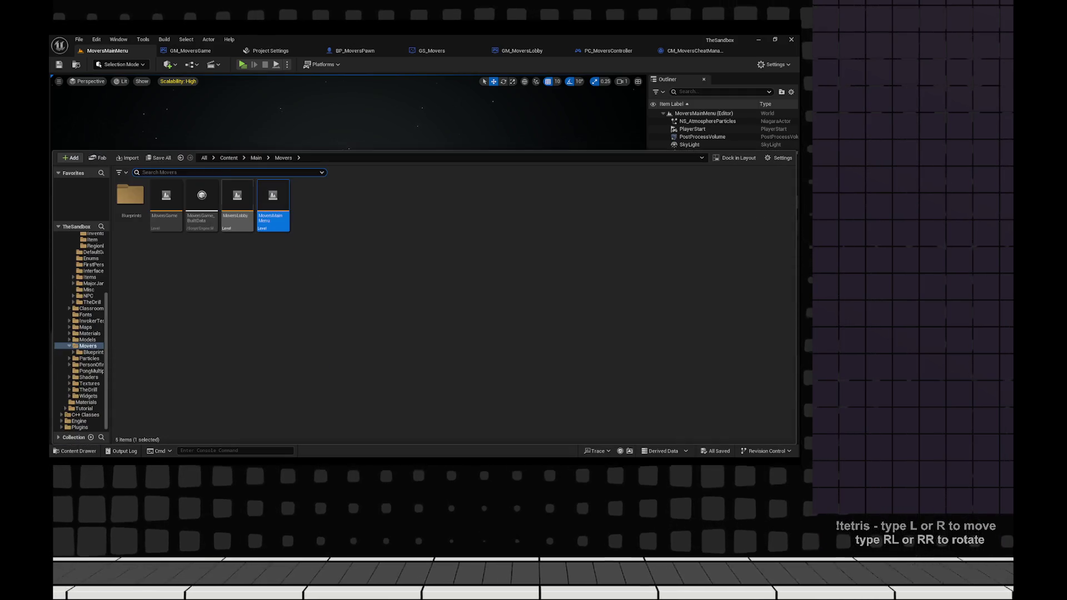
double_click(201, 203)
scroll(400, 222, "down", 2)
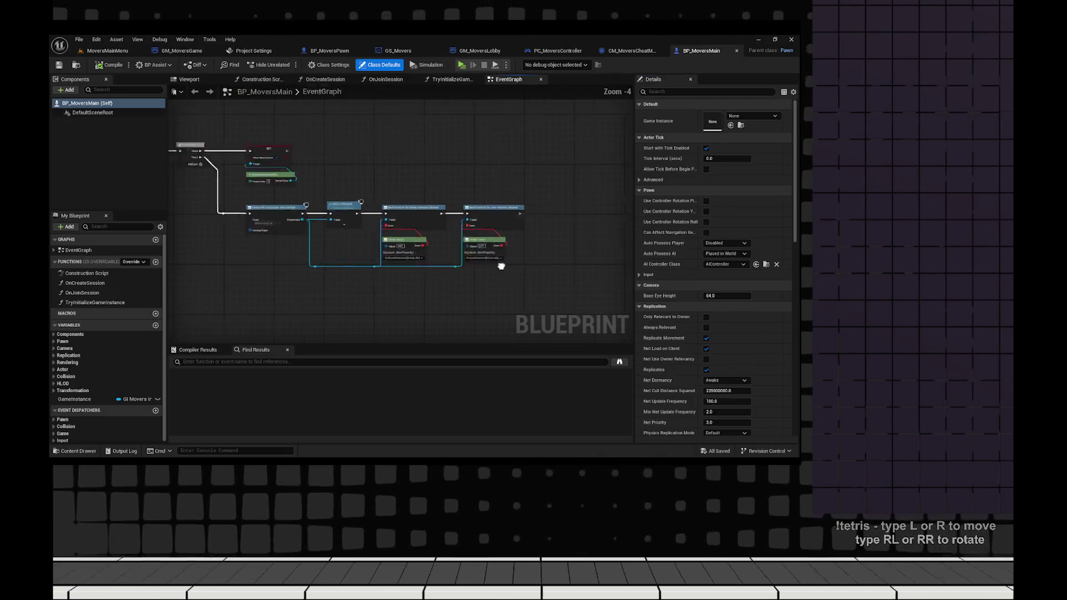
scroll(444, 300, "up", 2)
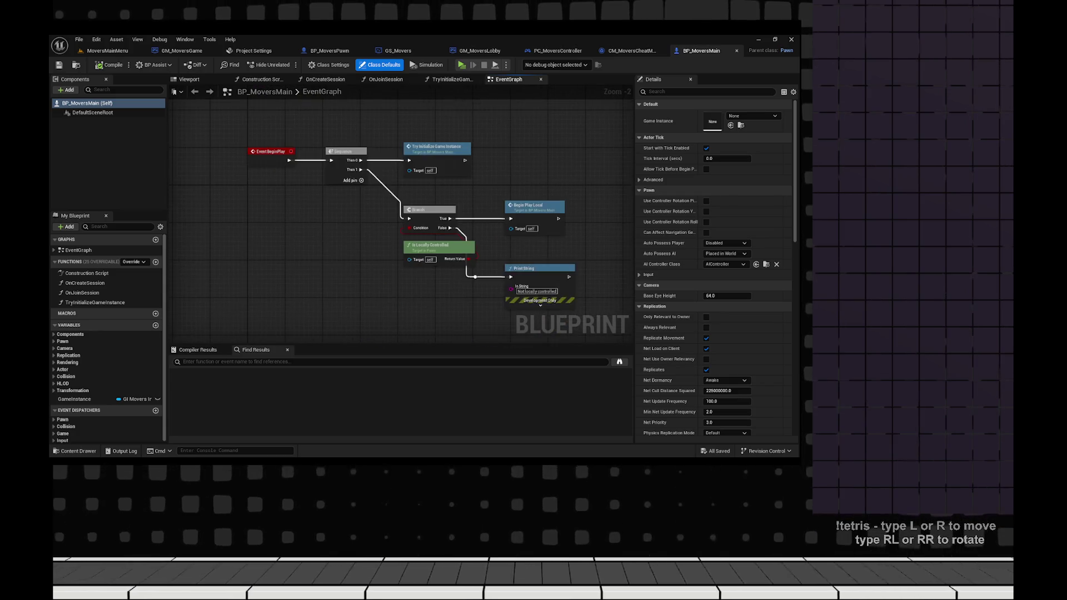
left_click(422, 300)
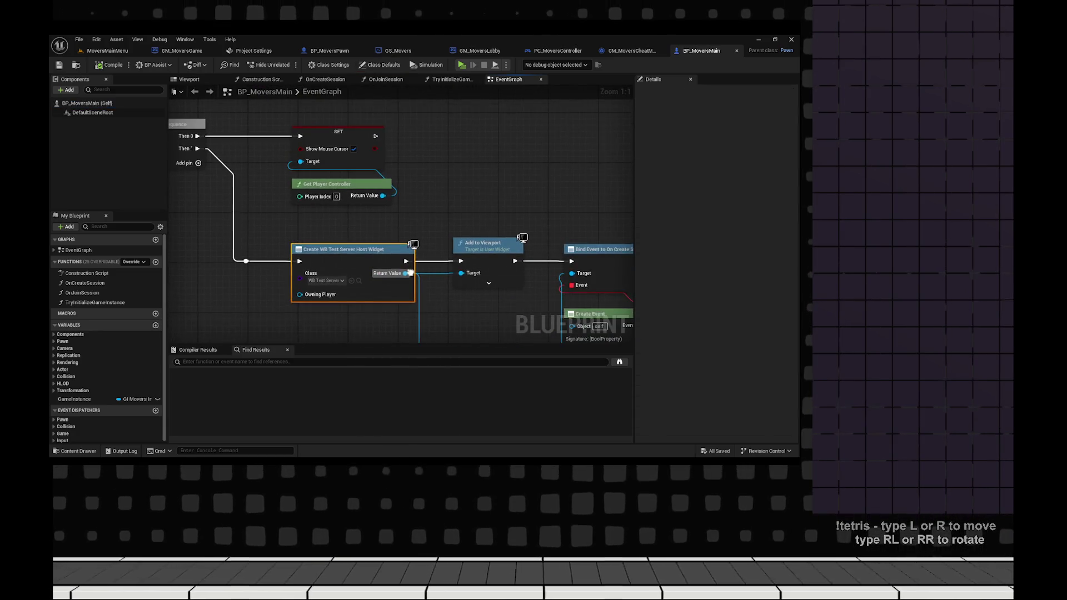
- Open the OnCreateSession function and jump to the Create Session definition in GI_MoversInstance
scroll(313, 238, "down", 2)
mouse_move(313, 237)
left_mouse_down()
mouse_move(269, 236)
mouse_move(402, 242)
left_mouse_up()
double_click(84, 283)
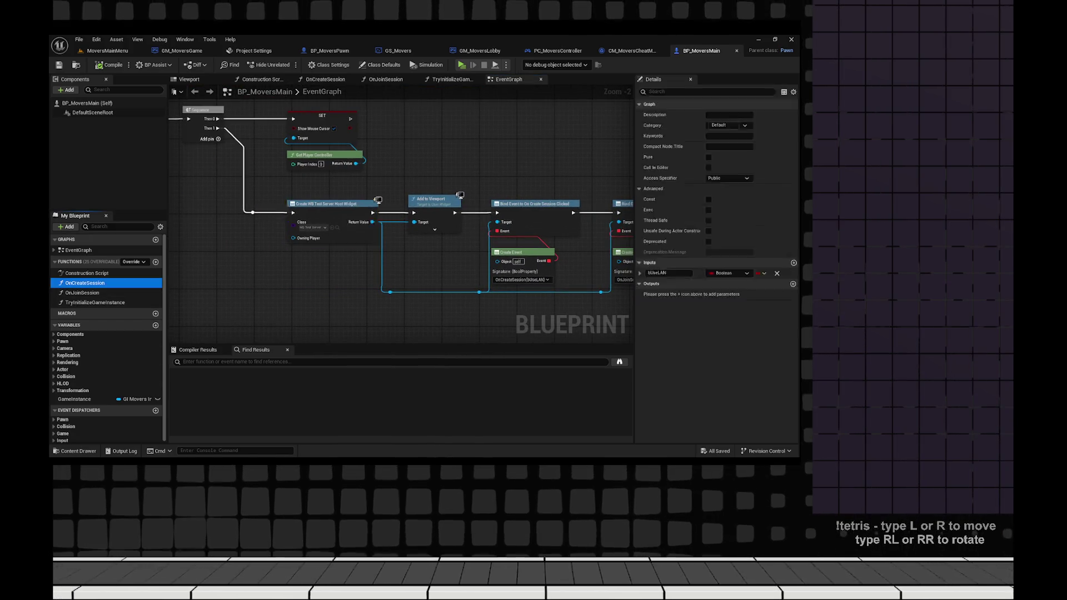
left_click_drag(397, 151, 534, 264)
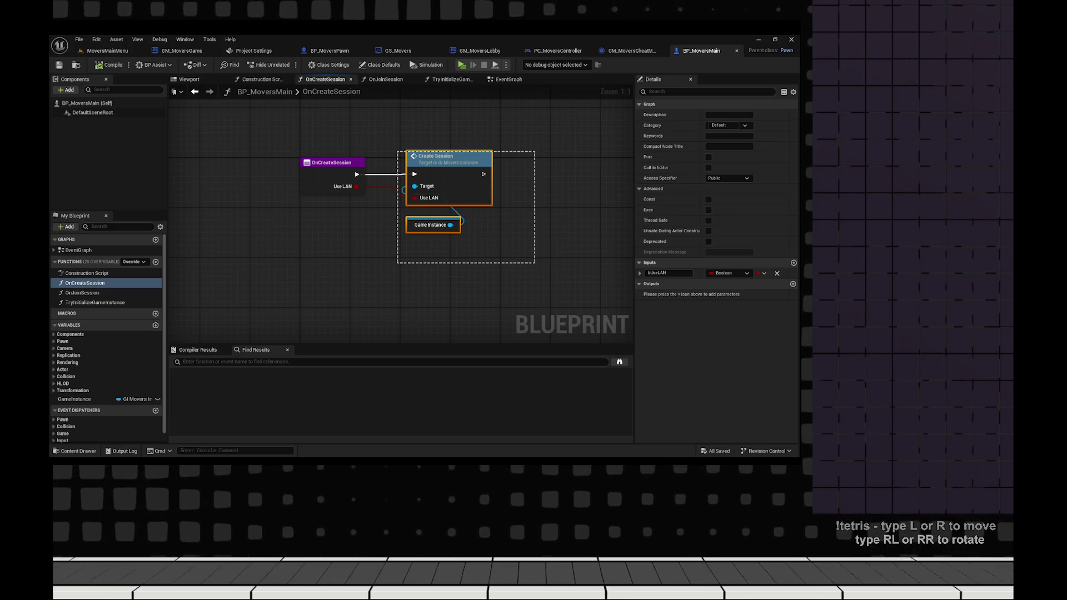
double_click(479, 176)
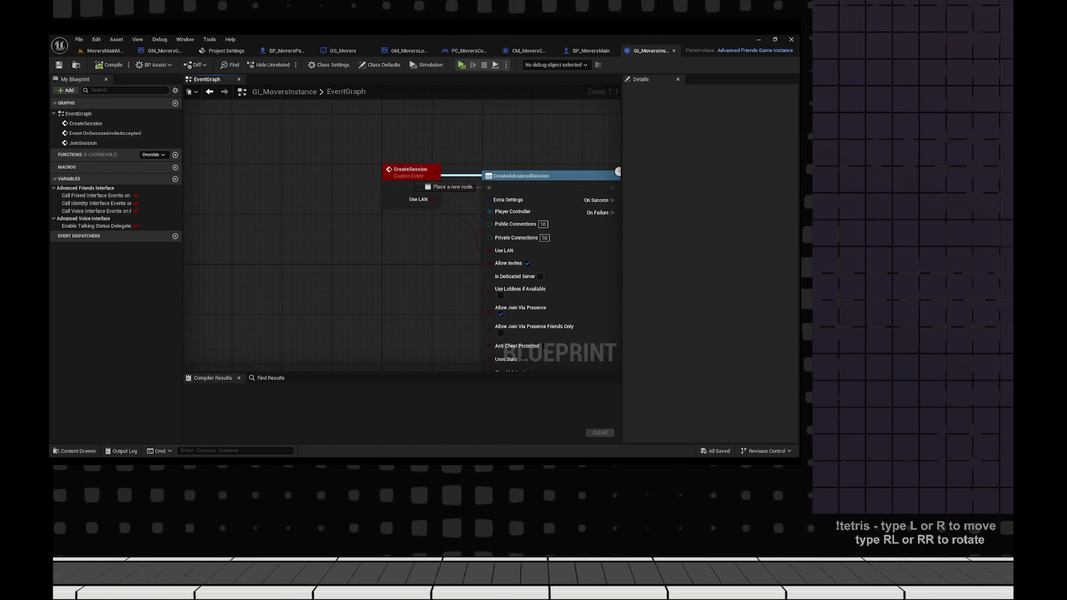
- Give the CreateSession event a Level input wired to Open Level, and compile
left_click(424, 183)
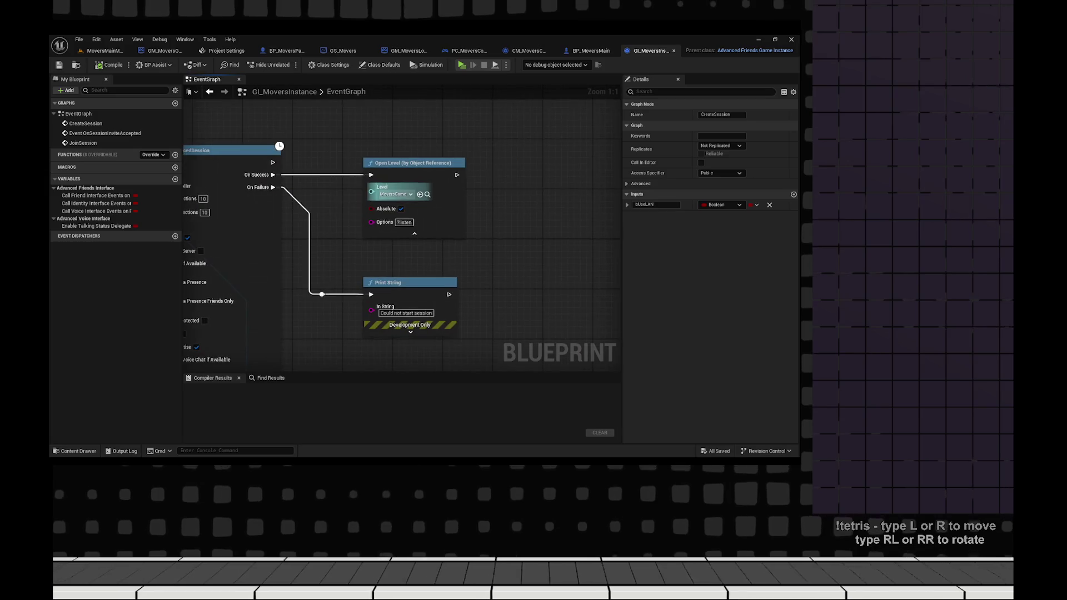
left_click(532, 209)
left_click_drag(267, 214, 266, 214)
scroll(267, 214, "up", 2)
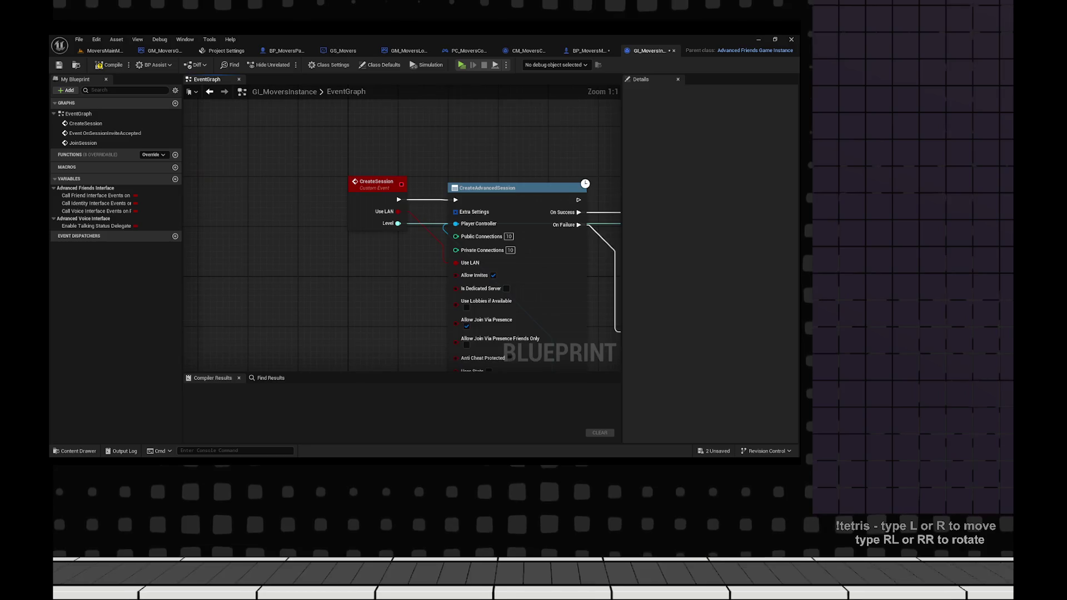
scroll(333, 222, "down", 2)
scroll(311, 200, "up", 2)
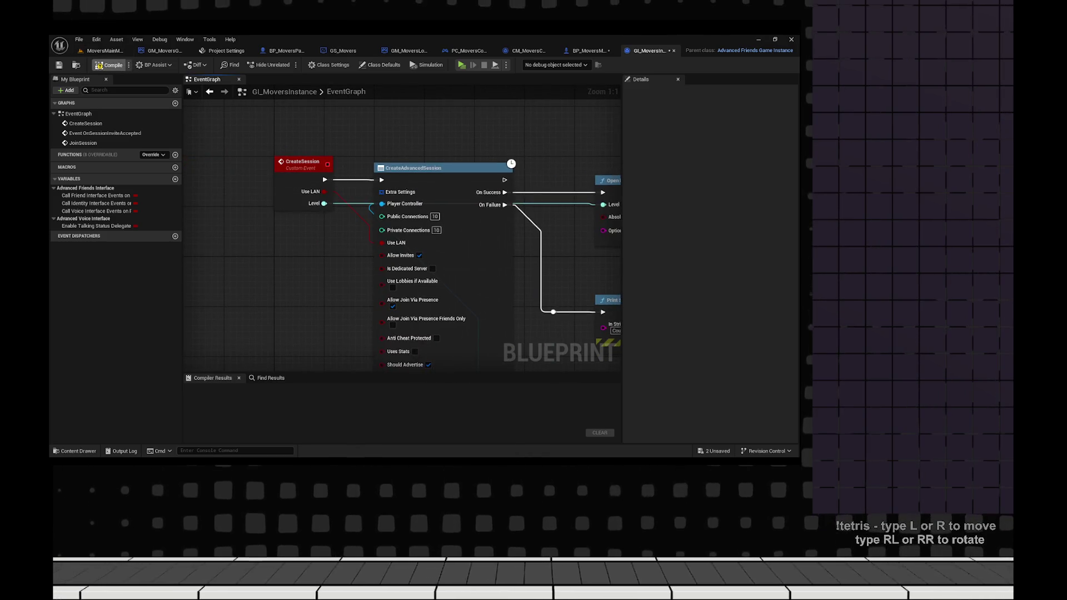
left_click(108, 65)
left_click(303, 162)
scroll(315, 247, "down", 1)
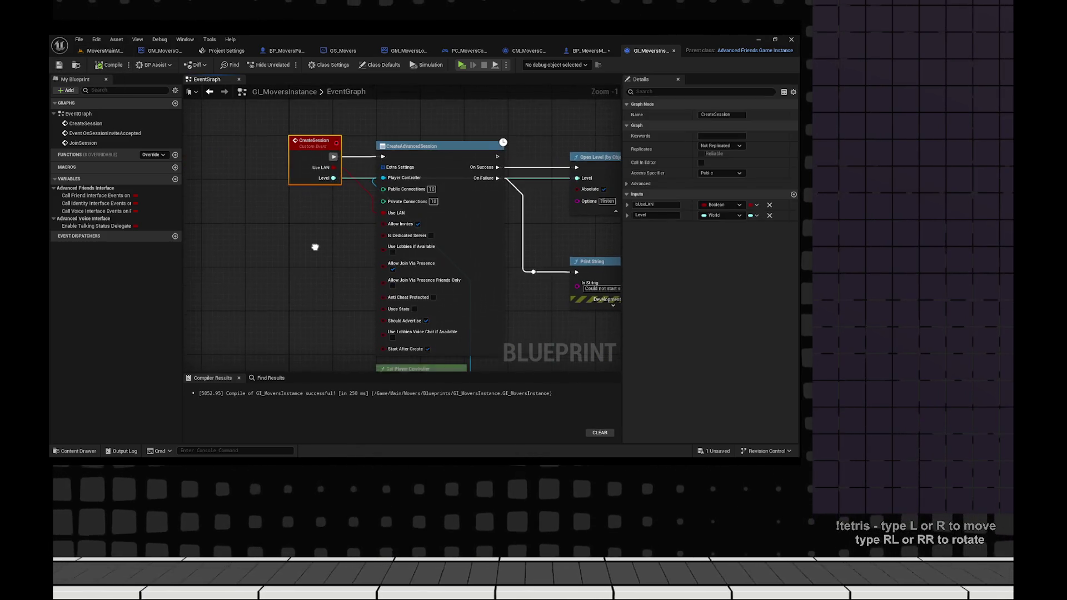
- In BP_MoversMain, set Create Session's Level to MoversLobby and save all
left_click(587, 51)
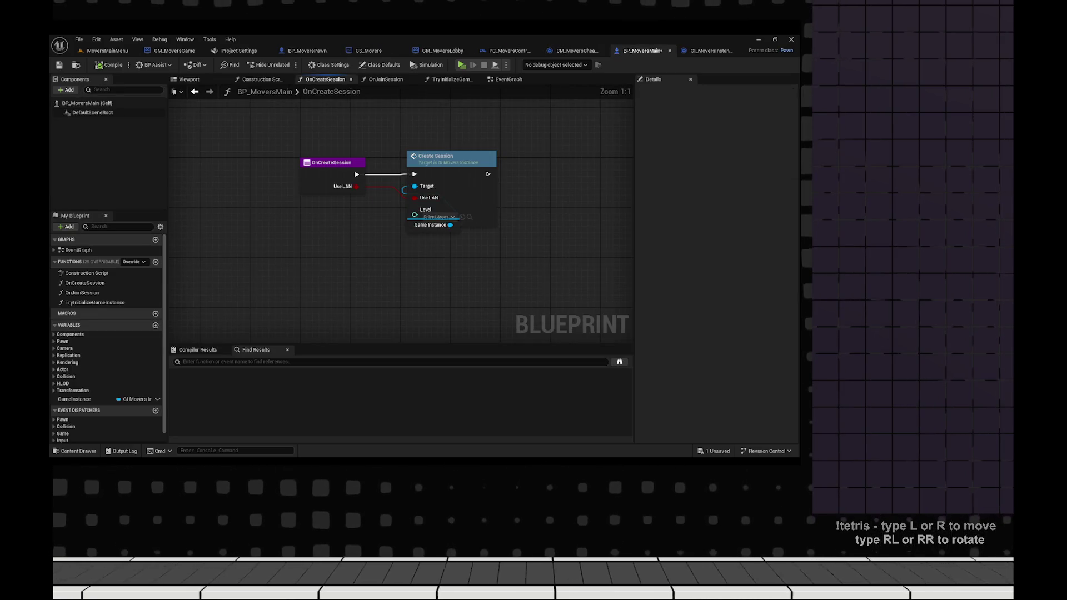
left_click_drag(415, 154, 483, 153)
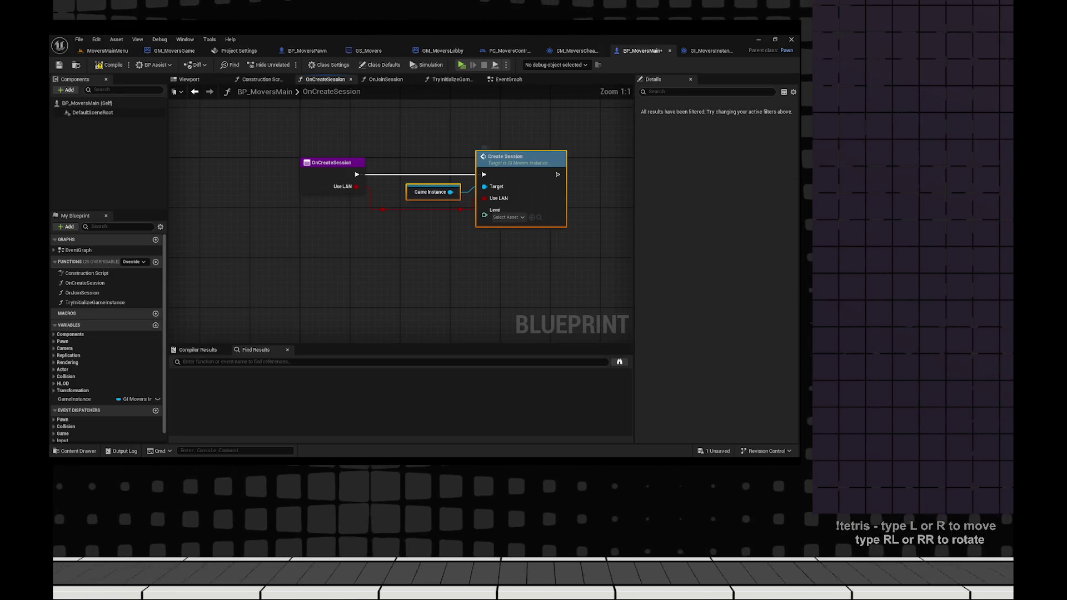
left_click(507, 217)
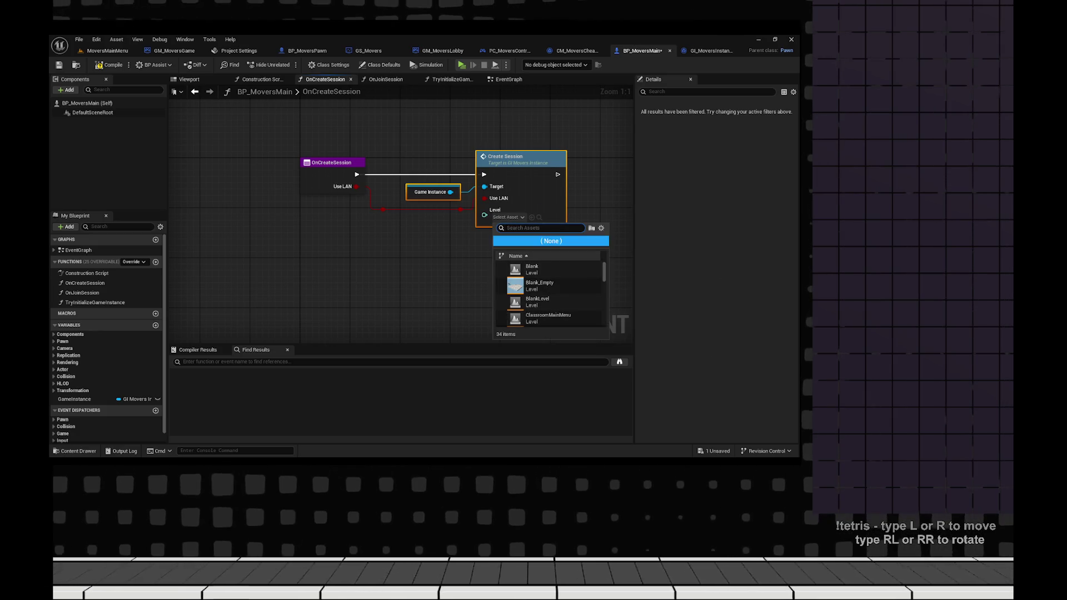
type("lobby")
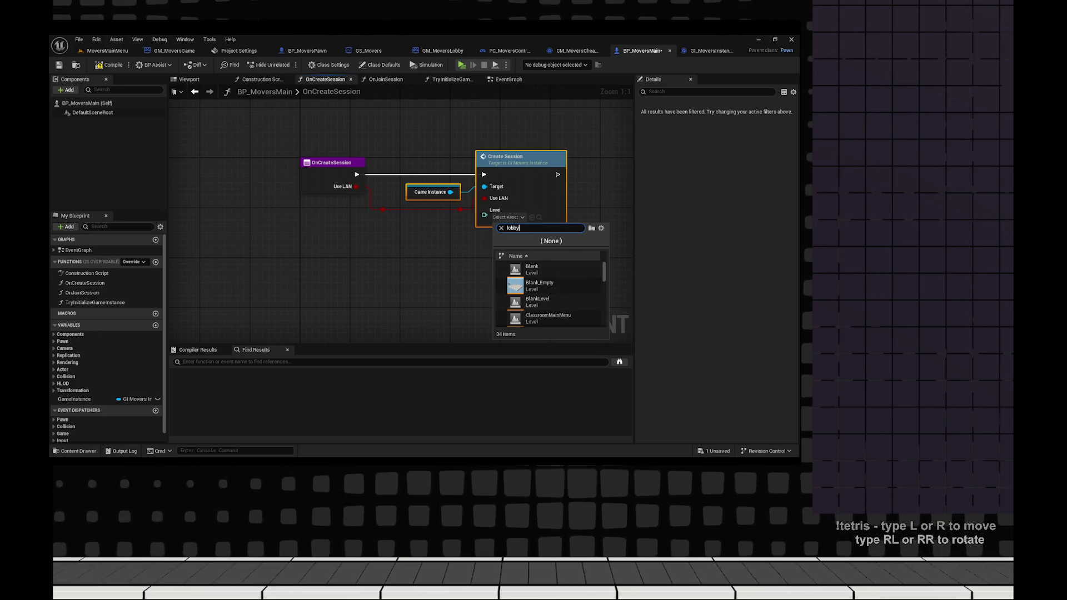
key("Return")
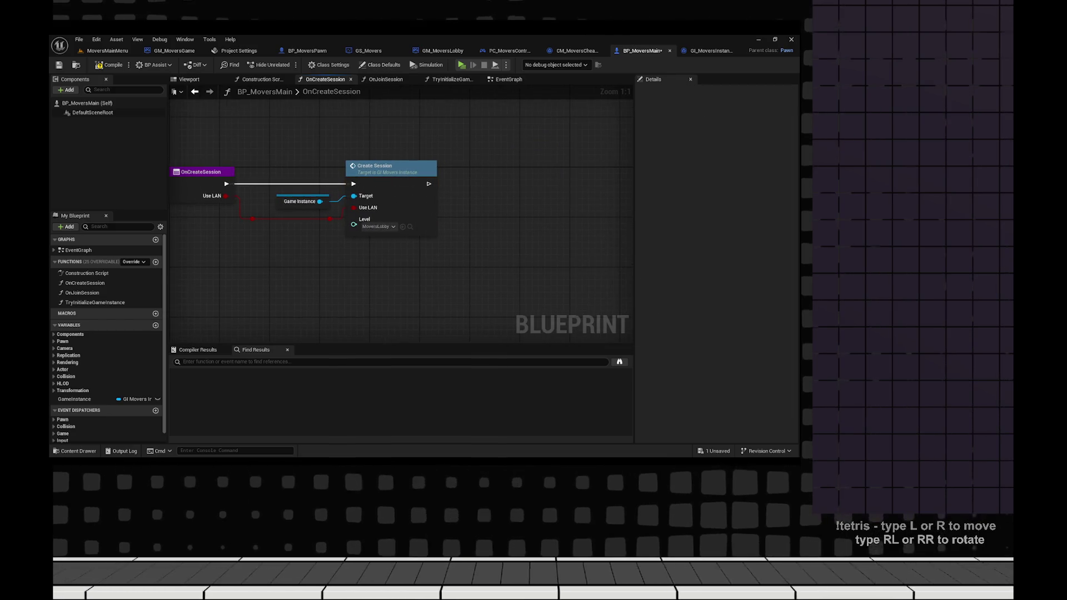
key("ctrl+s")
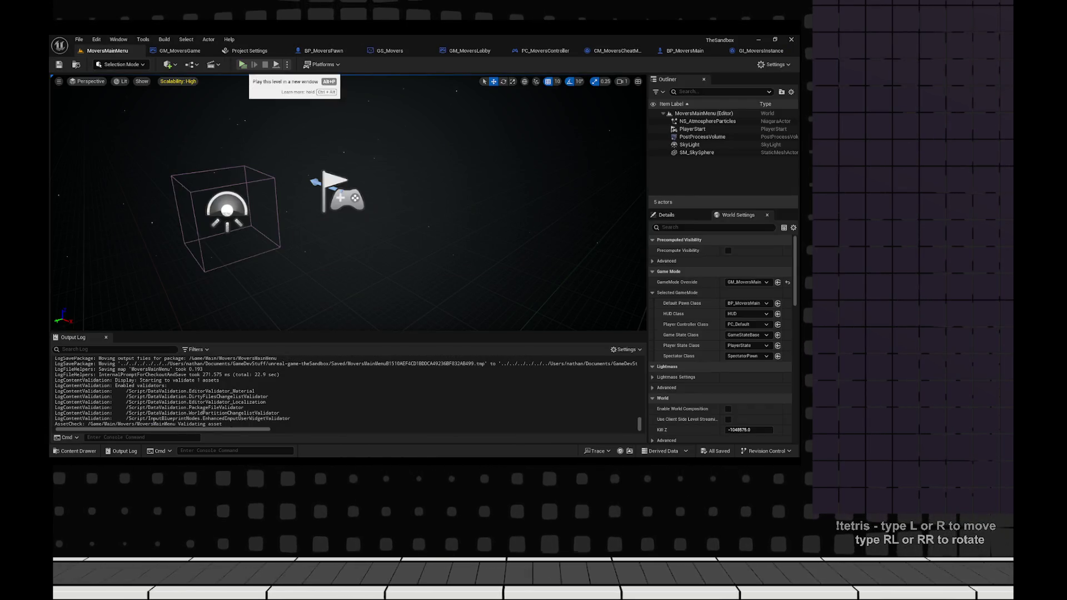
left_click(243, 64)
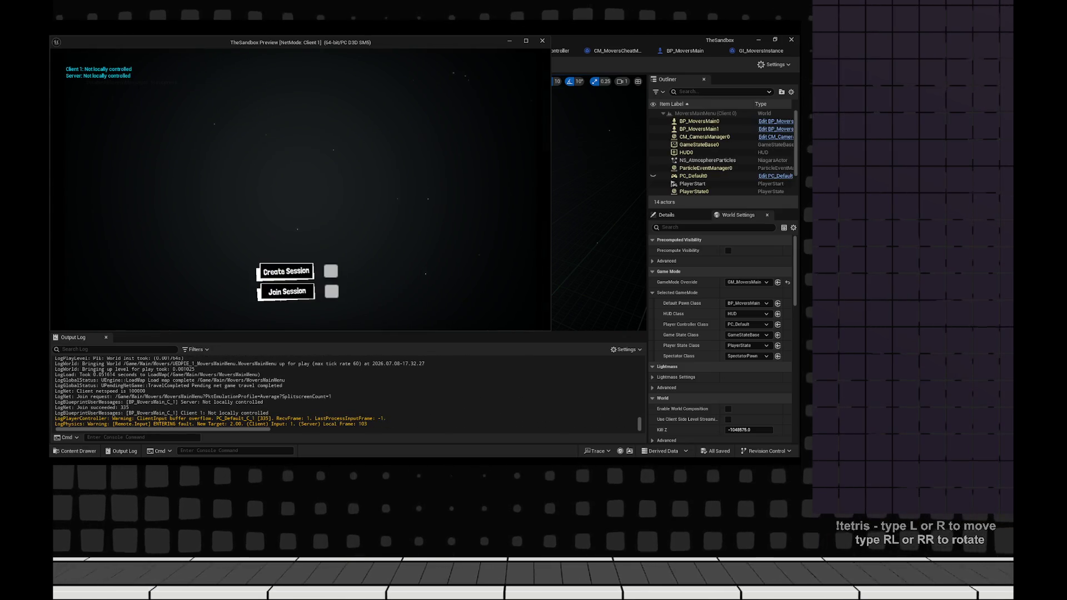
left_click(286, 271)
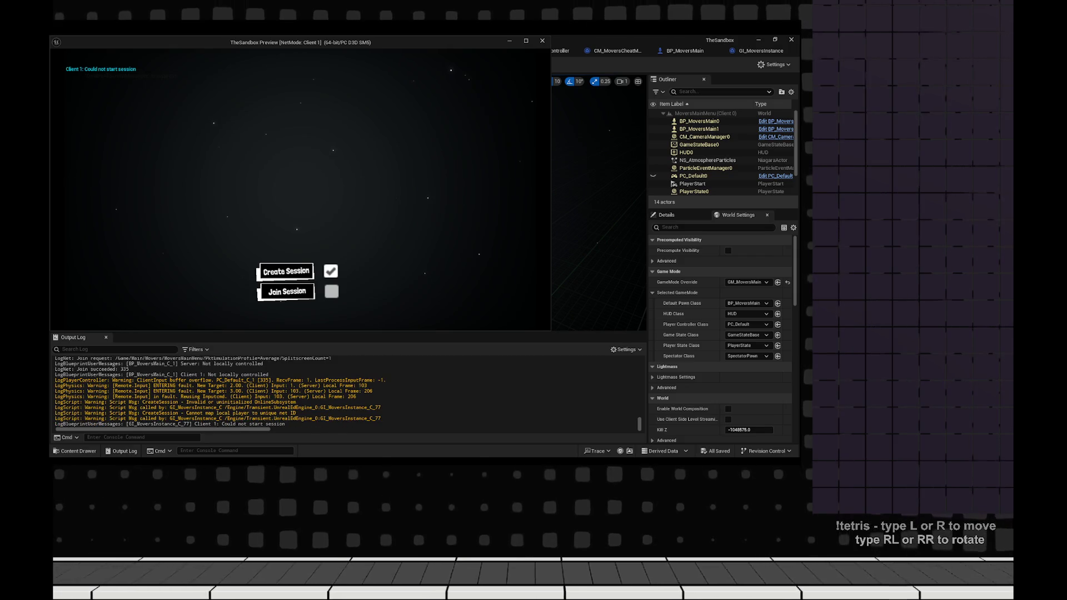
left_click(286, 271)
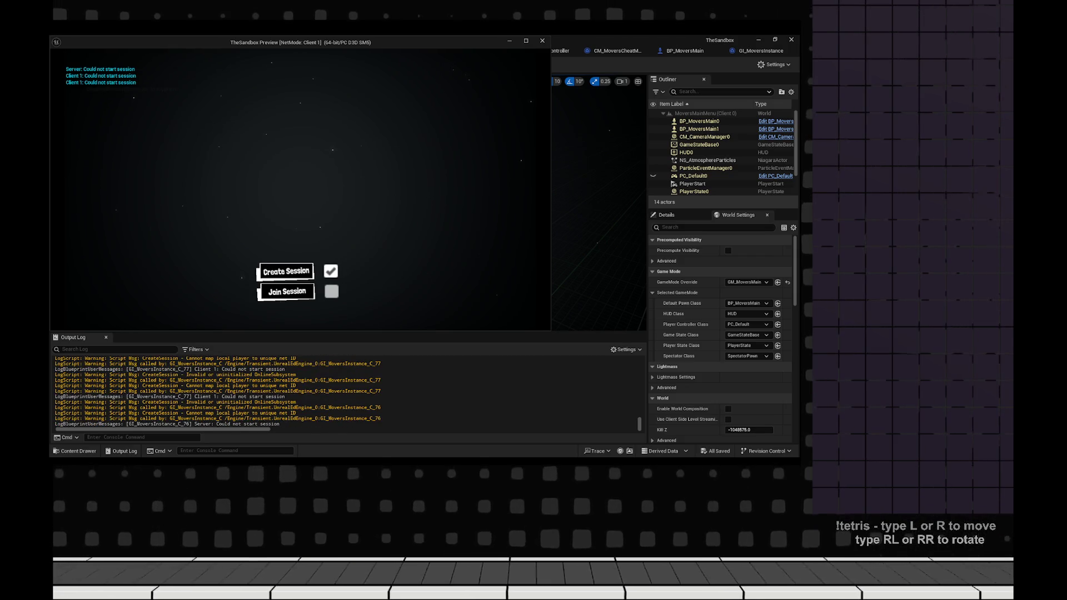
key("Escape")
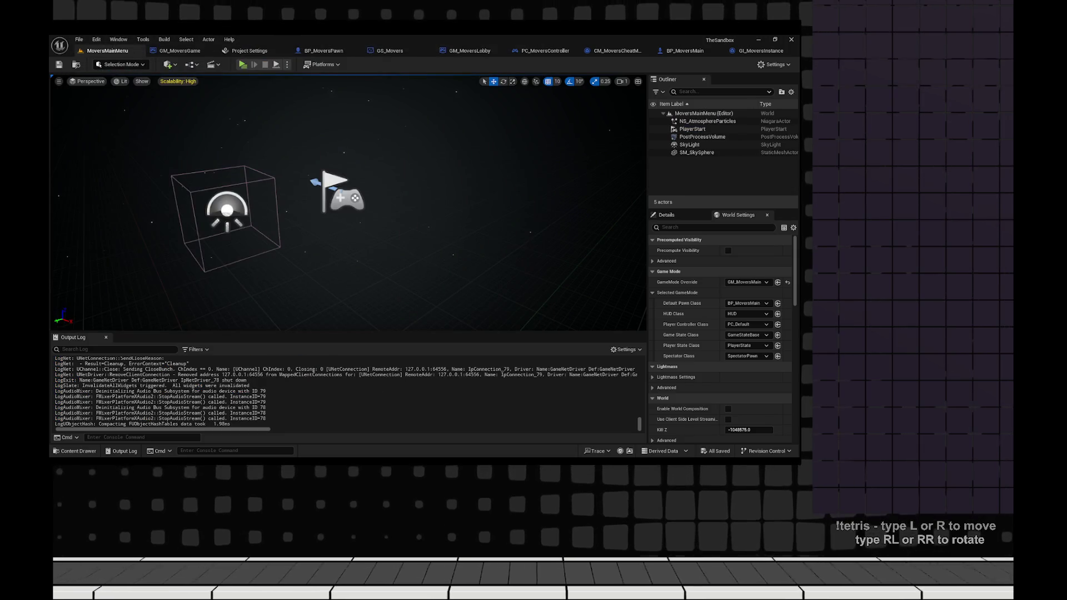
left_click(323, 64)
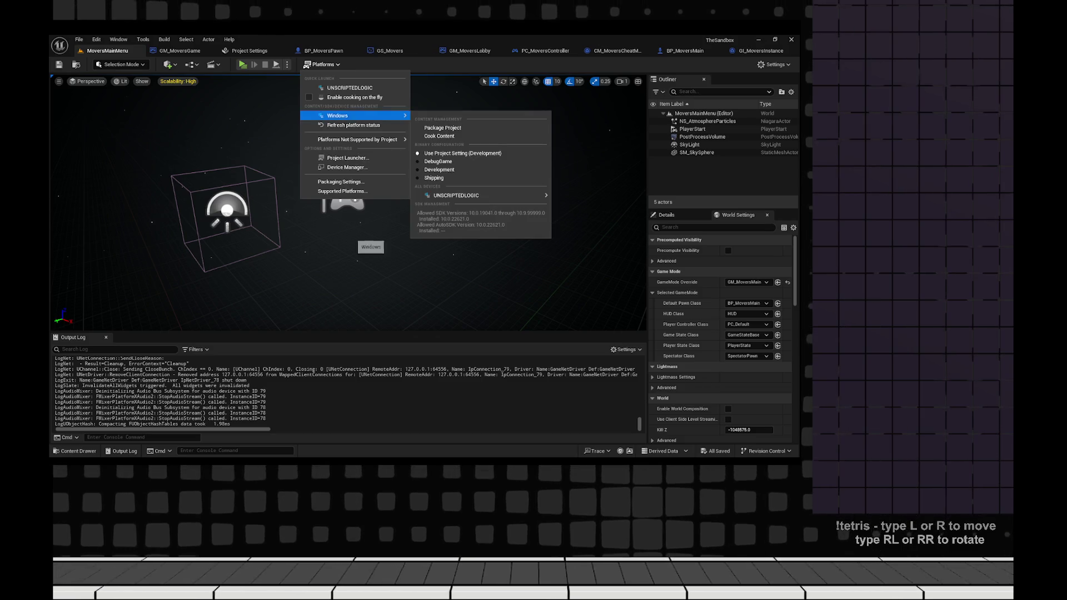
left_click(287, 64)
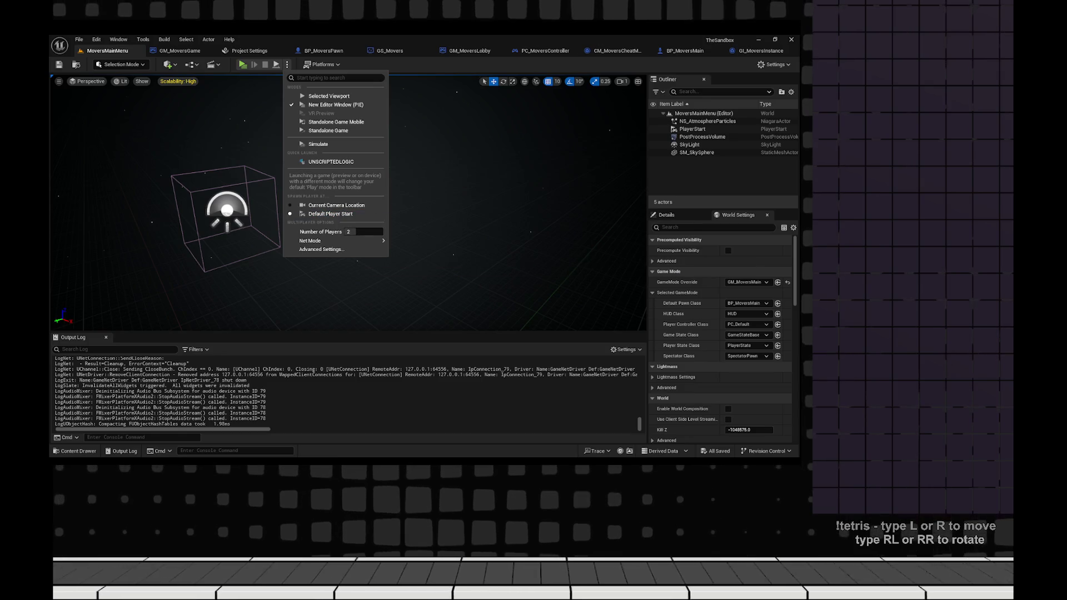
mouse_move(334, 241)
key("Escape")
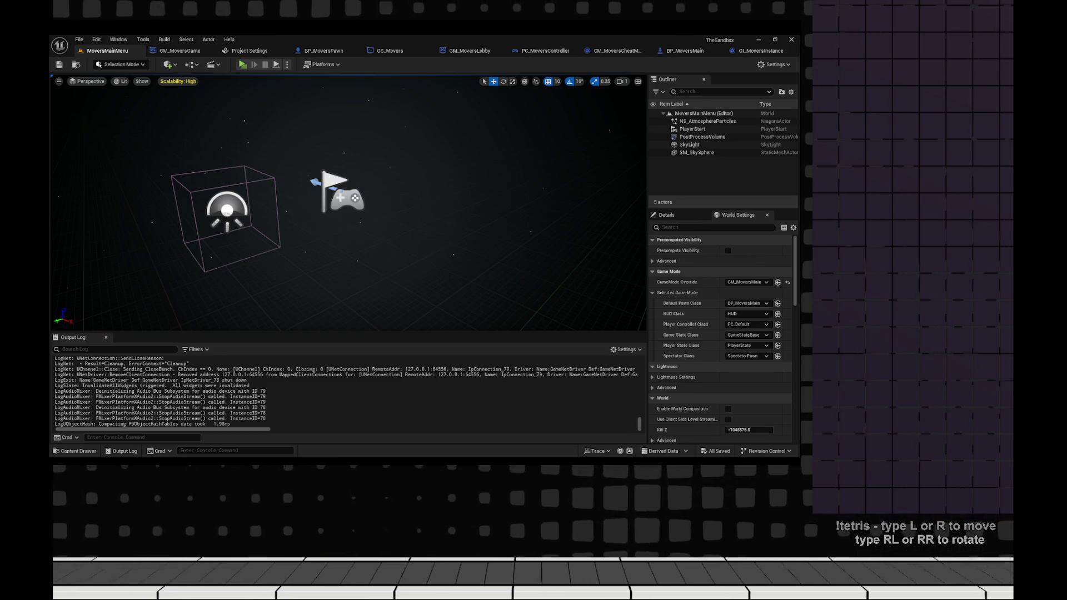
left_click(322, 64)
mouse_move(358, 139)
mouse_move(344, 115)
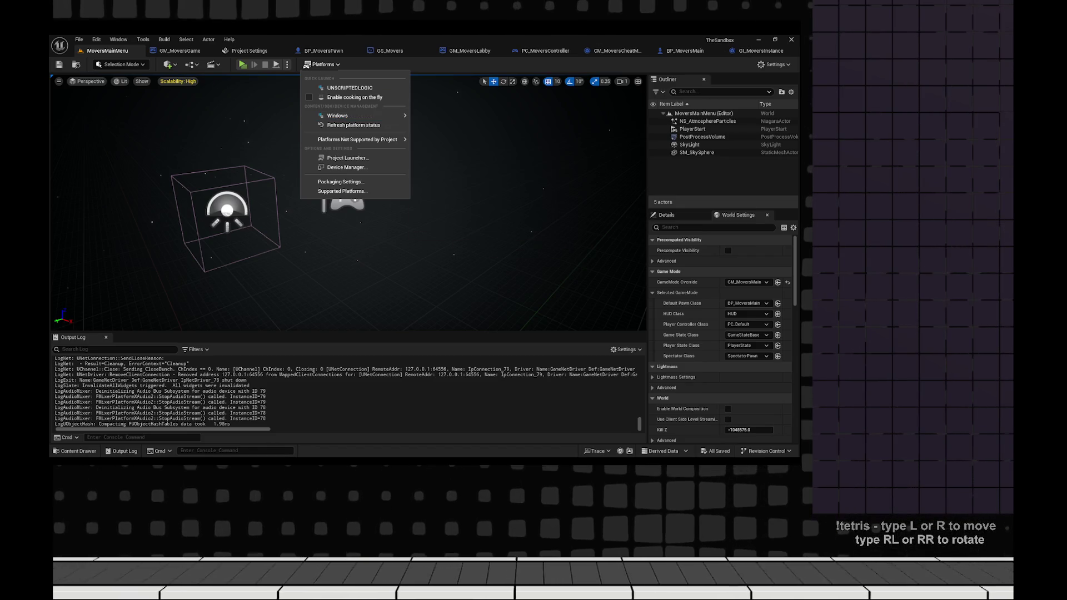
left_click(287, 64)
left_click(344, 125)
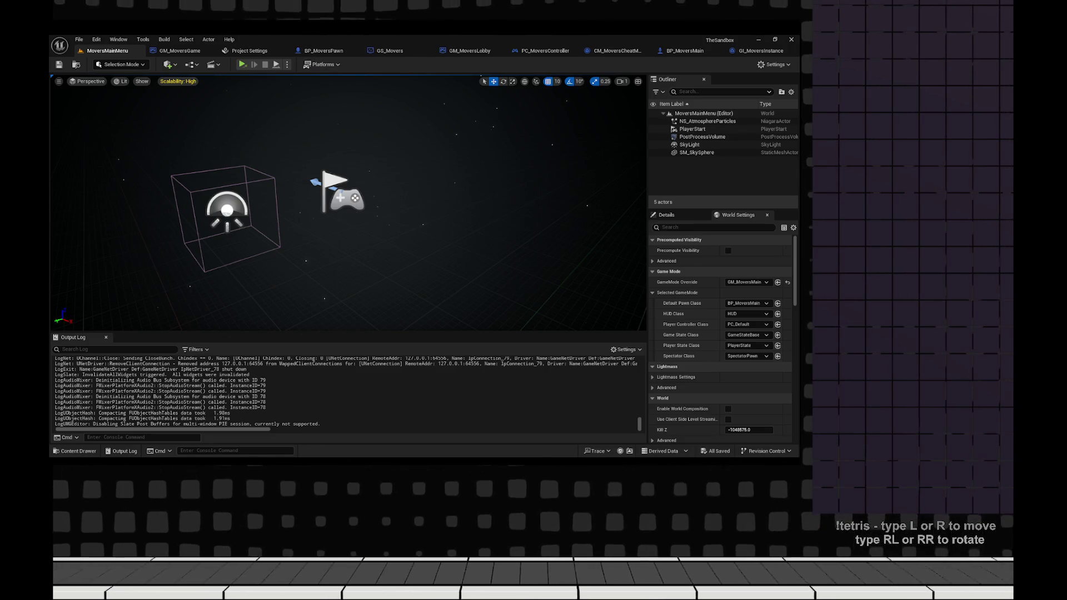
key("alt+Tab")
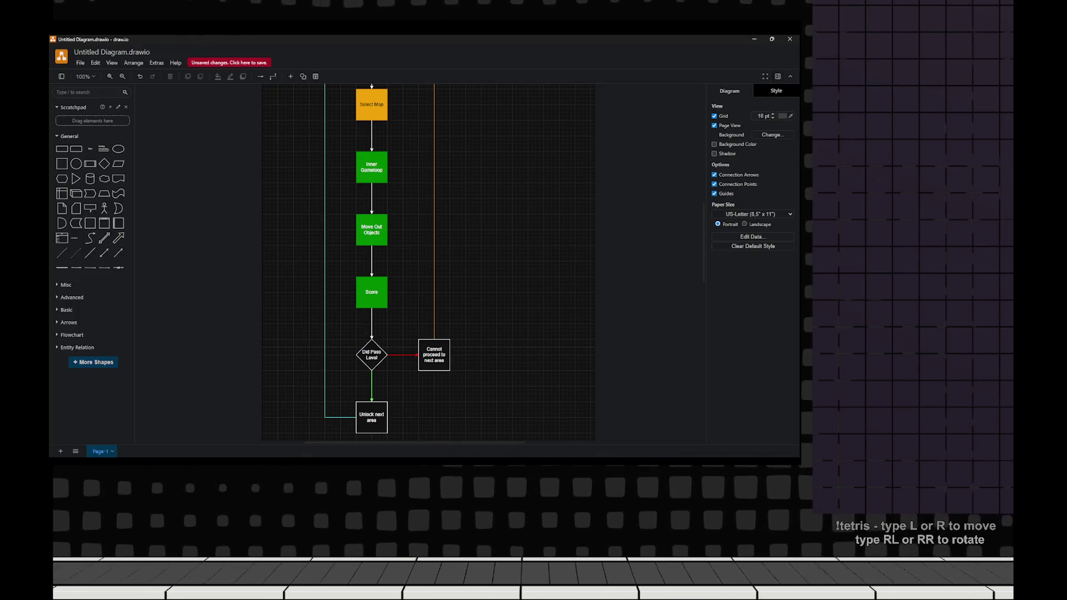
key("alt+Tab")
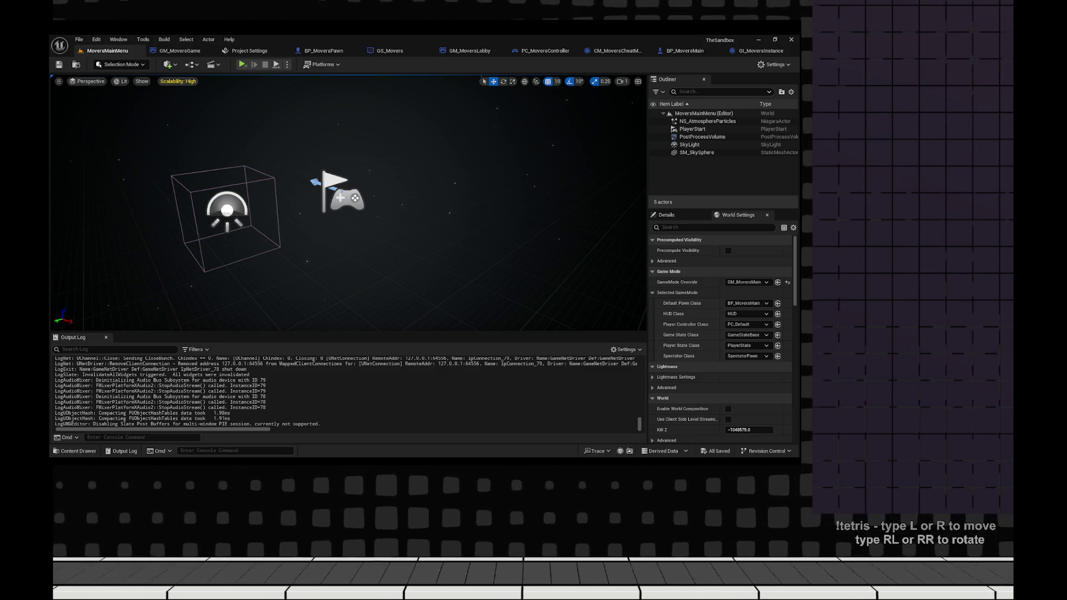
- Try Create Session in the standalone TheSandbox game, then close its window
key("Down")
key("Left")
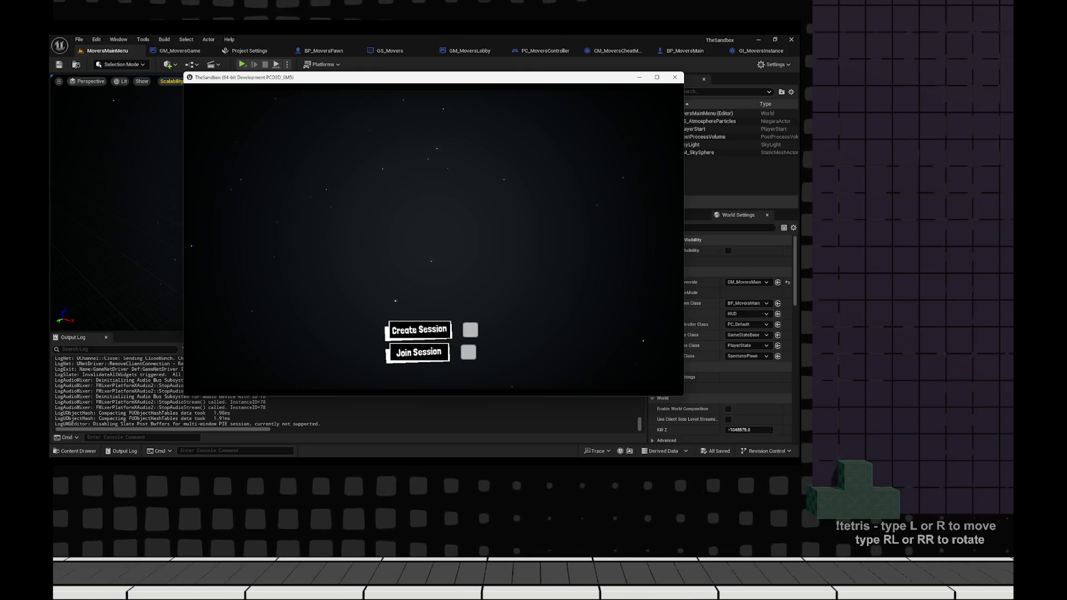
left_click(470, 330)
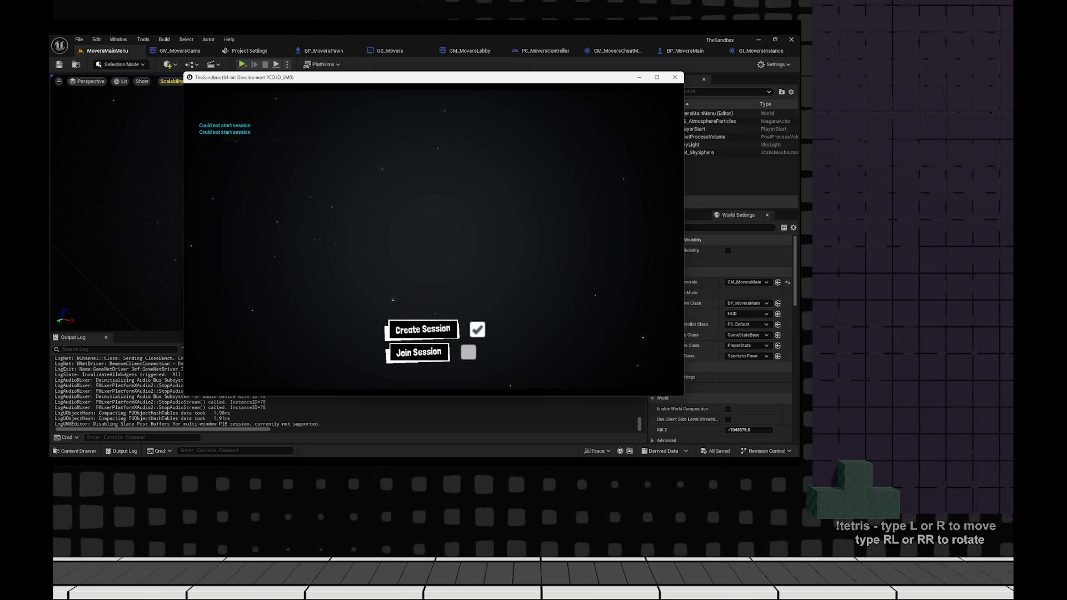
left_click(674, 77)
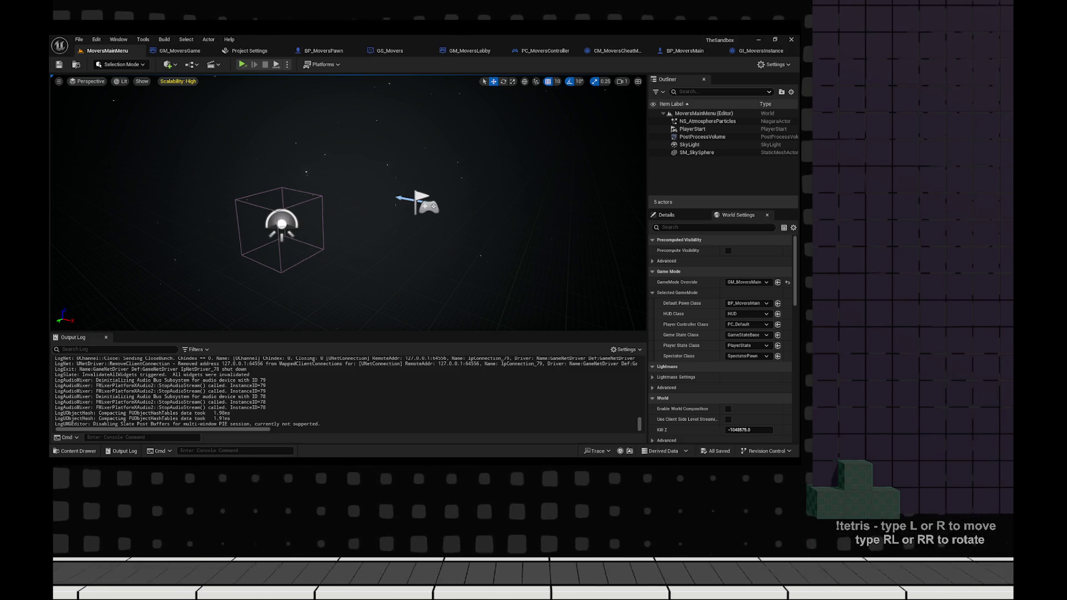
- Look through the GM_MoversGame, BP_MoversPawn, GS_Movers and GI_MoversInstance Blueprints, then save the MoversMainMenu map
left_click(179, 50)
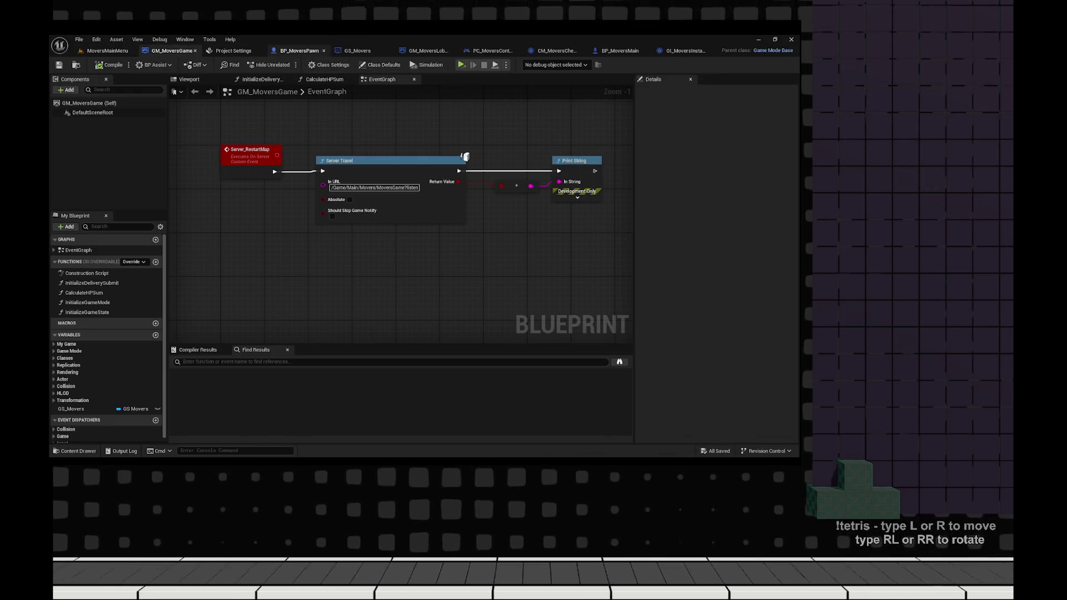
left_click(234, 50)
left_click(305, 51)
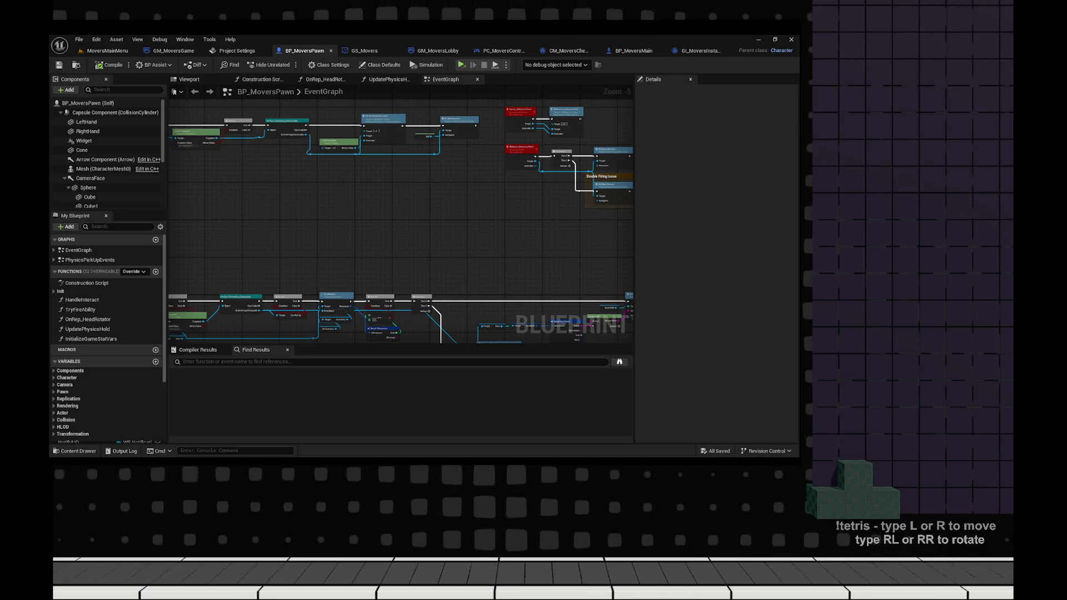
left_click(362, 50)
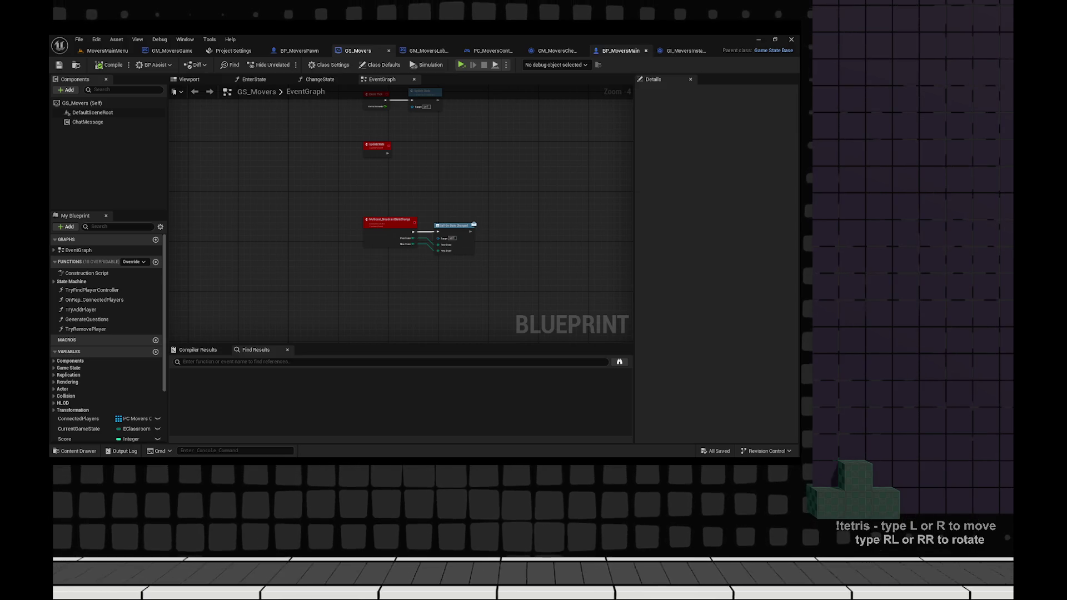
left_click(684, 50)
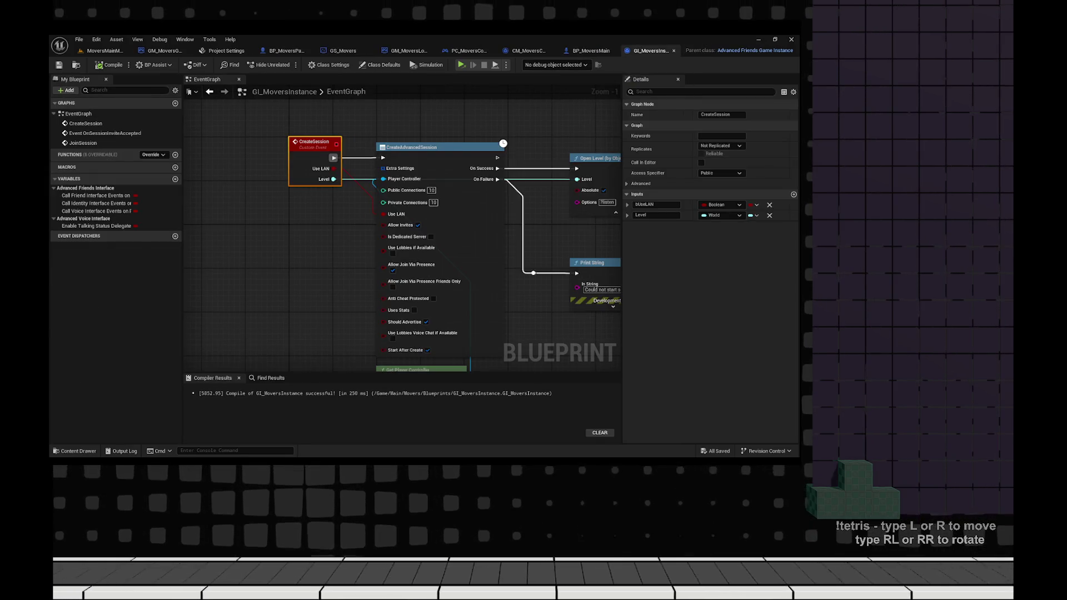
left_click(106, 51)
left_click(59, 64)
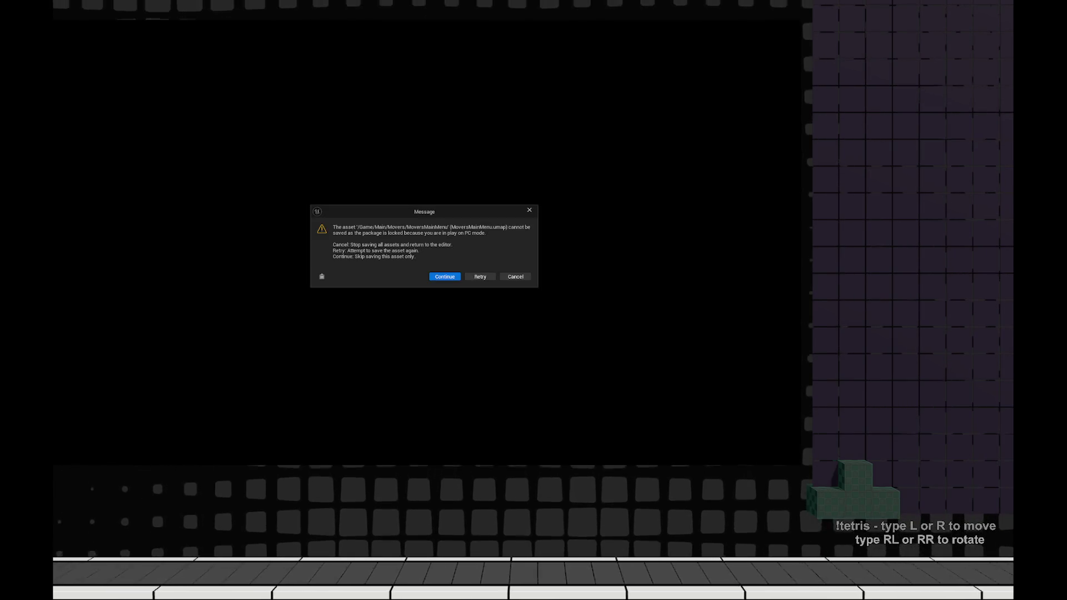
- Dismiss the cannot-save warning and bring up the GM_MoversGame event graph
key("Return")
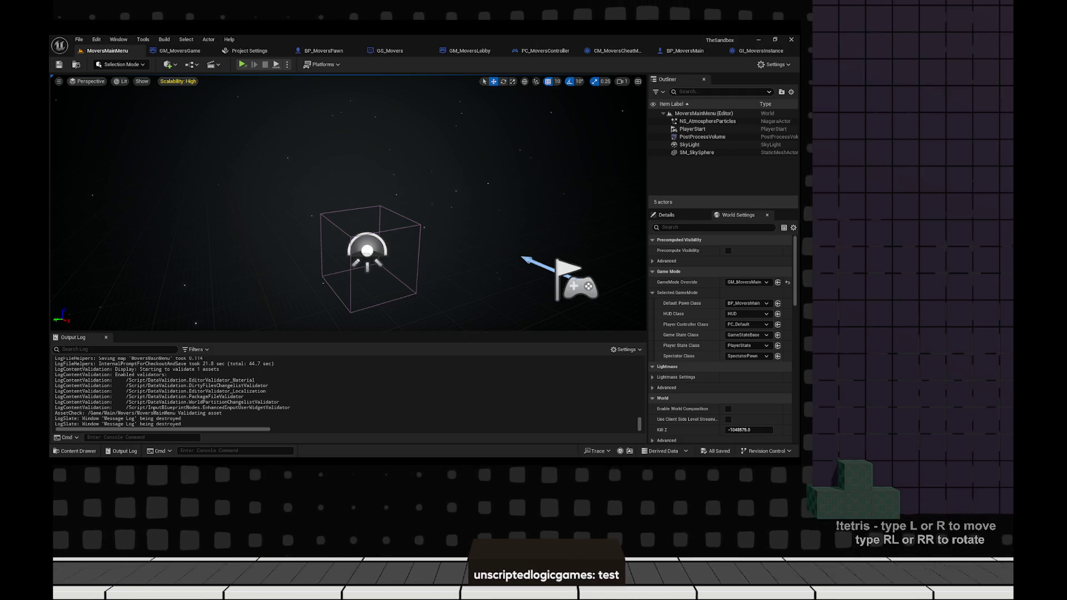
left_click(180, 50)
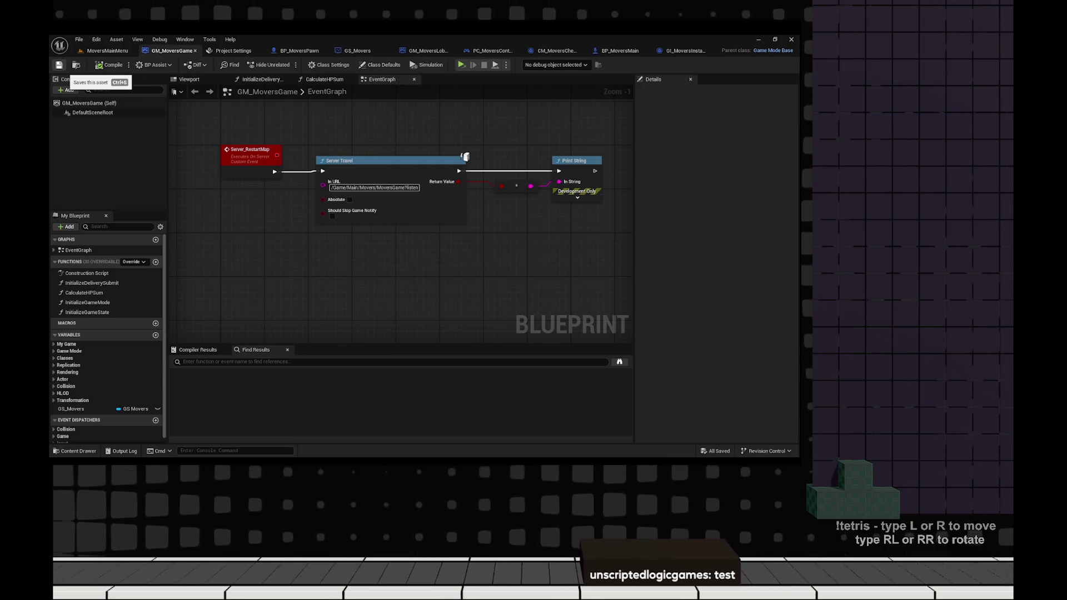
- Open the MoversLobby level from the Movers folder and select the red temporary button
left_click(298, 50)
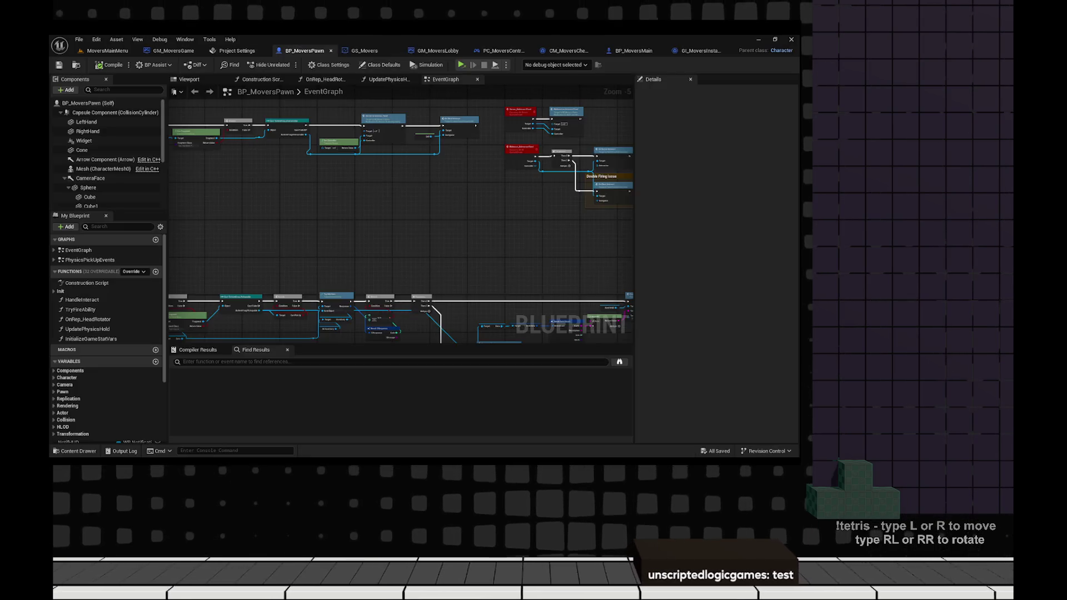
left_click(437, 51)
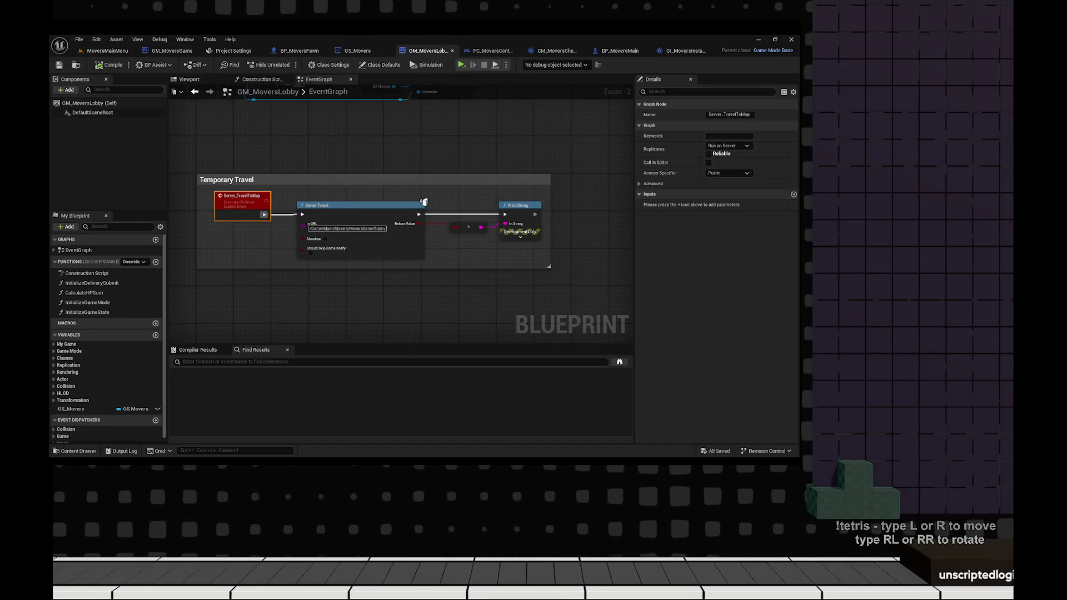
key("ctrl+space")
key("alt+Left")
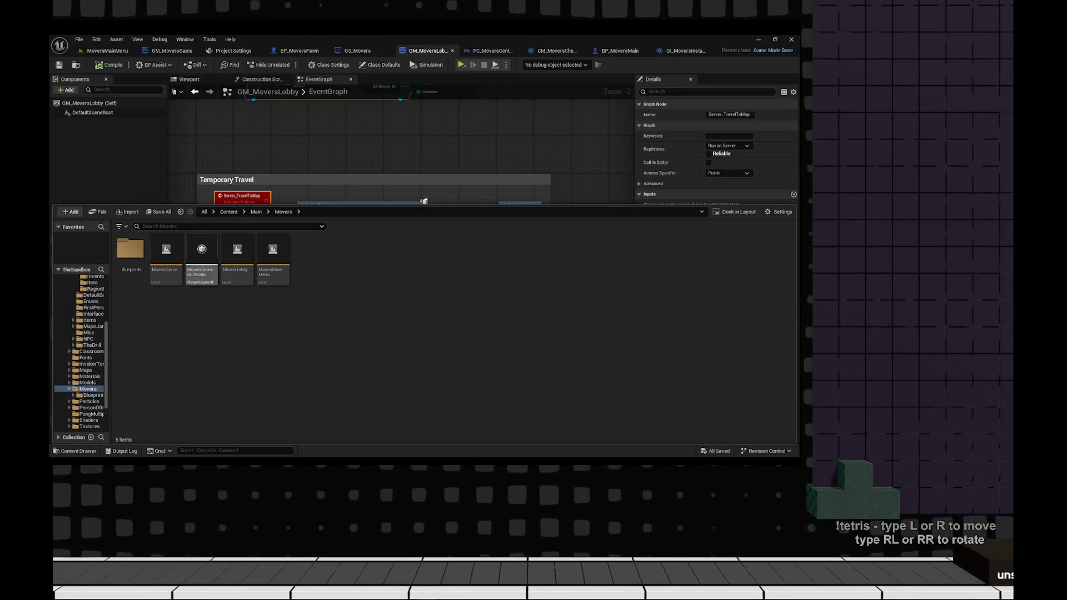
key("Return")
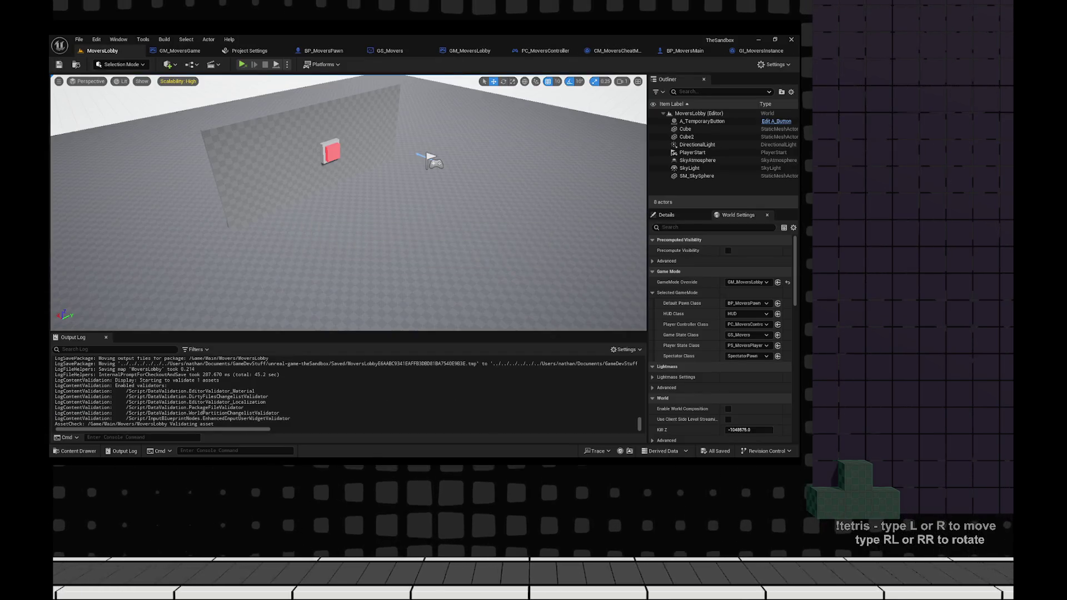
left_click(345, 181)
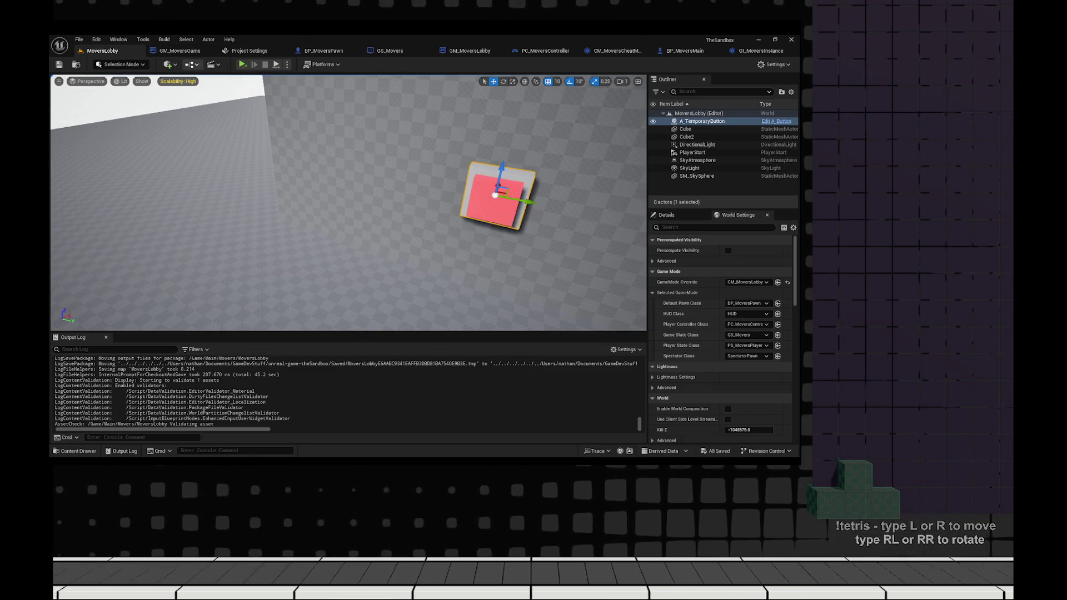
- Open the GM_MoversLobby Blueprint from Movers/Blueprints in the Content Drawer
left_click(175, 50)
key("ctrl+space")
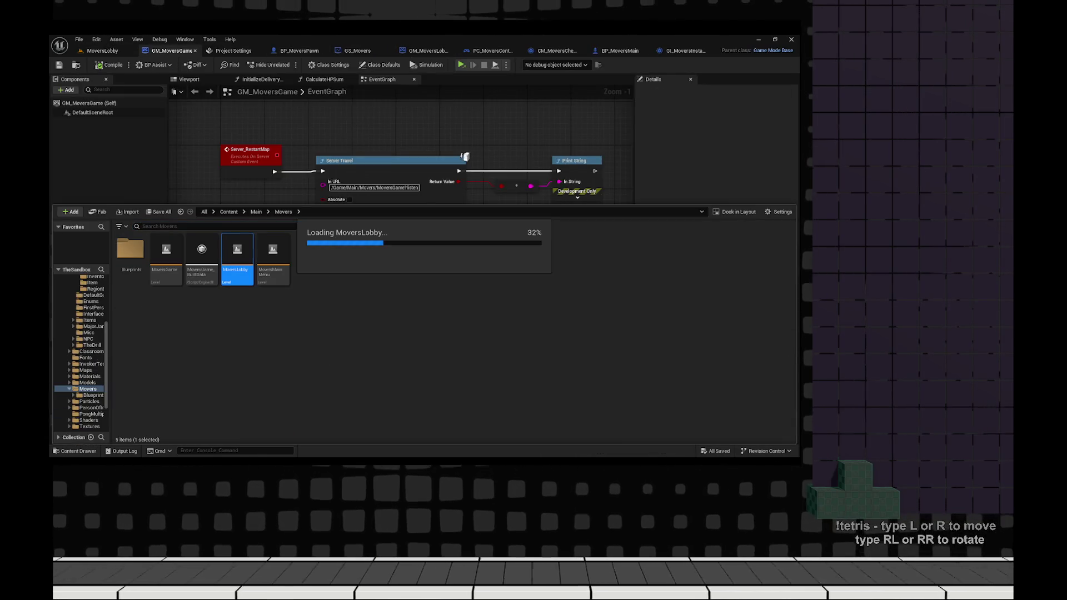
left_click(465, 157)
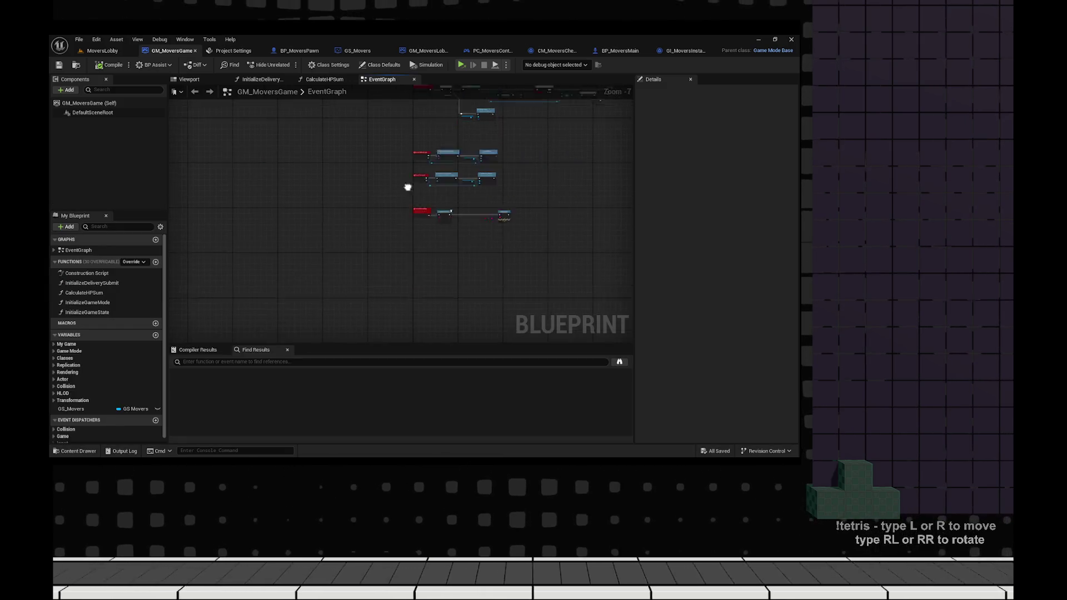
scroll(465, 157, "down", 2)
scroll(334, 250, "up", 3)
scroll(425, 231, "down", 5)
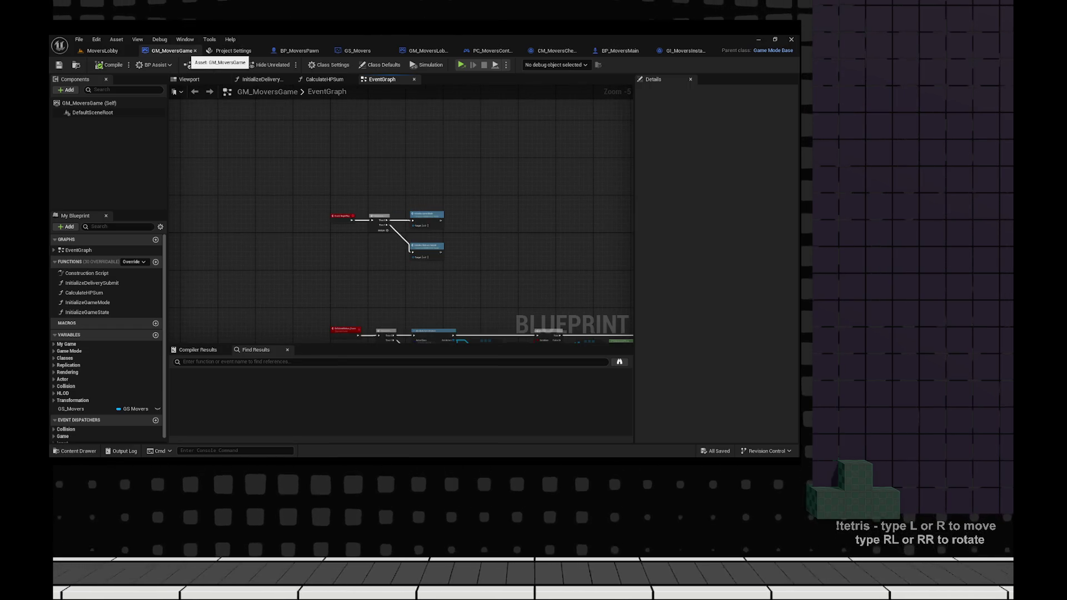
key("ctrl+space")
key("ctrl+space")
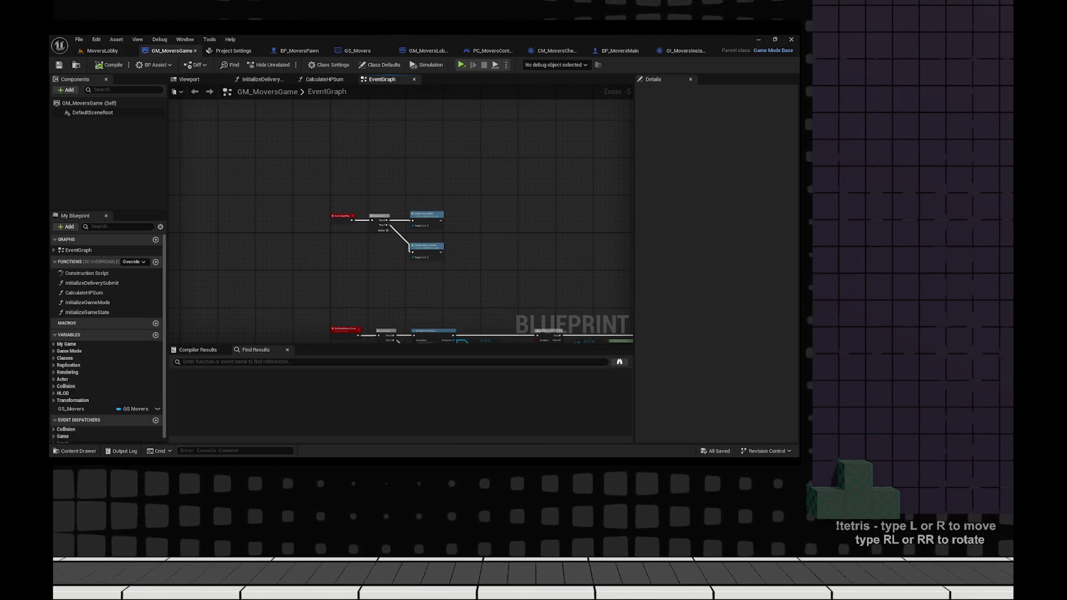
key("ctrl+space")
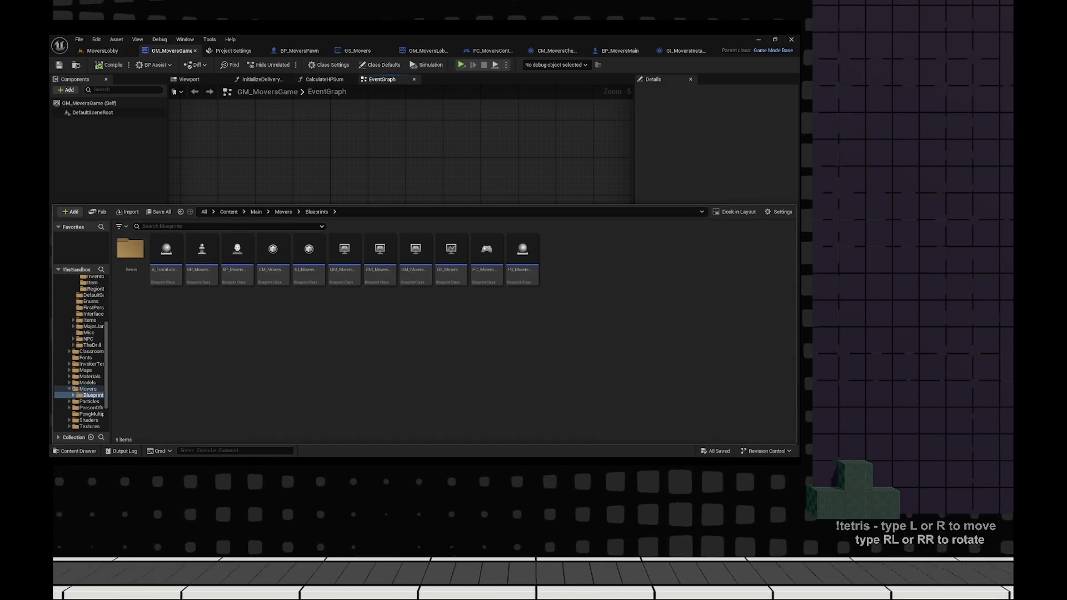
double_click(384, 248)
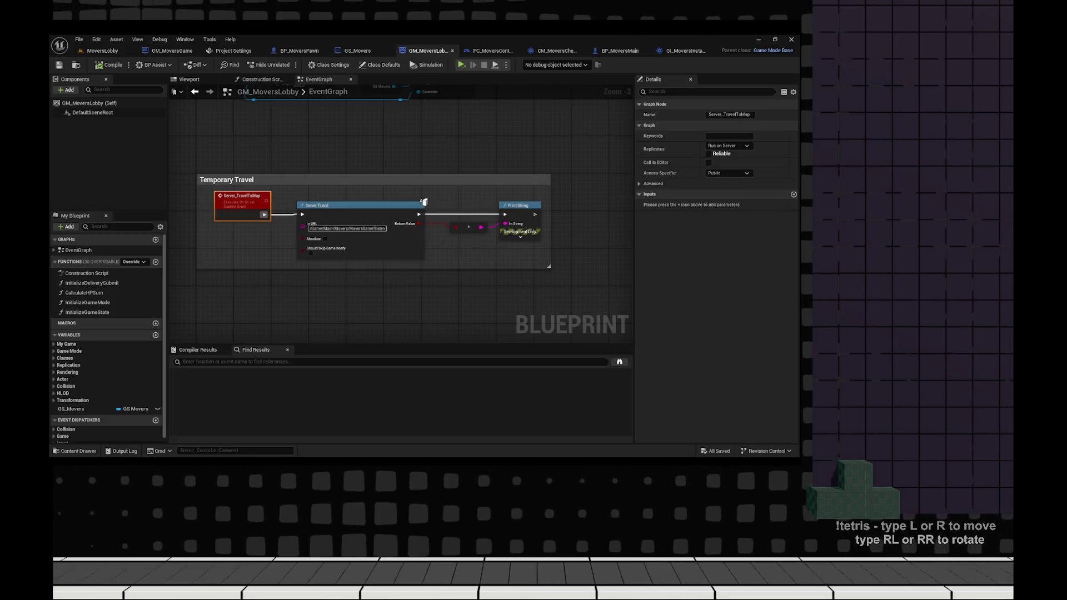
- Inspect the OnSubmitDeliver delivery-check node chain in GM_MoversLobby
scroll(385, 247, "up", 5)
mouse_move(458, 265)
left_mouse_down()
mouse_move(458, 233)
mouse_move(439, 239)
mouse_move(442, 202)
left_mouse_up()
scroll(442, 202, "down", 3)
left_click_drag(230, 188, 563, 261)
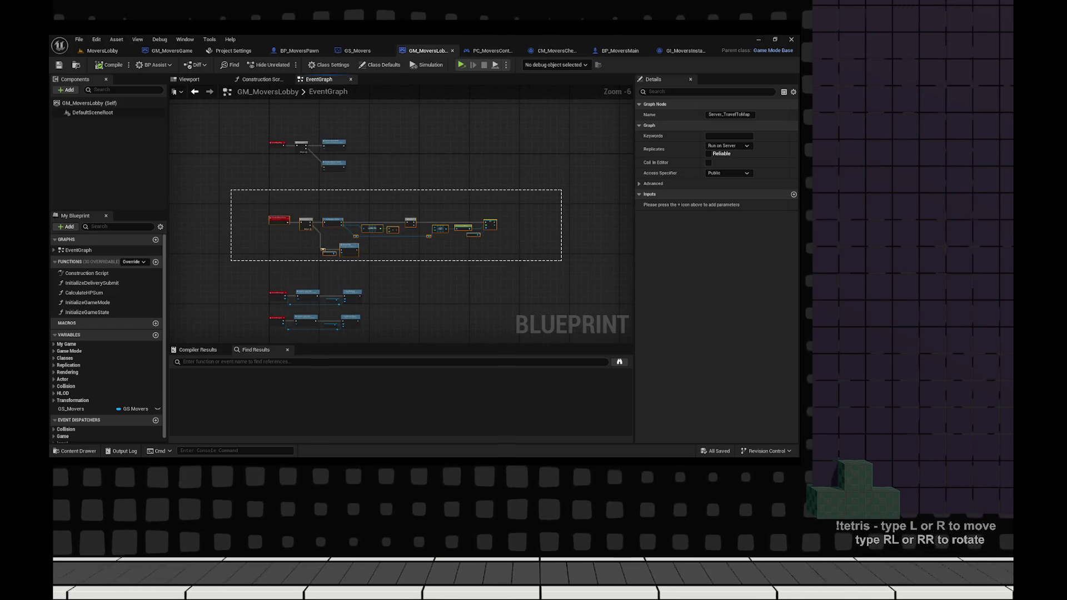
scroll(563, 261, "up", 2)
scroll(399, 222, "down", 1)
left_click_drag(630, 148, 234, 256)
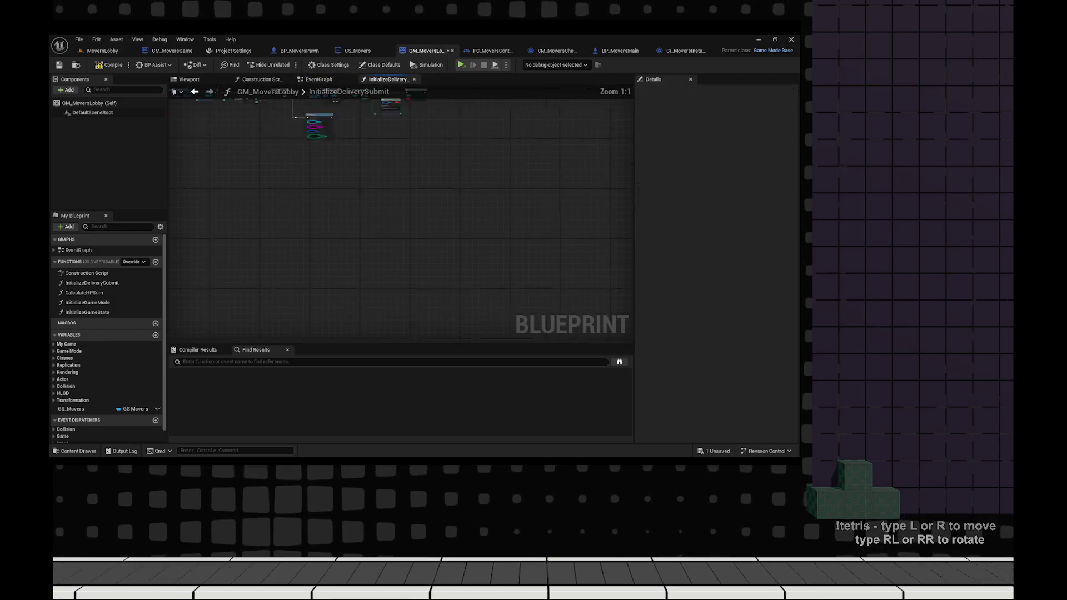
- Review the InitializeDeliverySubmit entry nodes, then select A_TemporaryButton in the MoversLobby level
scroll(290, 249, "up", 6)
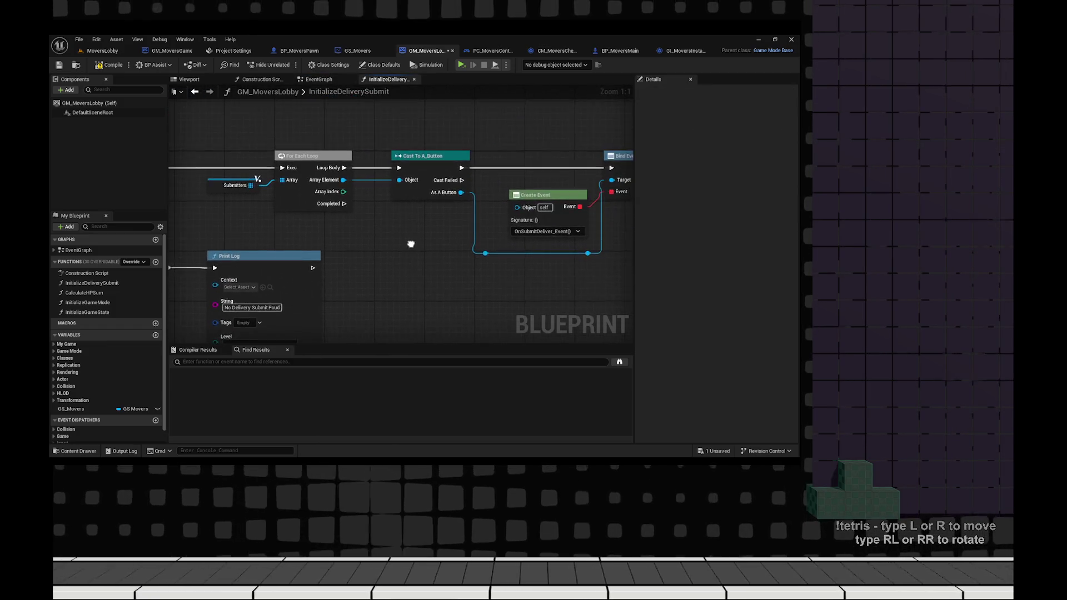
left_click_drag(290, 250, 552, 251)
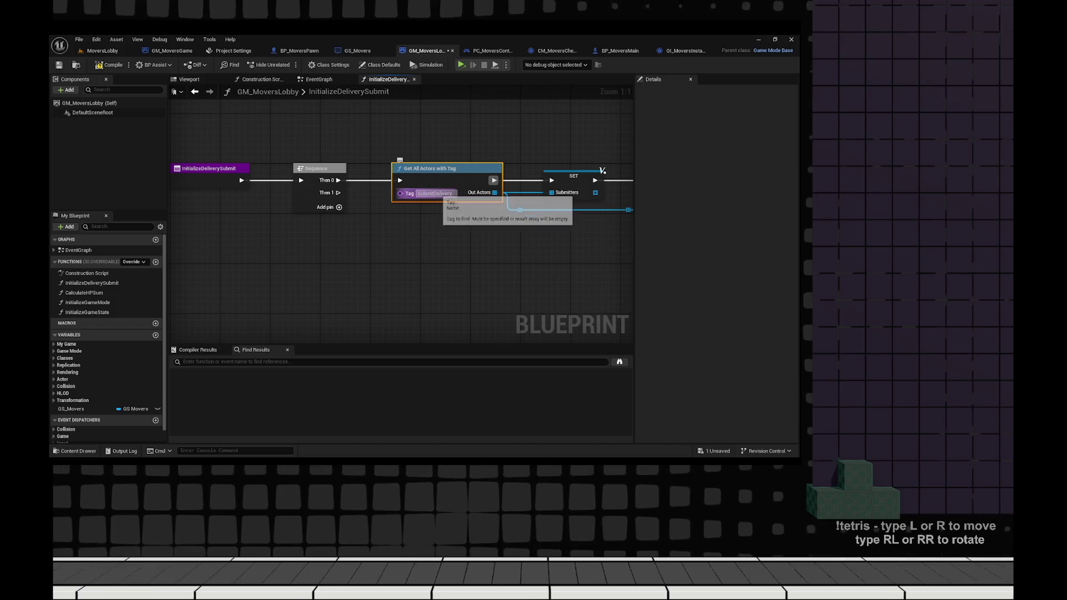
left_click_drag(413, 261, 533, 282)
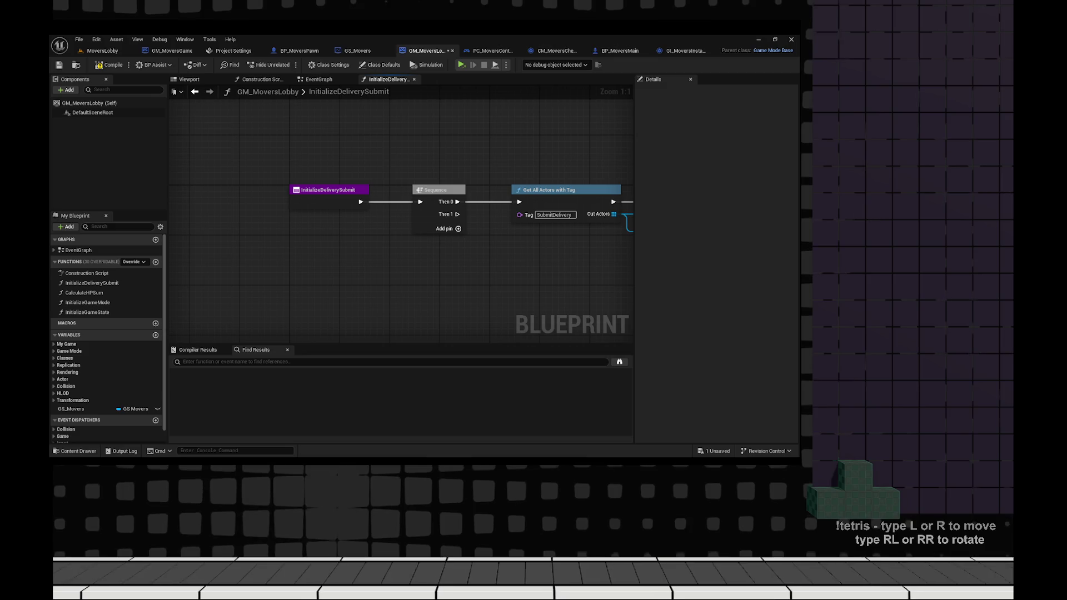
scroll(440, 293, "down", 1)
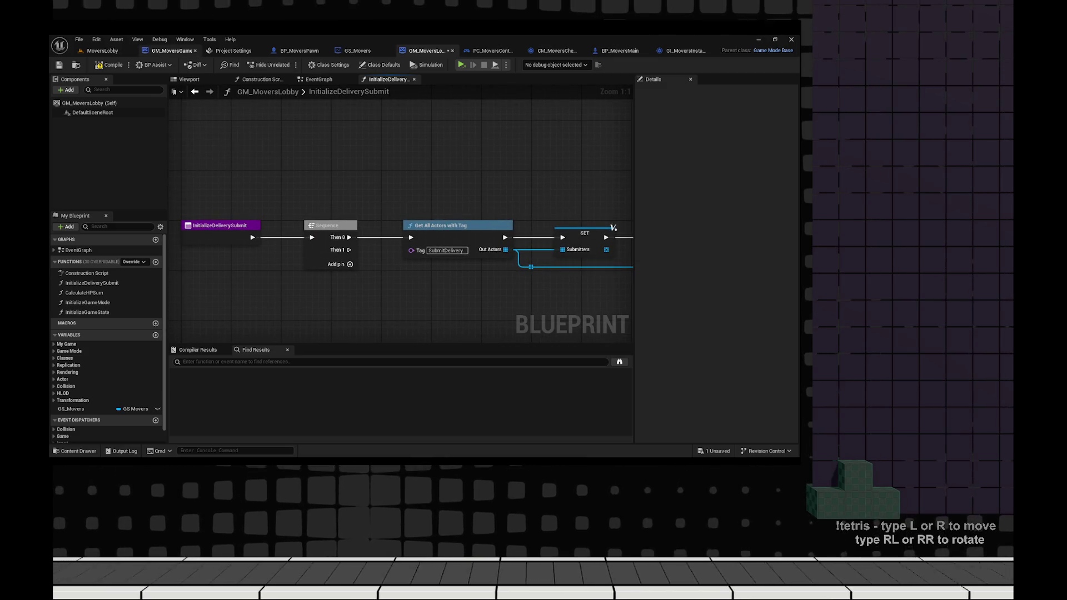
left_click(103, 50)
left_click(701, 122)
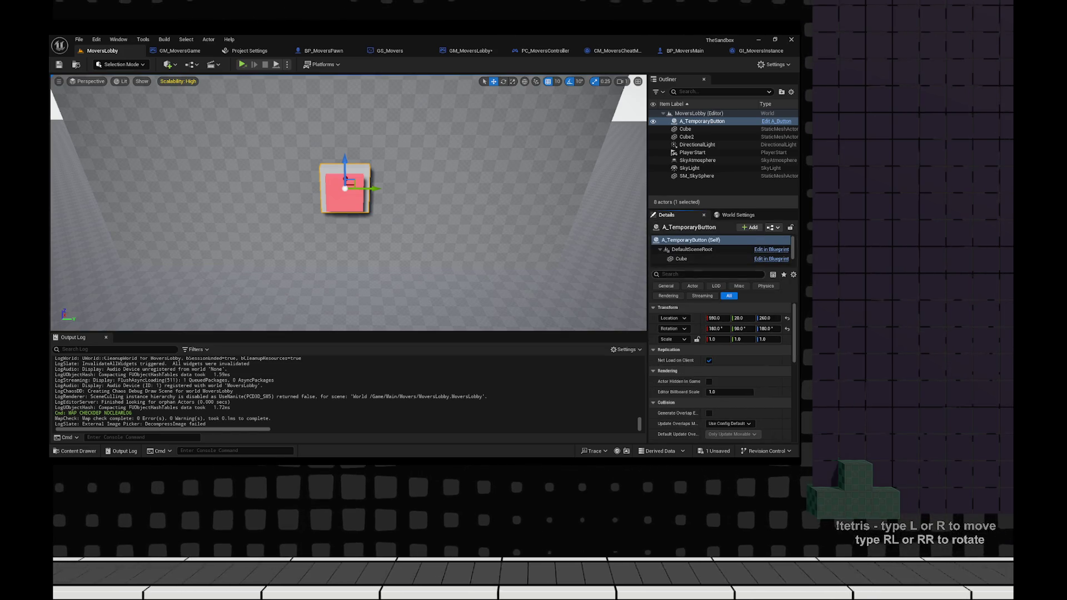
- Add a single Tags entry, PlayGame, to A_TemporaryButton via the Details search
type("tag")
left_click(759, 328)
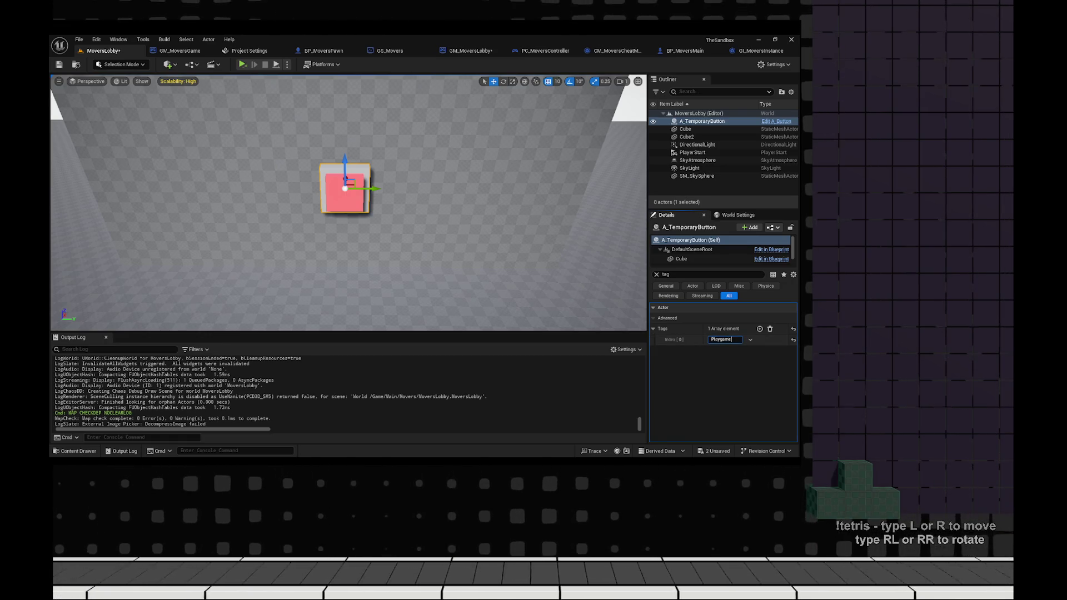
type("e")
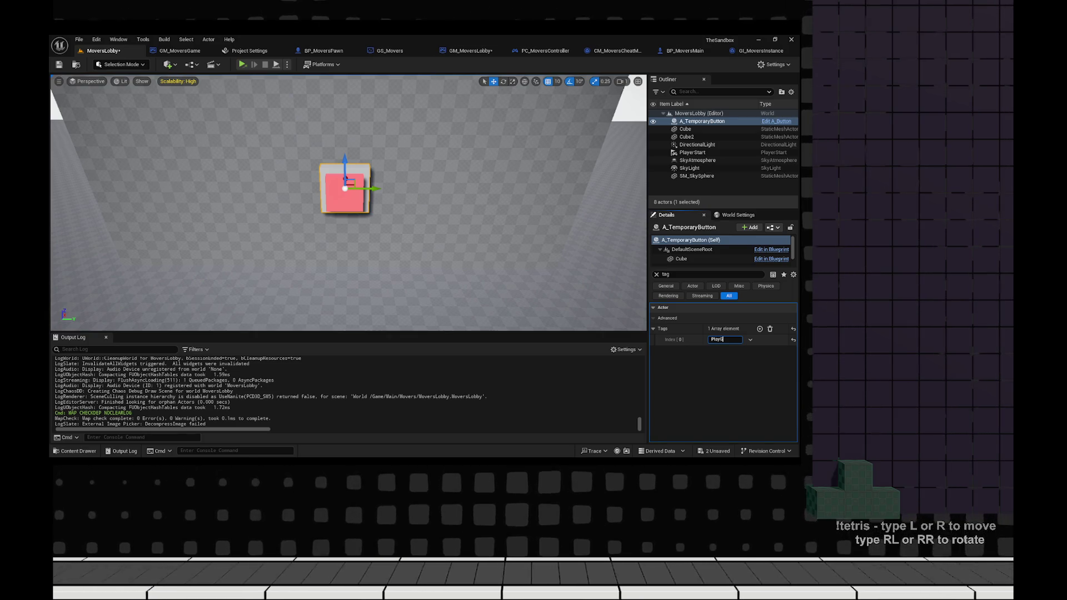
key("Return")
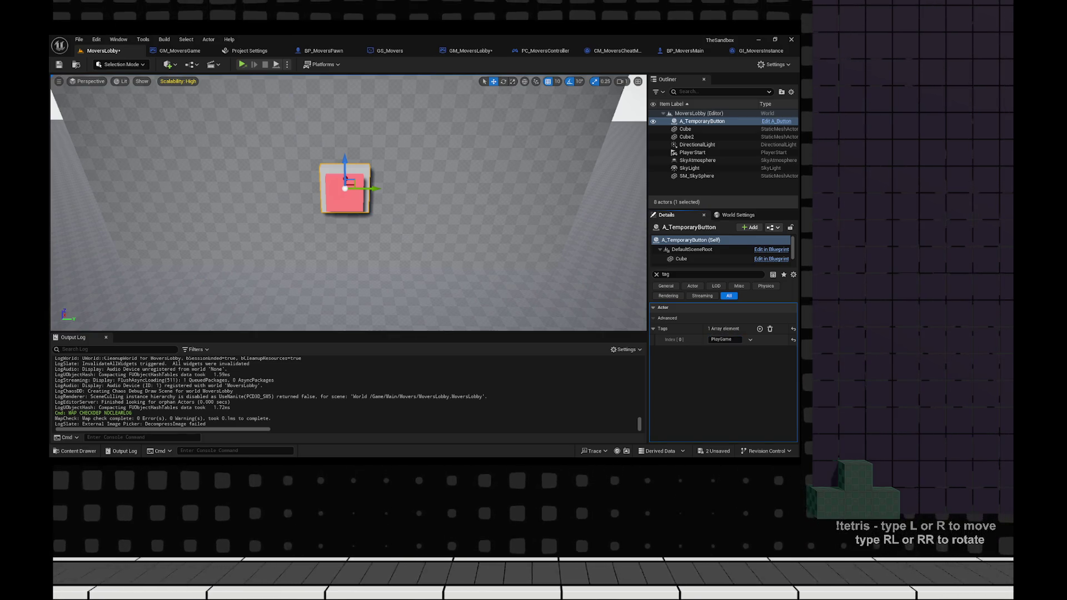
left_click(471, 50)
left_click(421, 232)
- Set Get All Actors with Tag to search for the PlayGame tag
type("PlayGame")
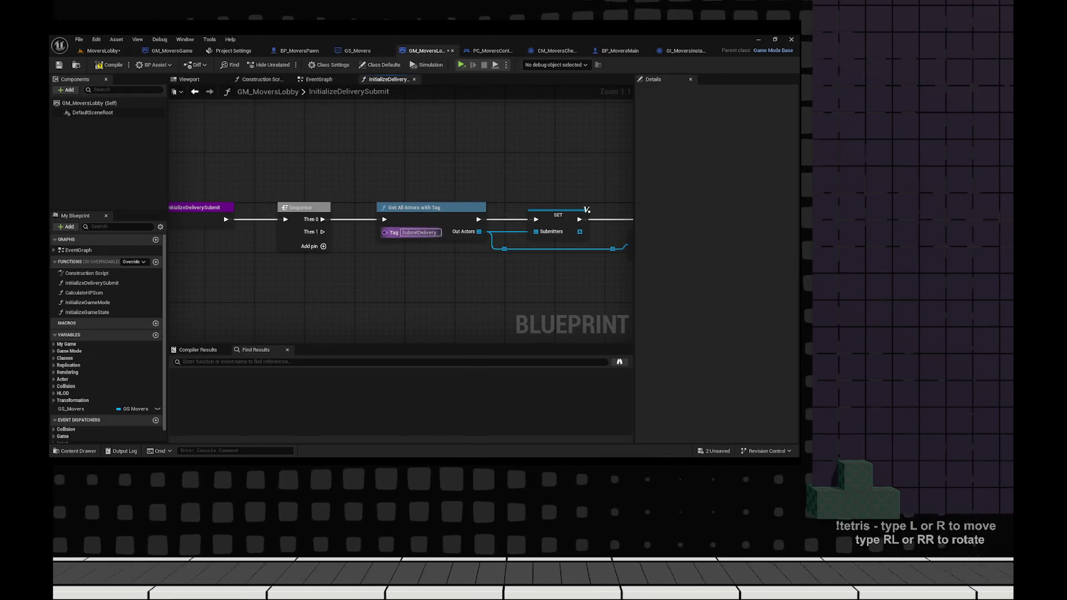
scroll(416, 206, "down", 1)
mouse_move(416, 206)
left_mouse_down()
mouse_move(392, 192)
mouse_move(338, 195)
mouse_move(311, 224)
left_mouse_up()
mouse_move(400, 222)
left_mouse_down()
mouse_move(359, 206)
mouse_move(264, 137)
mouse_move(276, 184)
left_mouse_up()
scroll(264, 137, "up", 1)
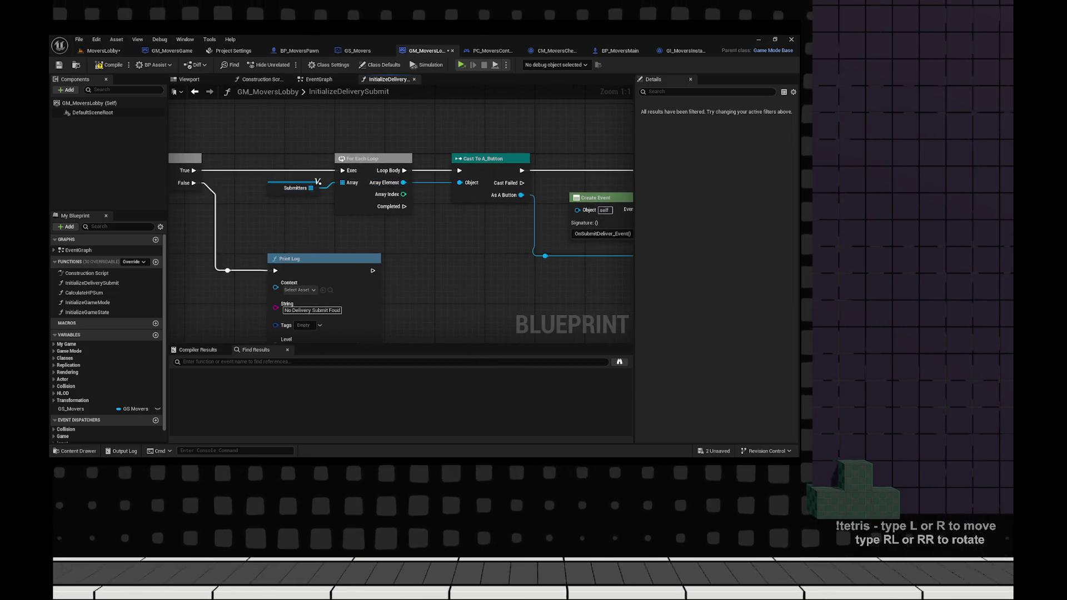
left_click_drag(318, 182, 488, 164)
- Rename the Submitters variable to Buttons
left_click(488, 164)
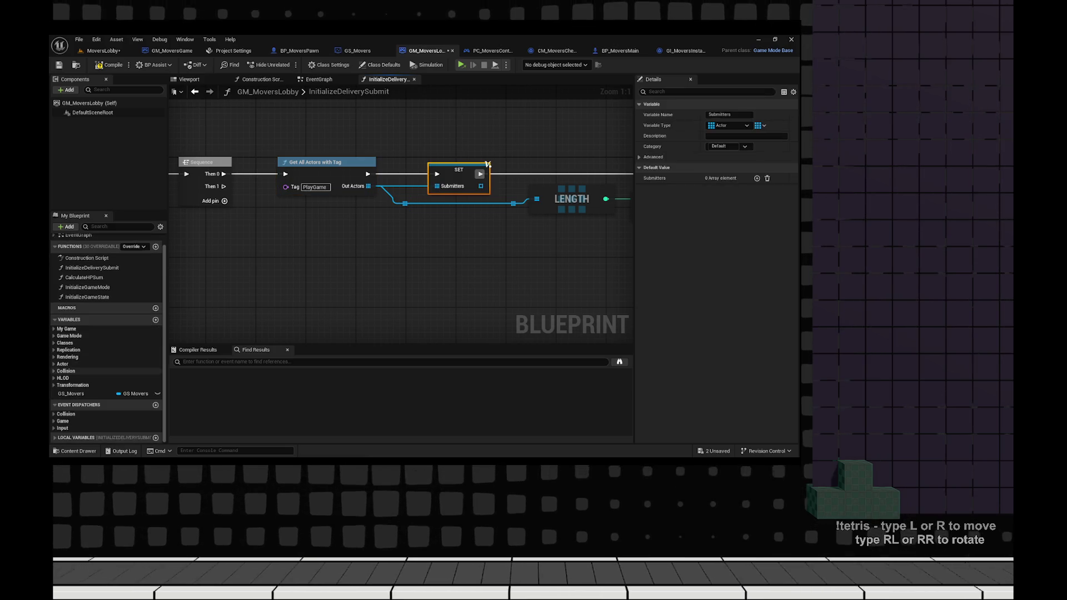
key("F2")
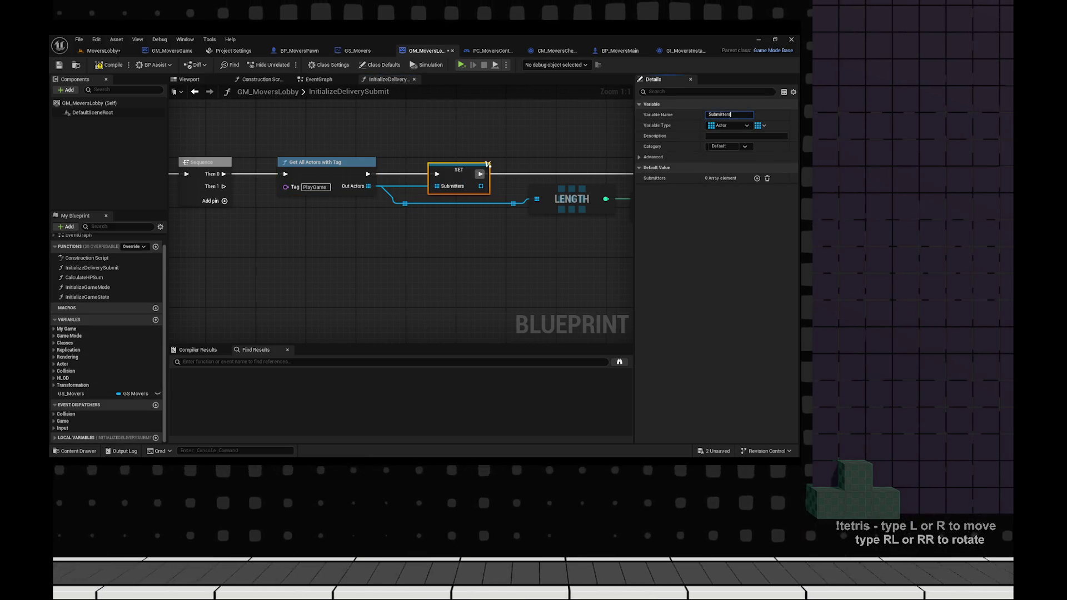
type("Buttons")
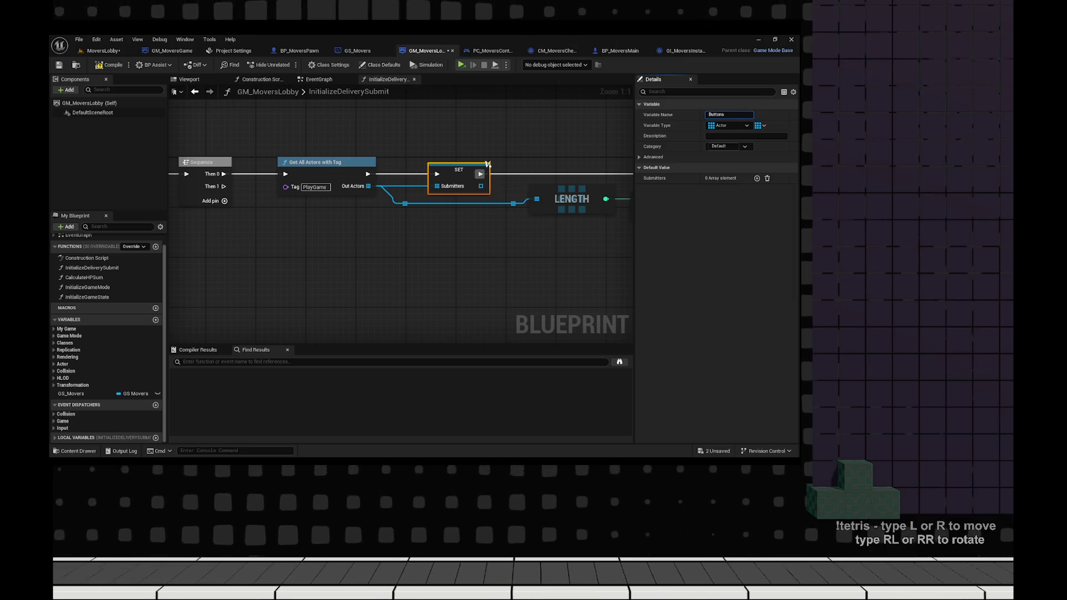
key("Return")
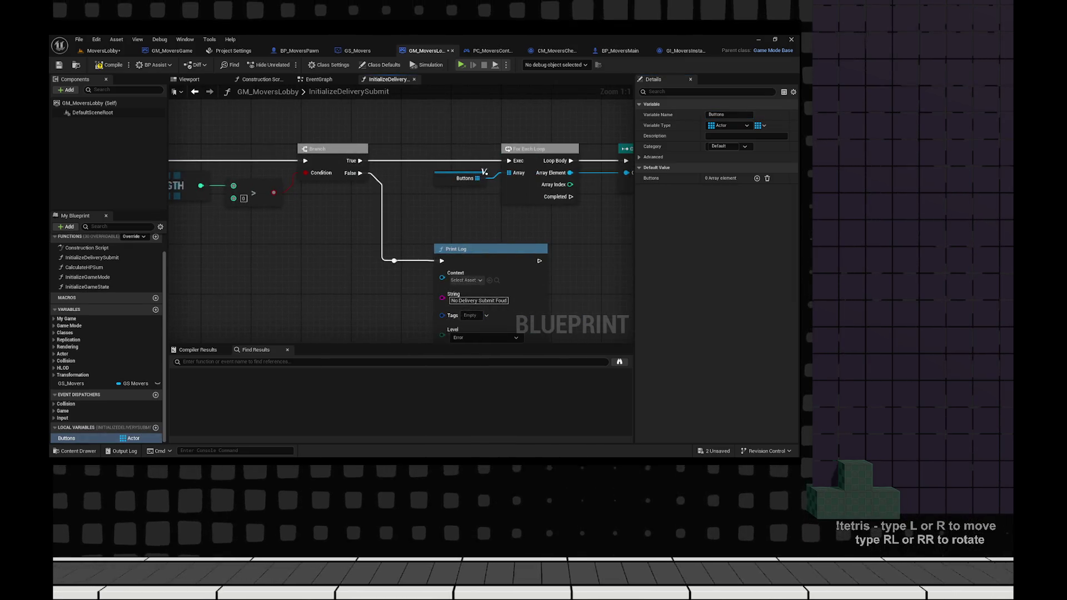
- Review the loop and event-binding nodes, then view the EventGraph's OnSubmitDeliver_Event
left_click_drag(586, 251, 224, 248)
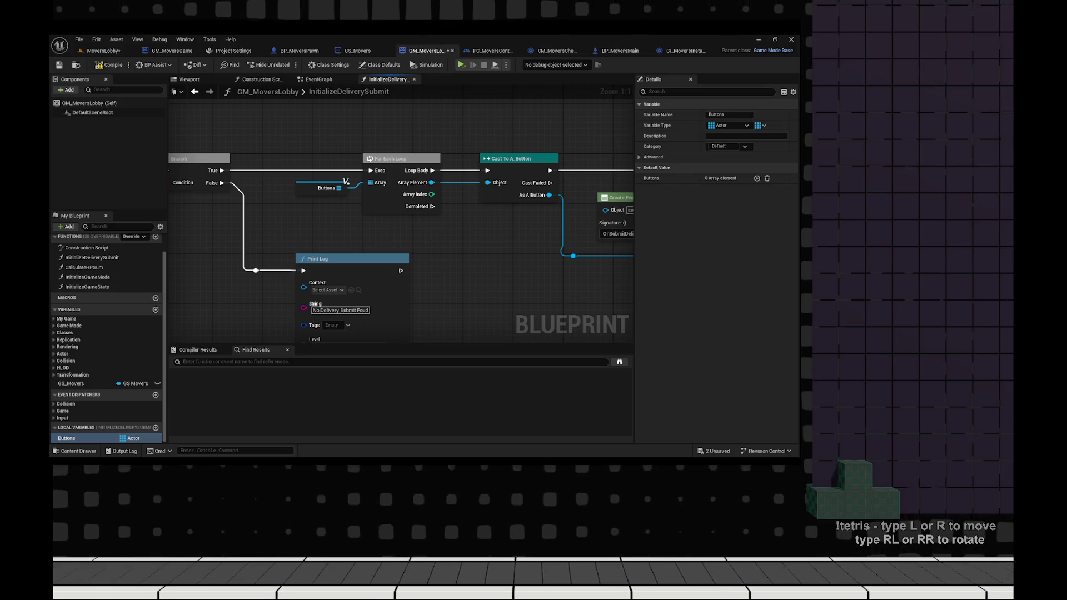
left_click(611, 198)
left_click_drag(572, 222, 438, 222)
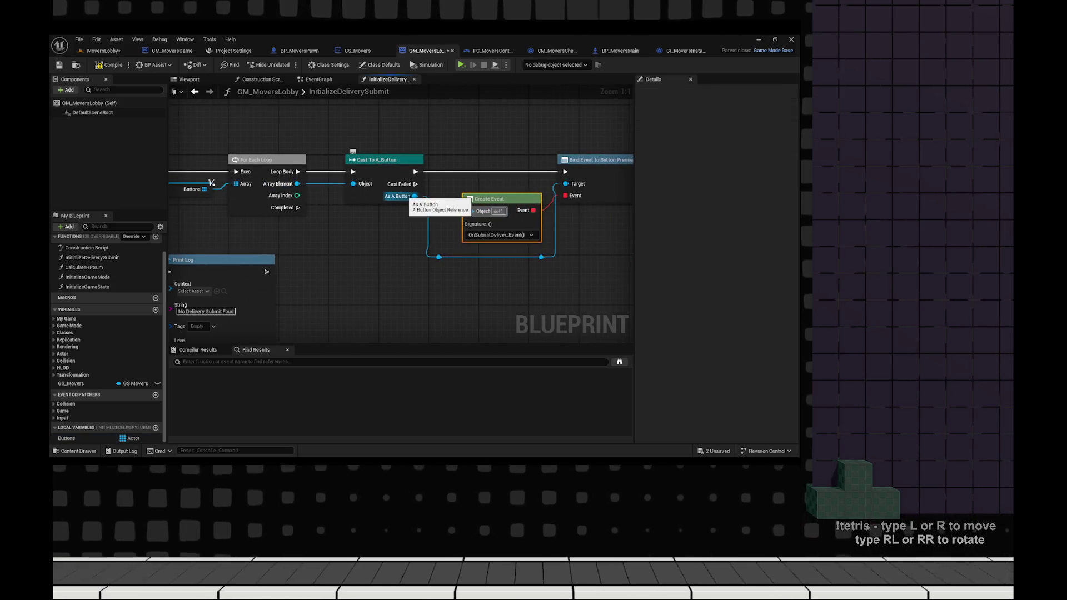
scroll(400, 222, "down", 1)
left_click_drag(278, 223, 611, 222)
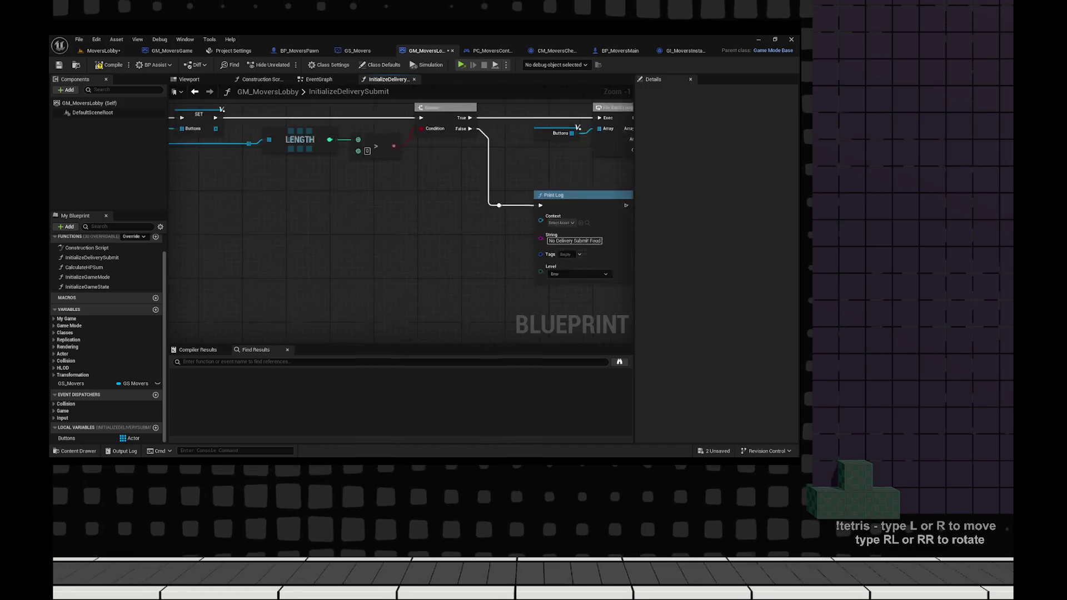
left_click_drag(489, 244, 611, 222)
left_click(318, 79)
mouse_move(262, 165)
left_mouse_down()
mouse_move(428, 178)
mouse_move(381, 267)
left_mouse_up()
scroll(428, 178, "down", 2)
scroll(381, 311, "up", 2)
scroll(381, 267, "up", 2)
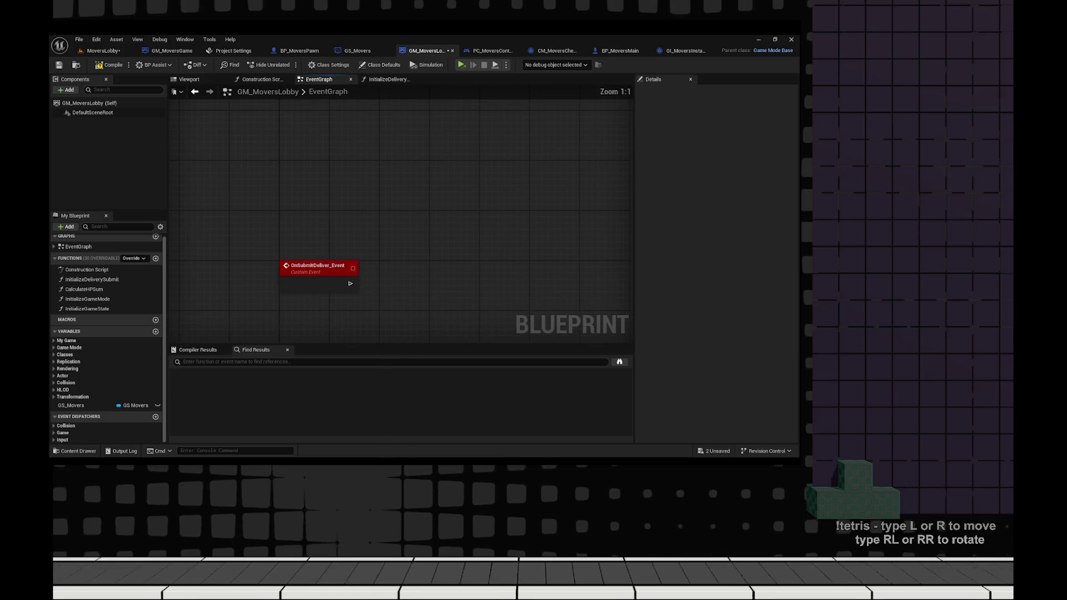
- Rename the custom event to OnPlayGame and compile the Blueprint
double_click(378, 233)
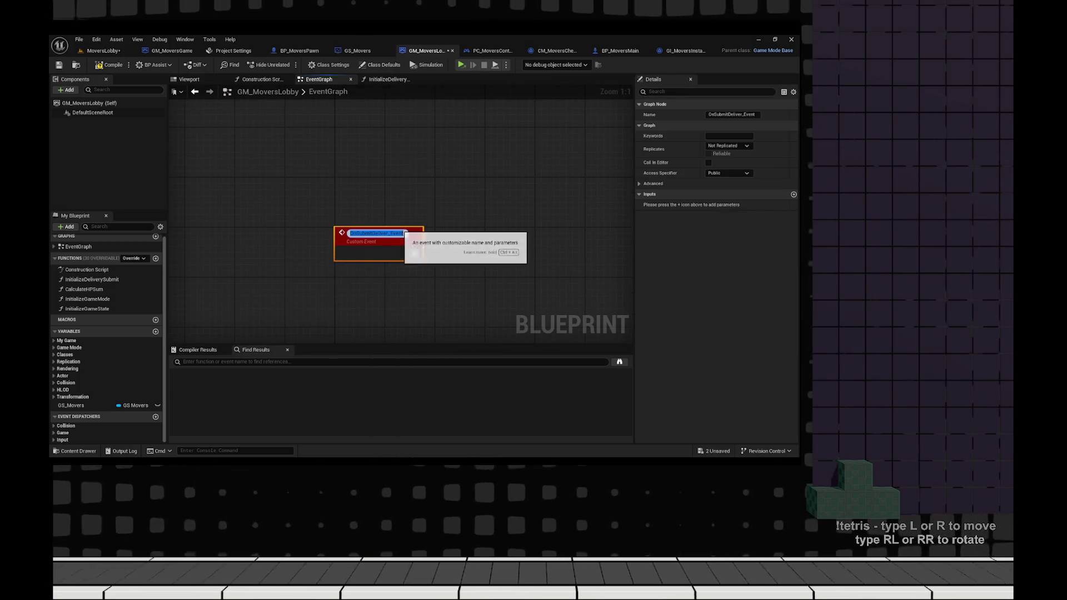
type("OnPlayG")
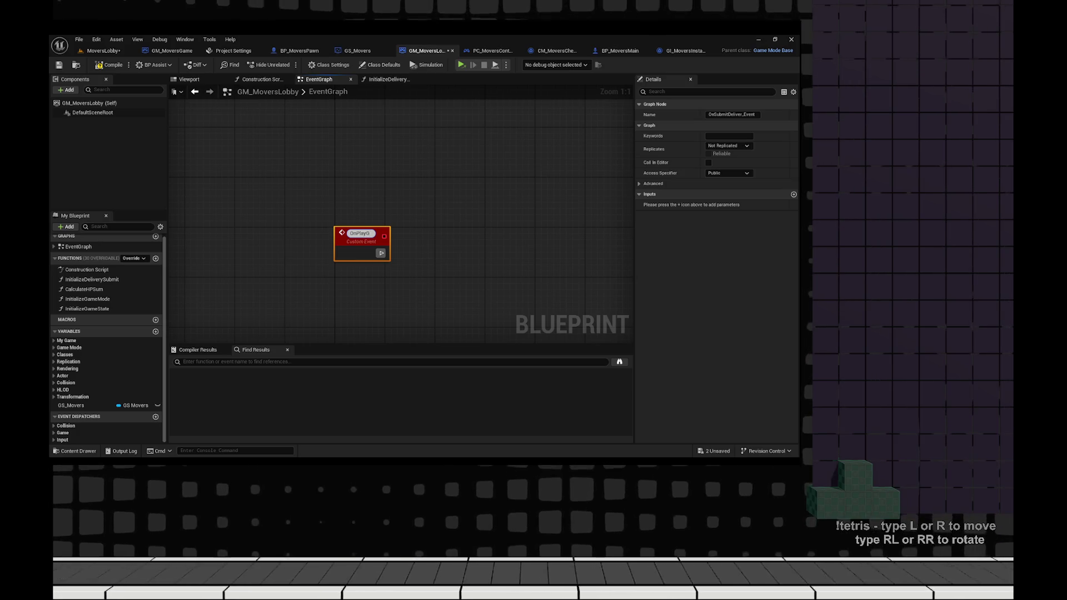
type("ame")
key("Return")
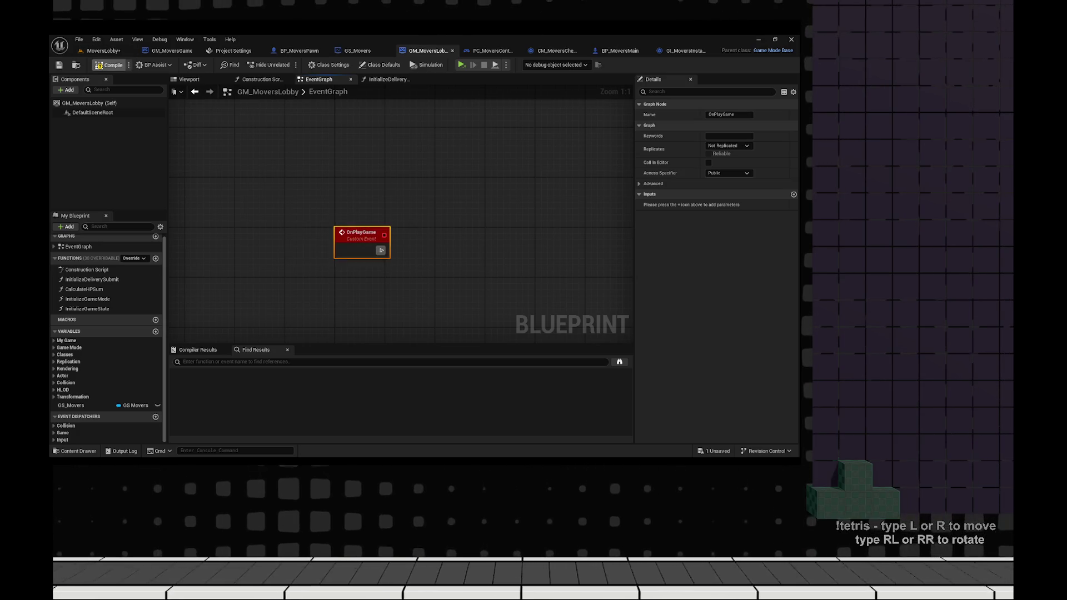
left_click(109, 65)
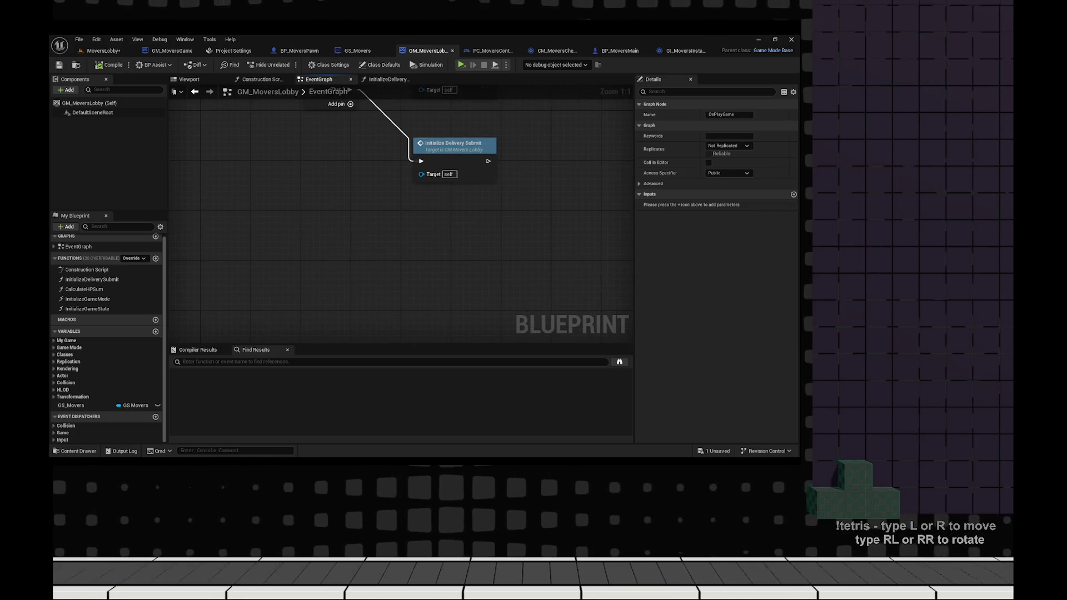
double_click(455, 145)
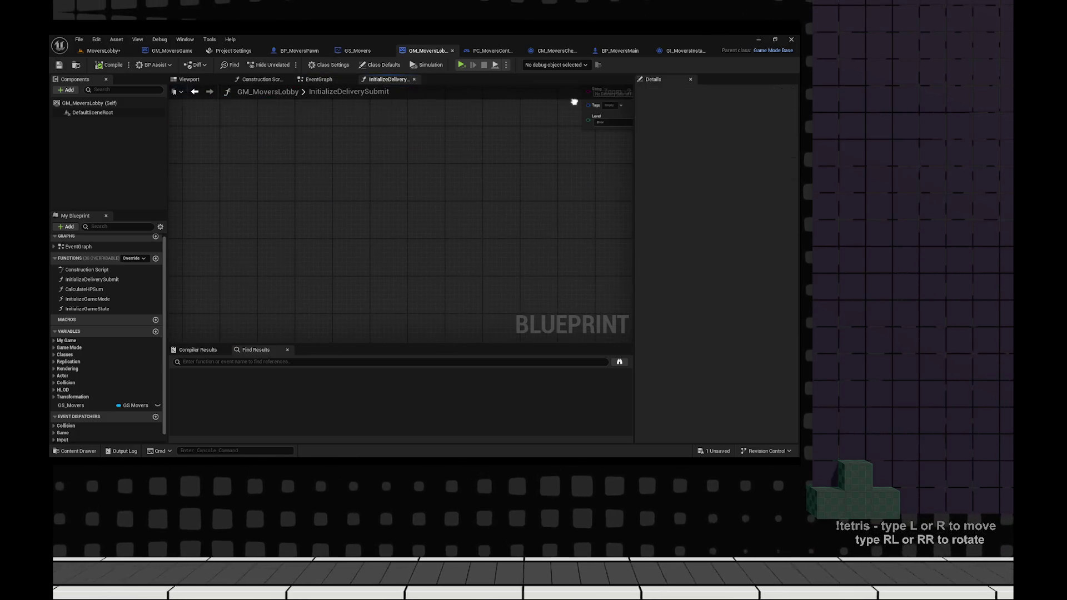
left_click(318, 79)
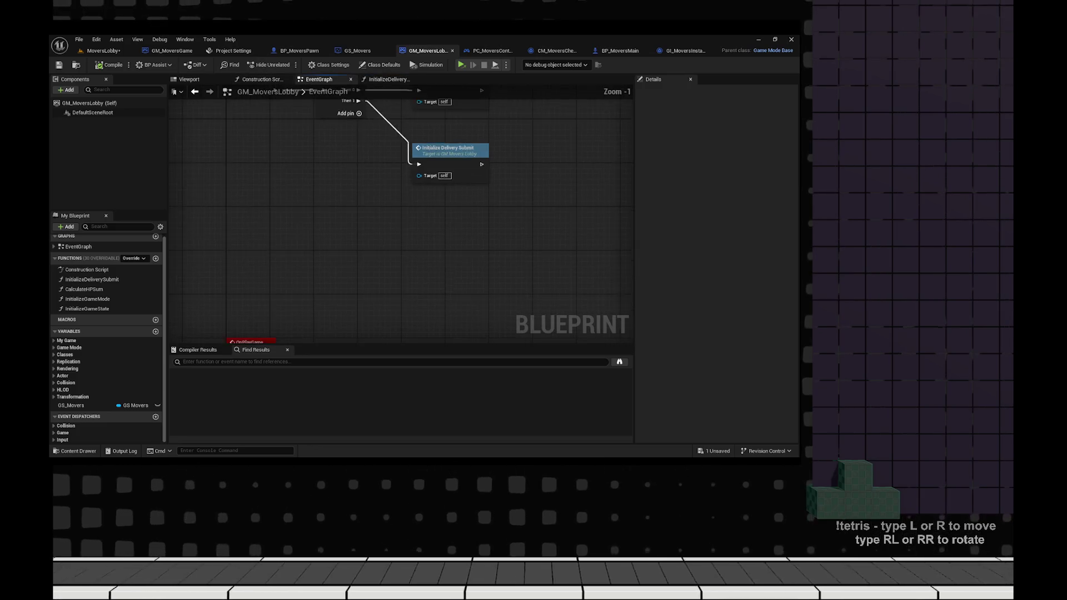
scroll(479, 336, "down", 1)
mouse_move(456, 389)
left_mouse_down()
mouse_move(479, 336)
mouse_move(490, 133)
mouse_move(482, 349)
mouse_move(477, 193)
mouse_move(405, 305)
left_mouse_up()
scroll(405, 305, "up", 2)
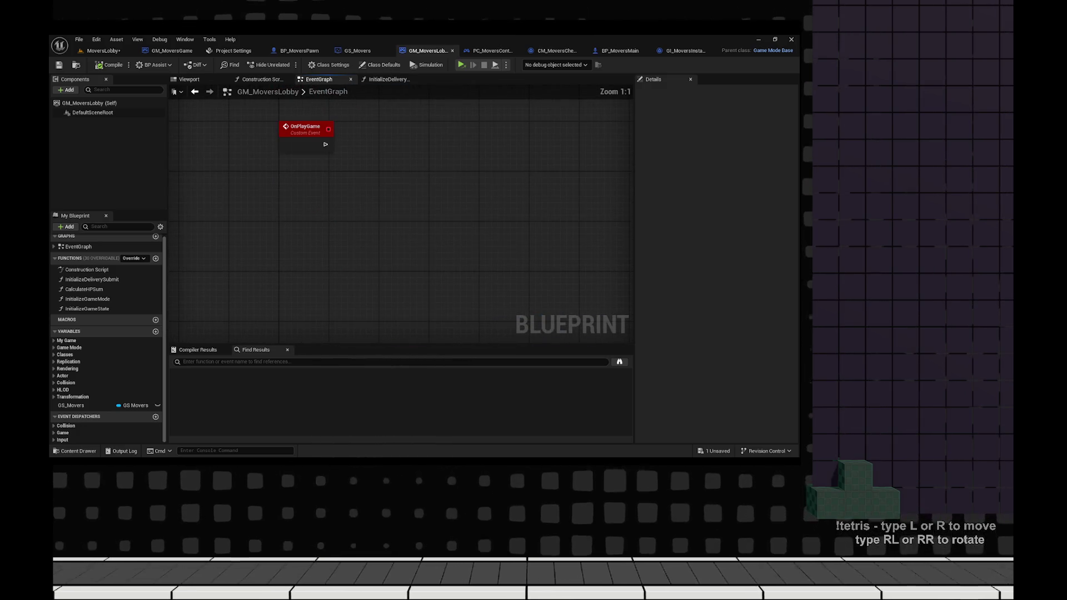
- Add a Server Travel to Map node after OnPlayGame, then compile and save
right_click(378, 156)
type("server travel")
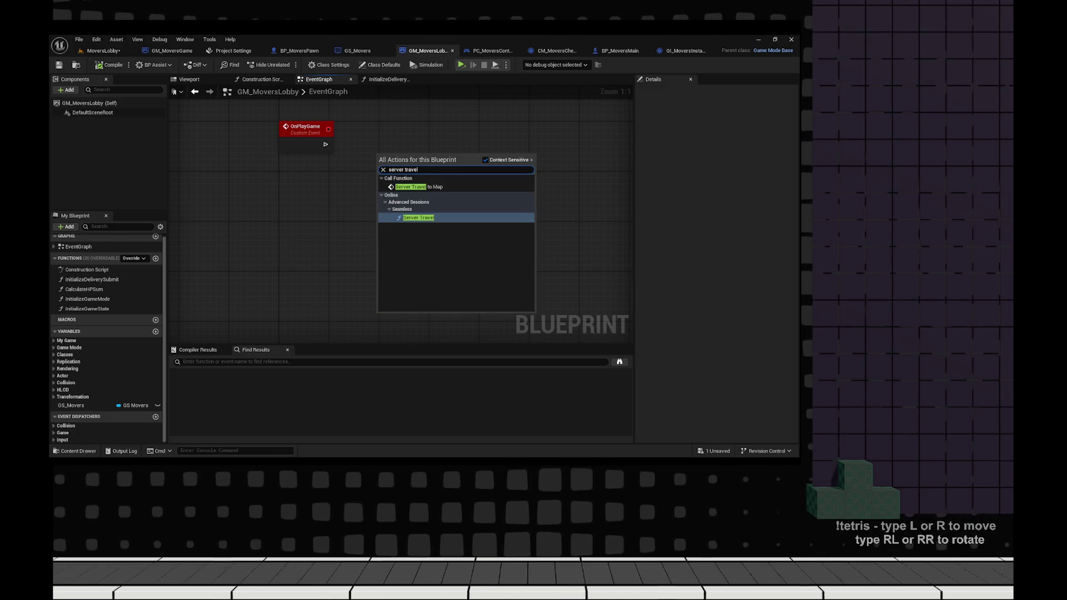
left_click(411, 187)
left_click_drag(408, 155, 408, 119)
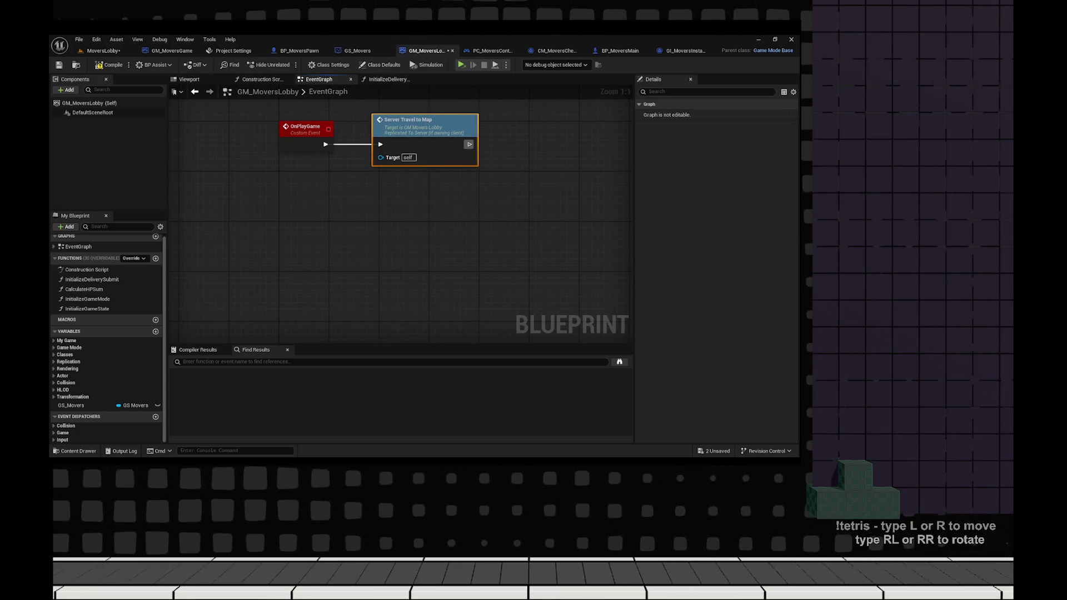
key("F7")
key("ctrl+s")
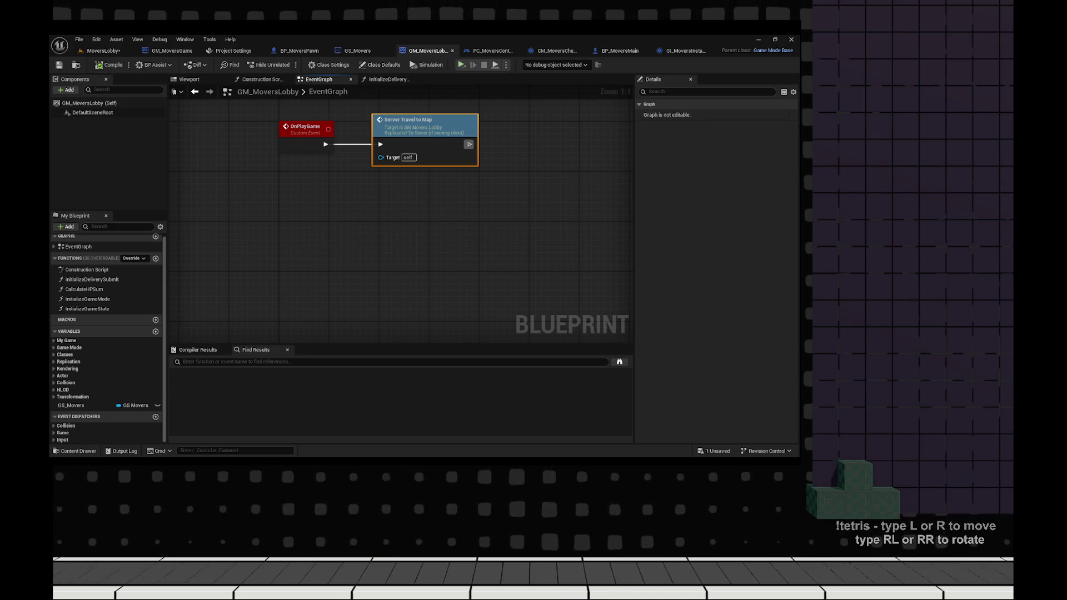
- Set the play mode to Play As Listen Server
left_click(505, 65)
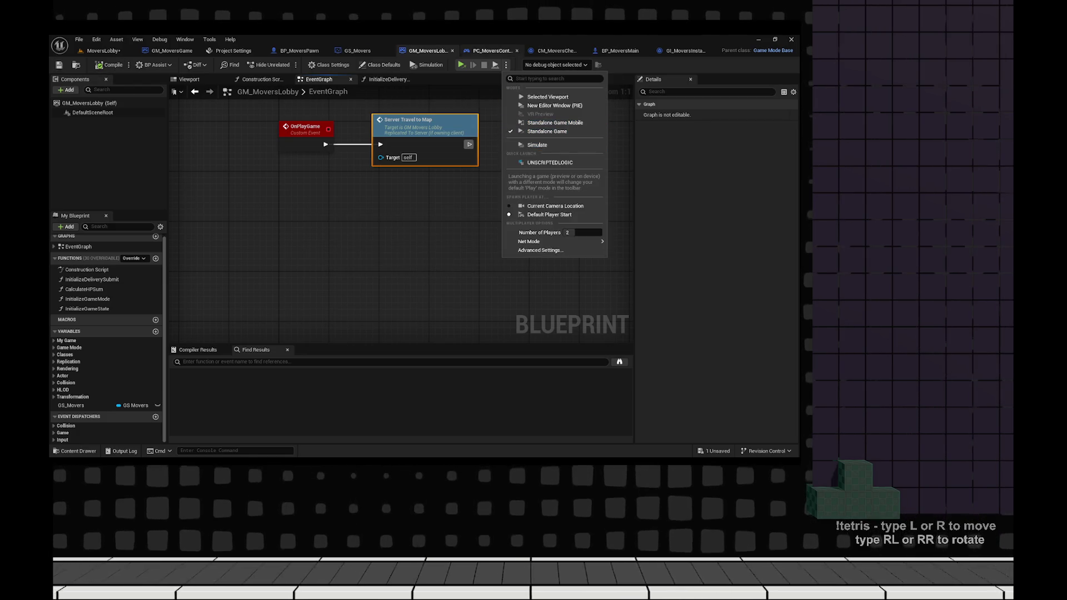
mouse_move(534, 241)
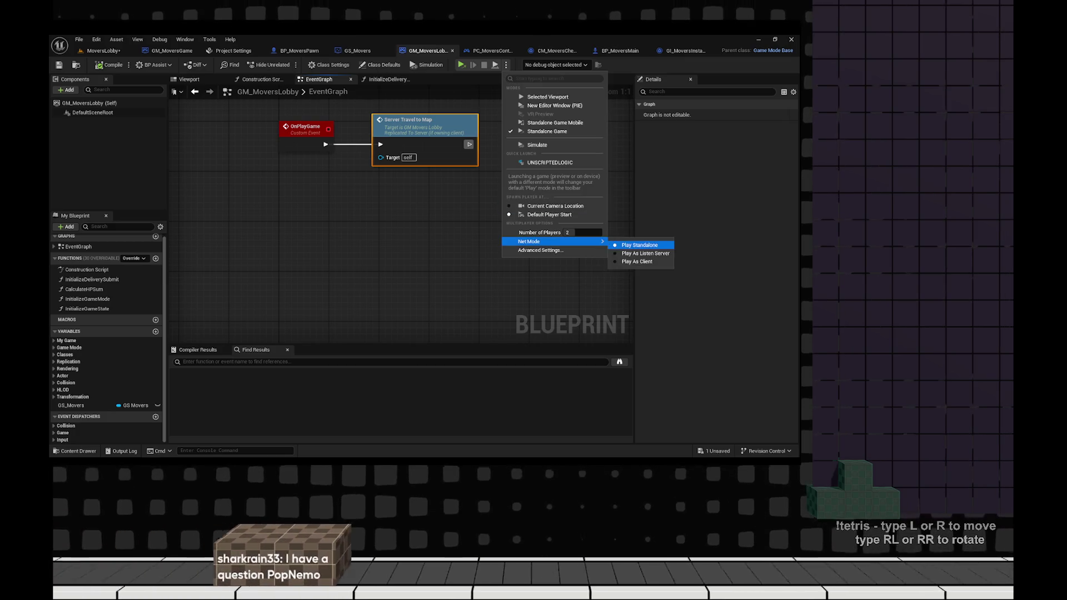
left_click(644, 254)
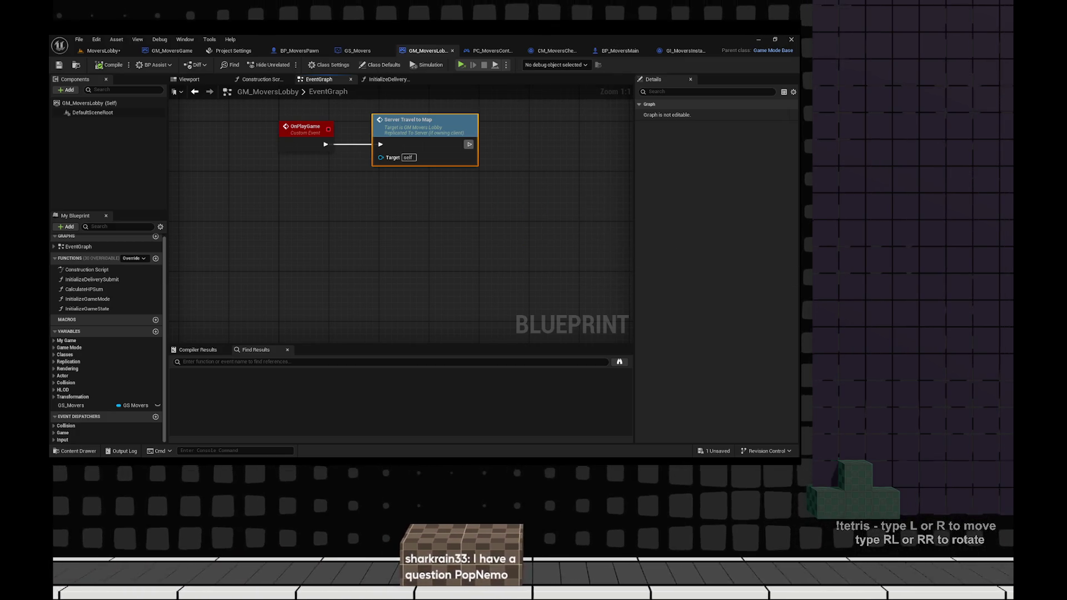
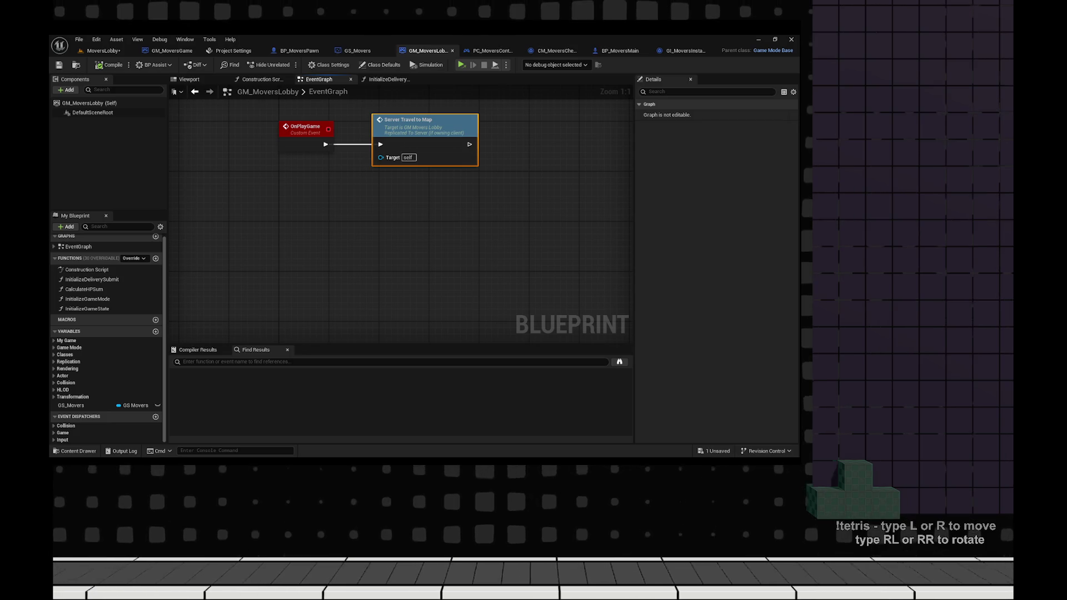
- Inspect the Server Travel to Map event definition from the OnPlayGame graph
mouse_move(361, 185)
left_mouse_down()
mouse_move(359, 277)
mouse_move(348, 269)
mouse_move(390, 360)
mouse_move(348, 318)
left_mouse_up()
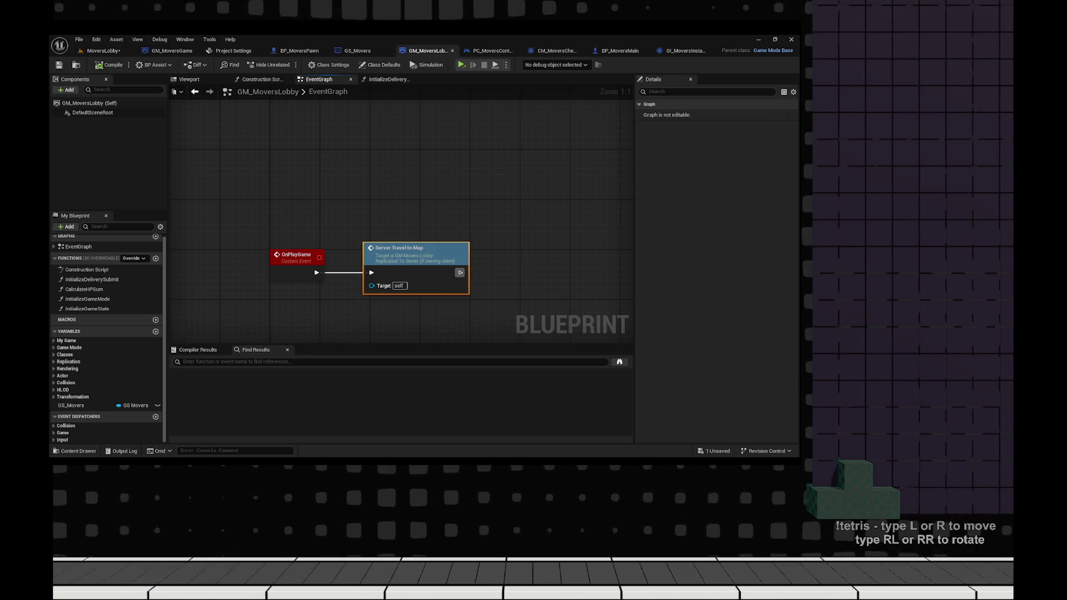
scroll(361, 233, "down", 1)
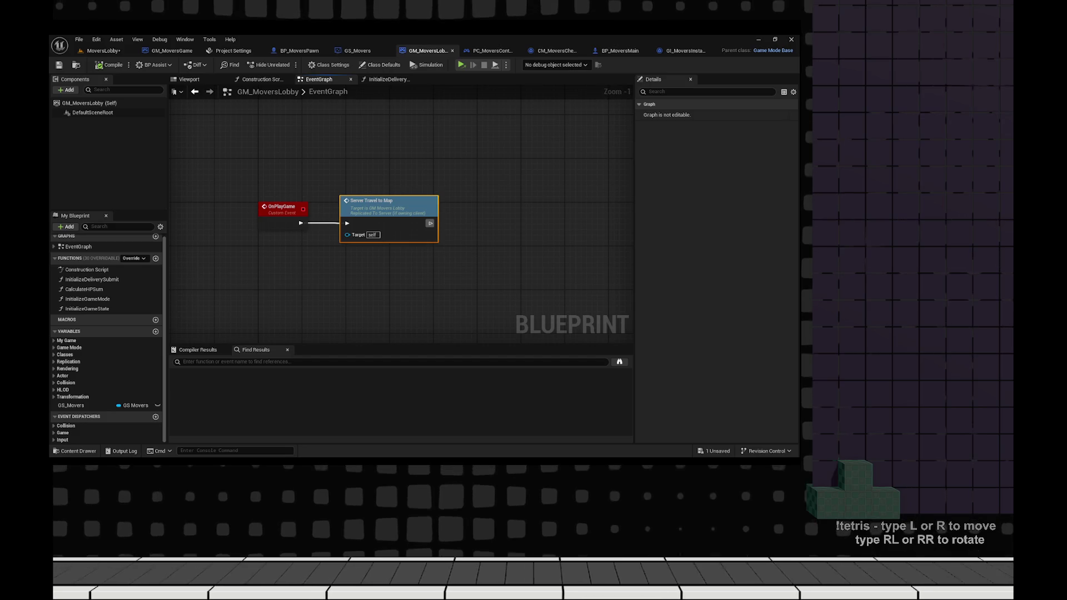
double_click(378, 201)
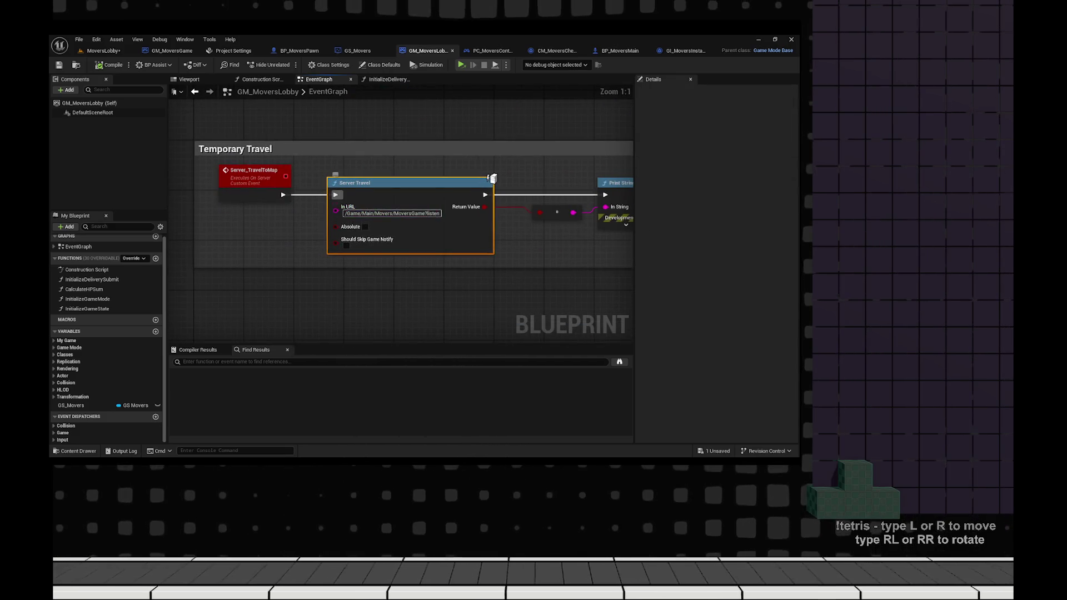
- Recentre the view on the OnPlayGame travel nodes, then switch to the Notion timeline
scroll(400, 233, "down", 3)
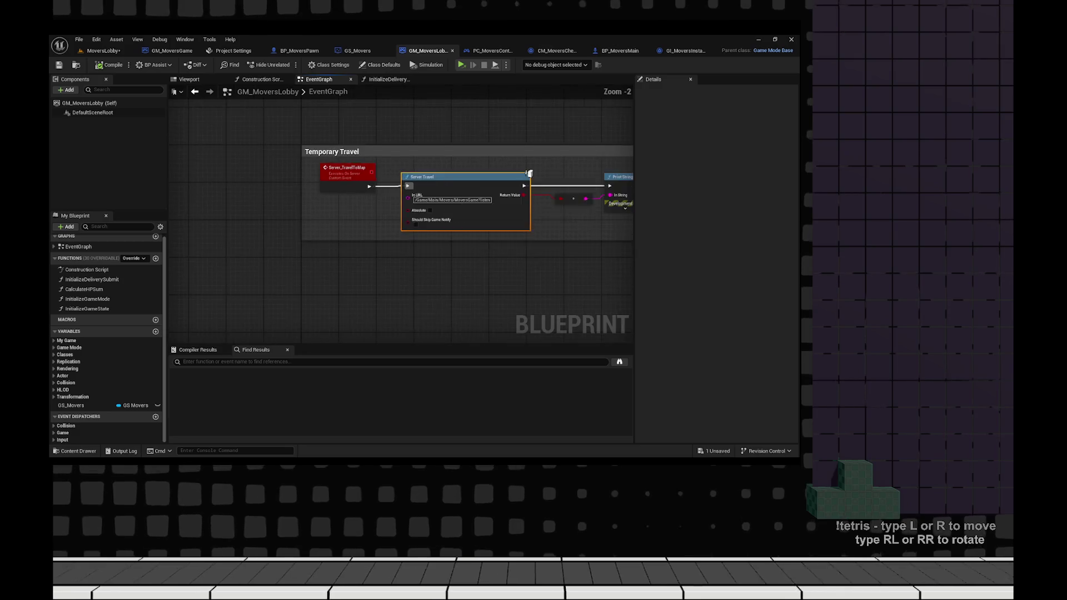
scroll(490, 272, "down", 1)
mouse_move(490, 271)
left_mouse_down()
mouse_move(478, 356)
mouse_move(483, 267)
left_mouse_up()
scroll(361, 253, "up", 2)
left_click_drag(361, 253, 361, 183)
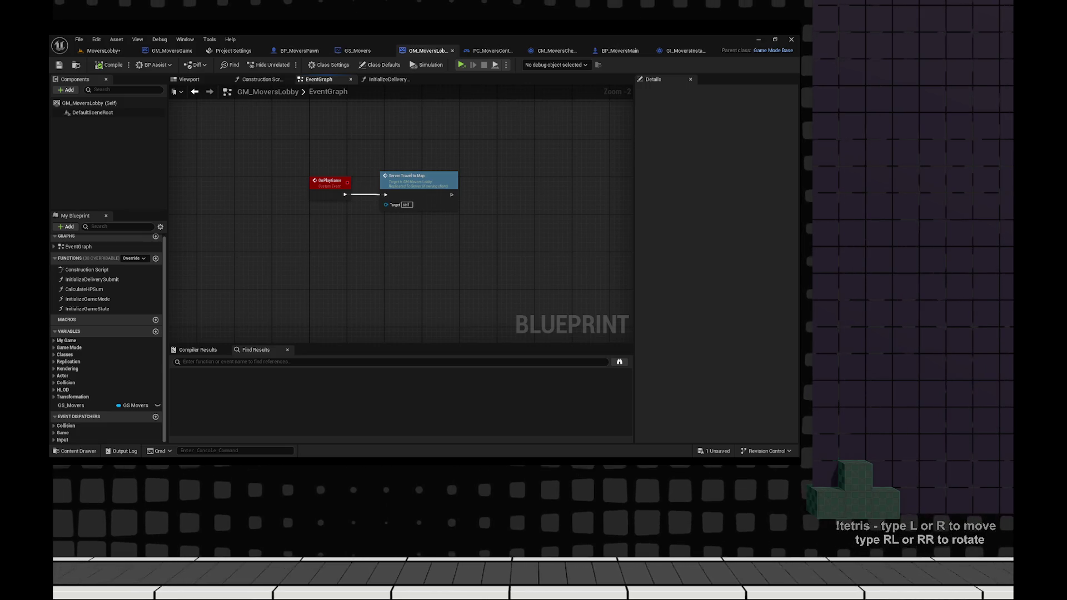
key("alt+Tab")
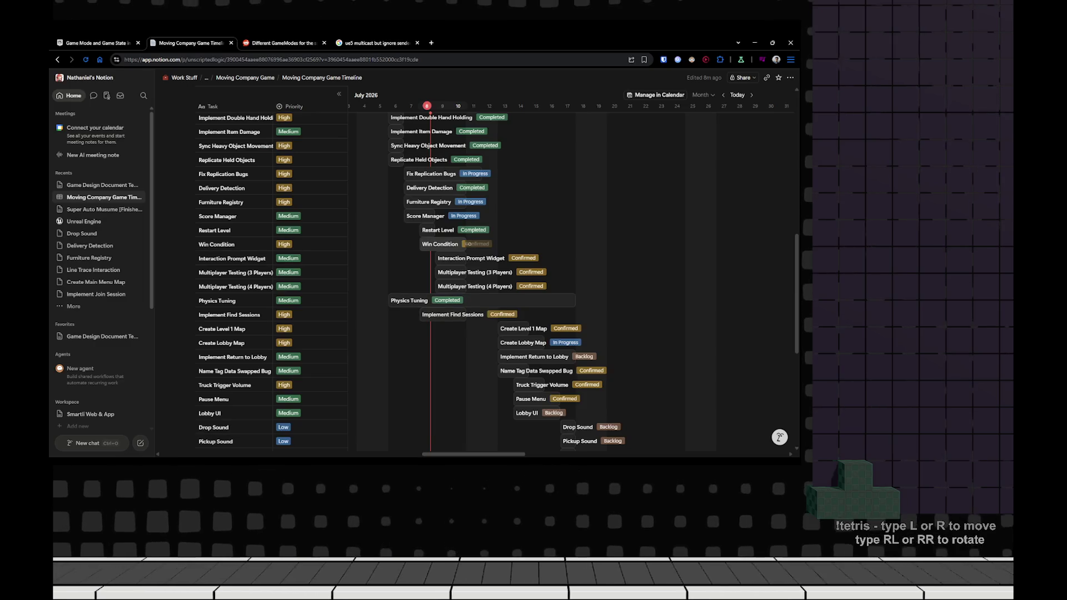
- Open the parent Moving Company Game page showing its Backlog, Confirmed, In Progress and Completed board
scroll(500, 267, "down", 5)
scroll(472, 278, "up", 3)
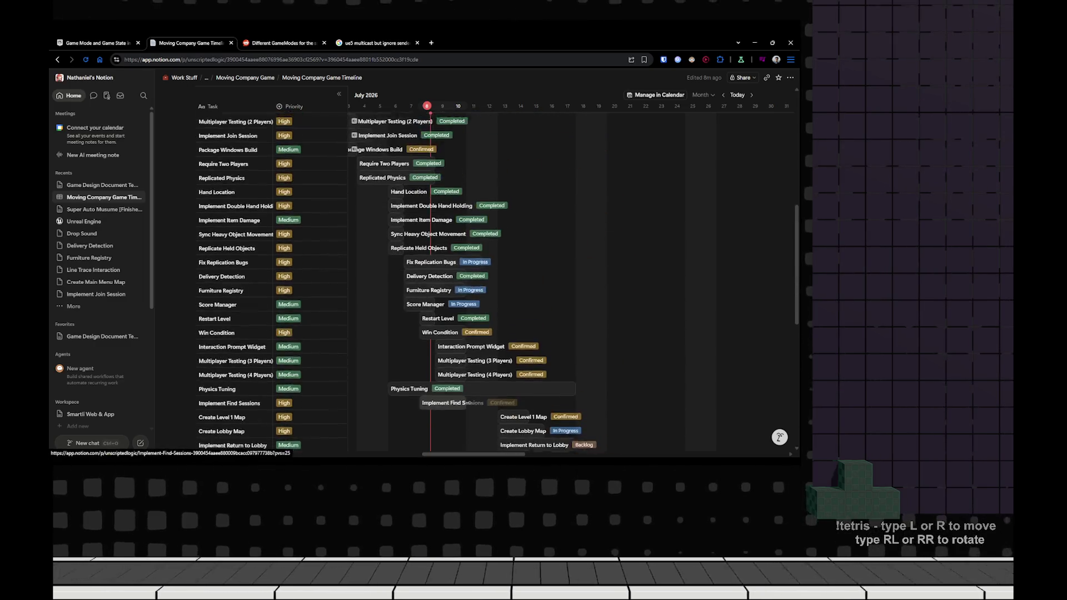
scroll(472, 297, "down", 5)
scroll(474, 297, "up", 10)
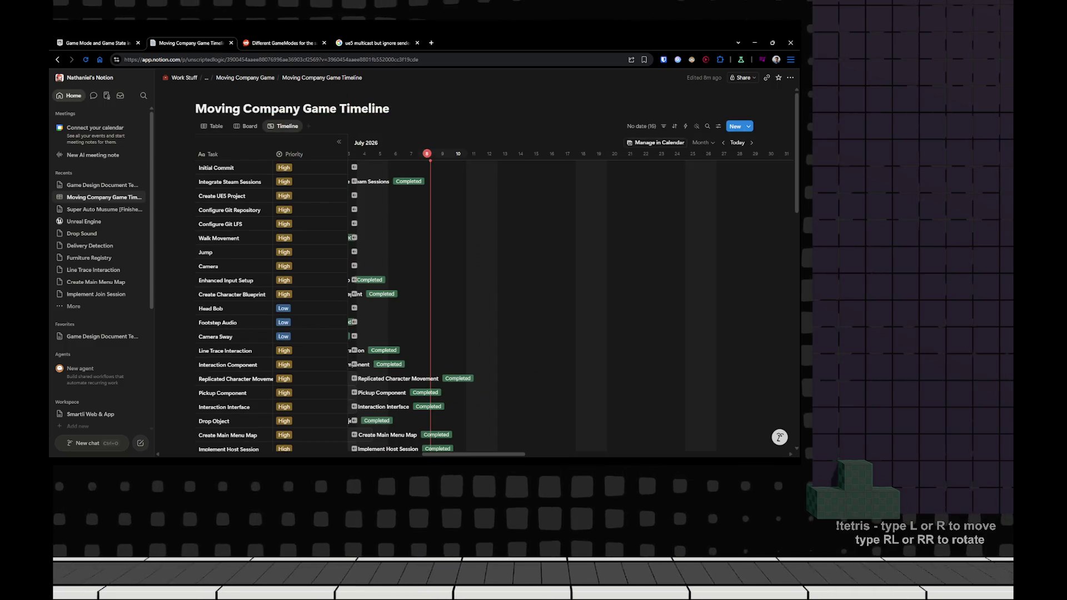
left_click(245, 78)
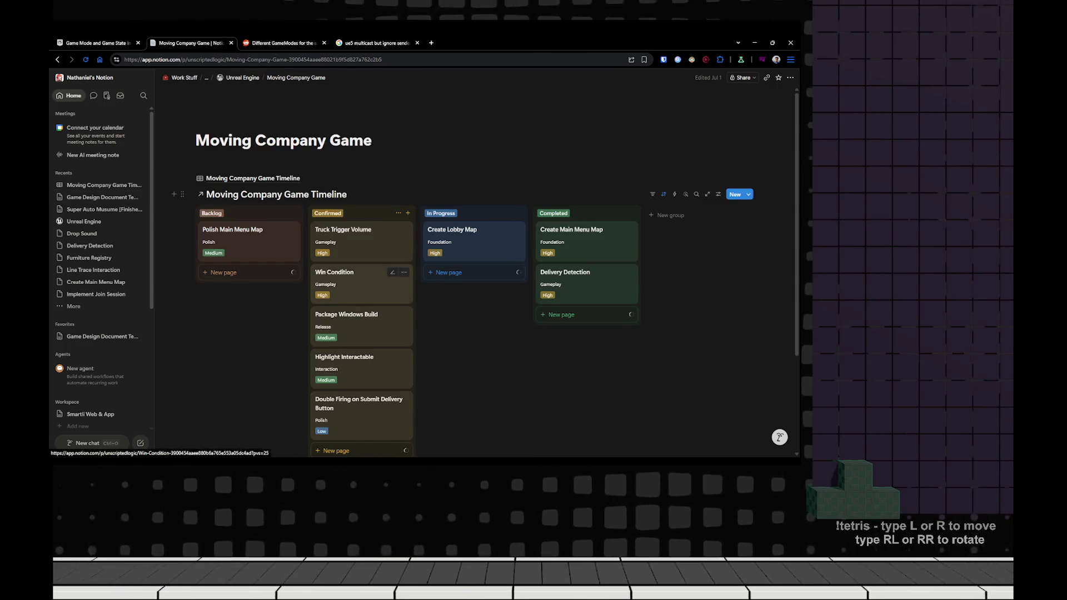
scroll(361, 272, "down", 10)
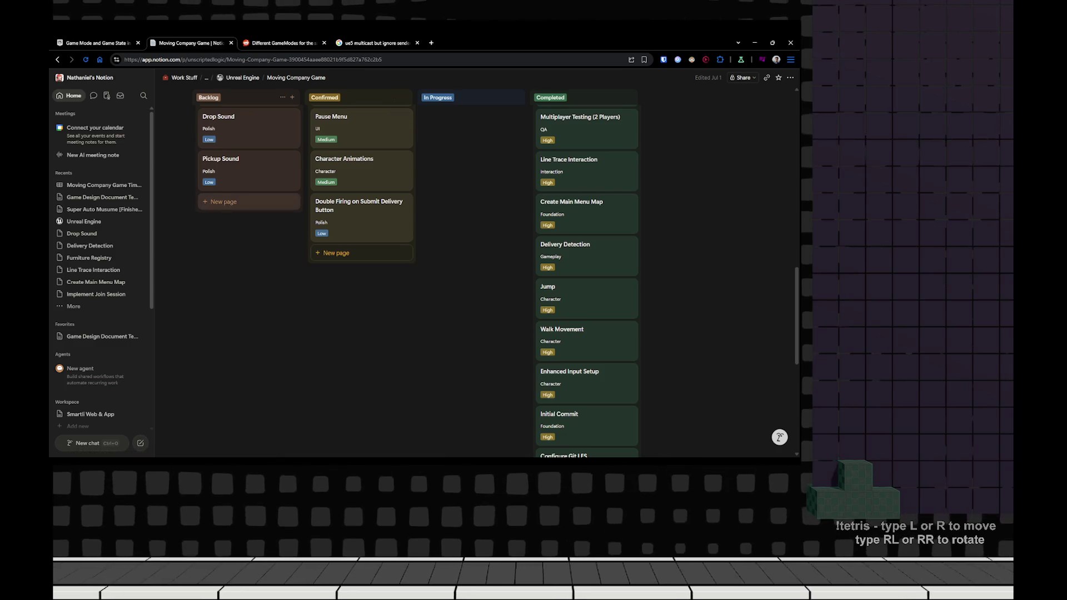
- Add a Backlog card 'Think about non-Staem P2P' with category Misc Feature and Medium priority
left_click(222, 202)
type("Think about ")
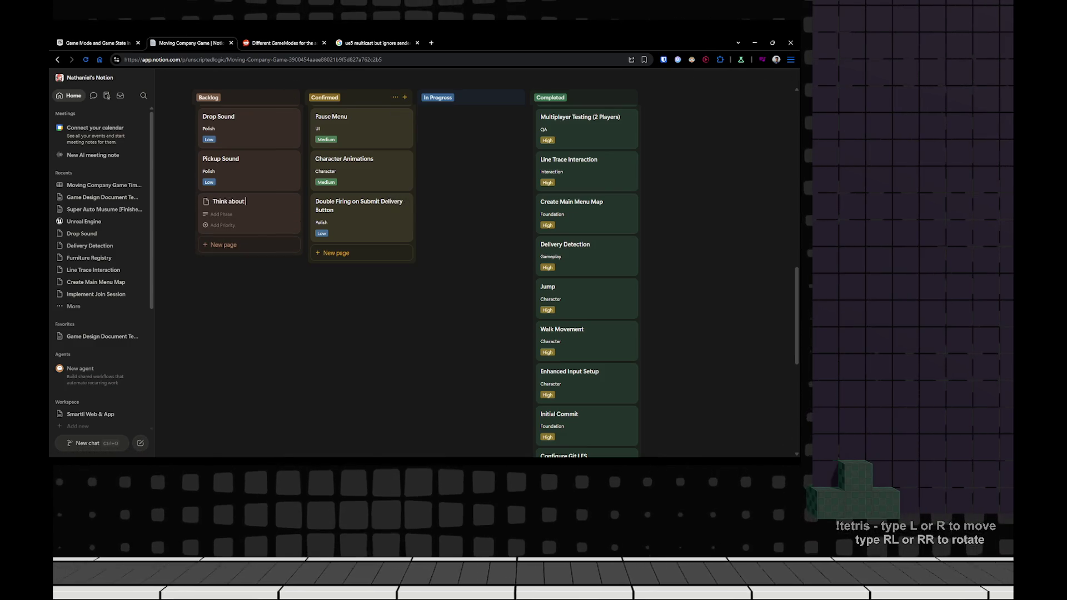
type("non")
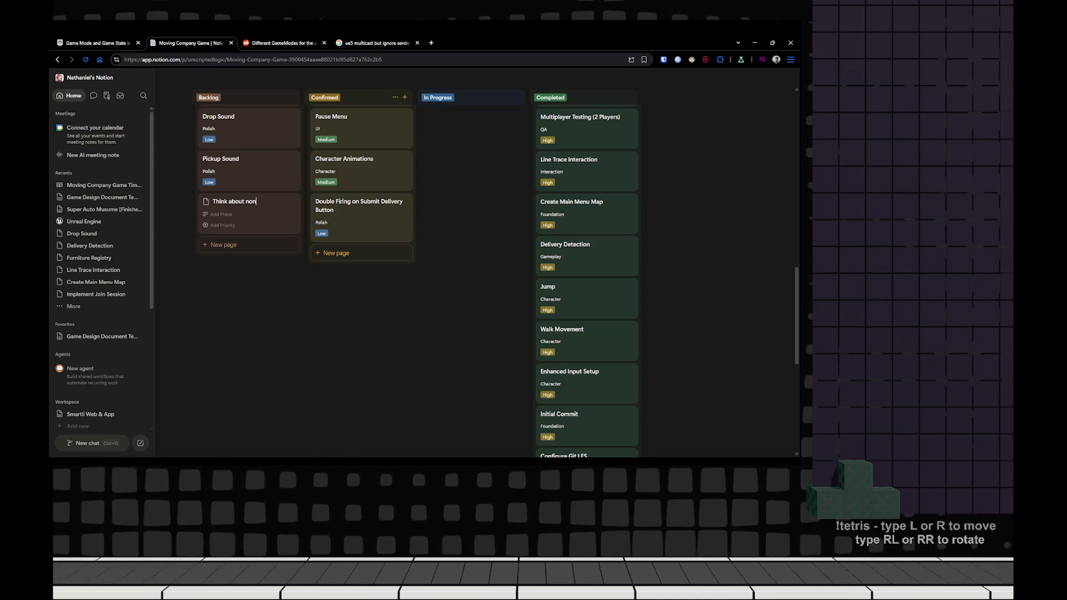
type("-Staem P2P")
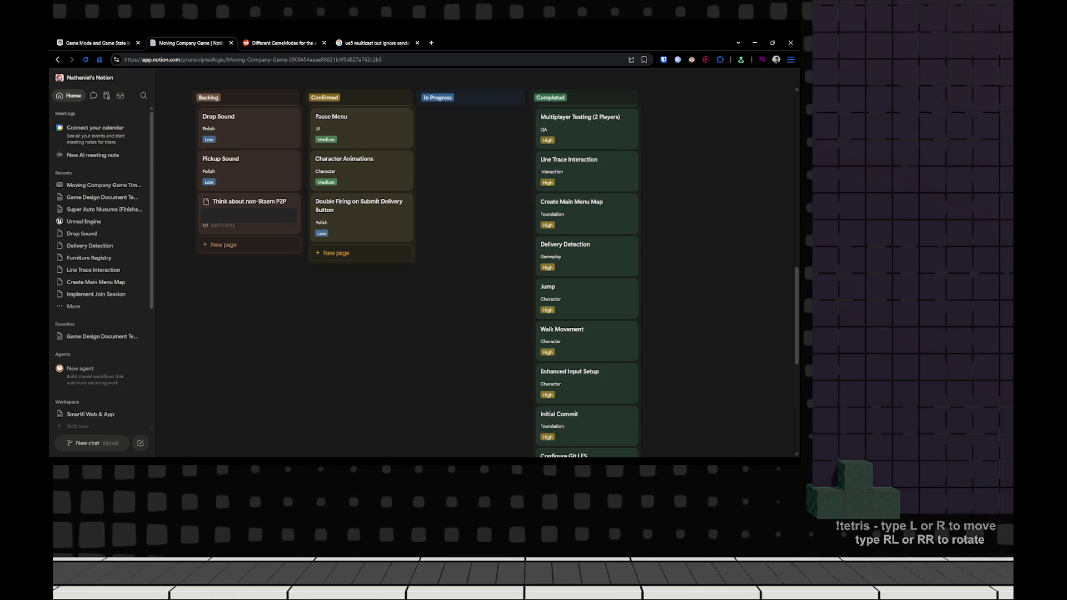
type("Misc Feat")
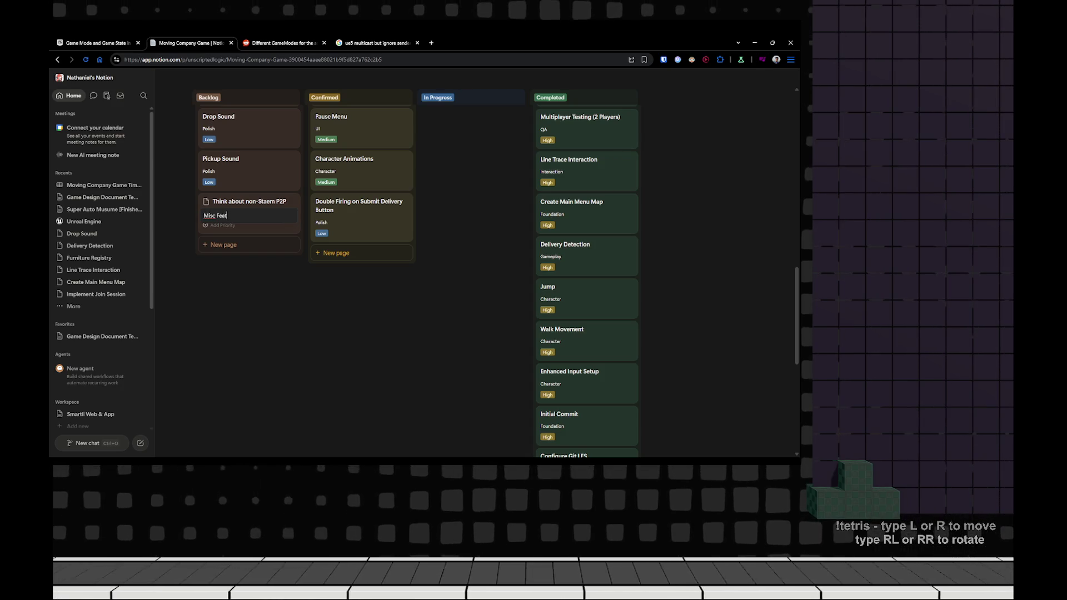
key("Return")
key("Down")
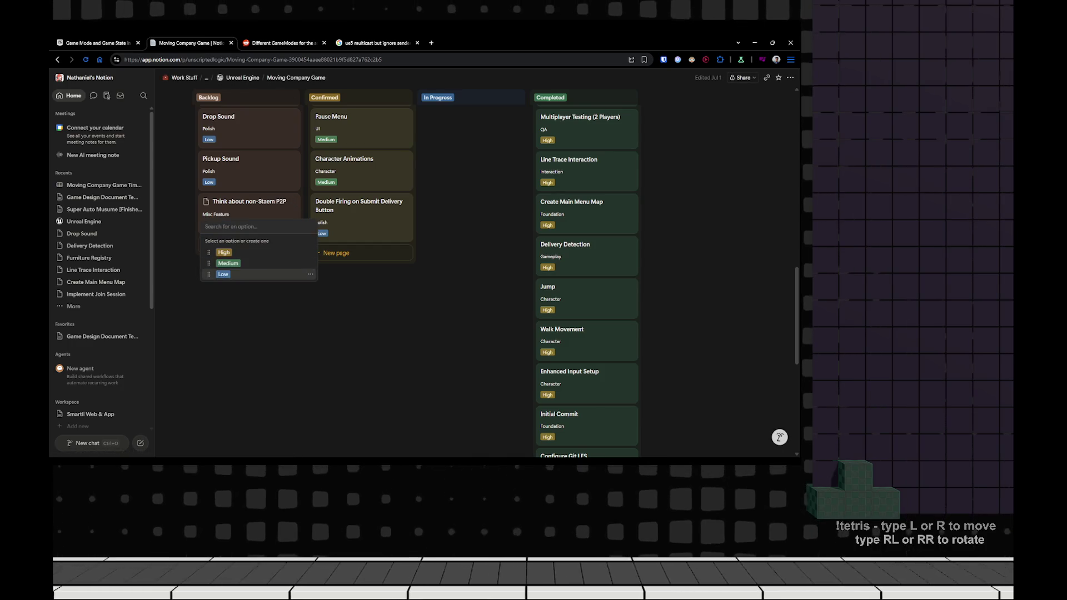
key("Return")
- Check the new card's category, icon and priority fields, then open the full Timeline page
left_click(220, 216)
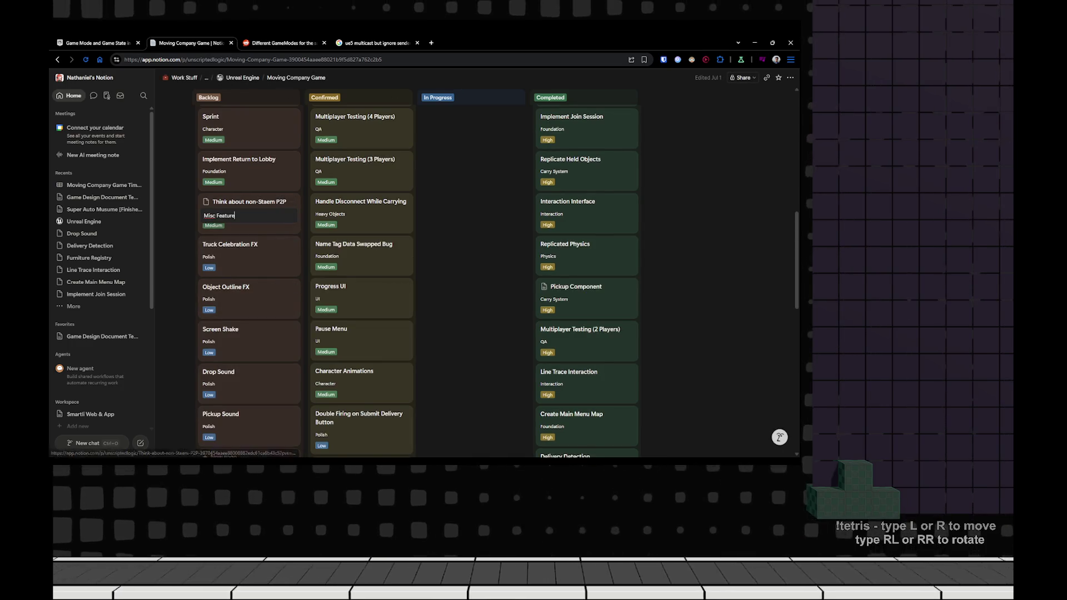
key("Escape")
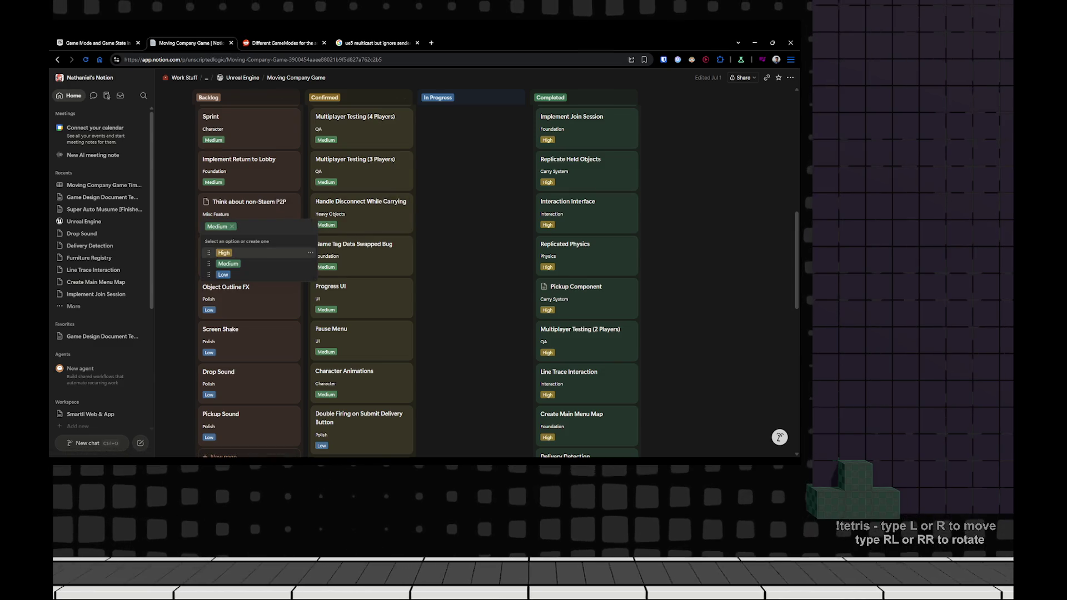
left_click(206, 202)
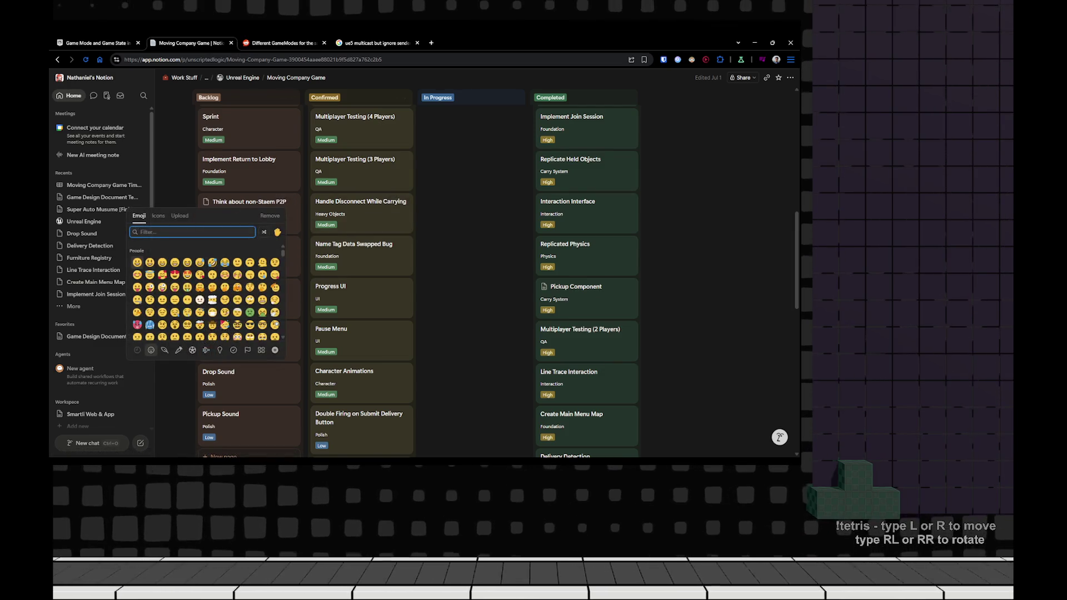
key("Escape")
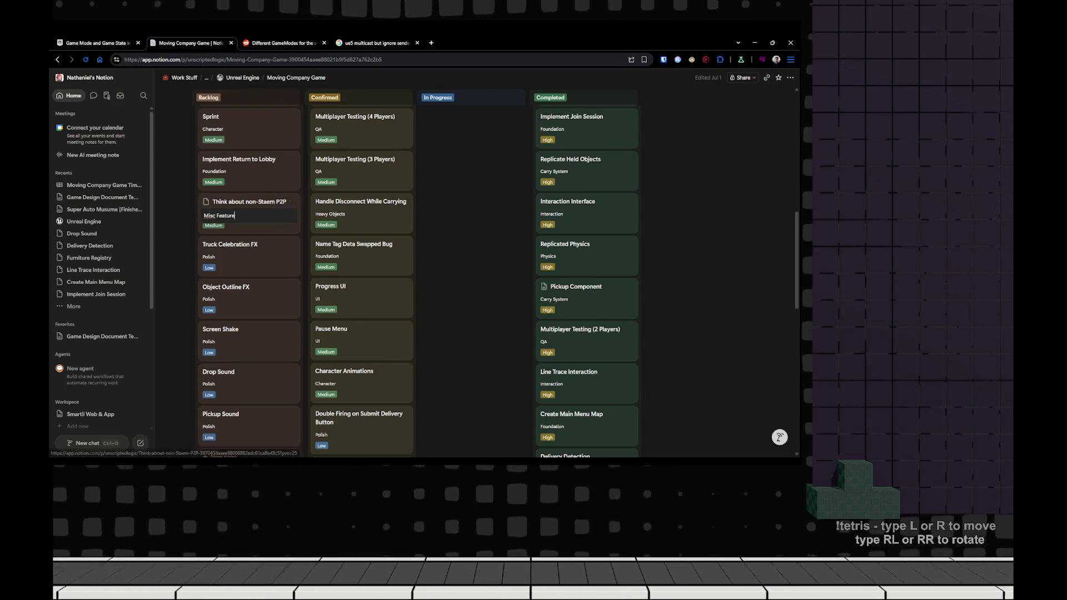
left_click(214, 225)
key("Escape")
scroll(417, 278, "up", 10)
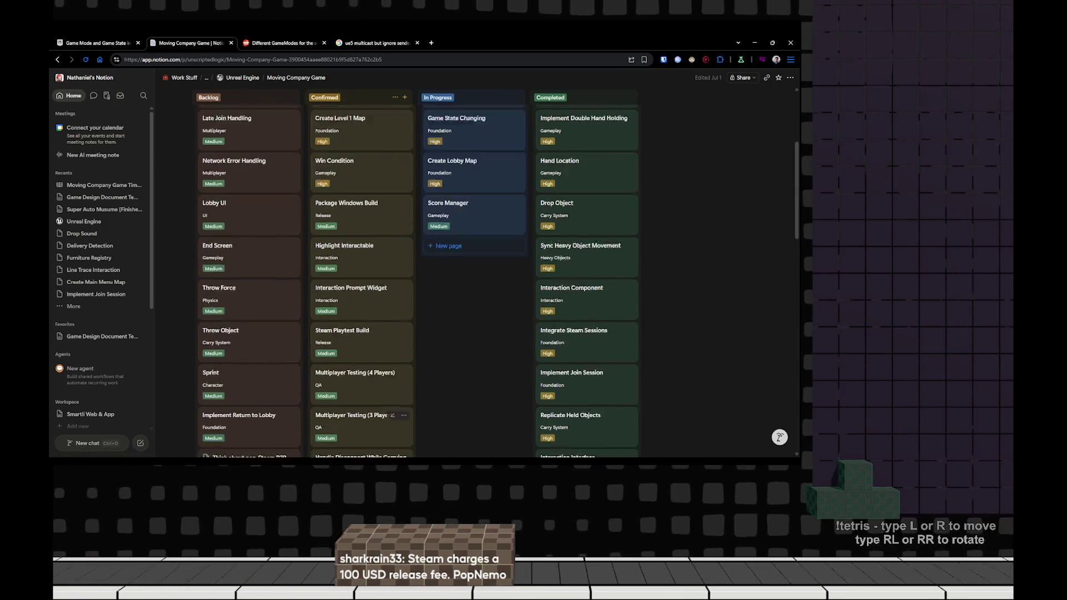
left_click(276, 194)
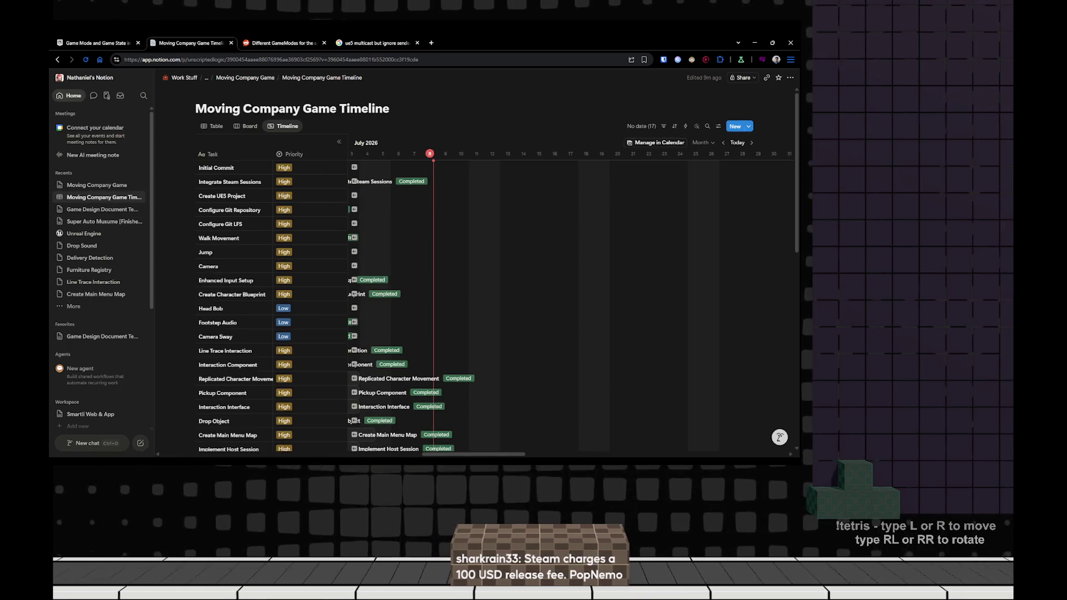
scroll(494, 278, "down", 5)
scroll(422, 277, "down", 3)
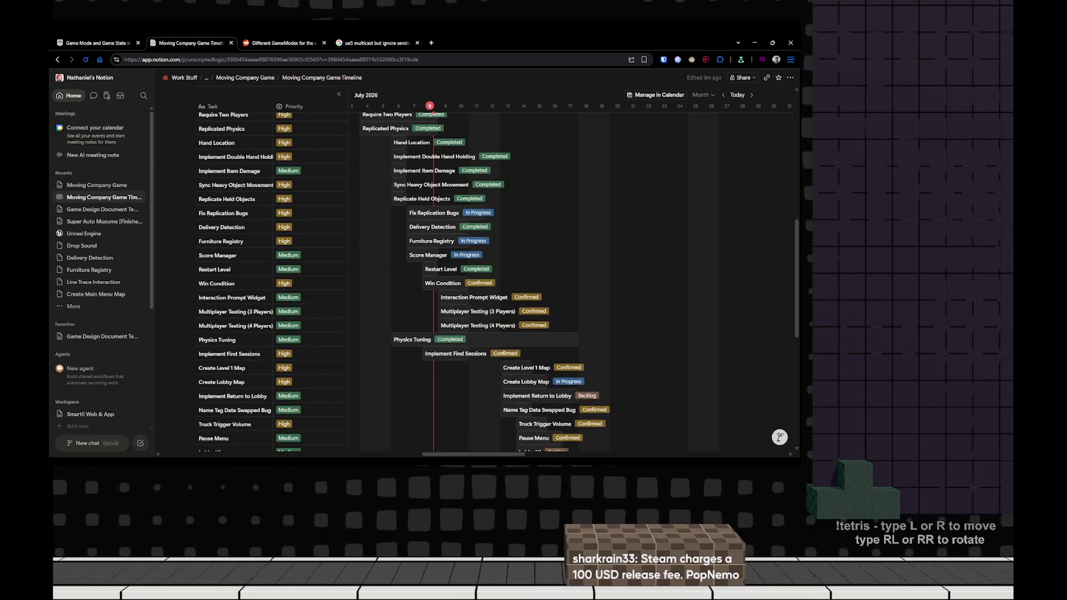
scroll(484, 213, "down", 1)
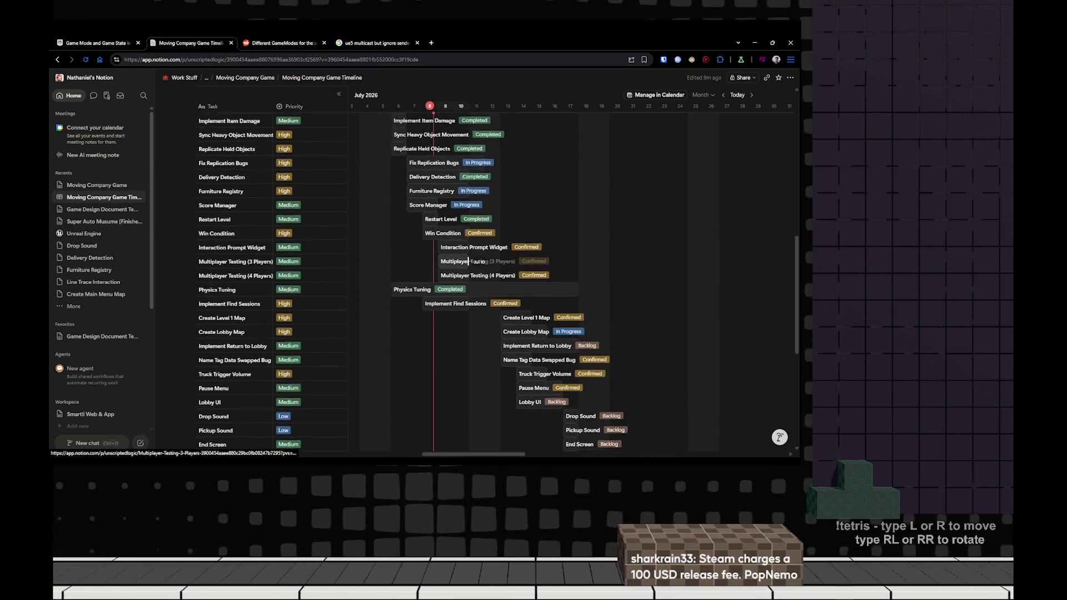
scroll(473, 188, "down", 2)
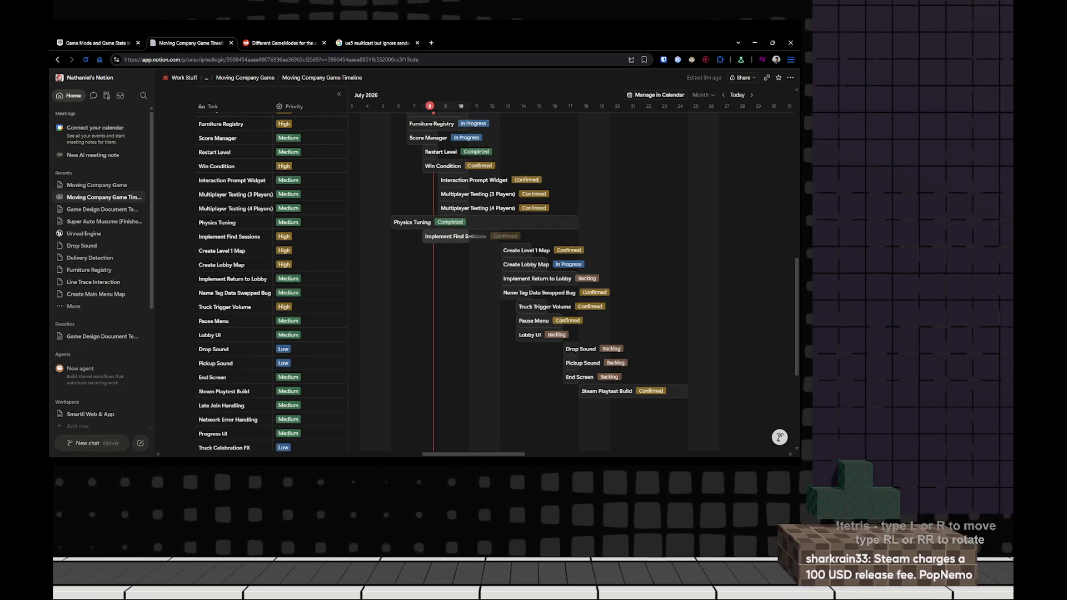
scroll(468, 237, "up", 2)
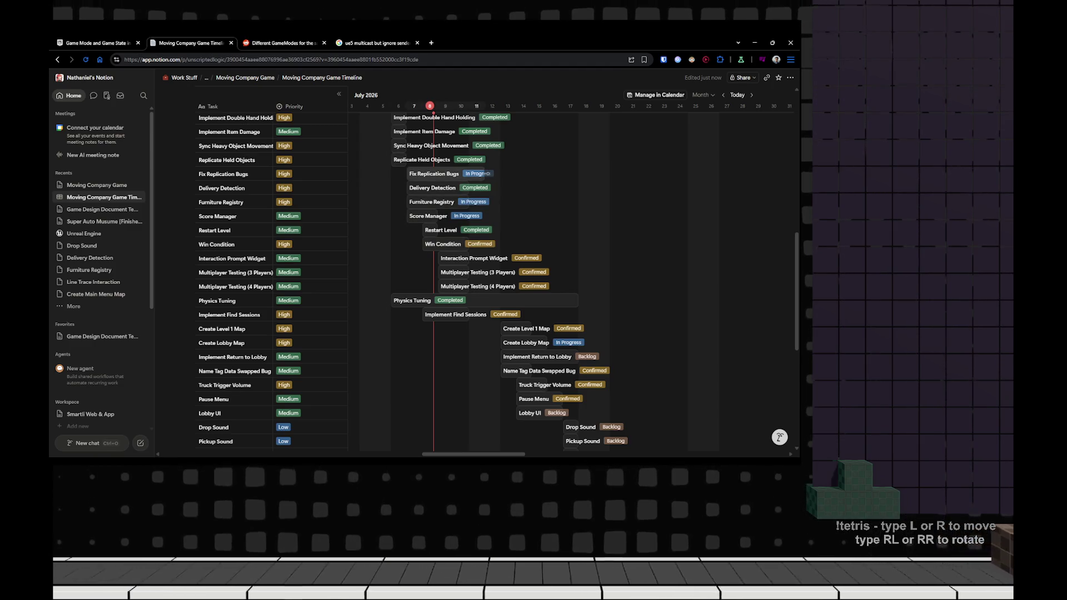
scroll(478, 173, "down", 2)
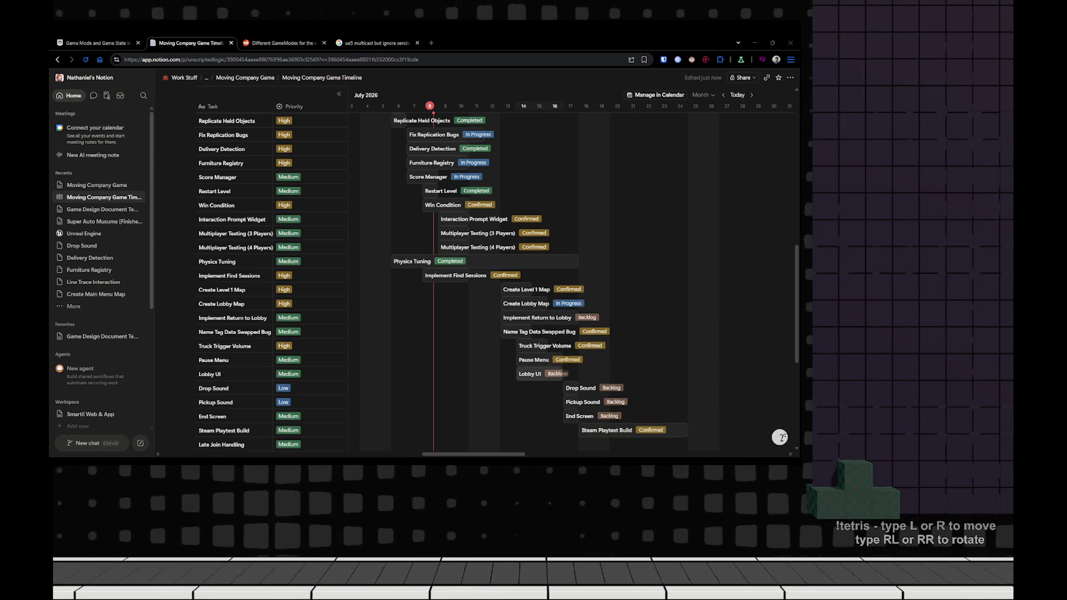
scroll(411, 121, "up", 1)
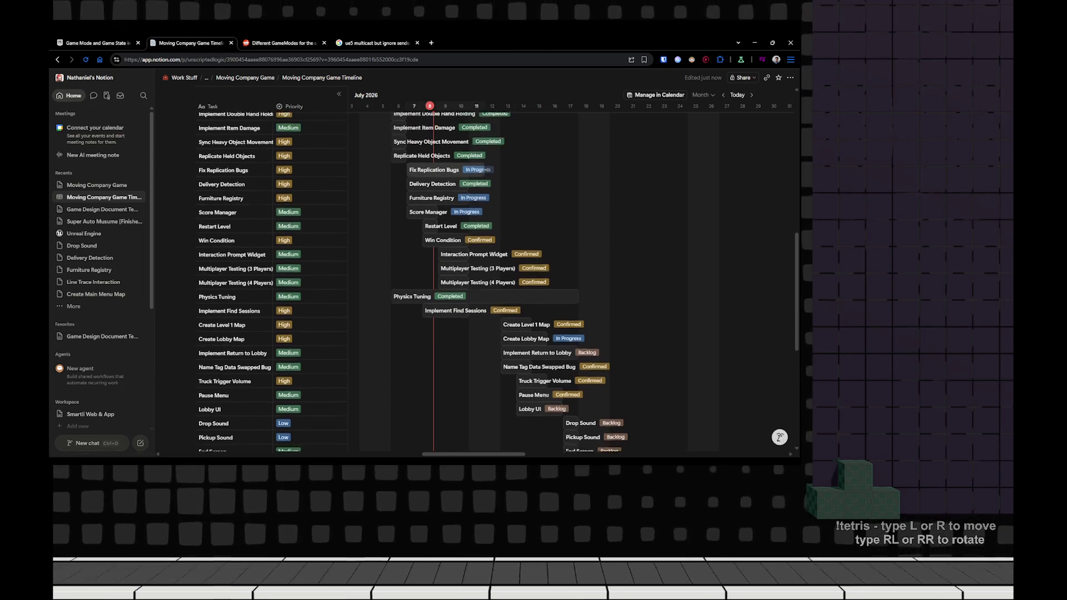
scroll(411, 121, "down", 1)
scroll(411, 120, "up", 15)
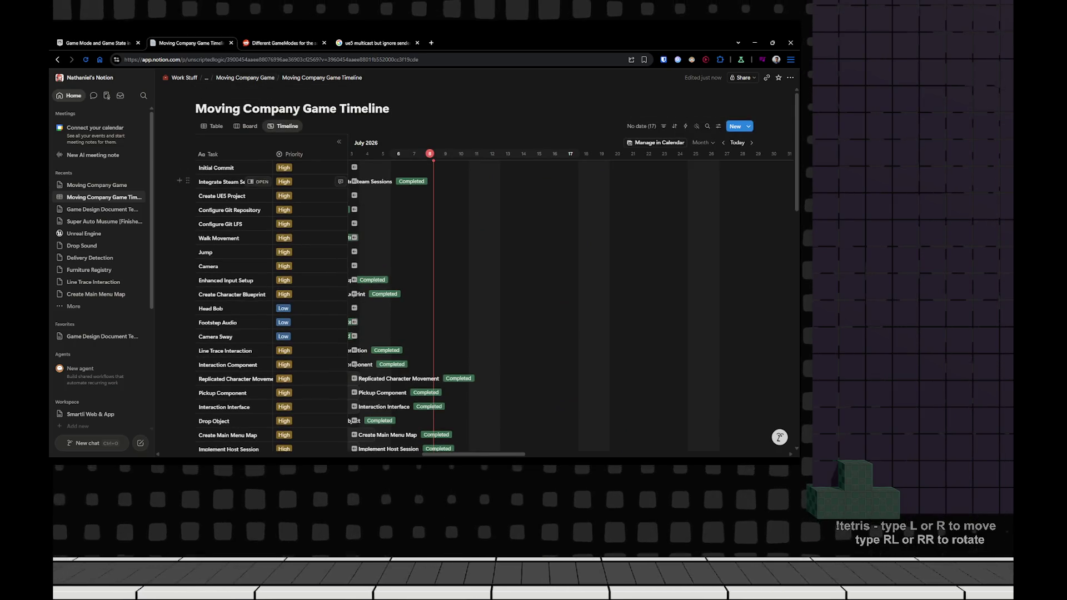
- Switch the task database to Board view and open the 'Think about non-Staem P2P' task
left_click(246, 126)
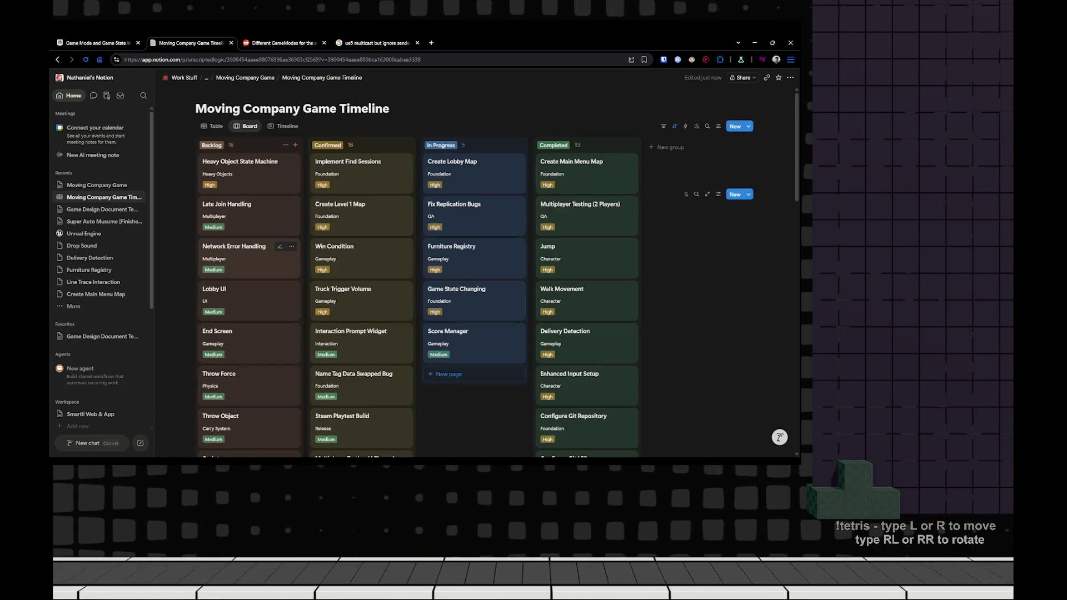
scroll(250, 288, "down", 6)
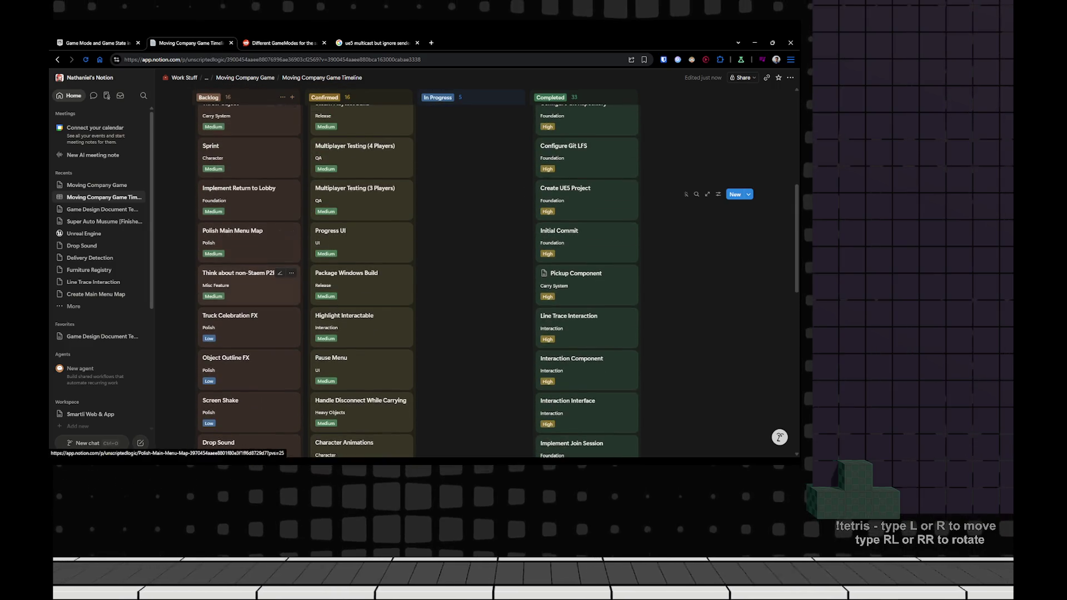
left_click(250, 280)
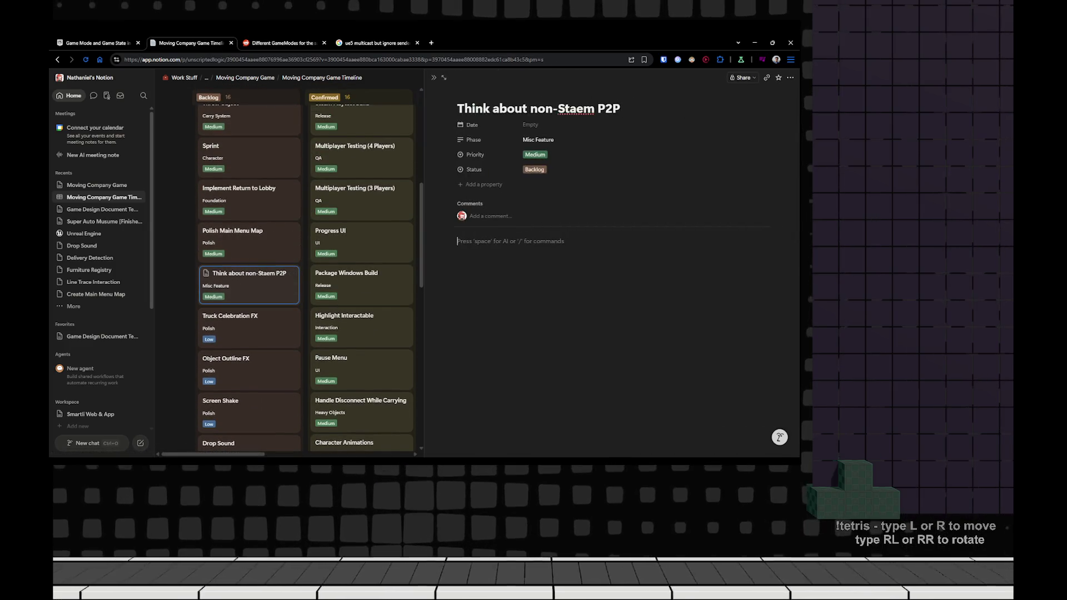
- Write the note 'There goes another 100 bucks sadge' in the task page body
type("> Ther")
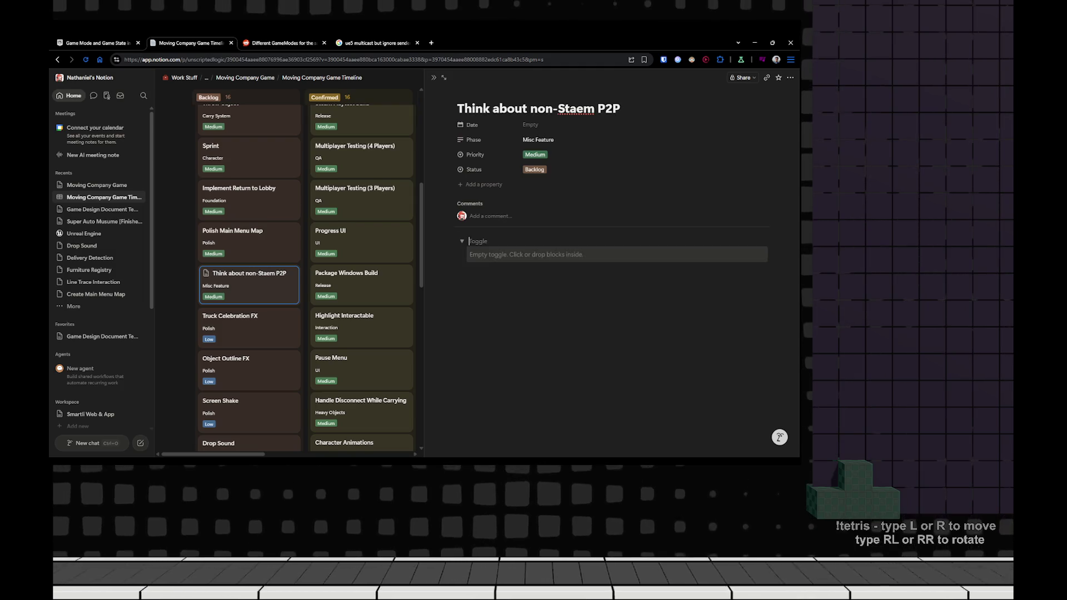
key("BackSpace")
key("BackSpace")
key("BackSpace")
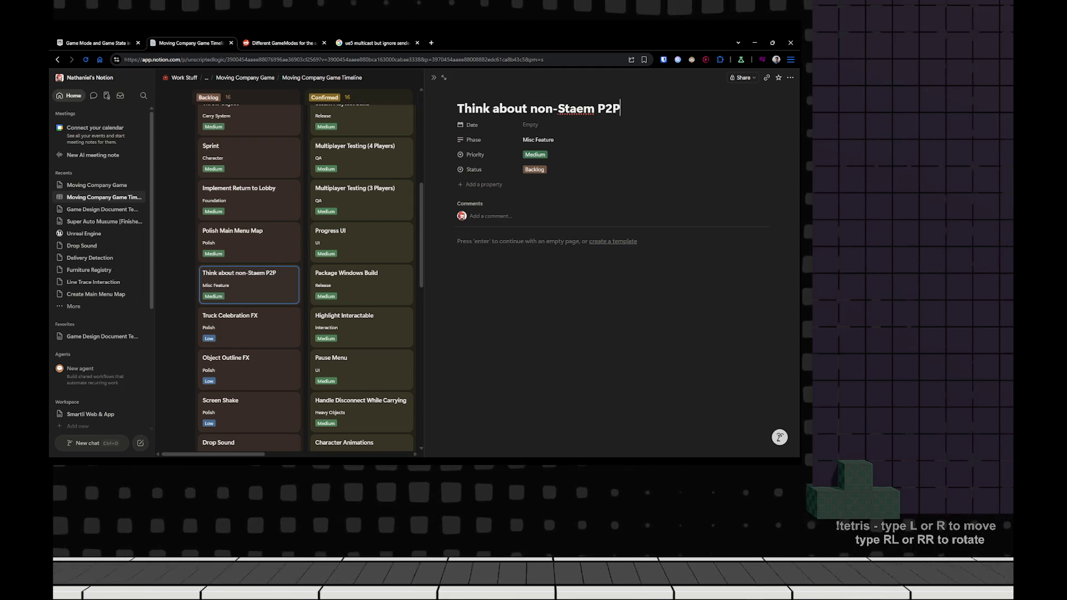
key("Return")
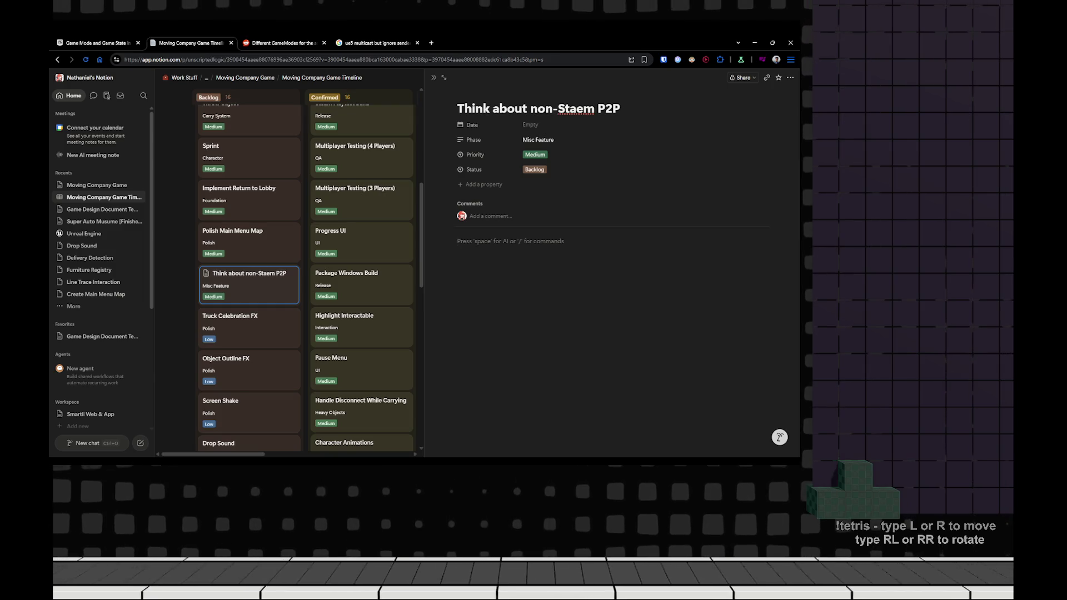
key("BackSpace")
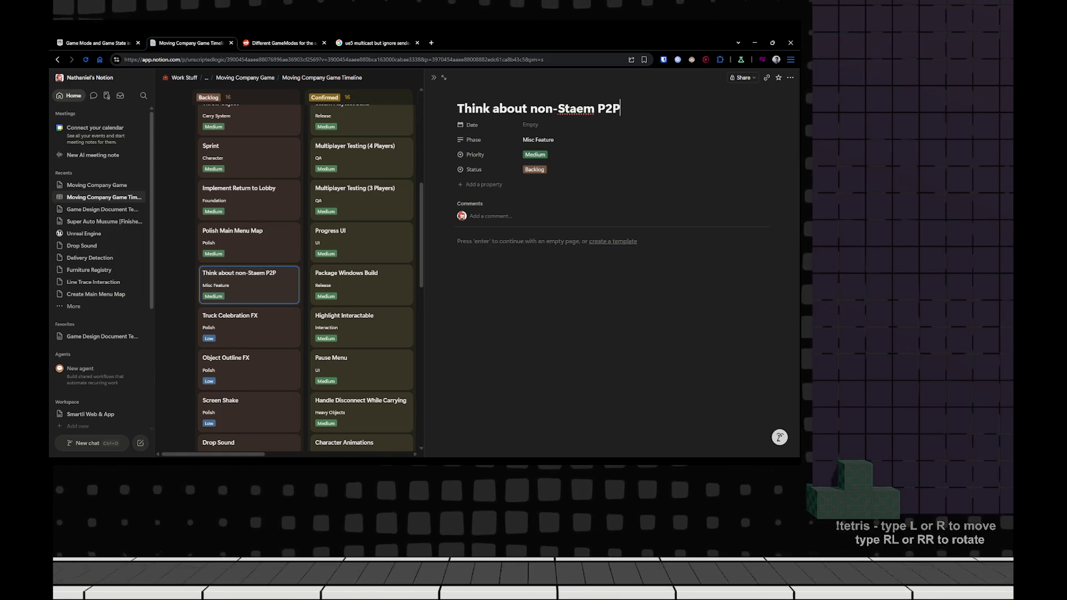
key("Return")
key("space")
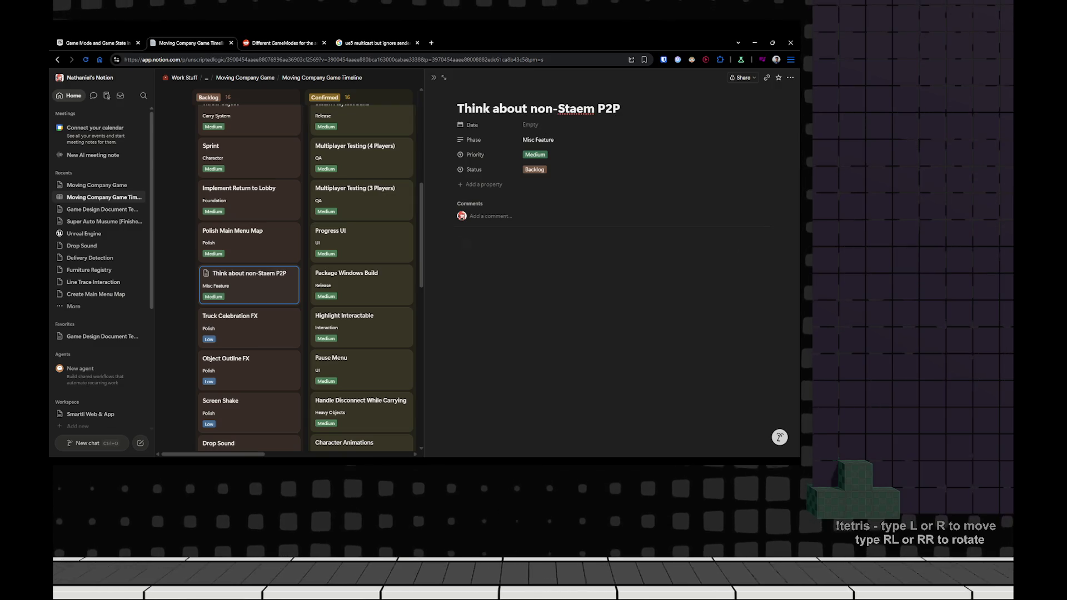
type("- TH")
key("ctrl+a")
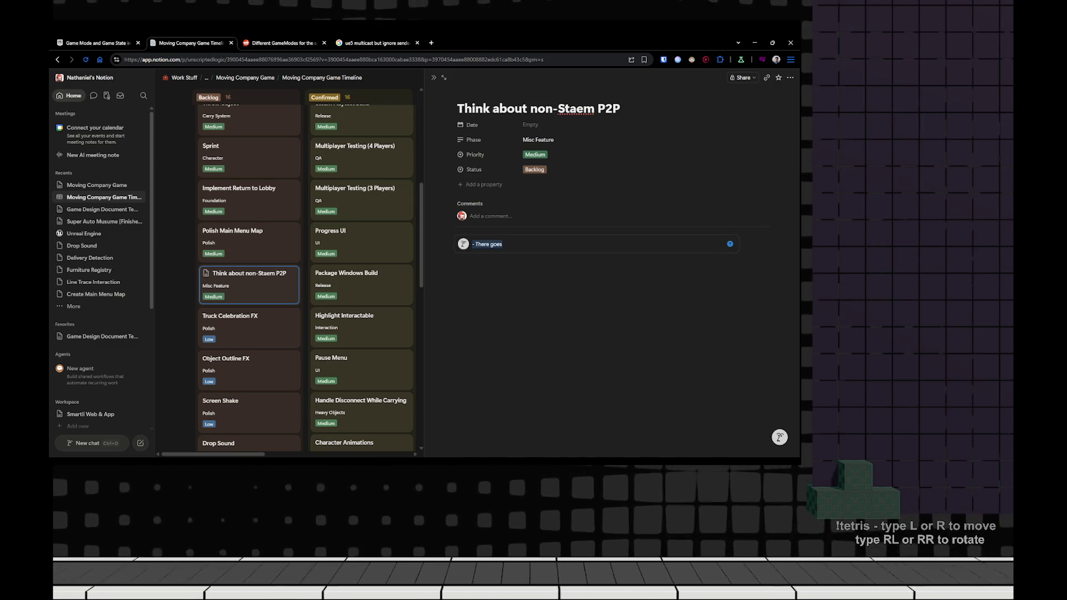
key("BackSpace")
key("BackSpace")
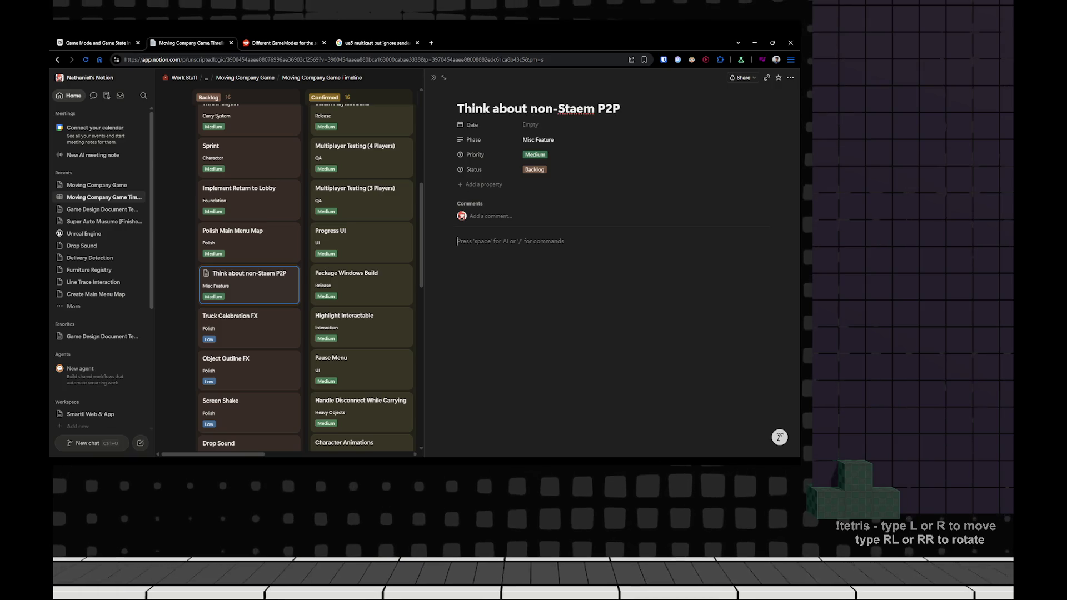
type("There goes another 100 bucks")
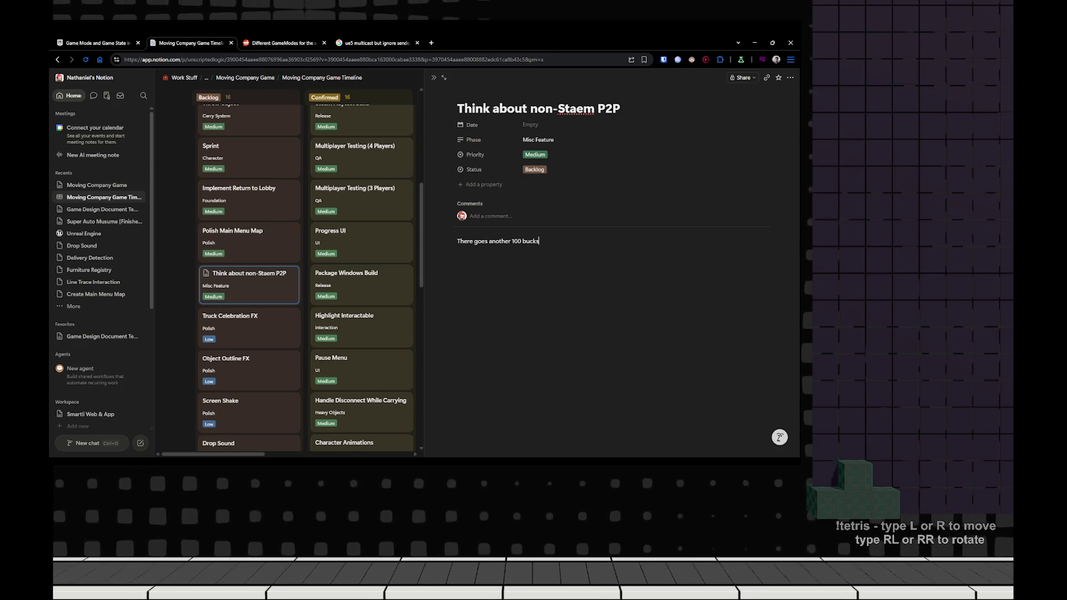
type(" sadge")
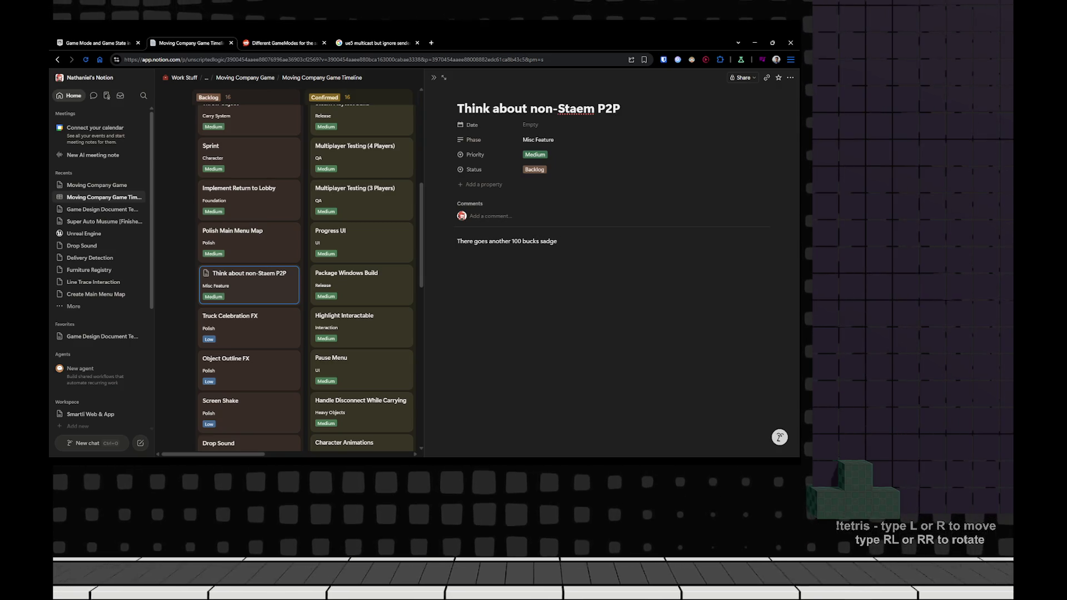
key("Escape")
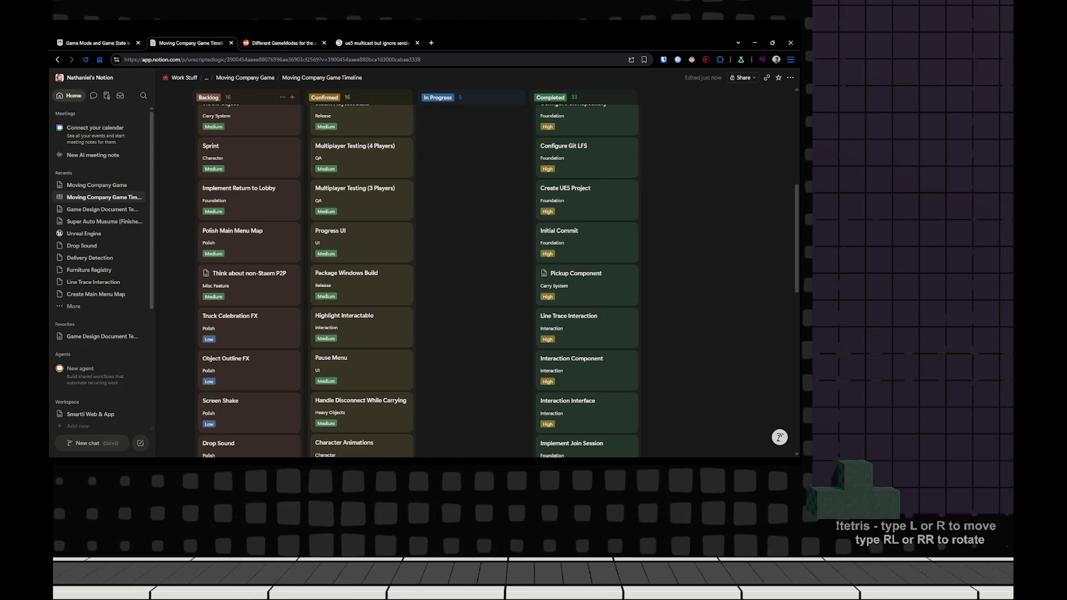
- Correct the title to 'Think about non-Steam P2P' and enter 'non steam p2p ue5' in a new tab
left_click(248, 284)
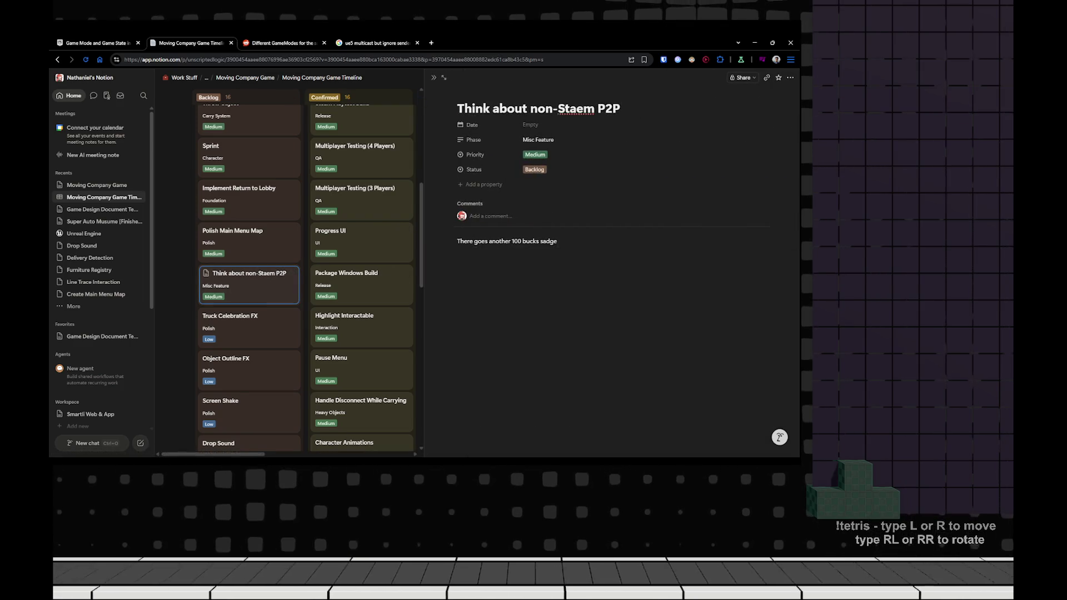
type("=")
key("Right")
type("a")
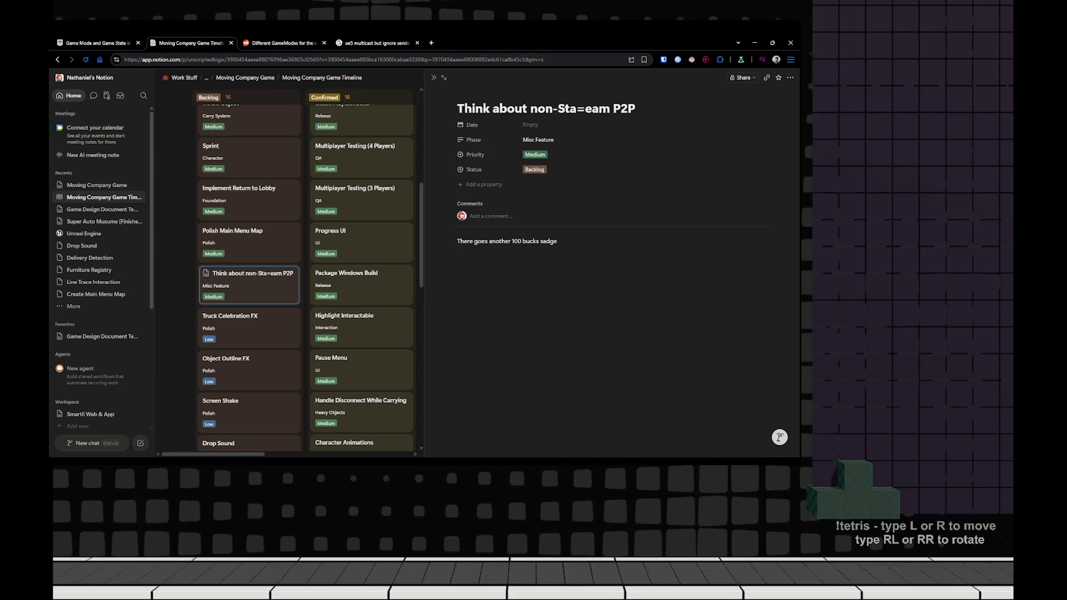
key("BackSpace")
key("BackSpace")
key("BackSpace")
type("ea")
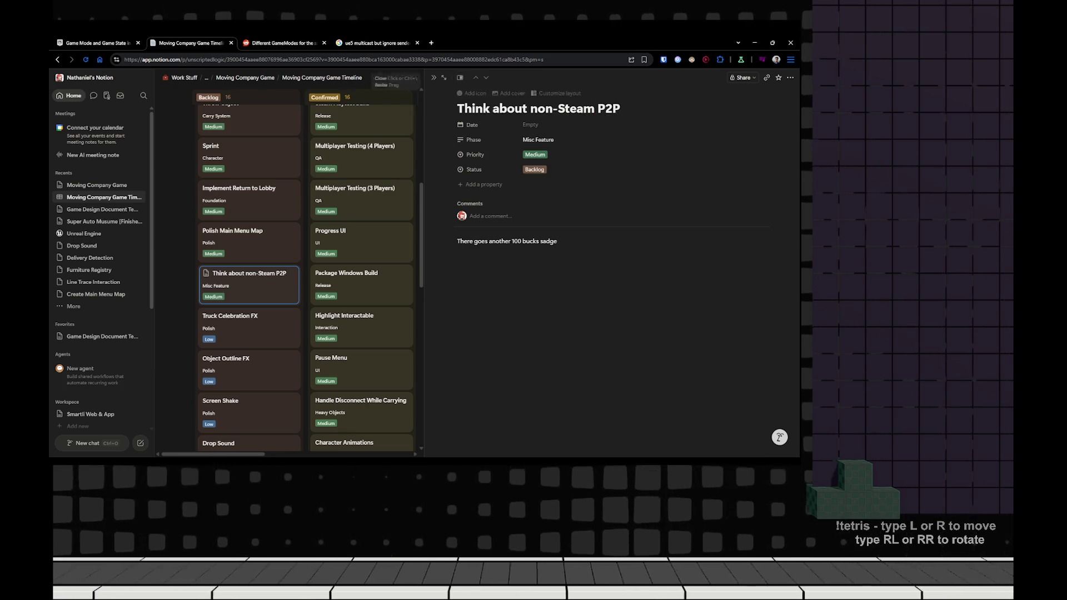
left_click(500, 257)
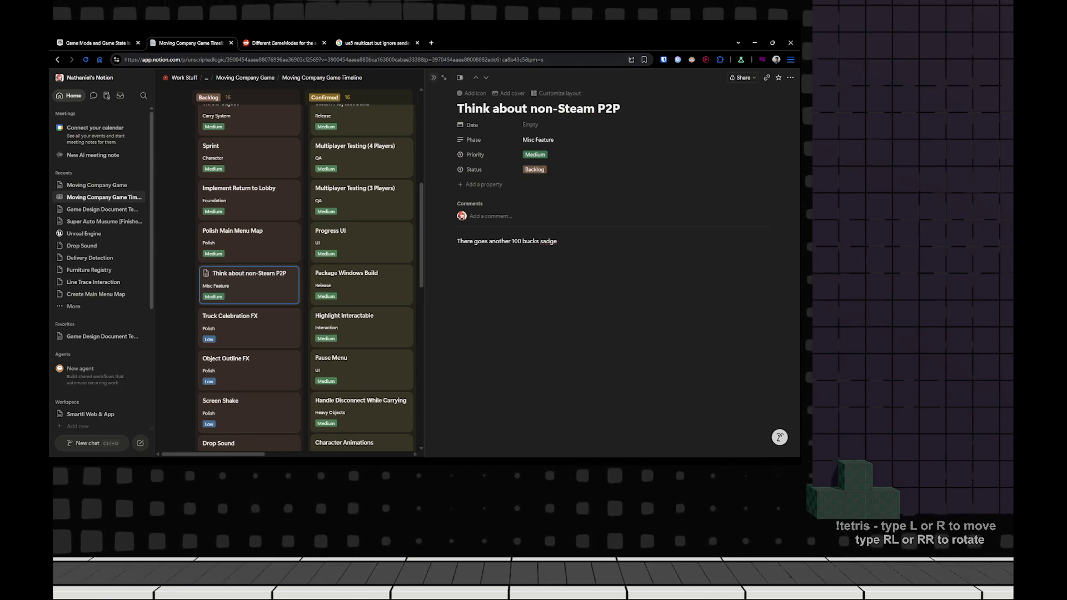
key("ctrl+t")
type("non st")
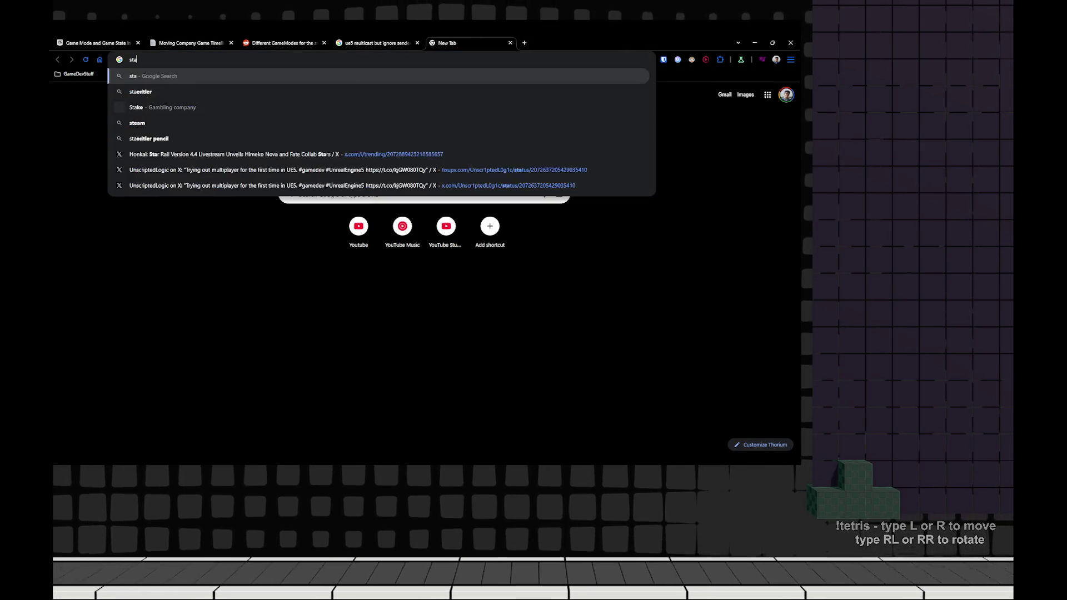
type("eam p2p ue5")
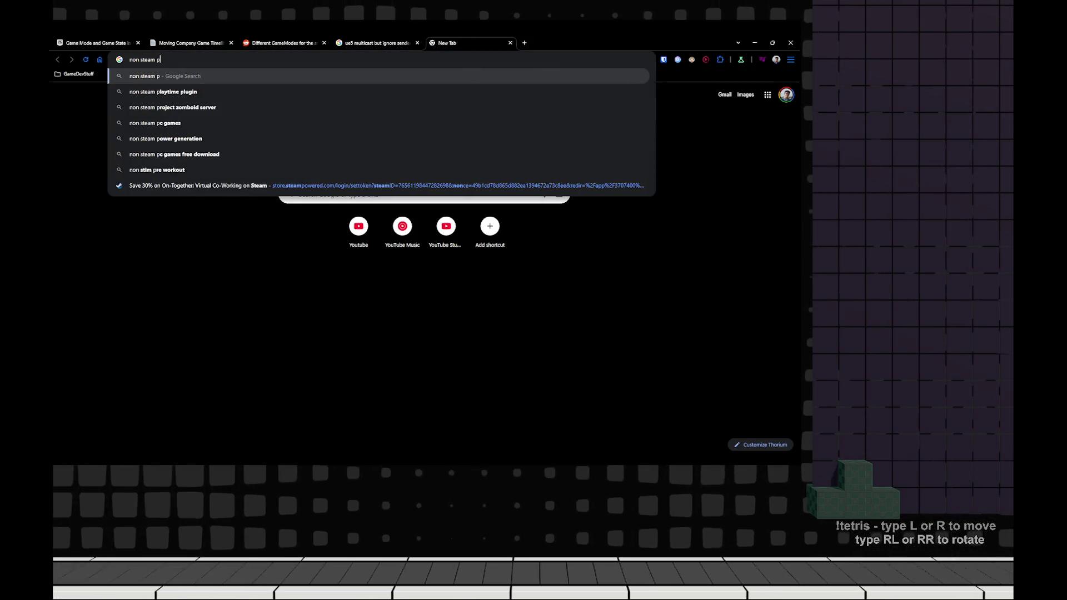
- Search 'non steam p2p ue5', expand the AI Overview, and open the Epic forum thread on multiplayer without a dedicated server
key("Return")
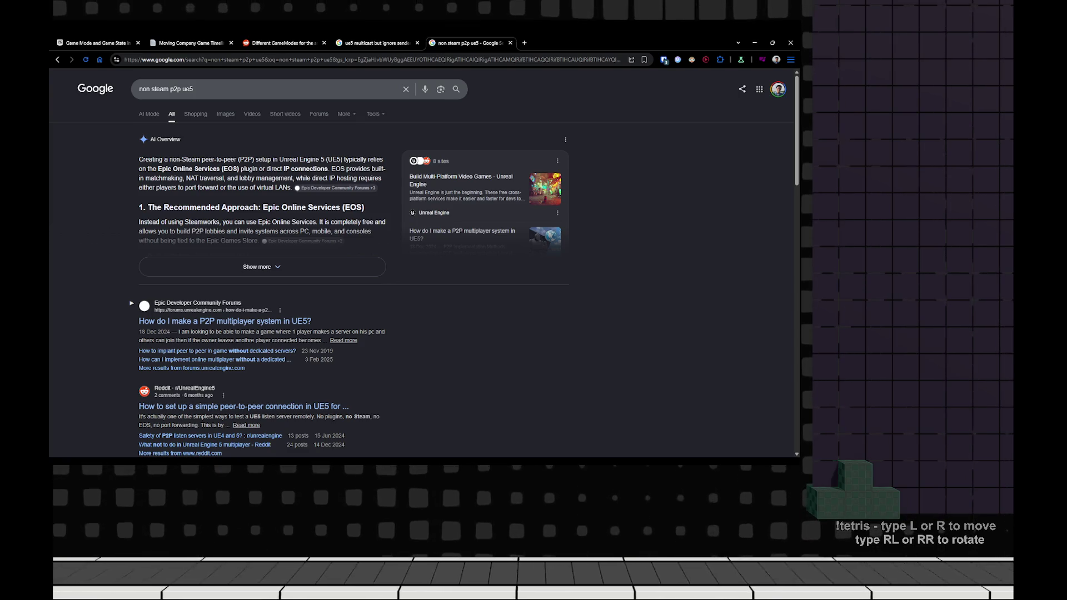
left_click(257, 267)
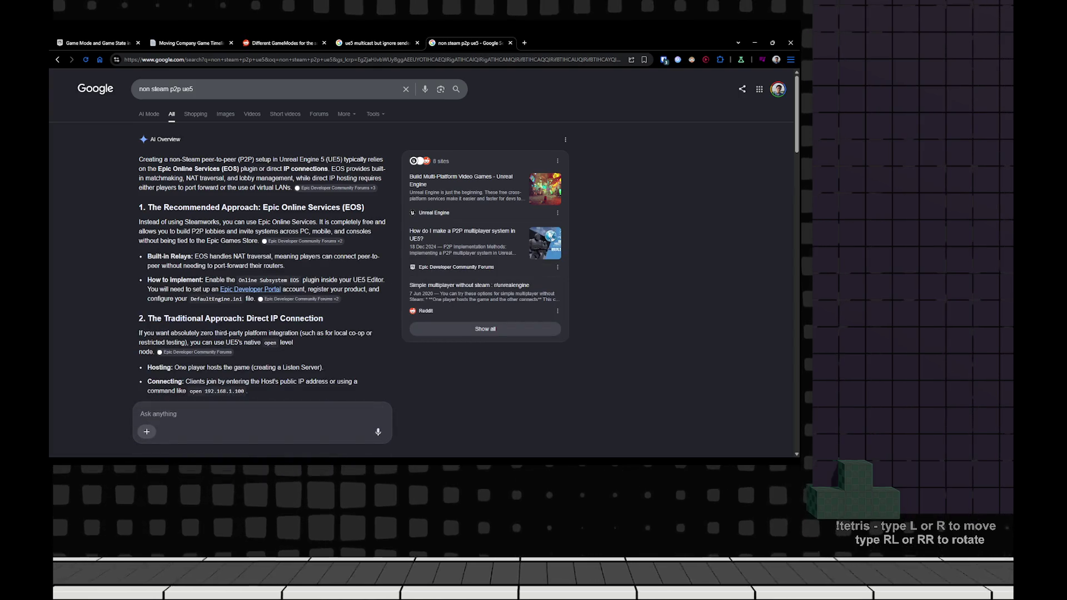
left_click(302, 241)
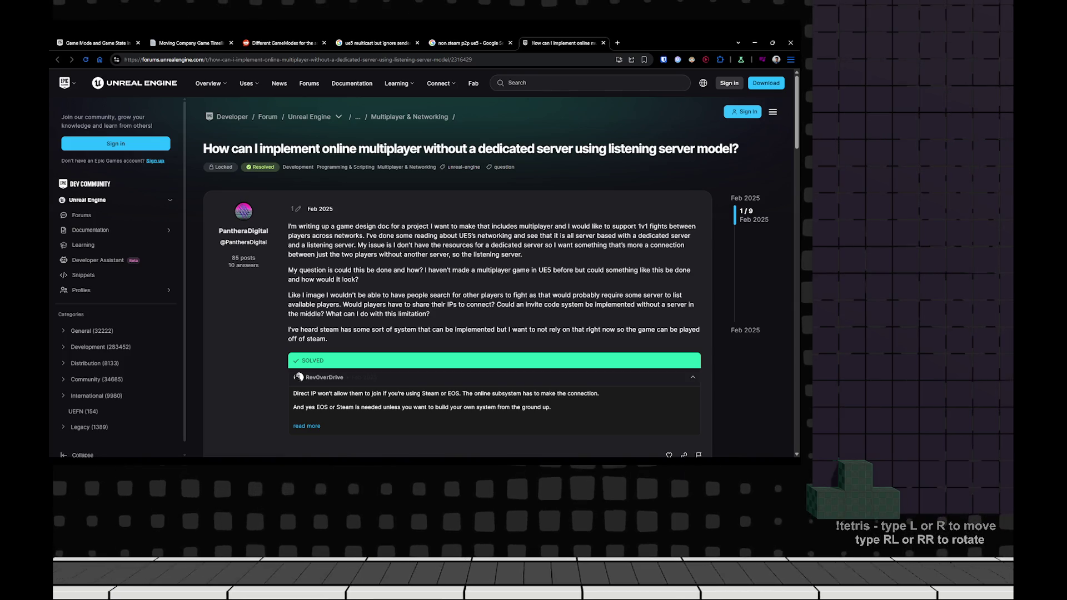
- Read the thread's accepted solution about needing EOS or Steam, then return to the Unreal Editor
scroll(494, 278, "down", 2)
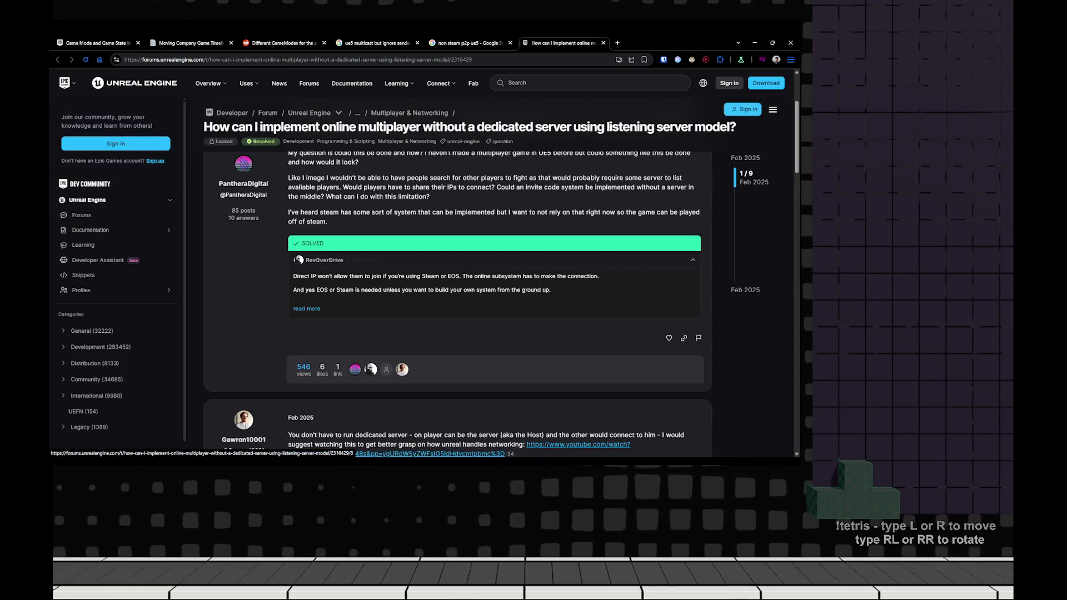
left_click(306, 309)
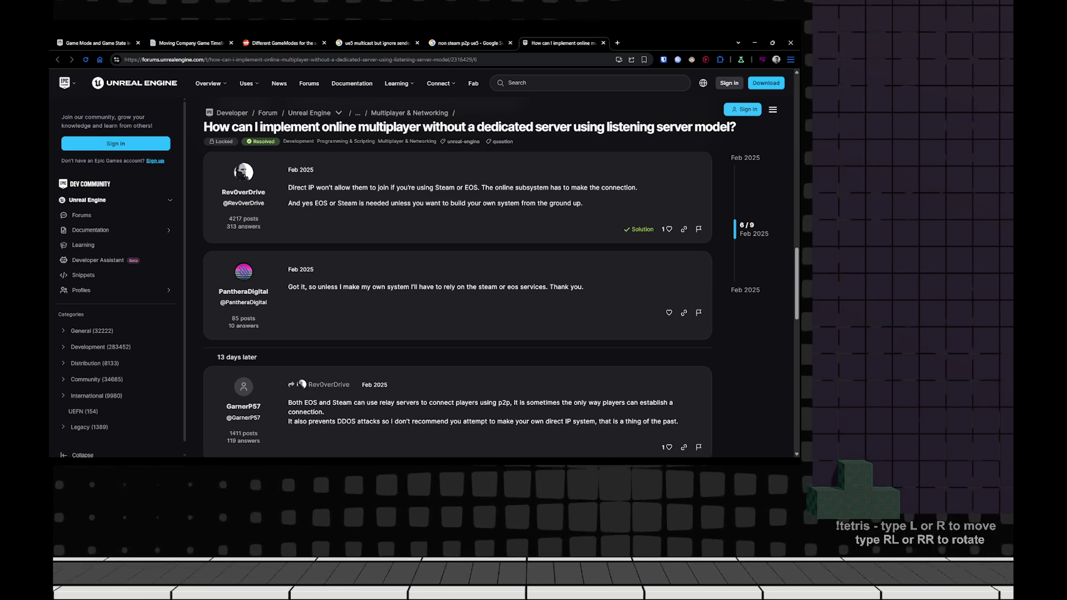
left_click_drag(302, 203, 505, 203)
left_click_drag(530, 202, 582, 203)
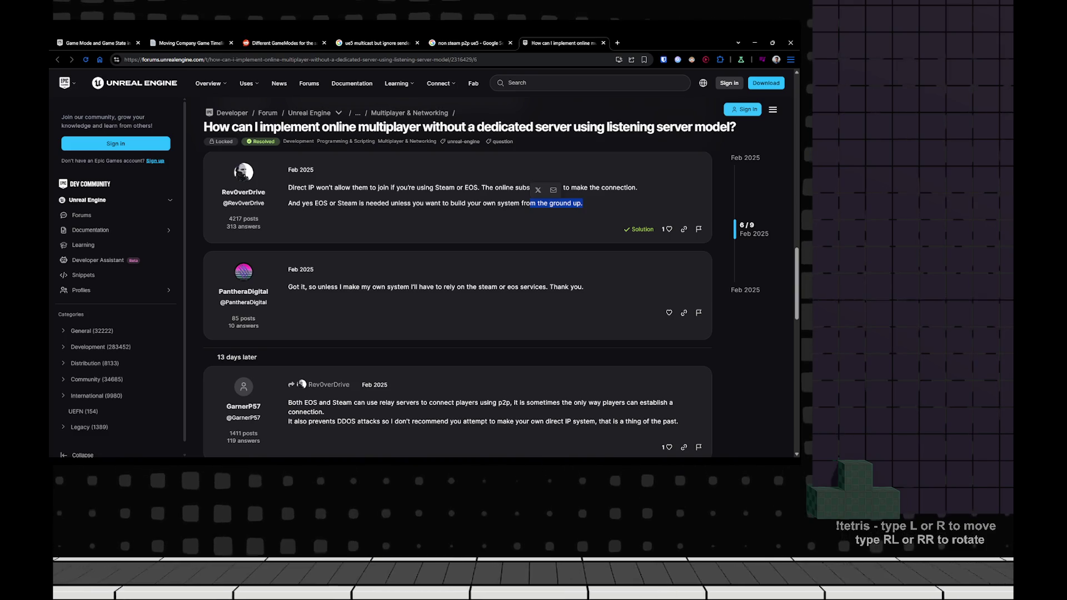
scroll(457, 300, "up", 2)
key("alt+Tab")
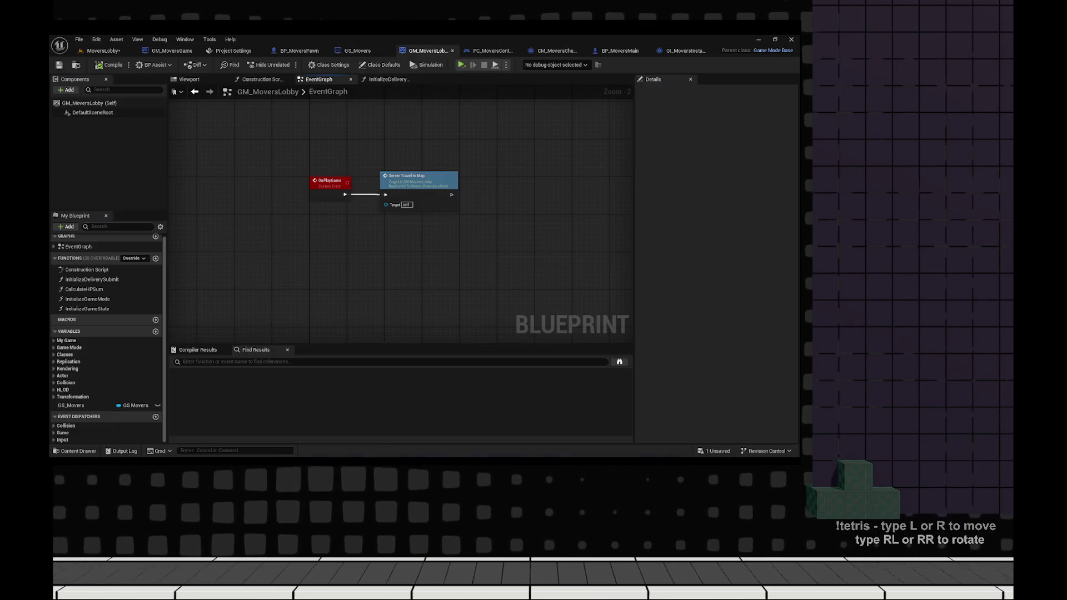
- Search 'epic online services' in a new browser tab and open the official site
key("alt+Tab")
key("ctrl+2")
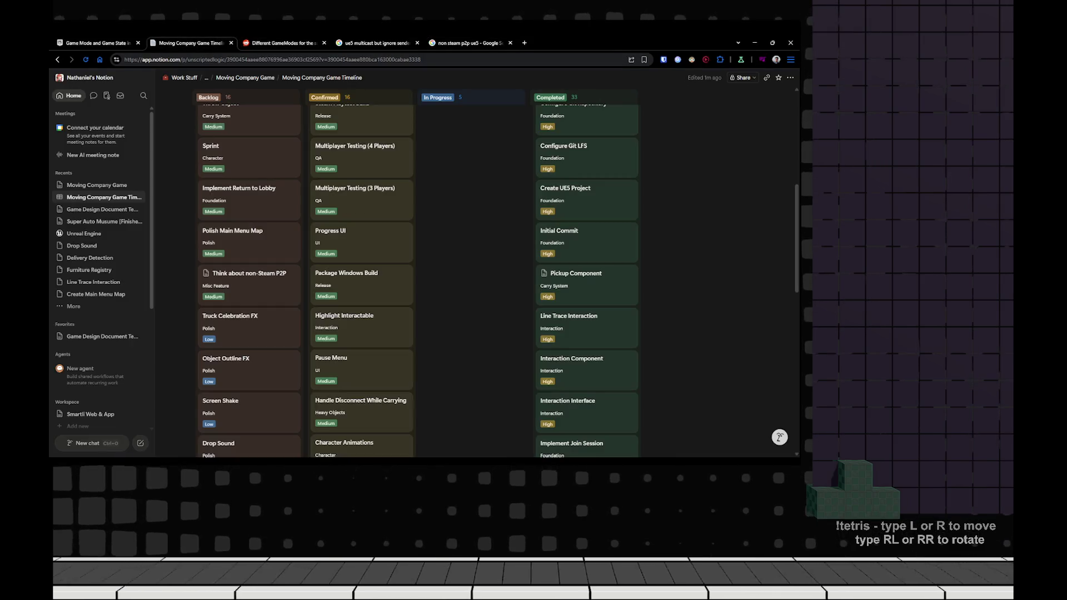
key("ctrl+t")
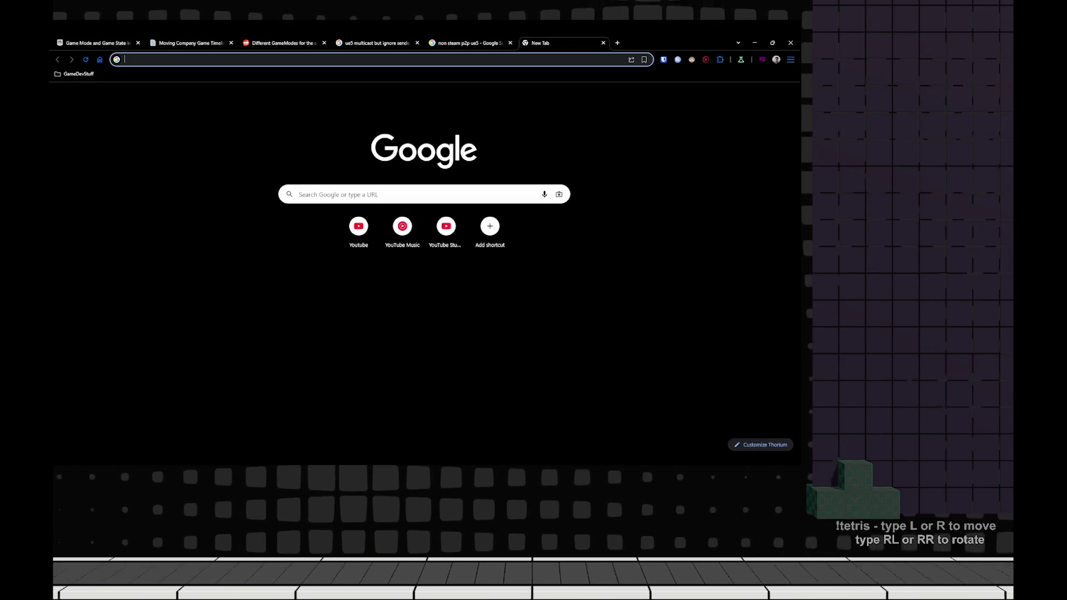
type("epic online services")
key("Return")
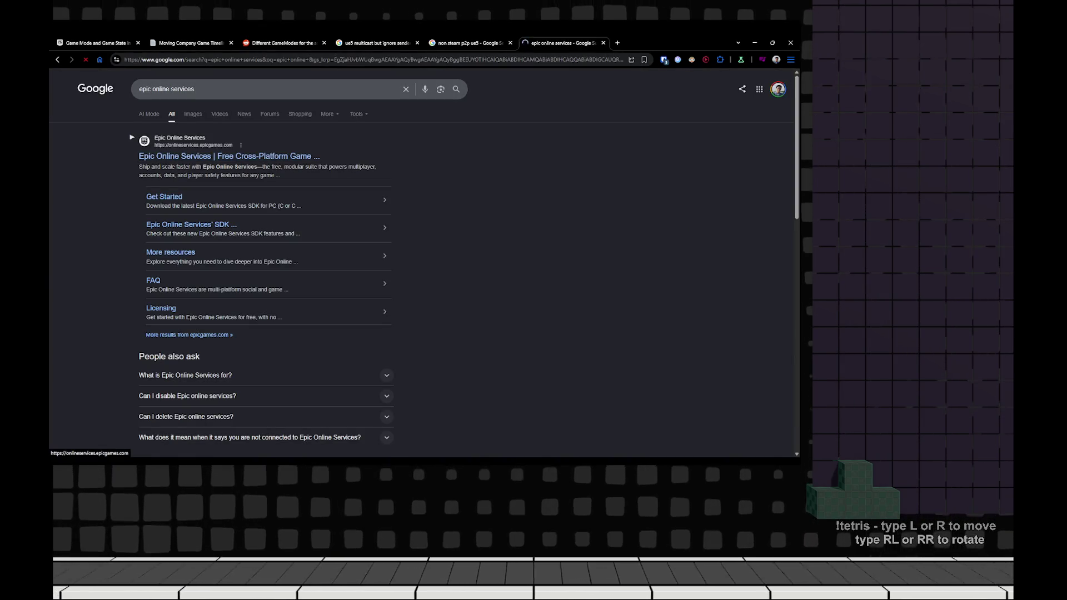
left_click(227, 156)
- Browse the Epic Online Services home page and copy its web address
scroll(389, 250, "down", 5)
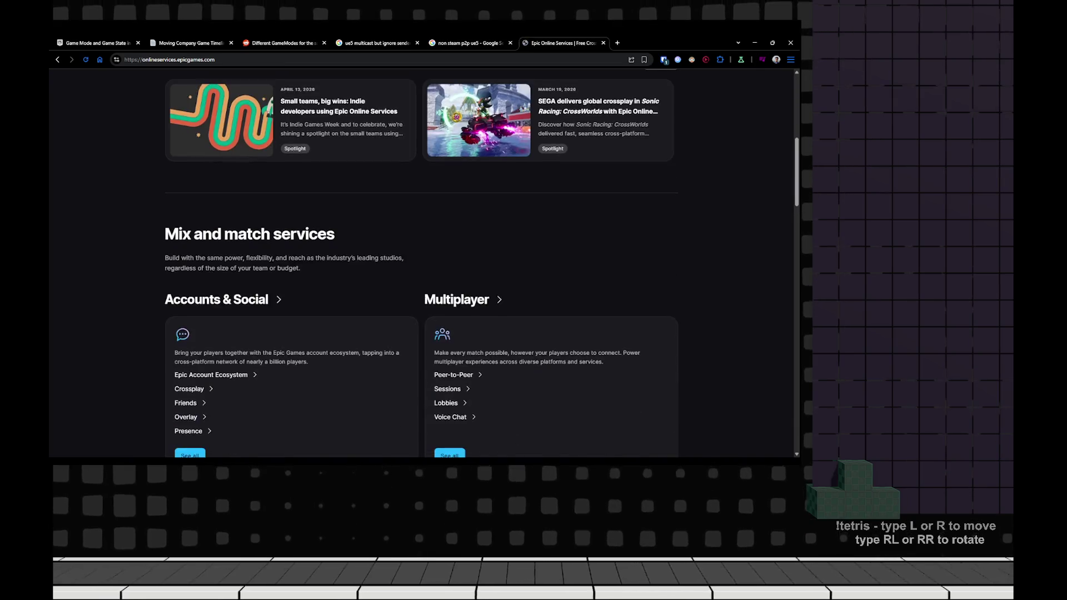
scroll(422, 261, "down", 6)
scroll(423, 261, "up", 2)
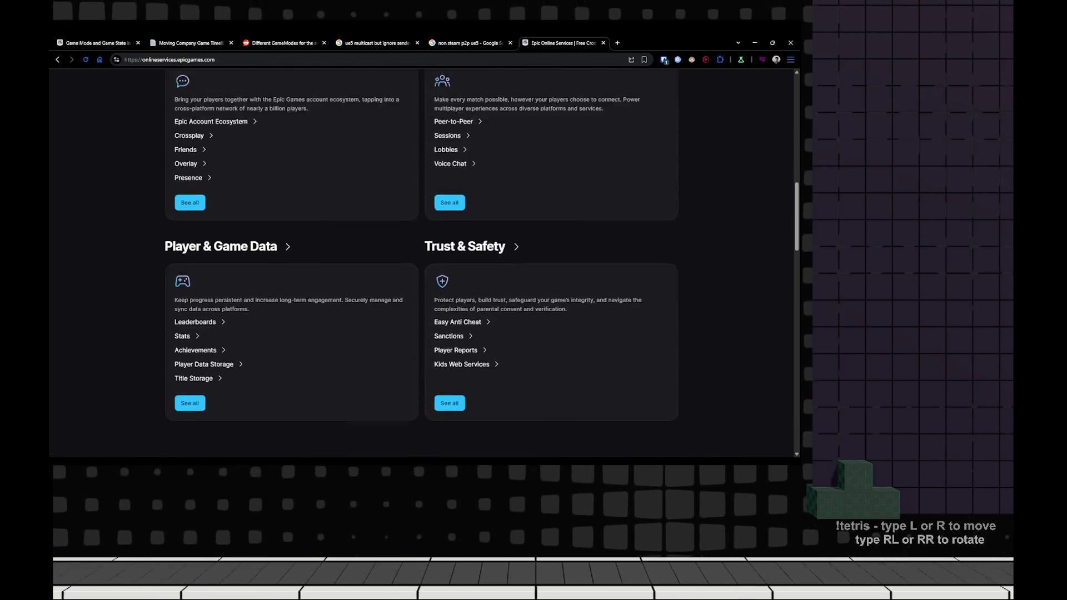
scroll(423, 261, "up", 3)
scroll(422, 261, "down", 7)
scroll(422, 261, "up", 10)
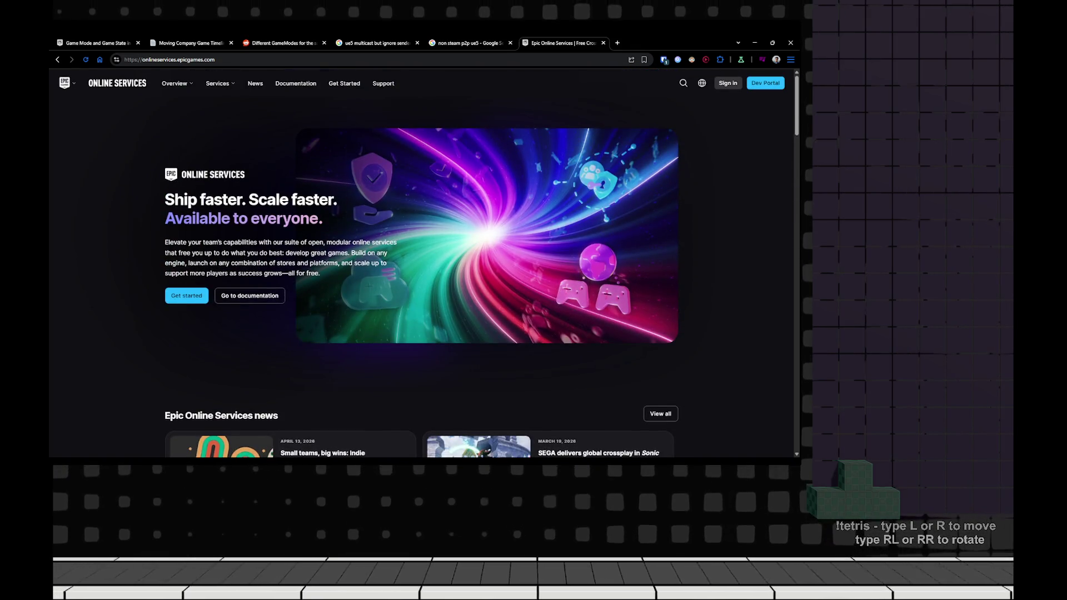
key("ctrl+l")
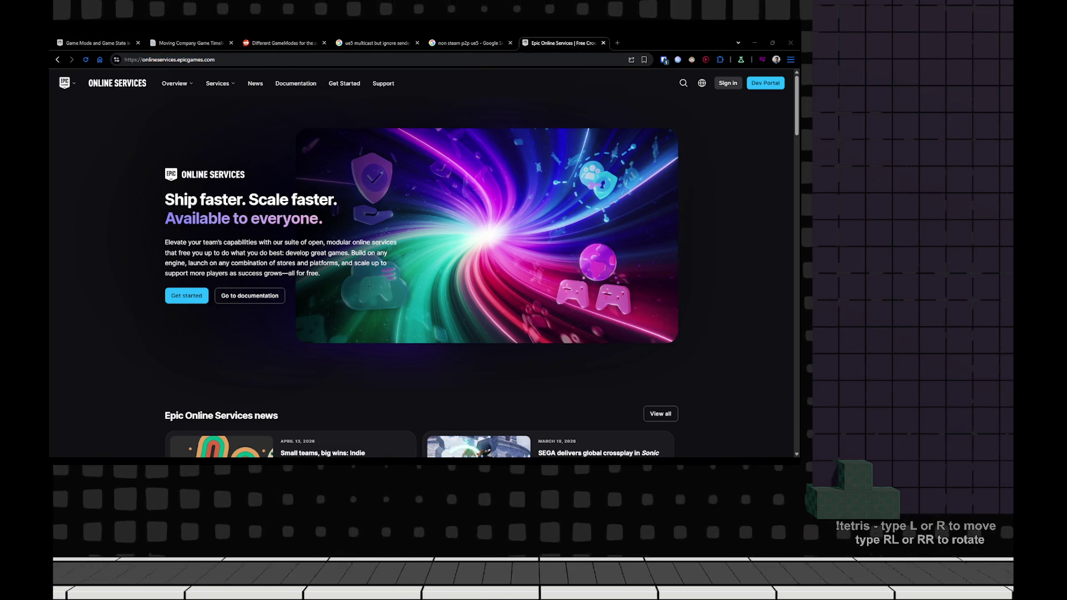
key("alt+Tab")
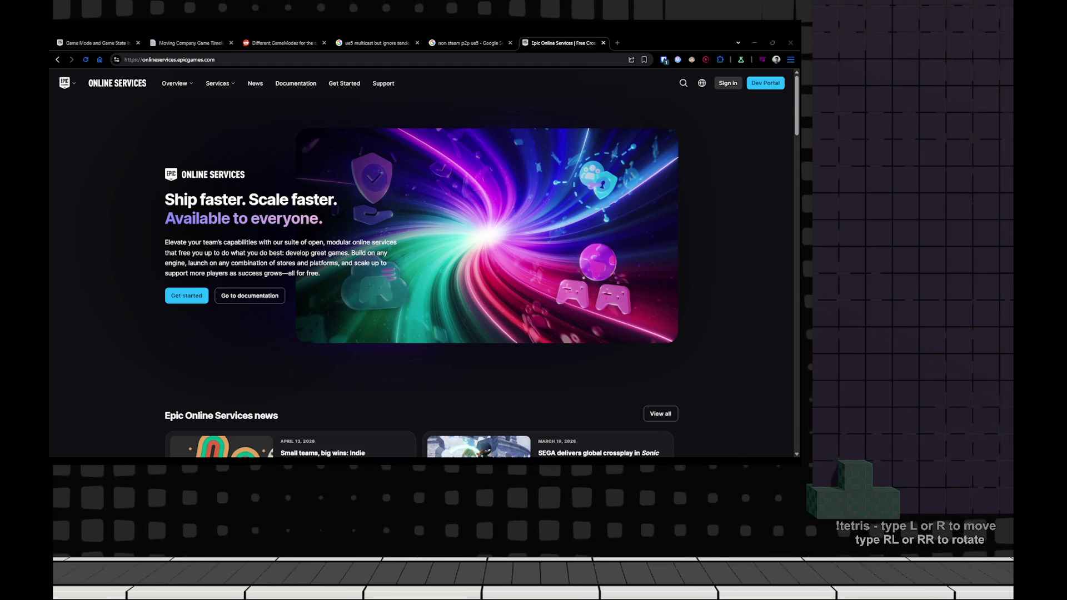
key("alt+Tab")
key("ctrl+Tab")
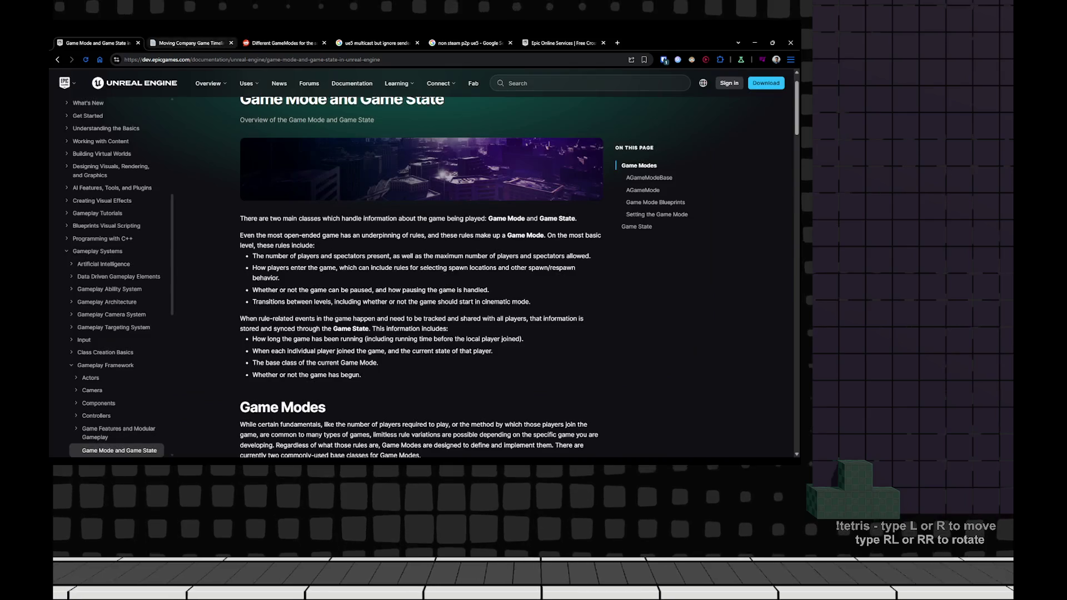
- Paste the Epic Online Services address into the non-Steam P2P card as a bookmark
key("ctrl+Tab")
scroll(417, 278, "up", 2)
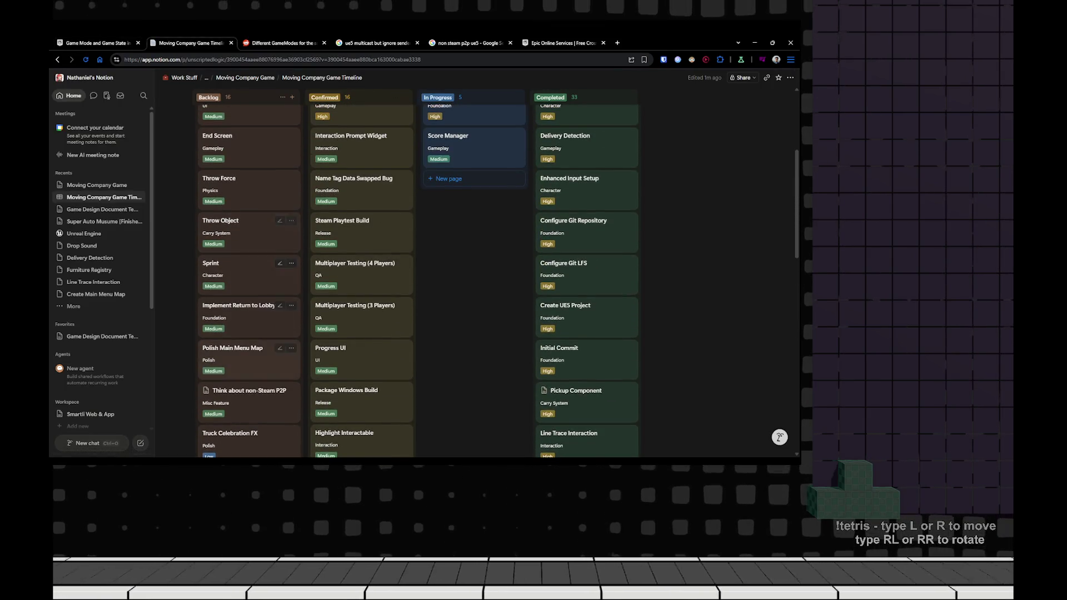
left_click(244, 397)
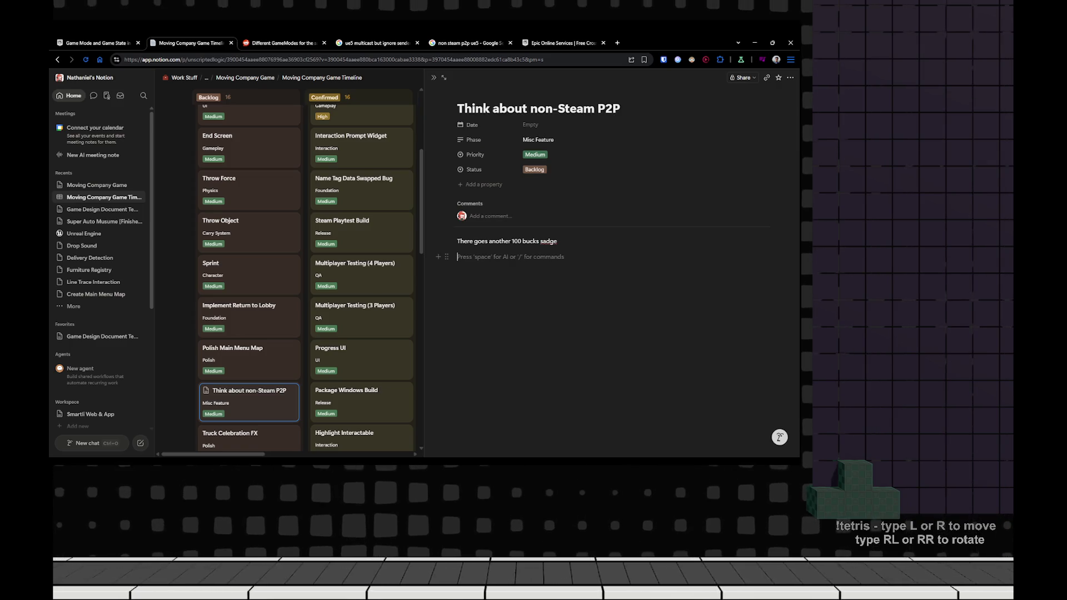
type("https://onlineservices.epicgames.com/")
key("Down")
key("Down")
key("Down")
key("Up")
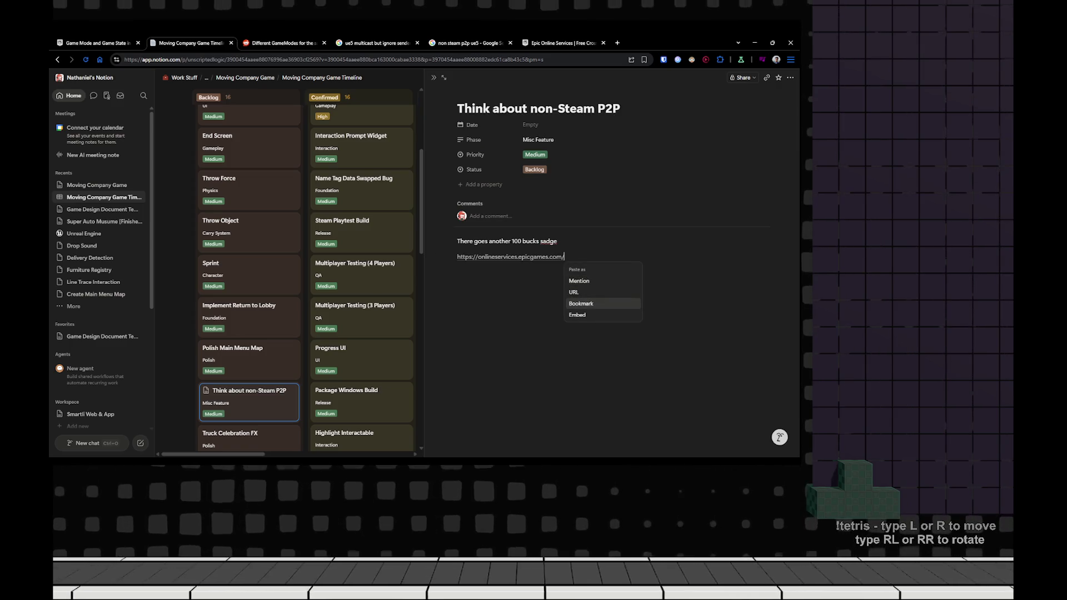
key("Return")
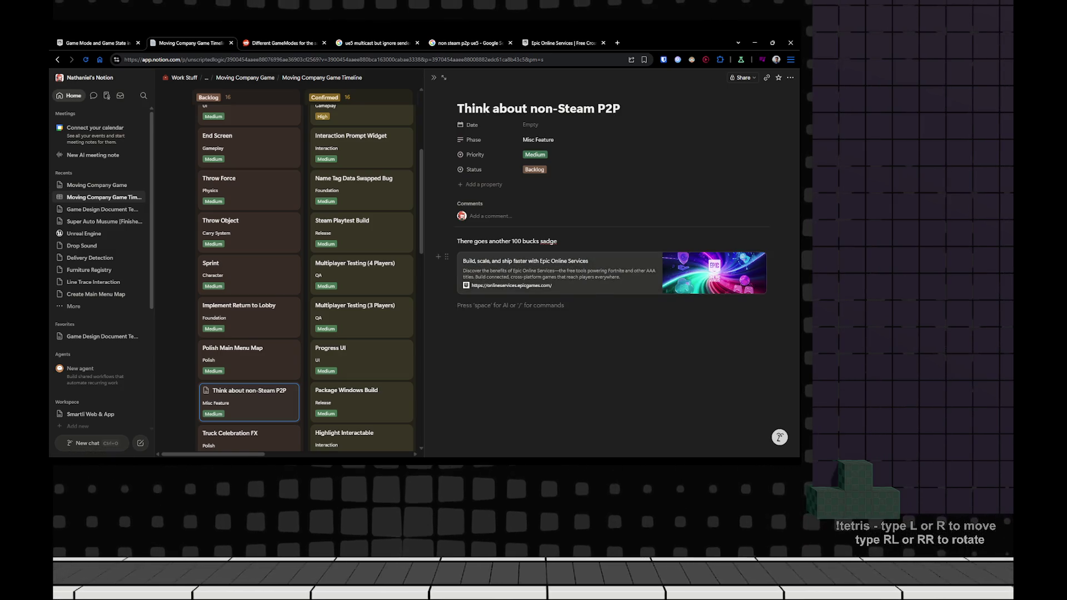
- Remove the extra empty line under the note and close the card's side peek
left_click(558, 241)
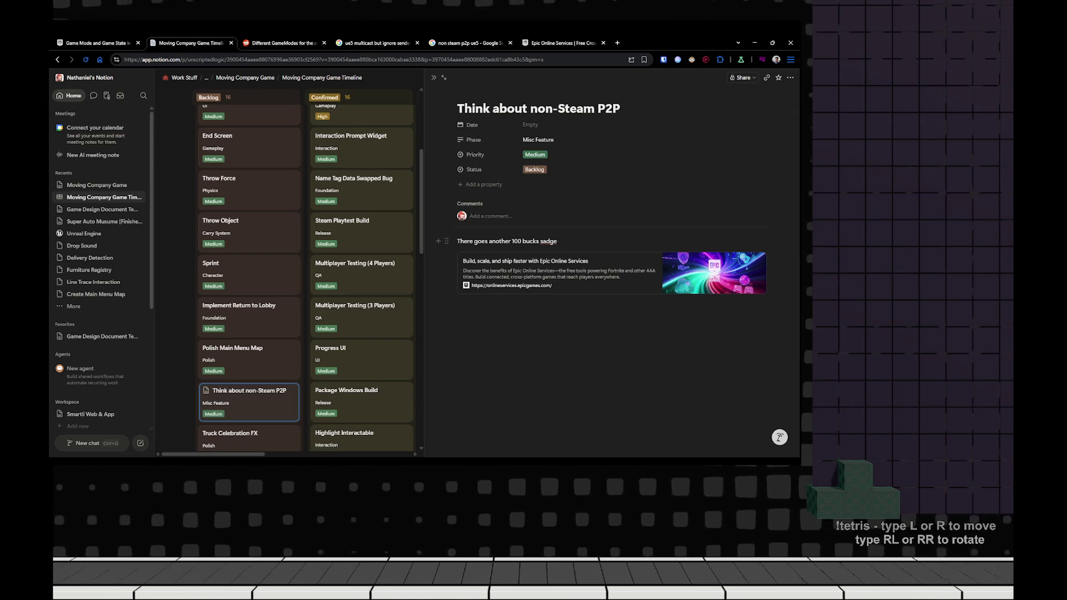
key("Return")
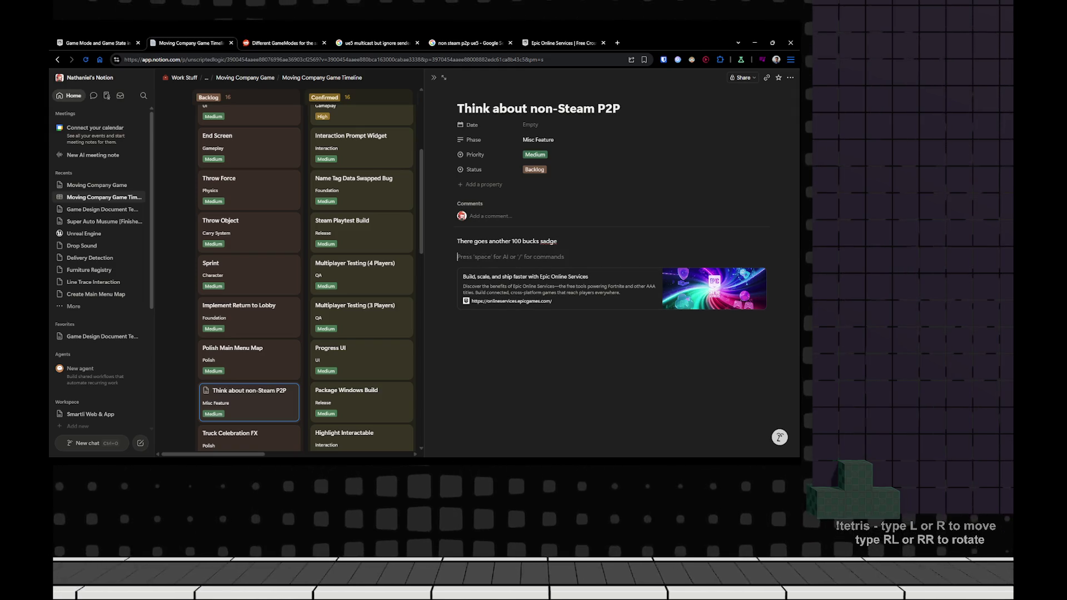
type("/")
key("BackSpace")
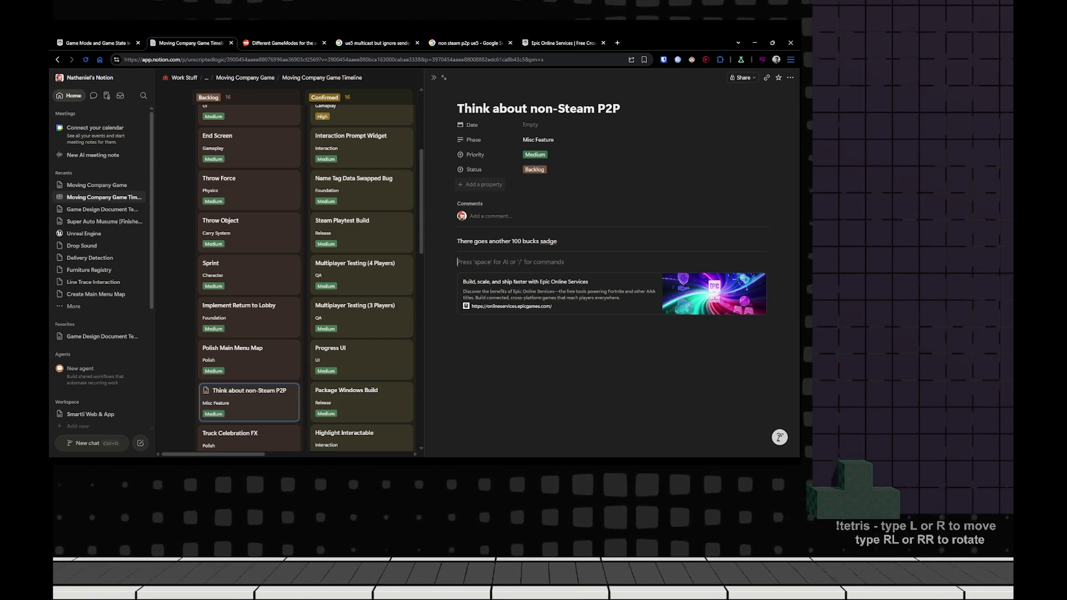
key("BackSpace")
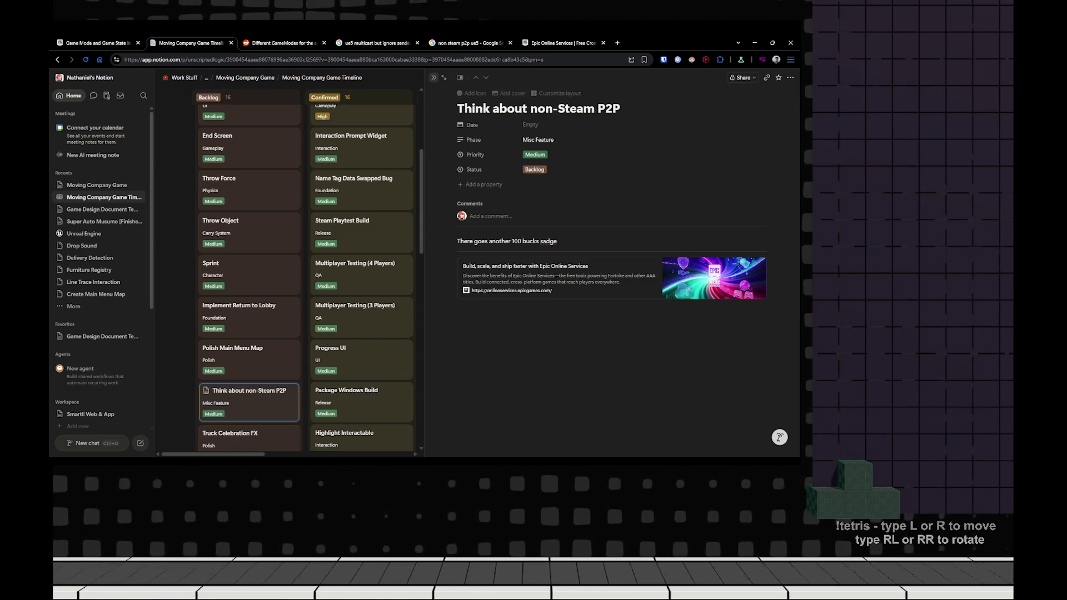
key("Escape")
scroll(416, 267, "down", 2)
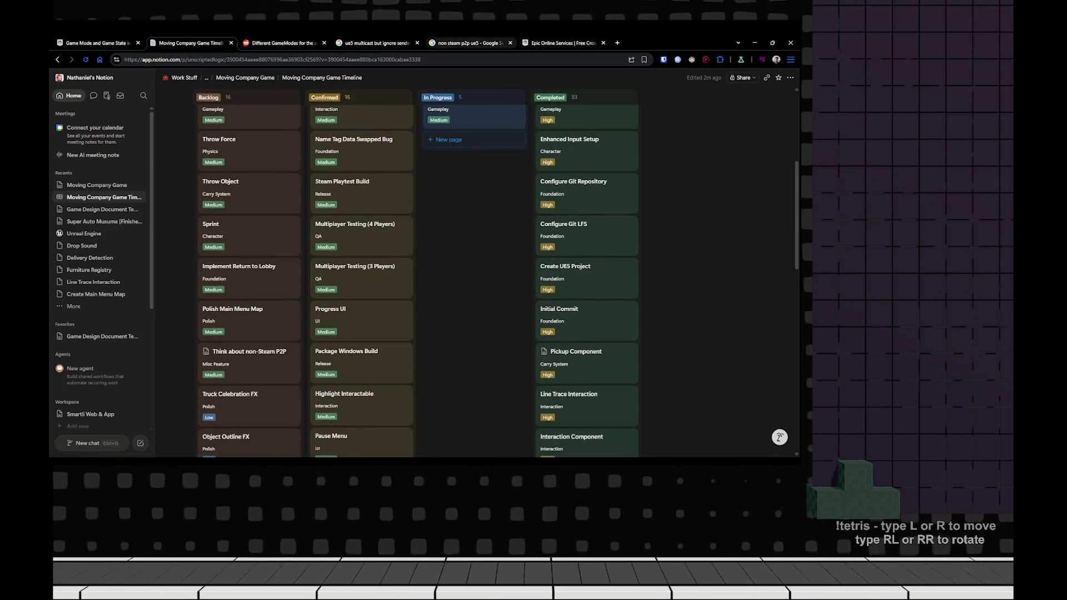
- Close the Epic Online Services and 'non steam p2p ue5' browser tabs
key("ctrl+9")
key("ctrl+w")
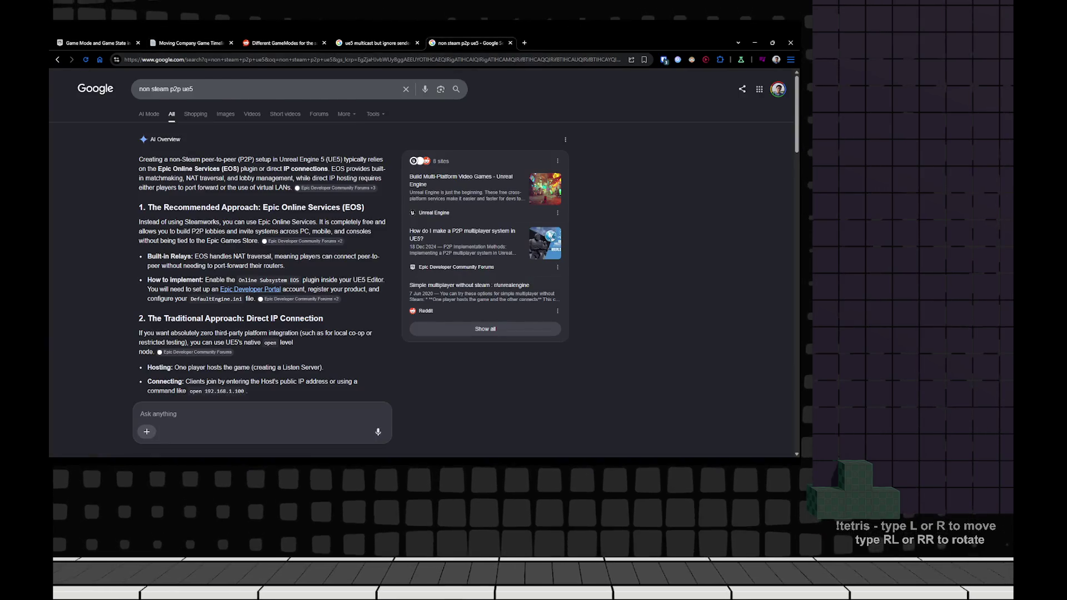
key("ctrl+w")
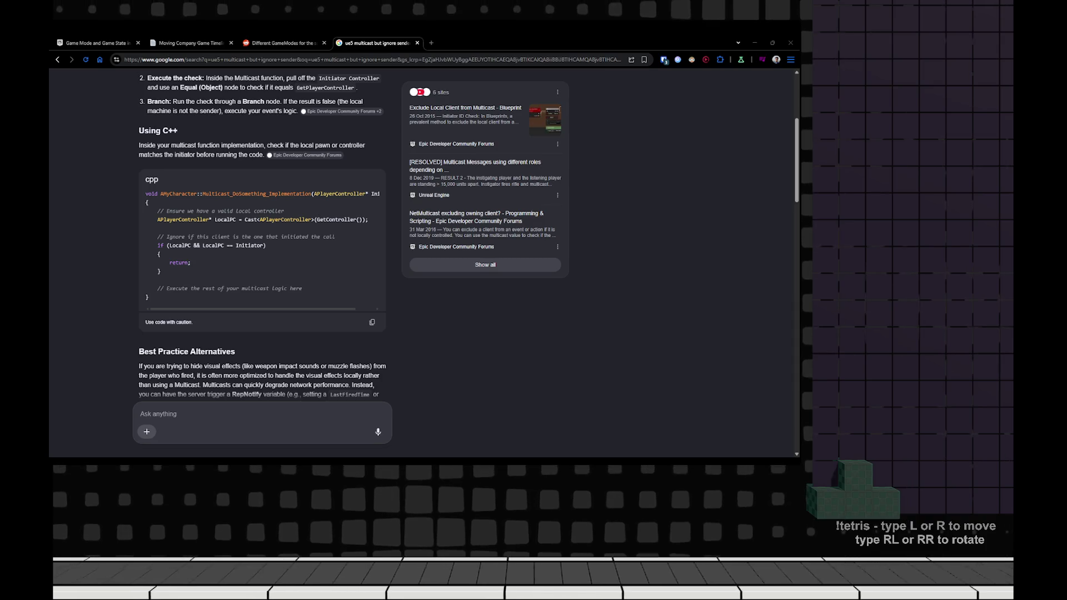
- Save the GM_MoversLobby blueprint and the MoversLobby level, then launch a play session
key("alt+Tab")
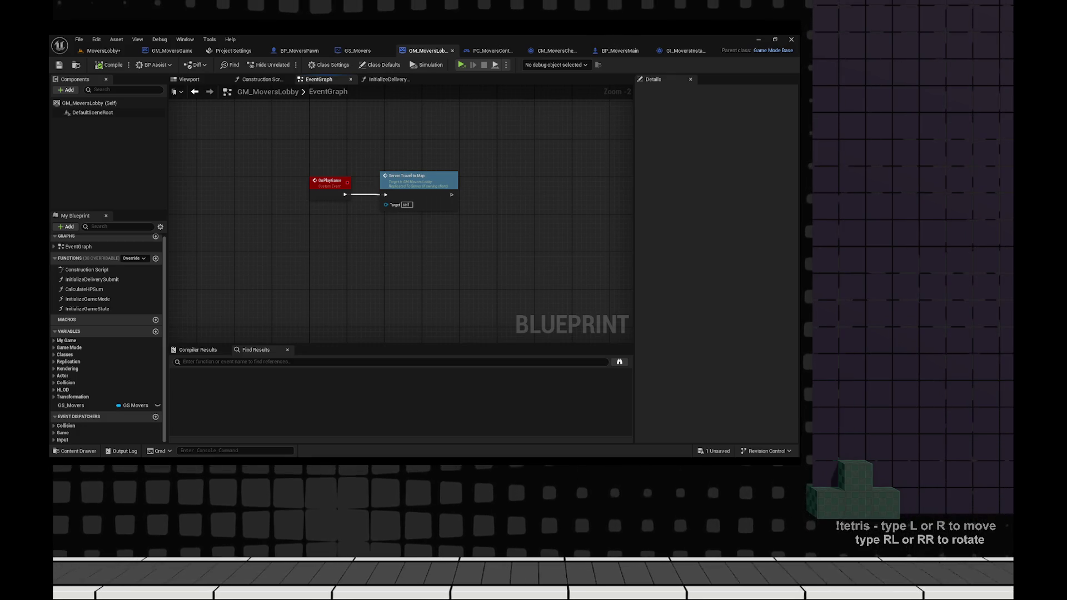
left_click_drag(405, 245, 398, 280)
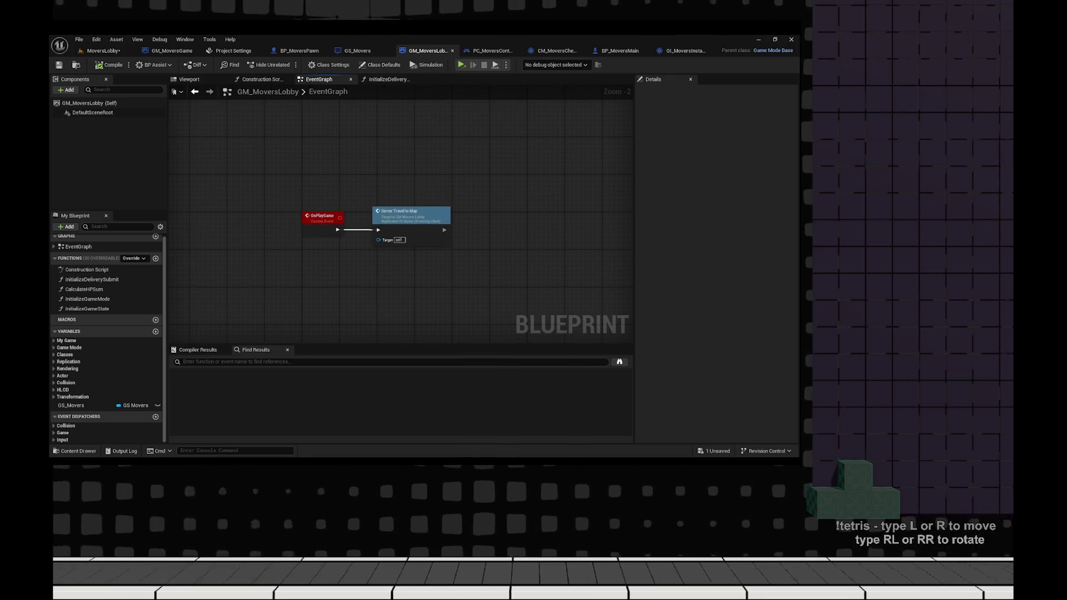
left_click(103, 51)
key("ctrl+s")
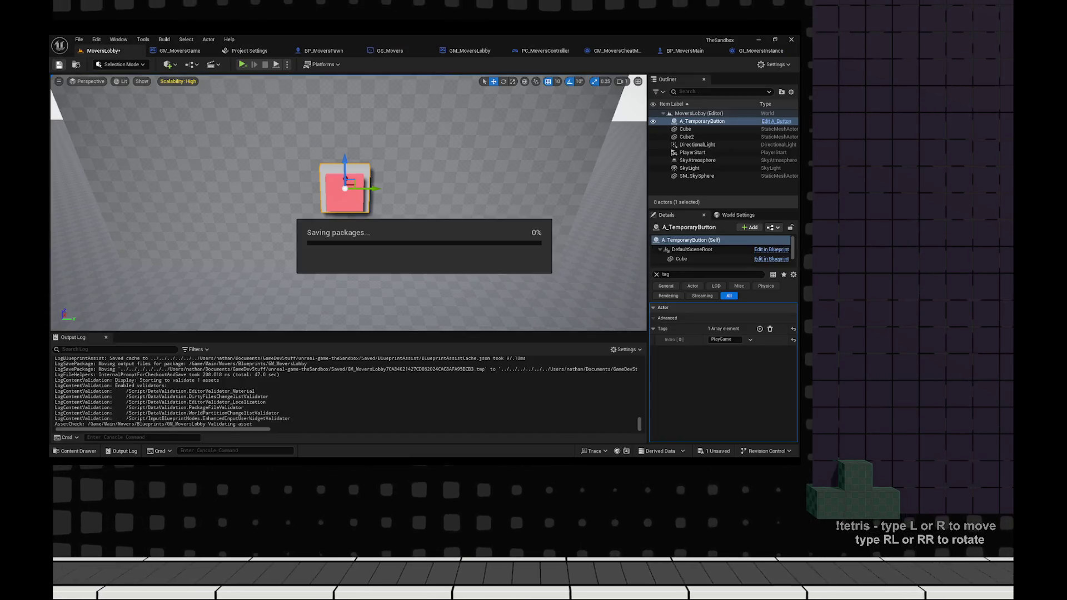
key("alt+p")
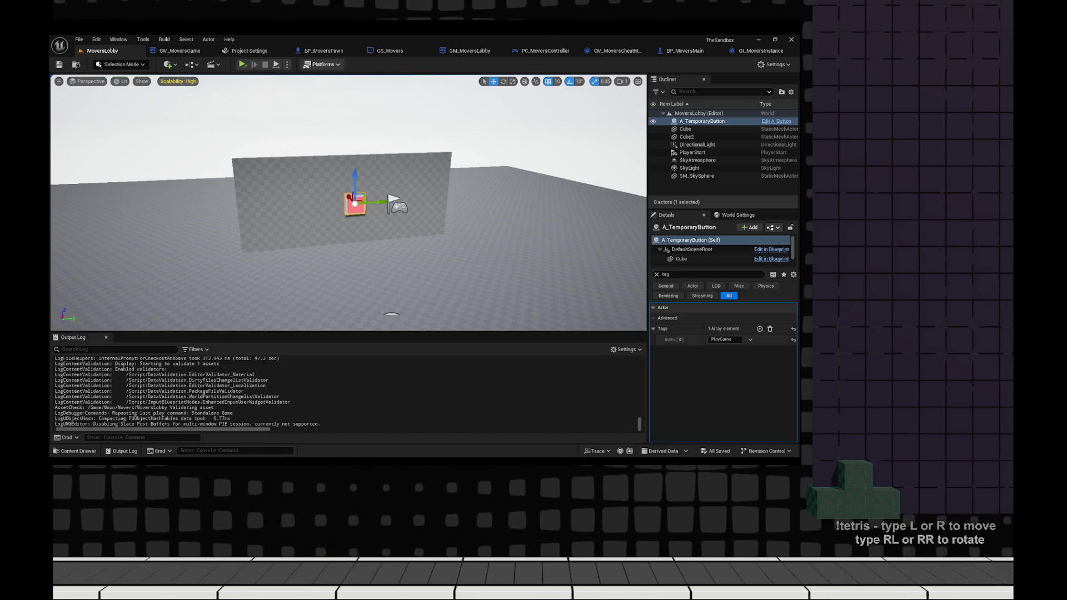
- Play in a New Editor Window and tile the server and client previews side by side
left_click(287, 65)
left_click(336, 104)
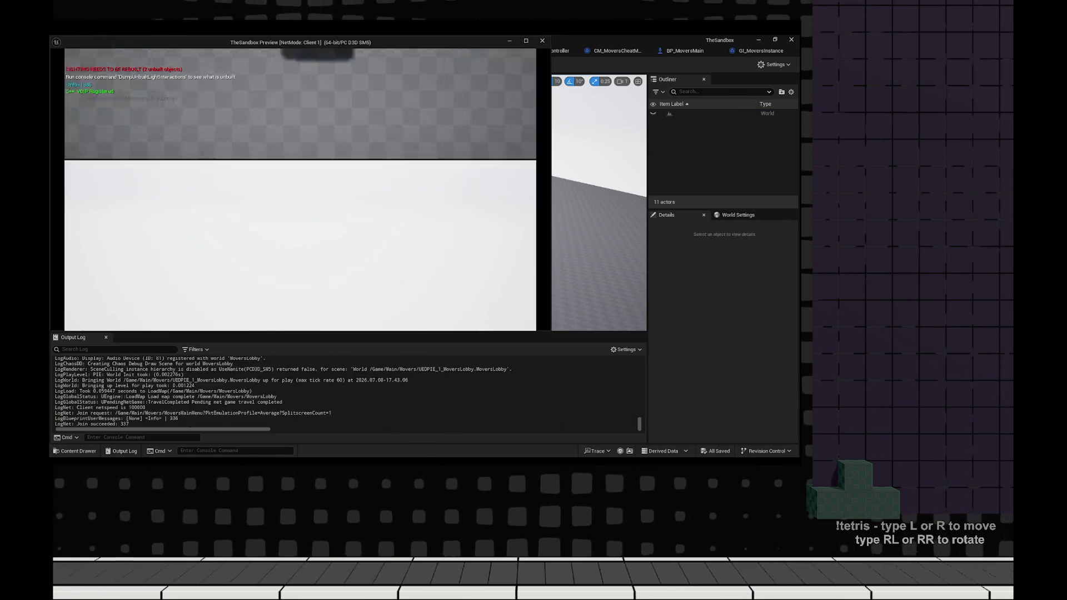
key("super+Right")
key("Return")
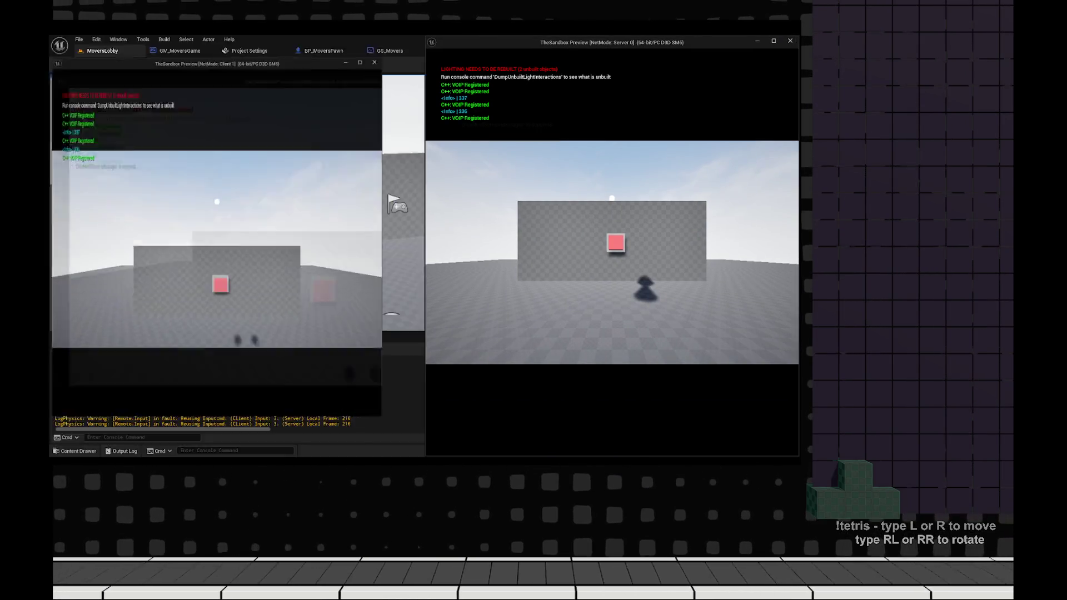
- Walk both players to the red-square wall, print each instance's server status with E, then stop PIE
key("s")
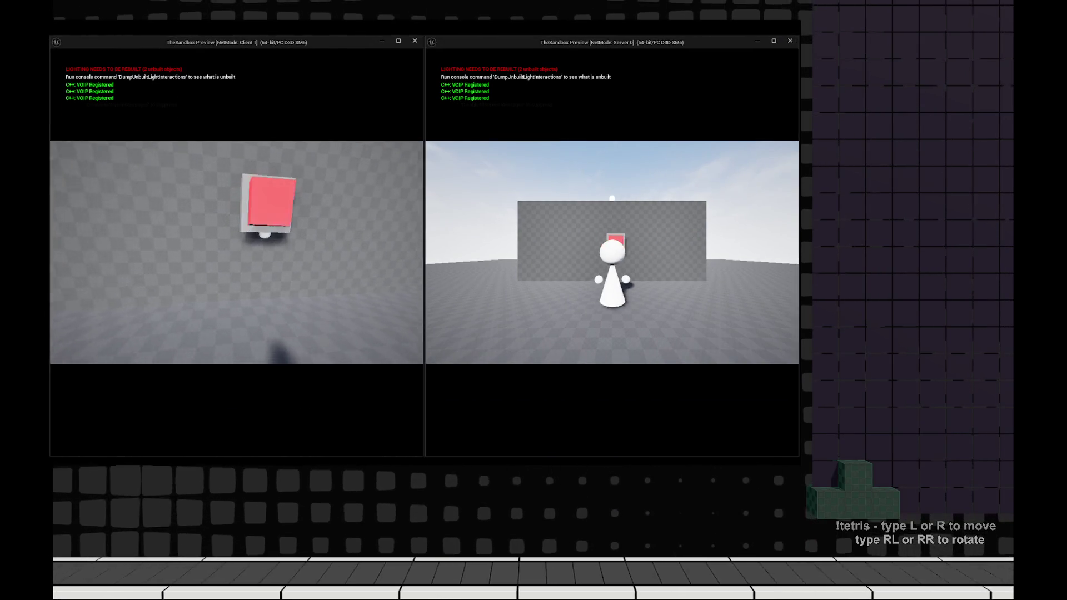
key("a")
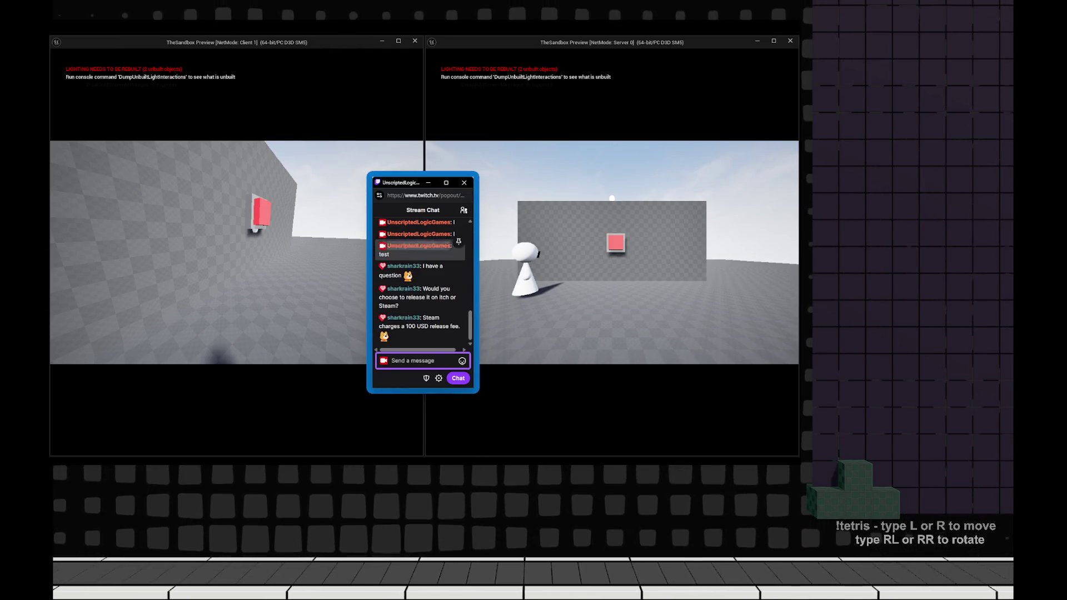
key("space")
key("w")
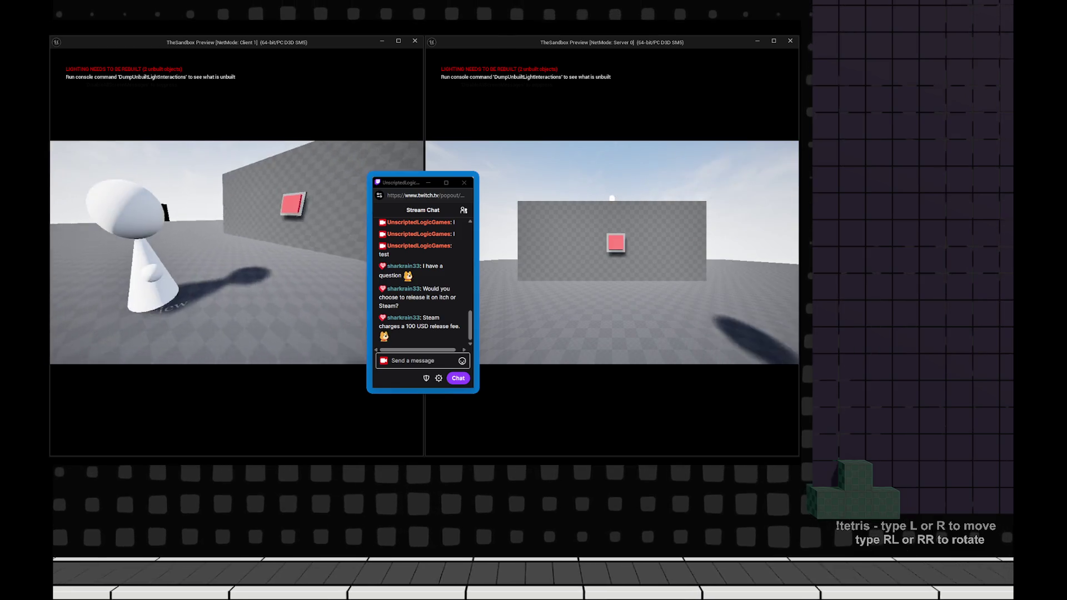
key("w")
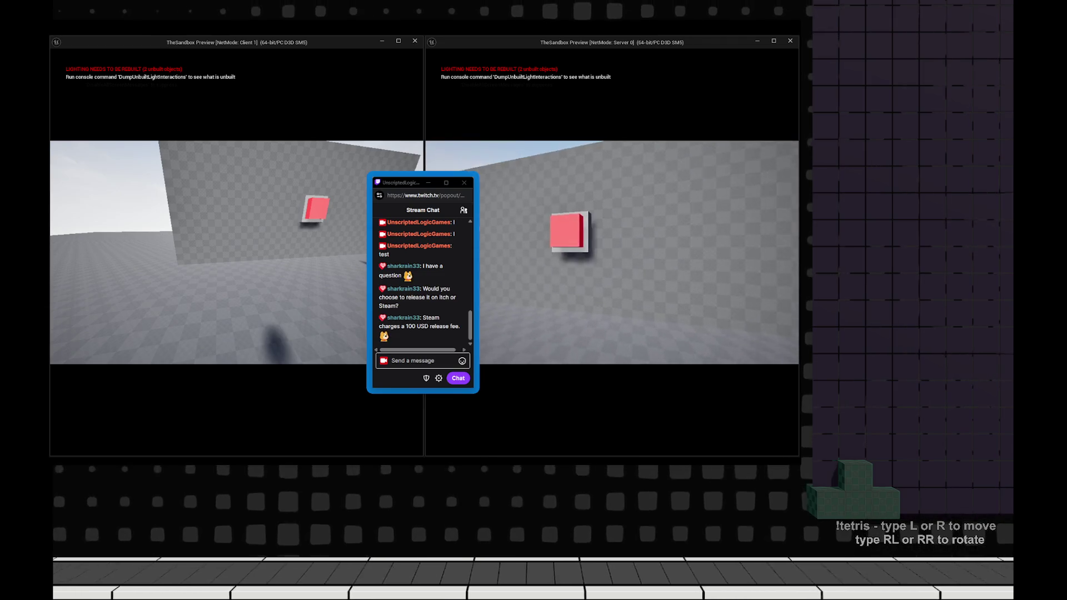
left_click(423, 360)
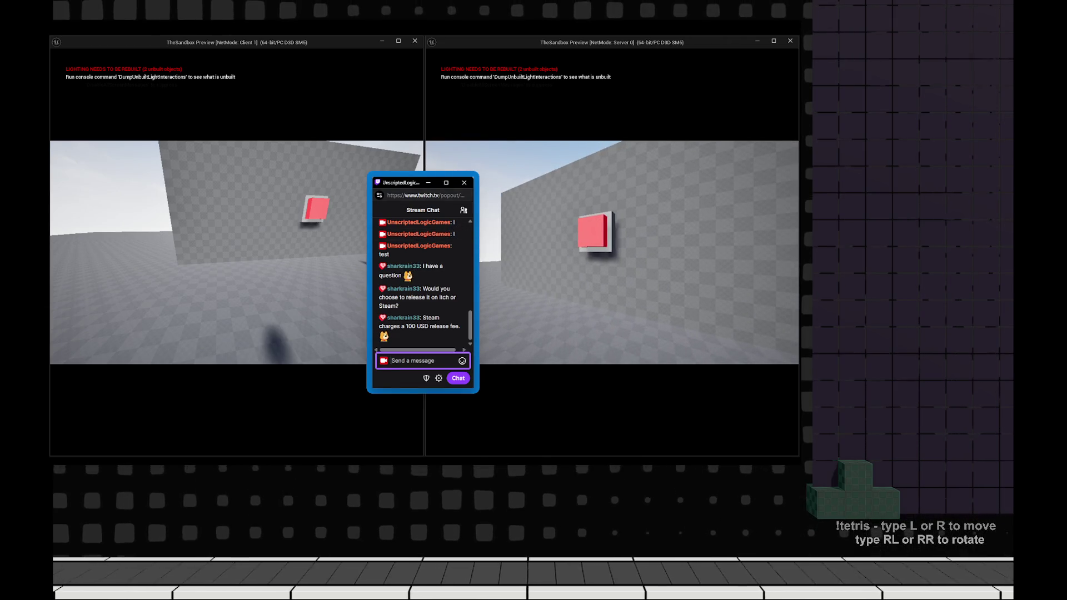
key("alt+Tab")
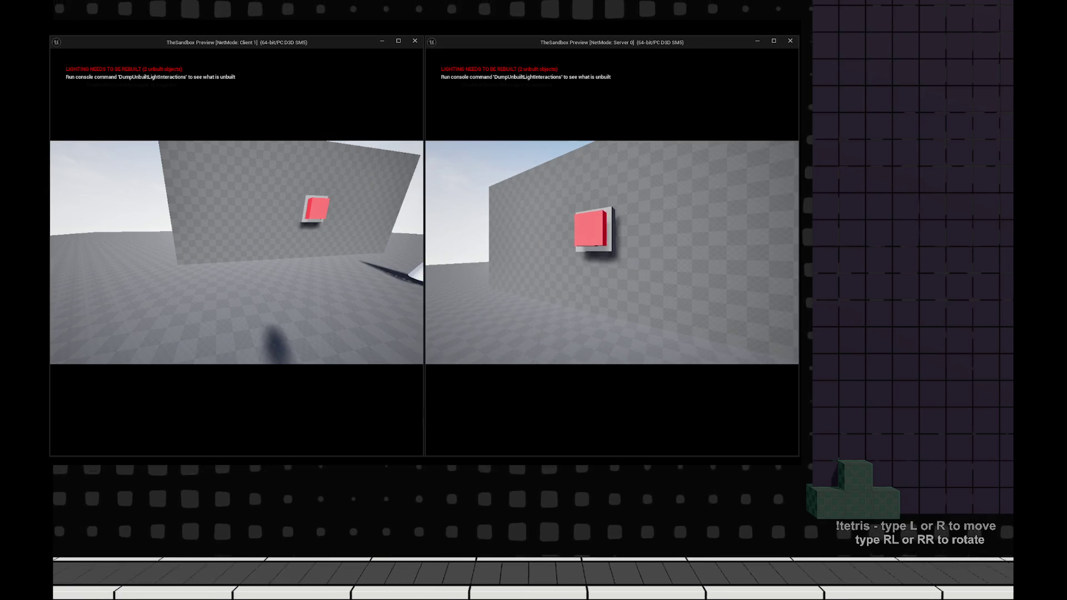
key("w")
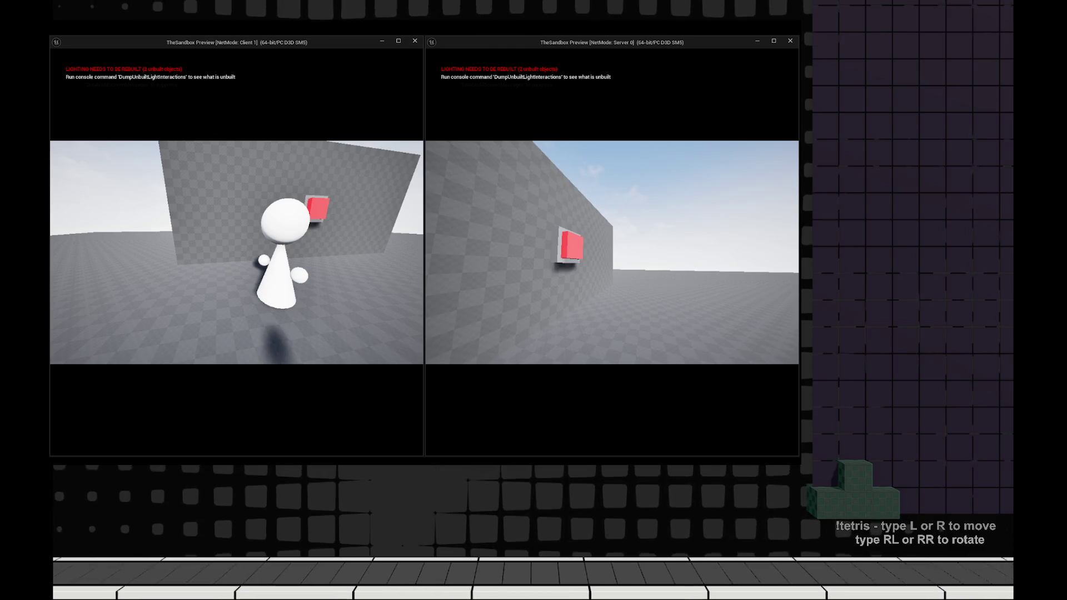
key("w")
key("s")
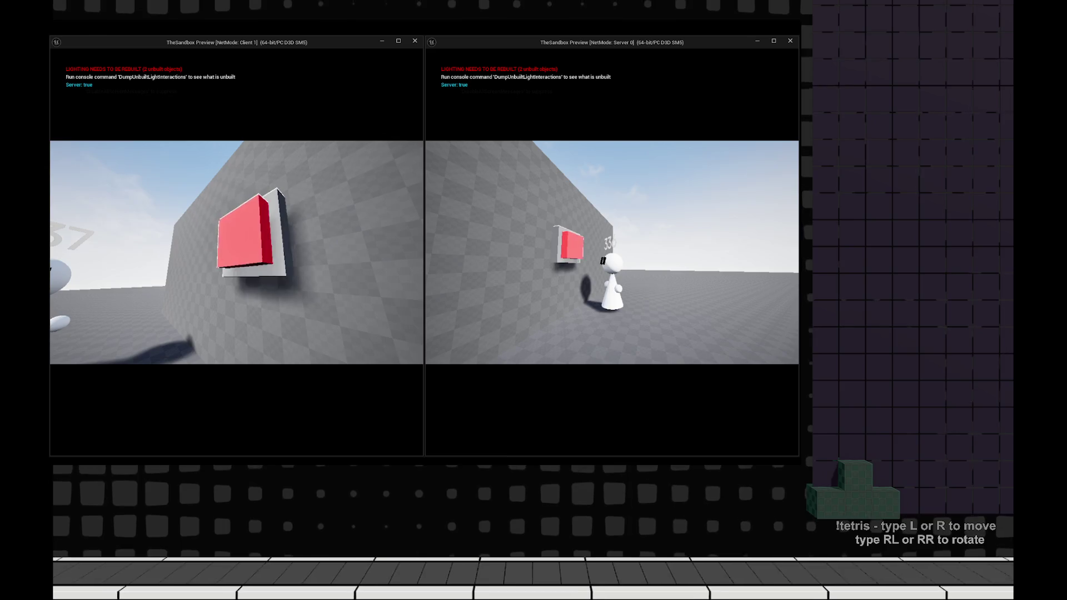
key("e")
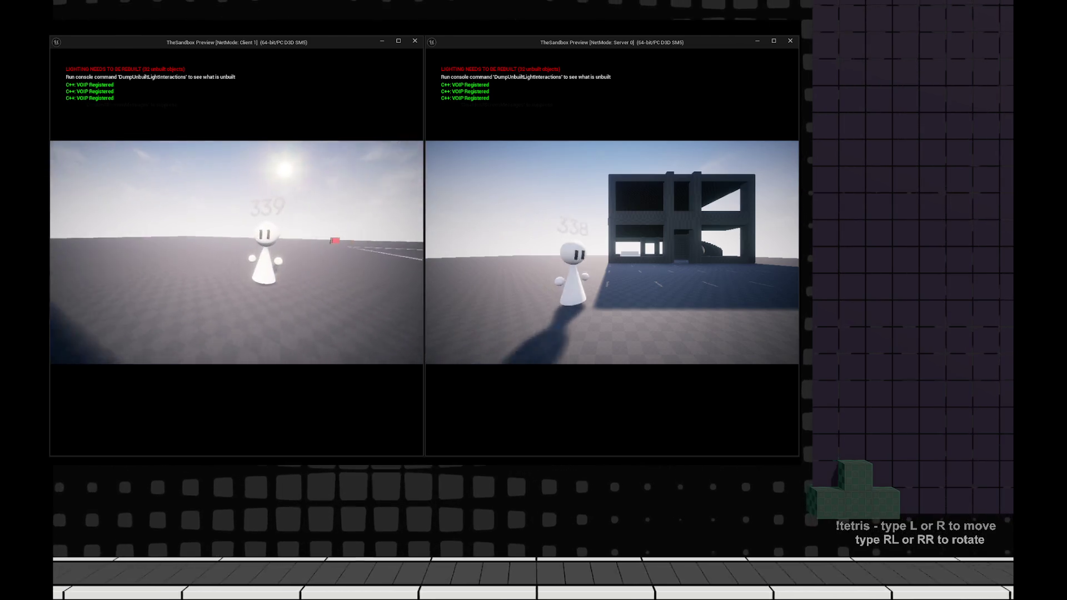
key("Escape")
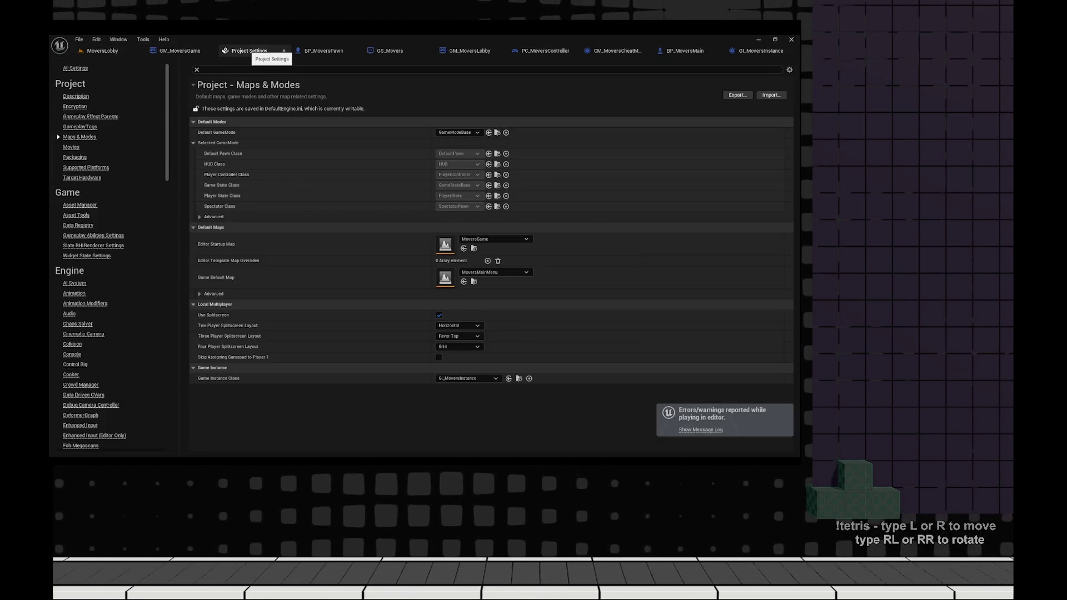
- Close Project Settings, glance at BP_MoversPawn, and return to the Google multicast results
left_click(284, 51)
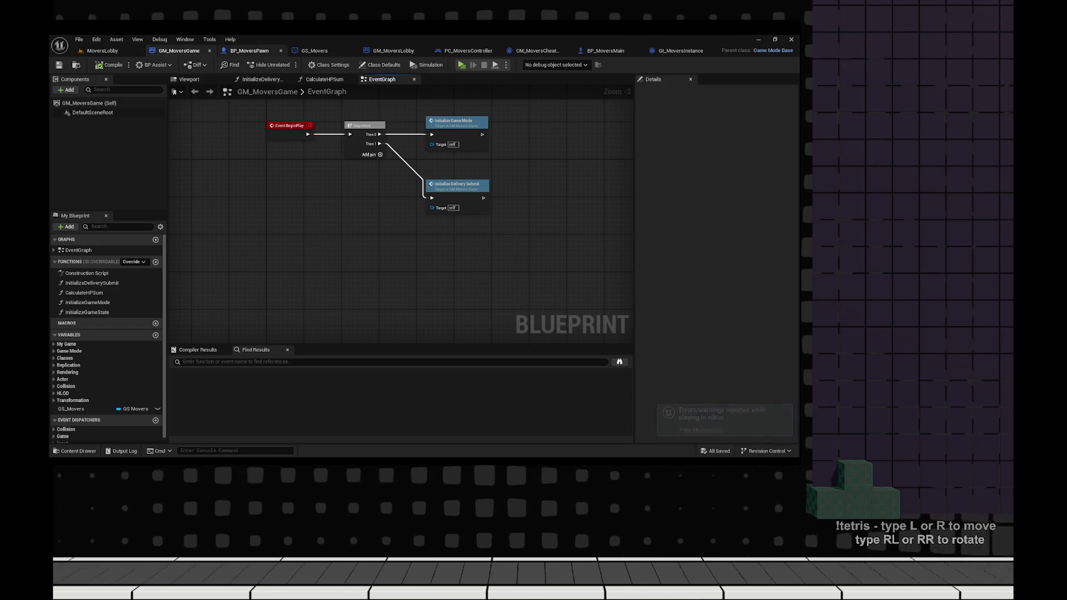
left_click(250, 50)
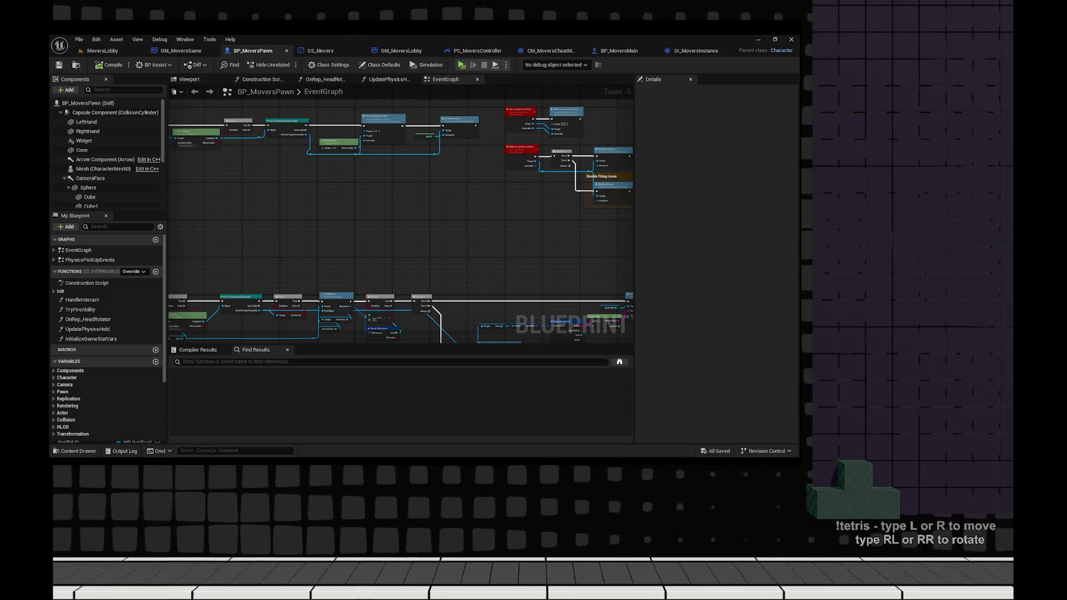
key("alt+Tab")
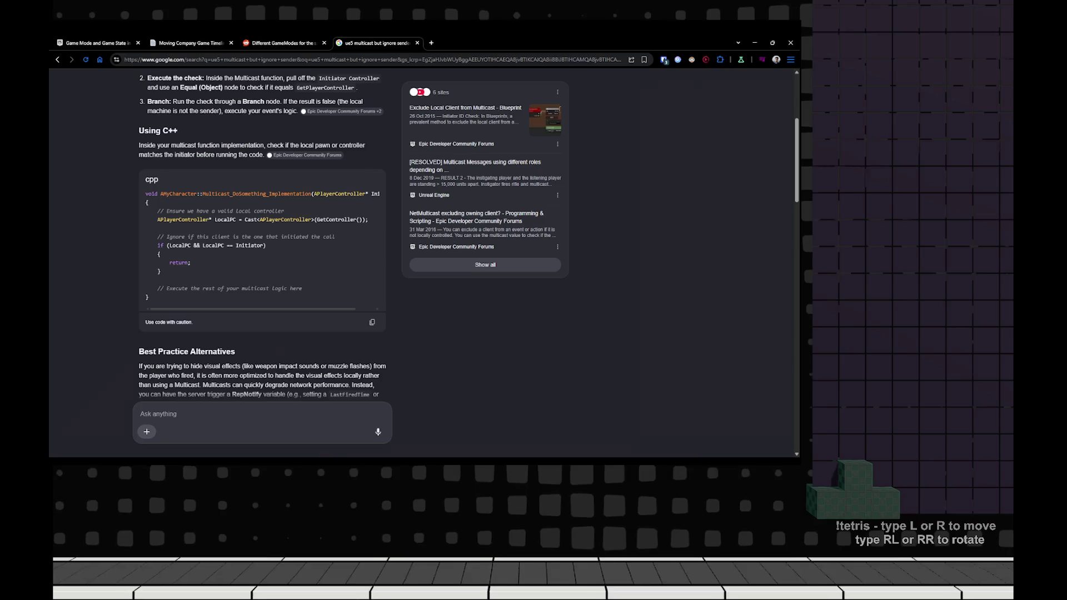
- Open the Create Lobby Map task on the Moving Company Game Timeline board
key("ctrl+2")
scroll(472, 166, "up", 5)
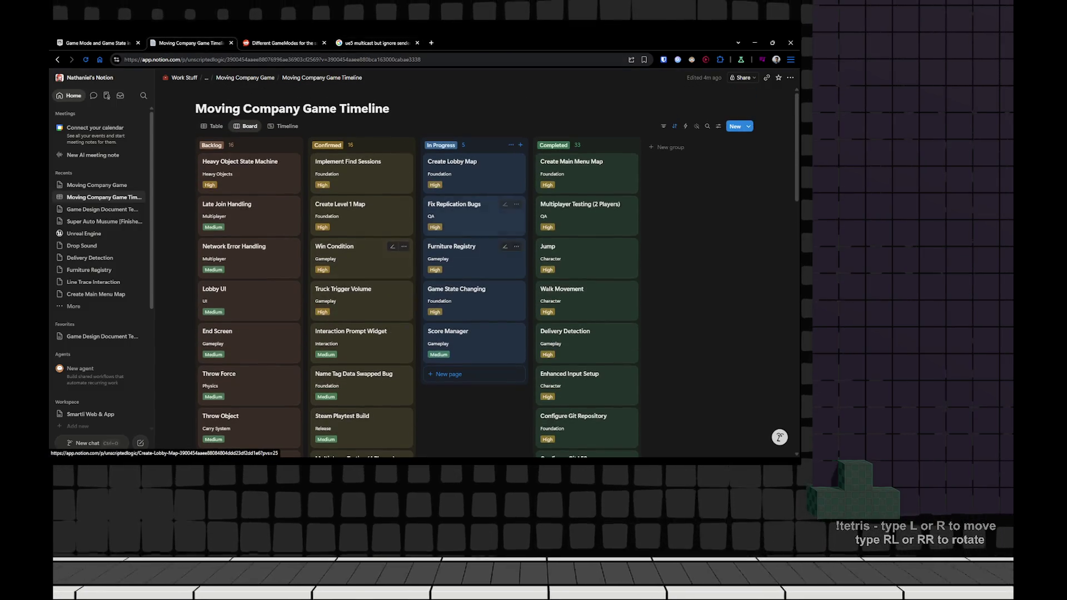
left_click(451, 166)
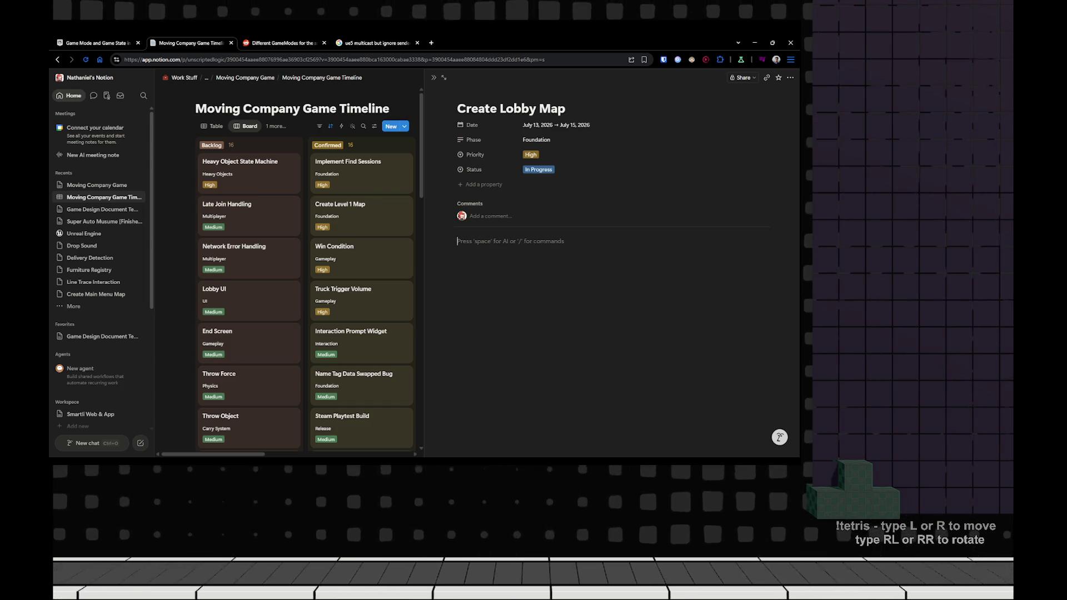
scroll(250, 245, "down", 10)
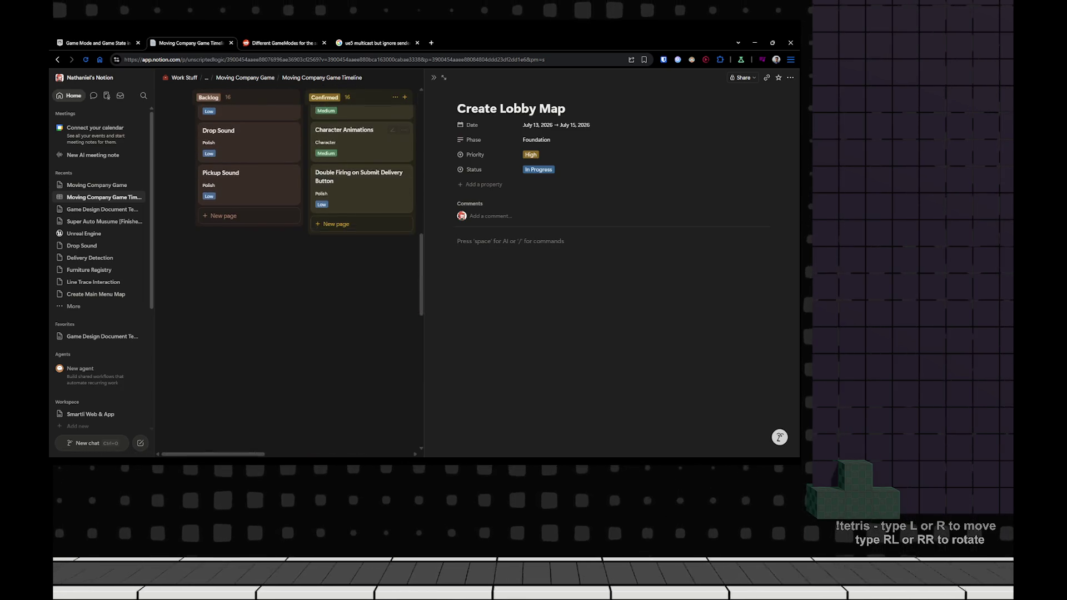
scroll(250, 244, "up", 3)
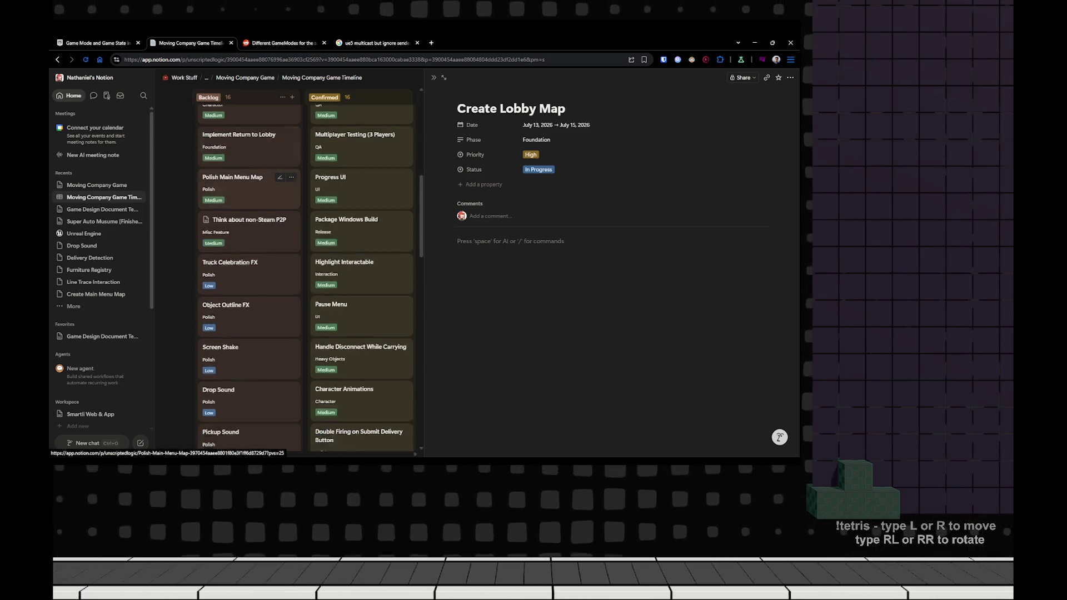
scroll(250, 222, "down", 4)
- Add a Polish Lobby Map card to the Backlog with its phase set to Polish
left_click(223, 294)
type("Polish")
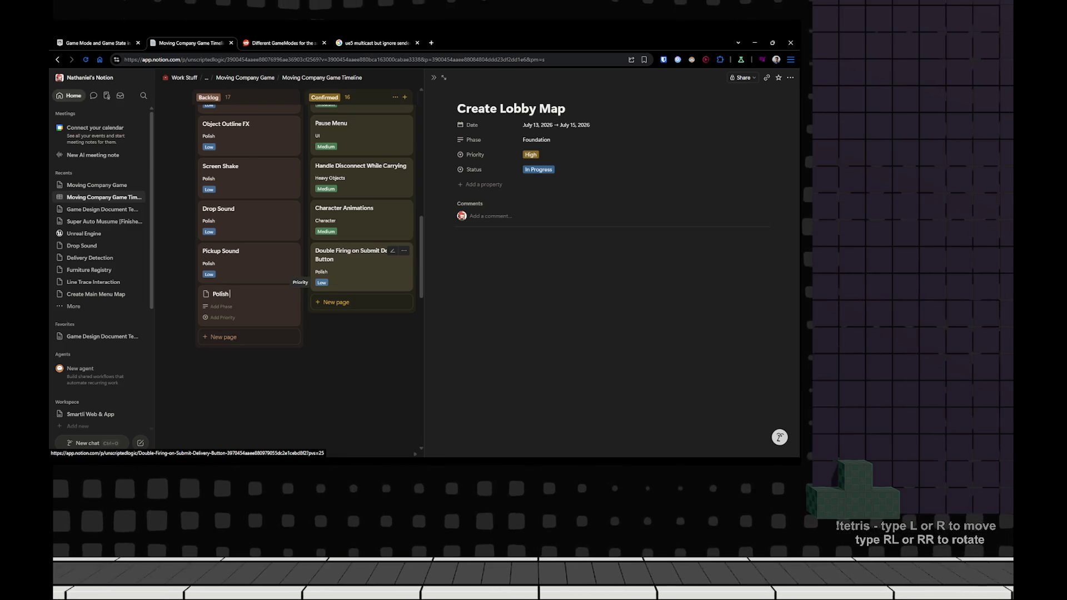
type("Lobby Map")
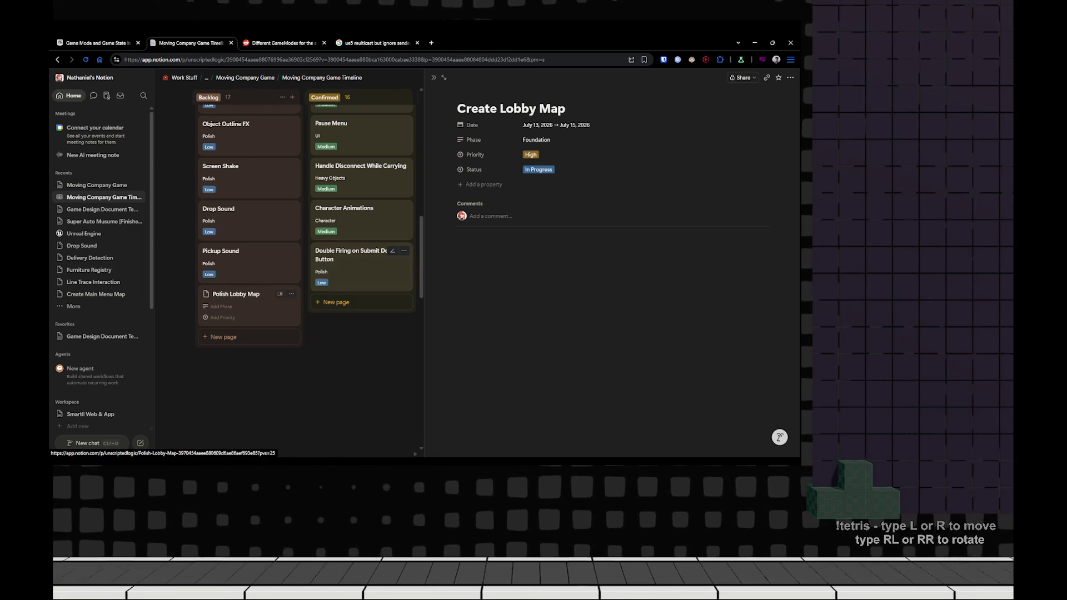
left_click(221, 306)
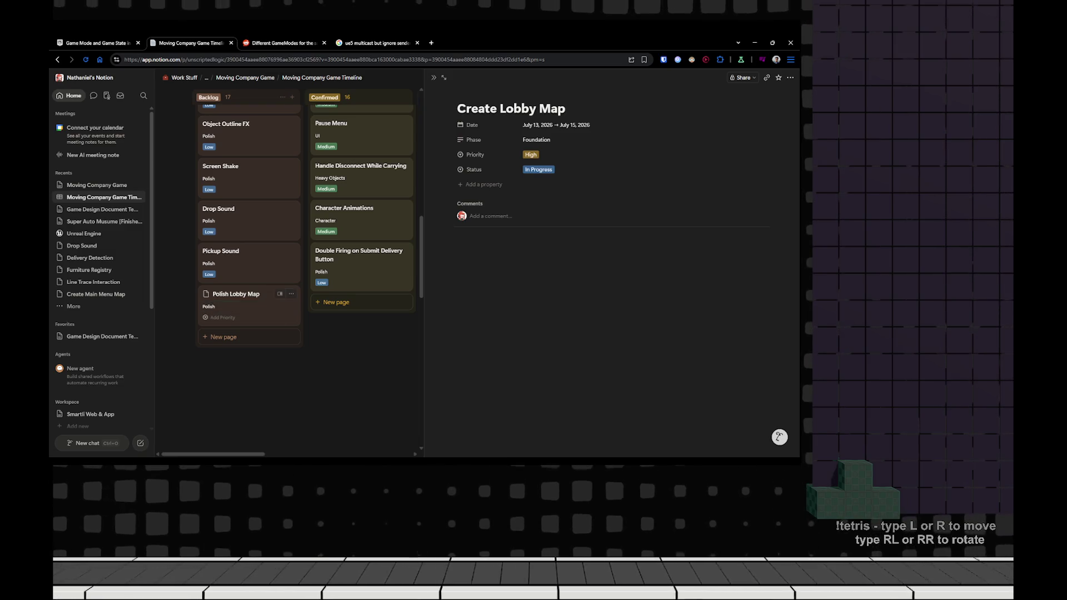
key("Return")
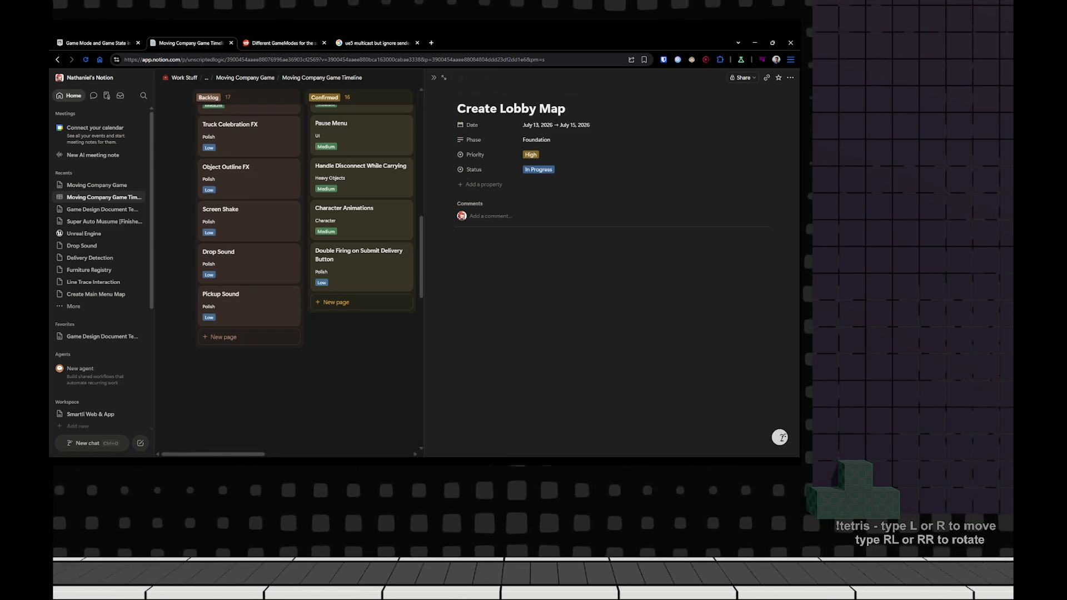
key("Escape")
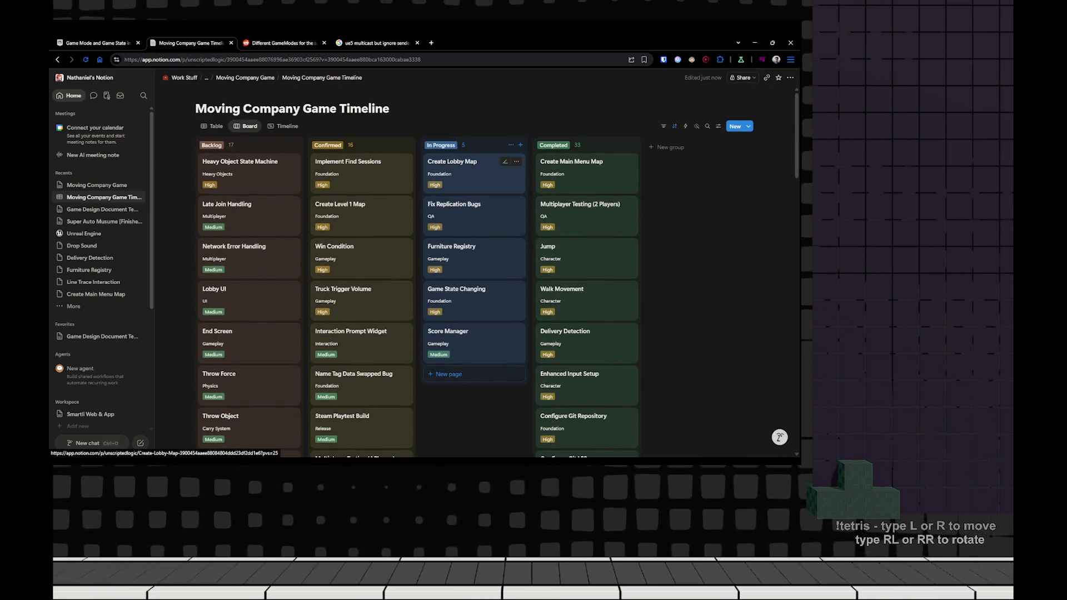
- Move Create Lobby Map into Completed and return to the BP_MoversPawn event graph
mouse_move(472, 167)
left_mouse_down()
mouse_move(614, 204)
mouse_move(588, 166)
mouse_move(589, 200)
left_mouse_up()
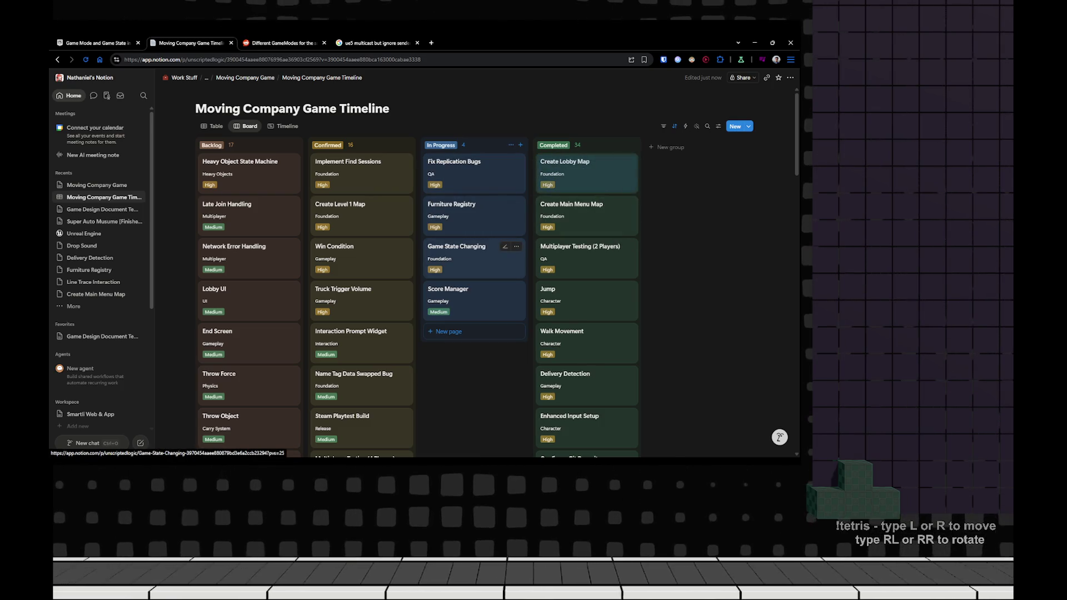
key("alt+Tab")
key("Home")
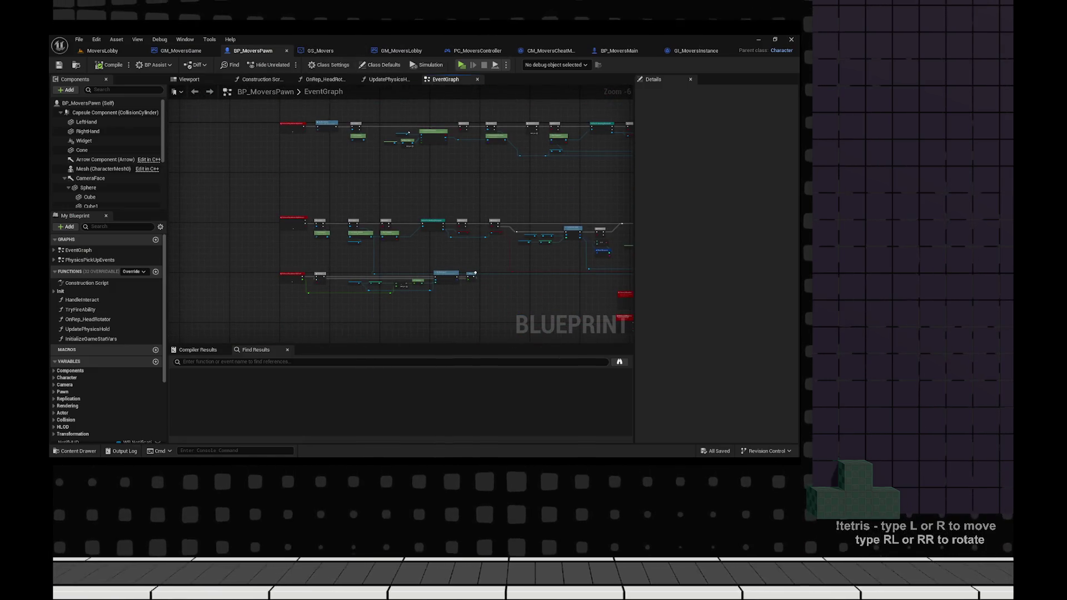
- Open the MoversGame level from the Movers folder and fly toward the building
left_click(102, 51)
key("ctrl+space")
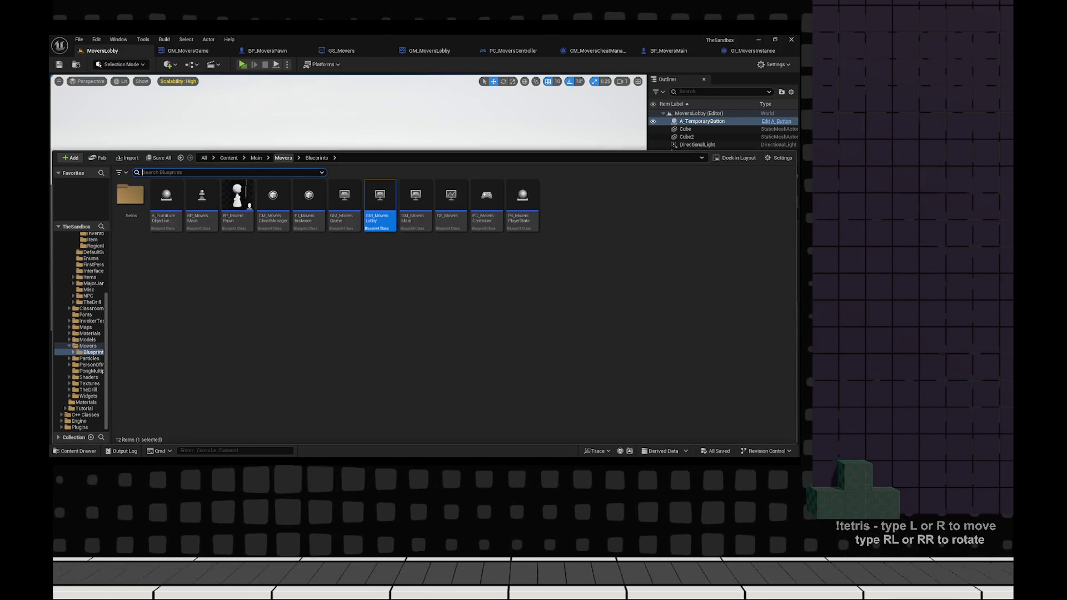
left_click(283, 158)
double_click(165, 200)
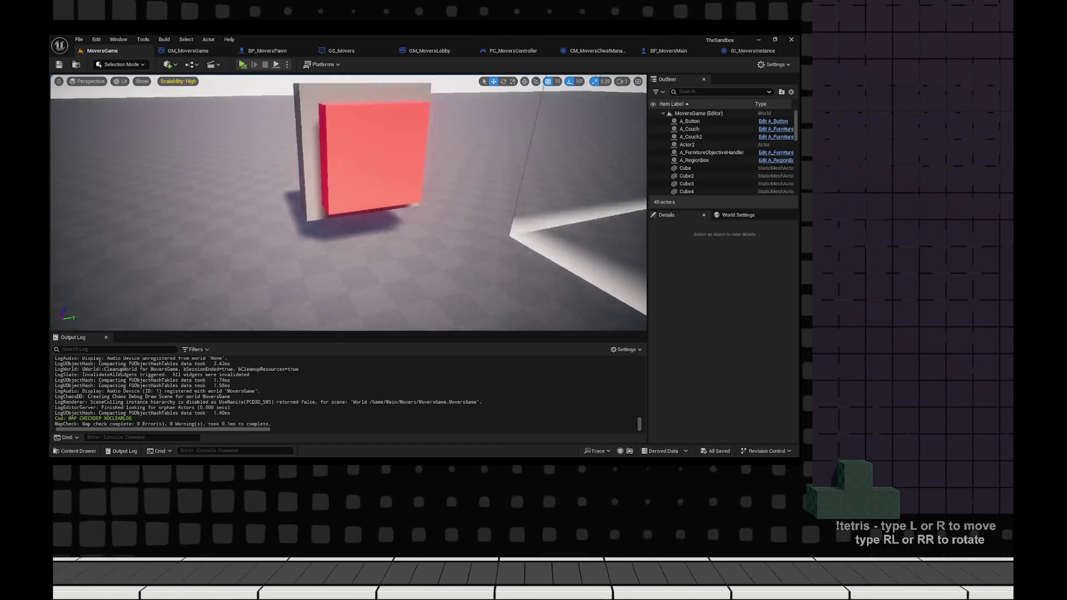
mouse_move(348, 200)
left_mouse_down()
mouse_move(488, 185)
mouse_move(400, 158)
mouse_move(508, 196)
left_mouse_up()
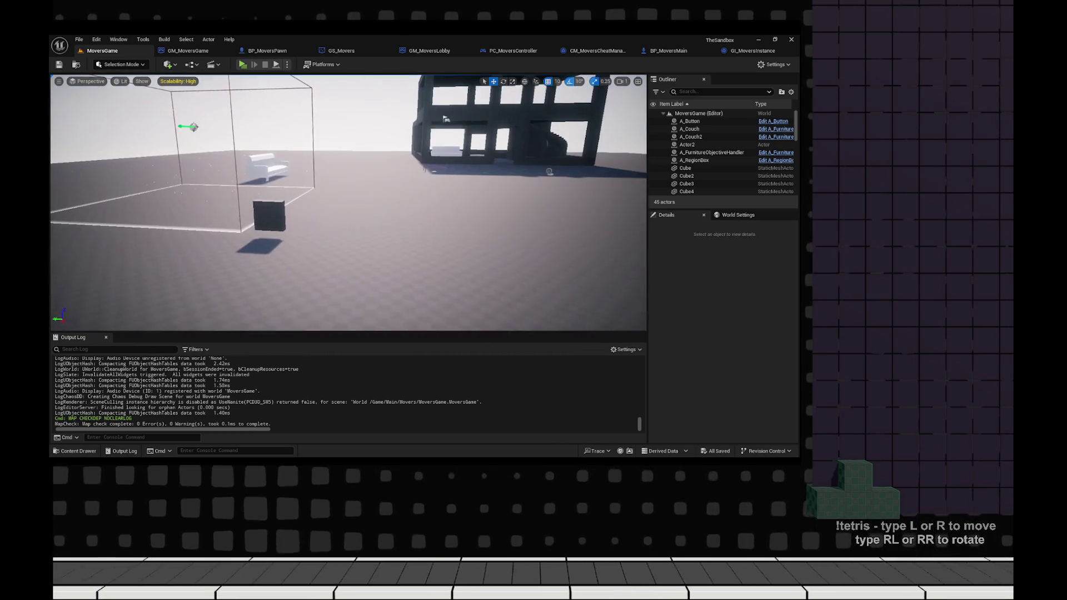
- Close the GM_MoversGame and BP_MoversPawn tabs and bring up GS_Movers
left_click(188, 50)
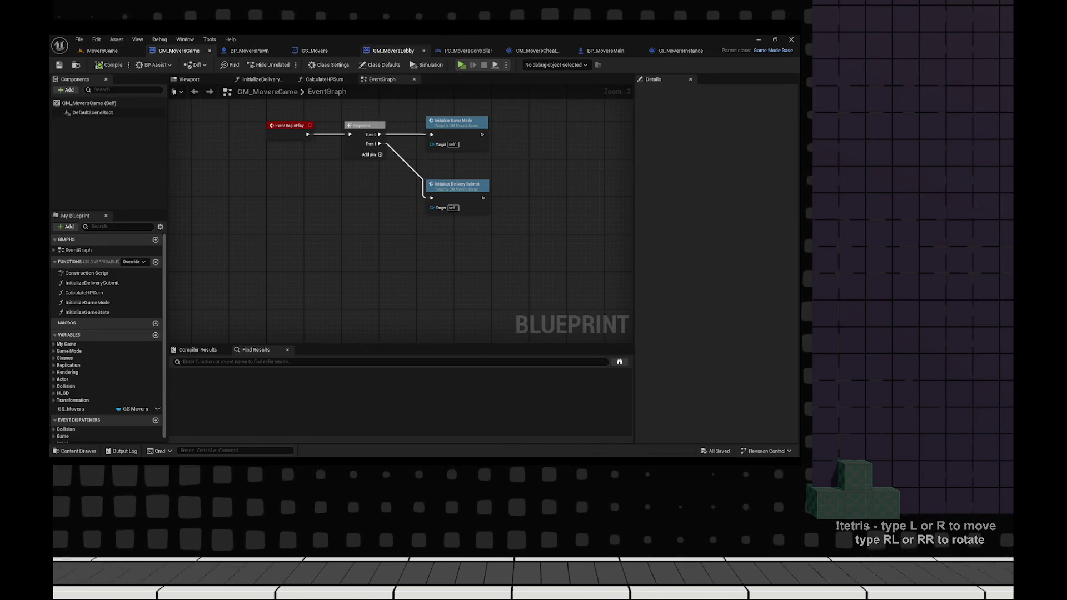
left_click(209, 51)
left_click(192, 51)
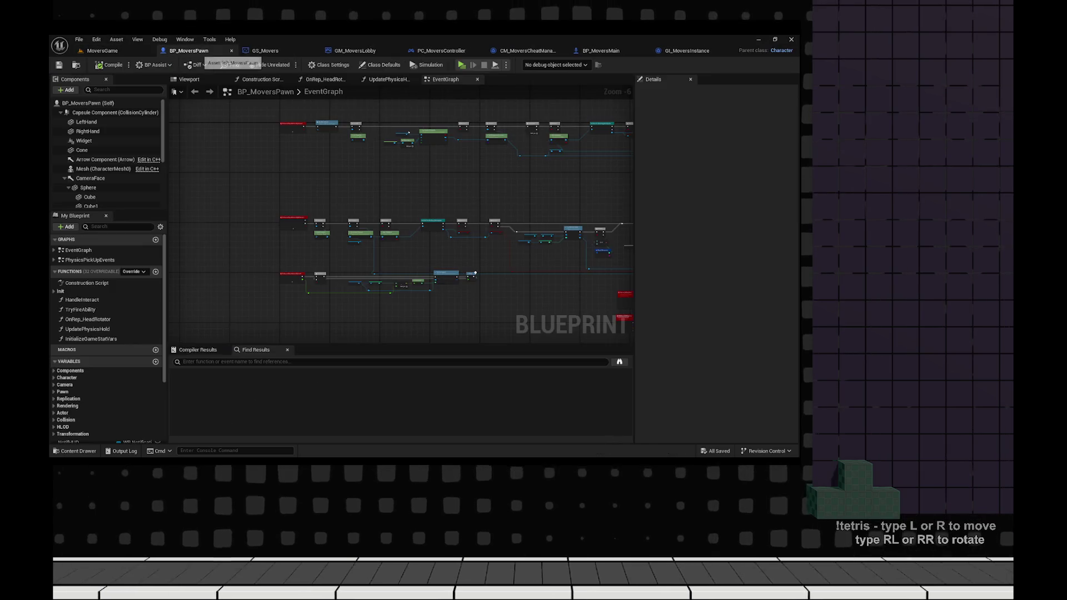
left_click(231, 51)
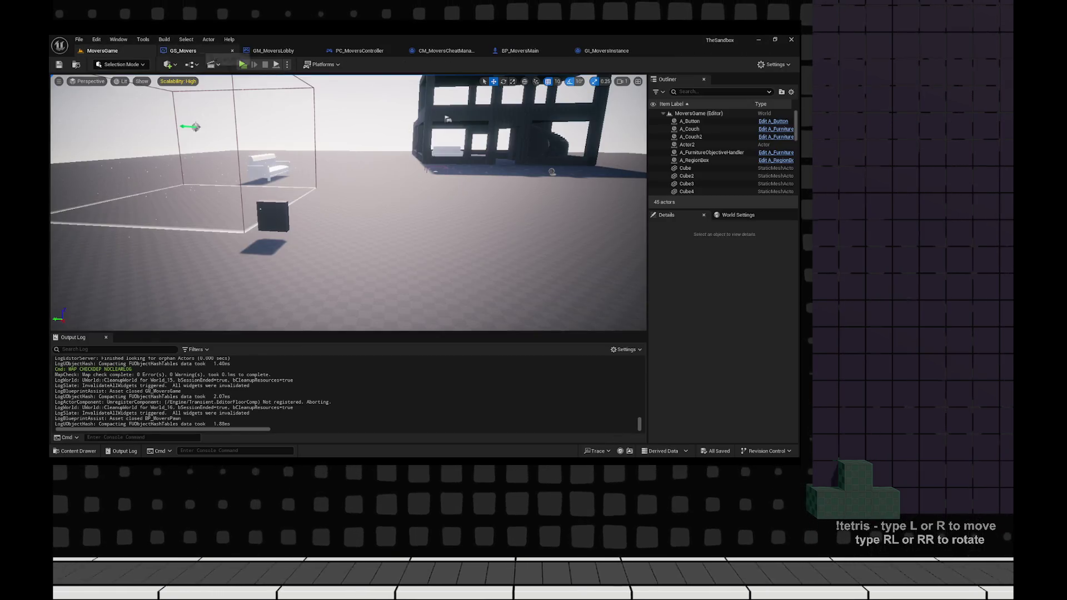
left_click(186, 51)
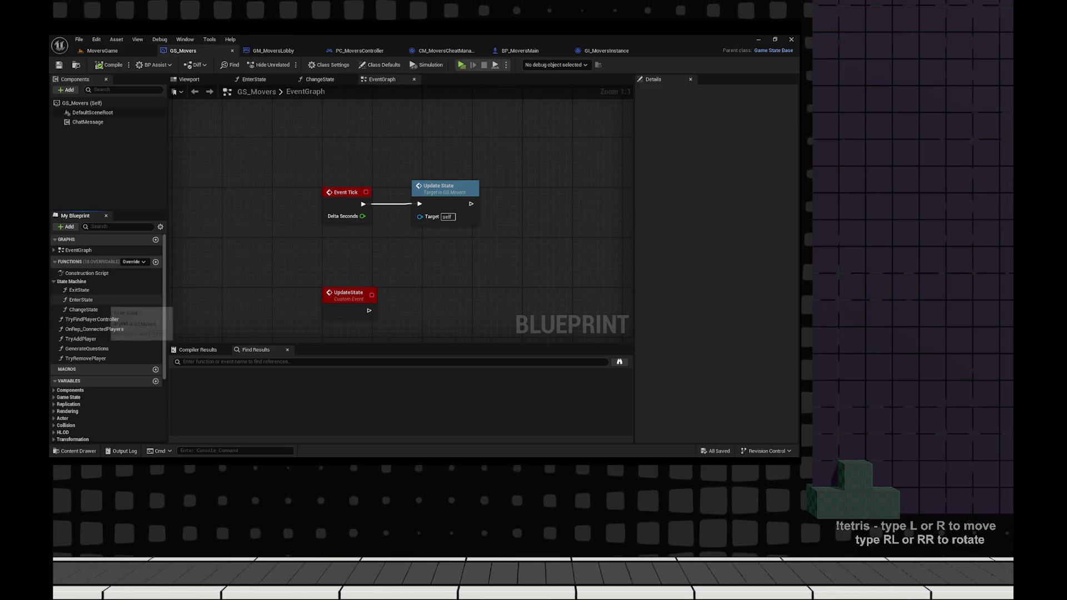
scroll(361, 179, "down", 4)
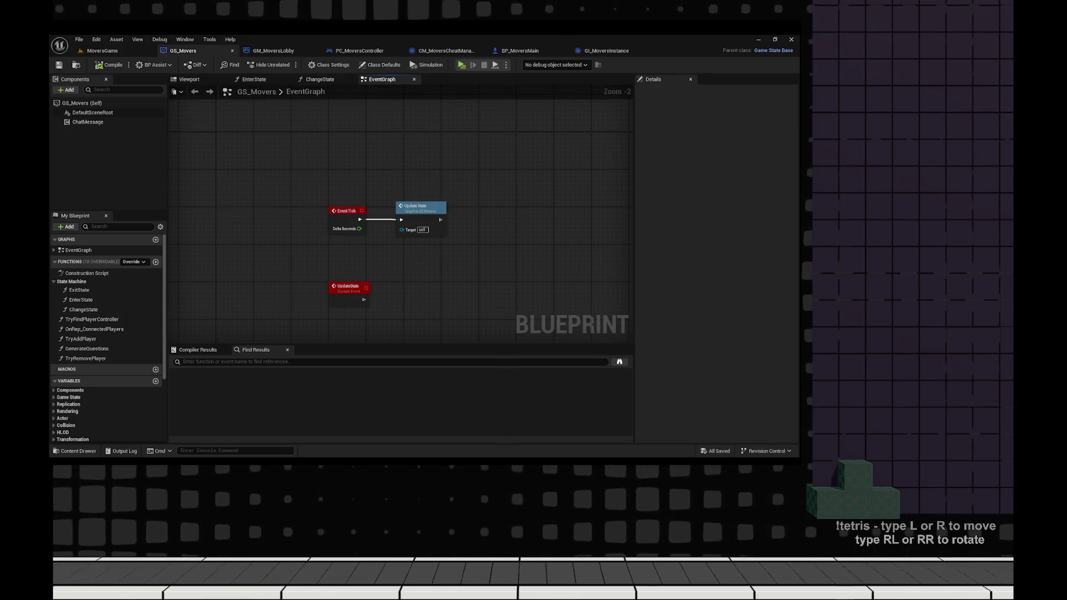
- Close the GM_MoversLobby, CM_MoversCheatManager, PC_MoversController and BP_MoversMain tabs
left_click(275, 51)
left_click(315, 50)
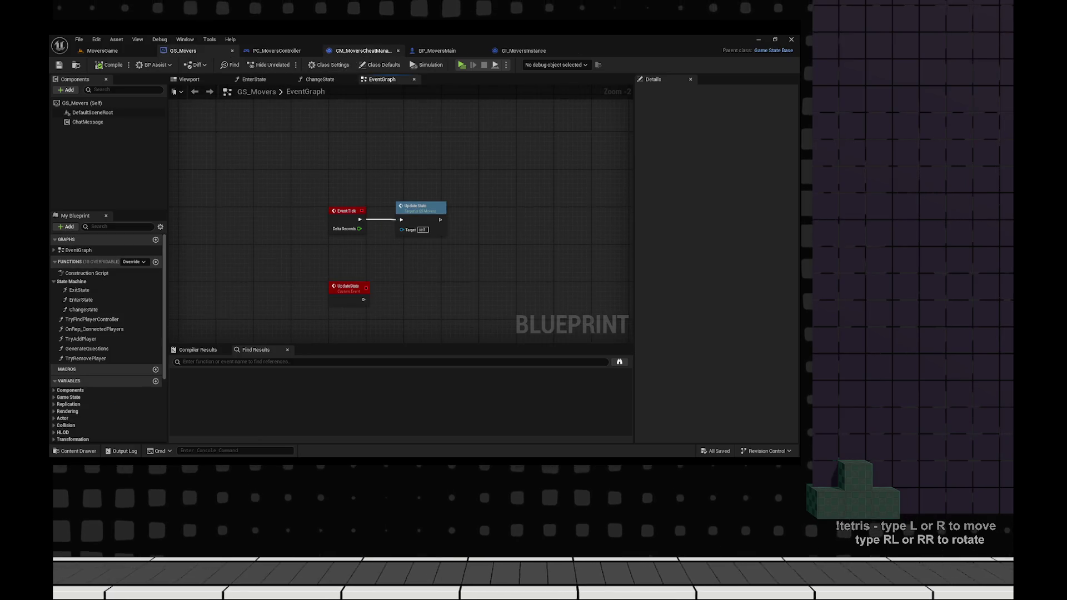
left_click(362, 51)
left_click(397, 50)
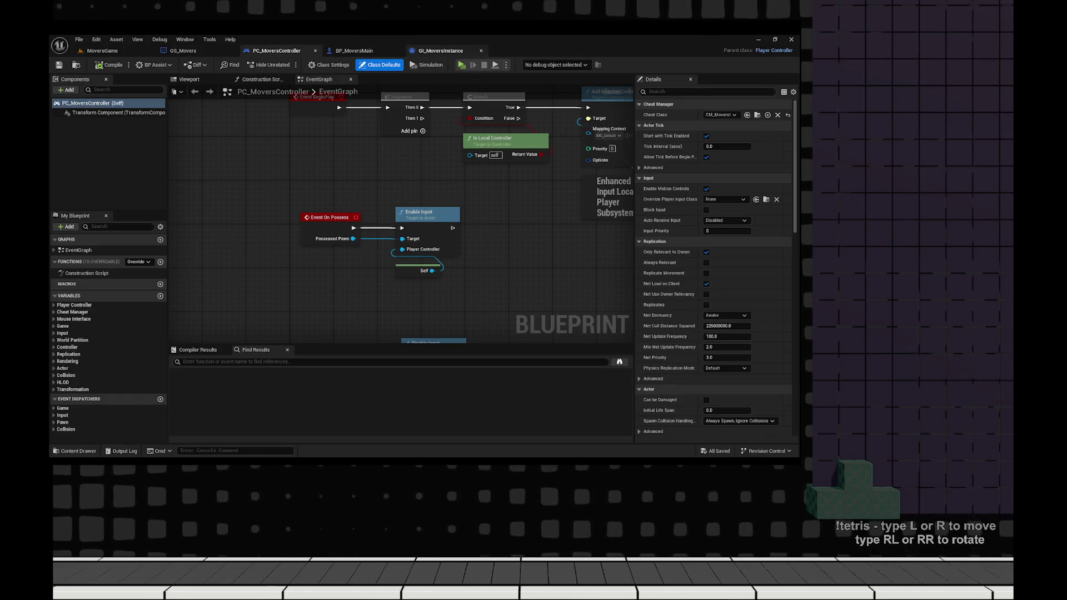
left_click(315, 50)
left_click(315, 51)
- Reopen GM_MoversGame from Movers Blueprints and select its GS Movers and Change State nodes
key("ctrl+space")
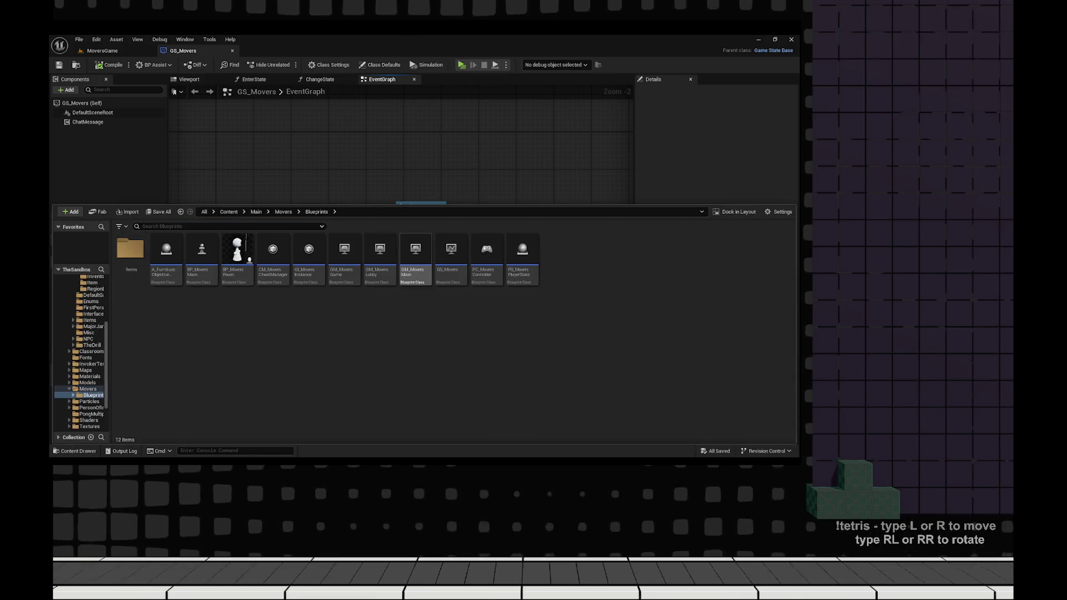
double_click(344, 278)
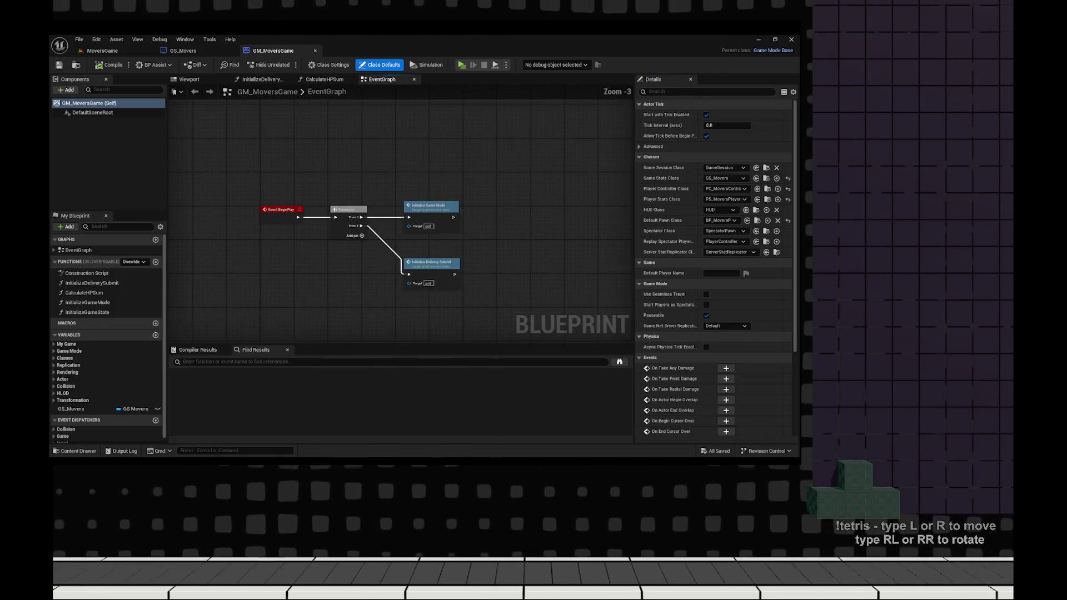
left_click(376, 264)
scroll(507, 312, "up", 3)
left_click(439, 255, "ctrl")
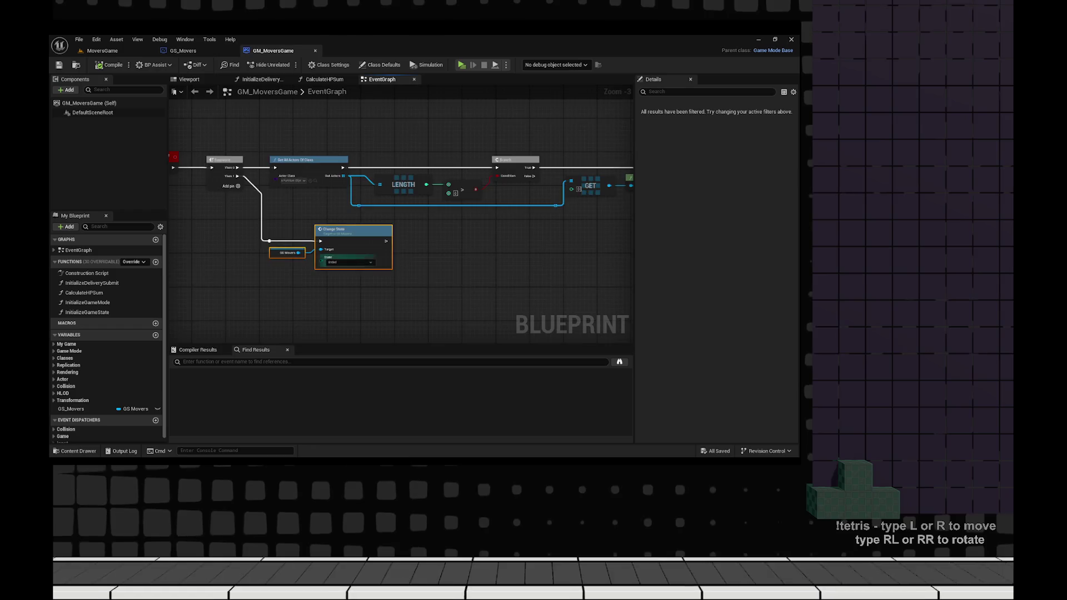
mouse_move(508, 313)
left_mouse_down()
mouse_move(475, 289)
mouse_move(382, 269)
mouse_move(237, 268)
mouse_move(512, 276)
mouse_move(611, 384)
mouse_move(418, 309)
left_mouse_up()
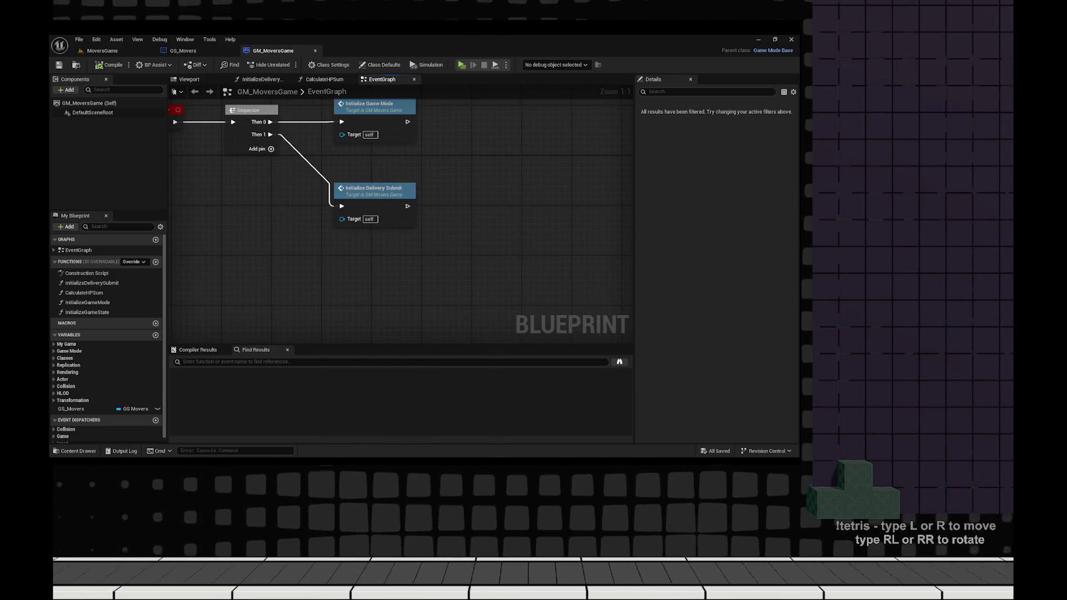
left_click_drag(341, 265, 523, 287)
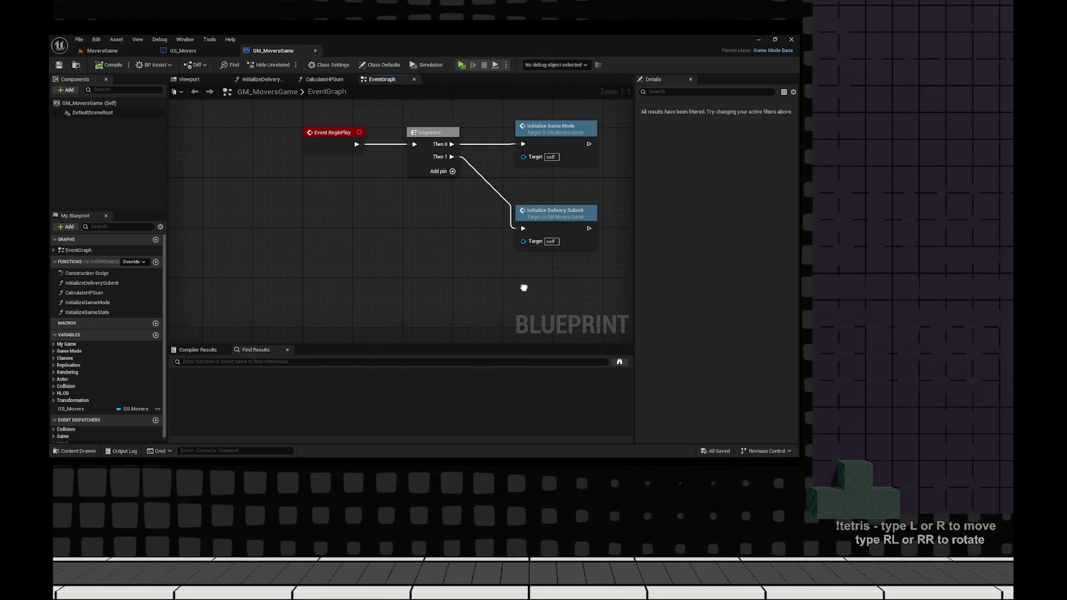
left_click_drag(523, 287, 329, 295)
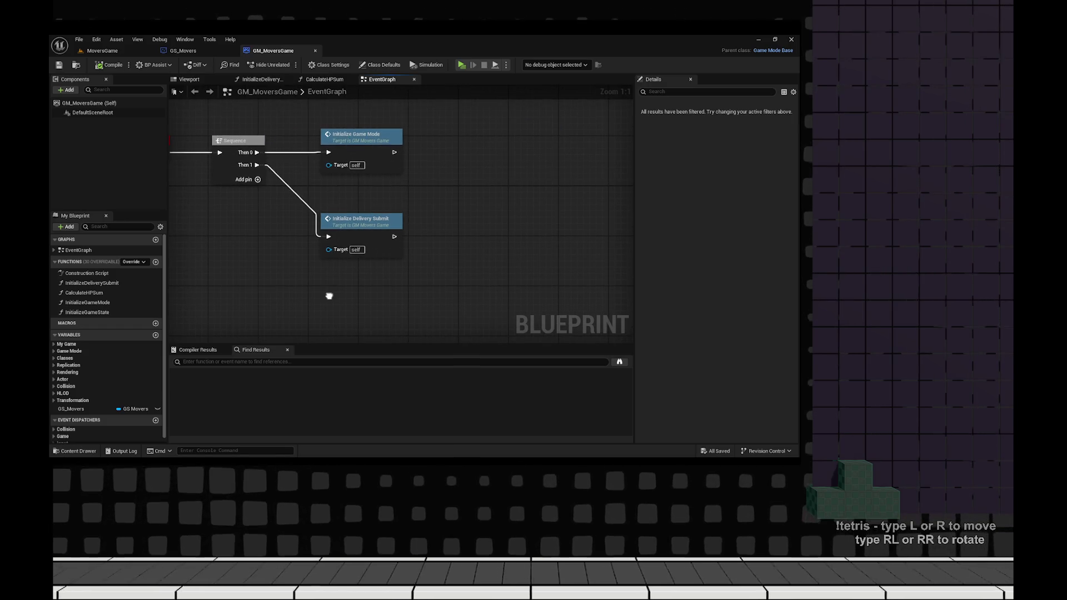
left_click_drag(415, 287, 561, 304)
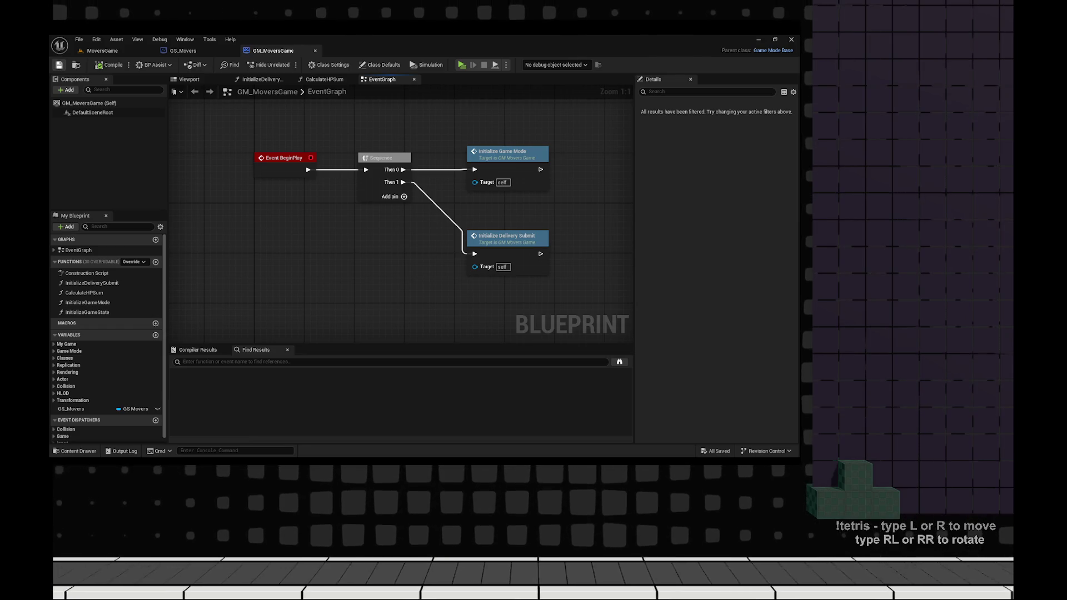
left_click(184, 50)
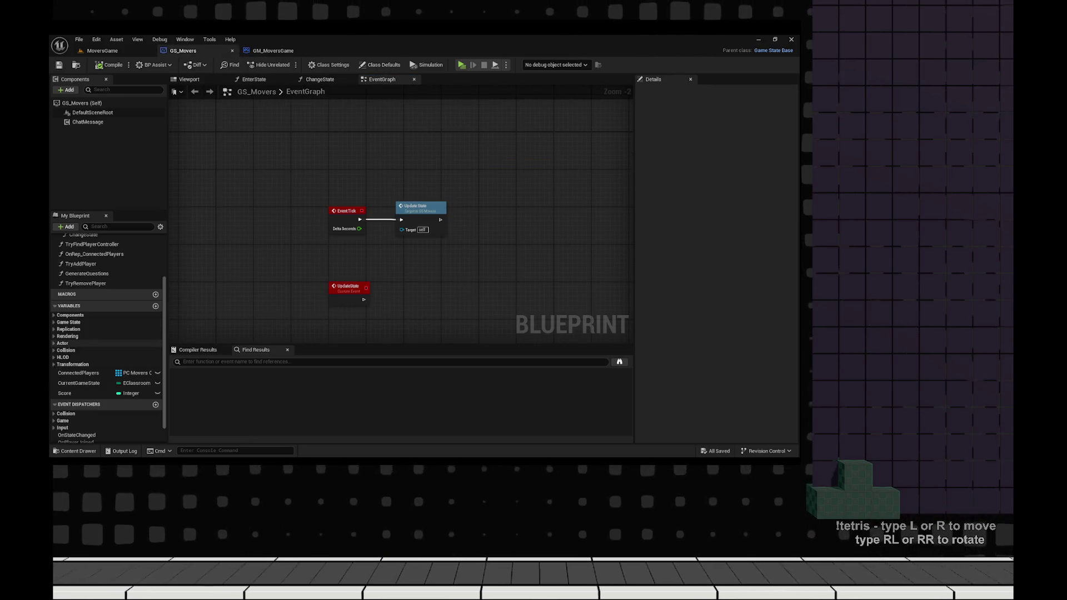
left_click(79, 373)
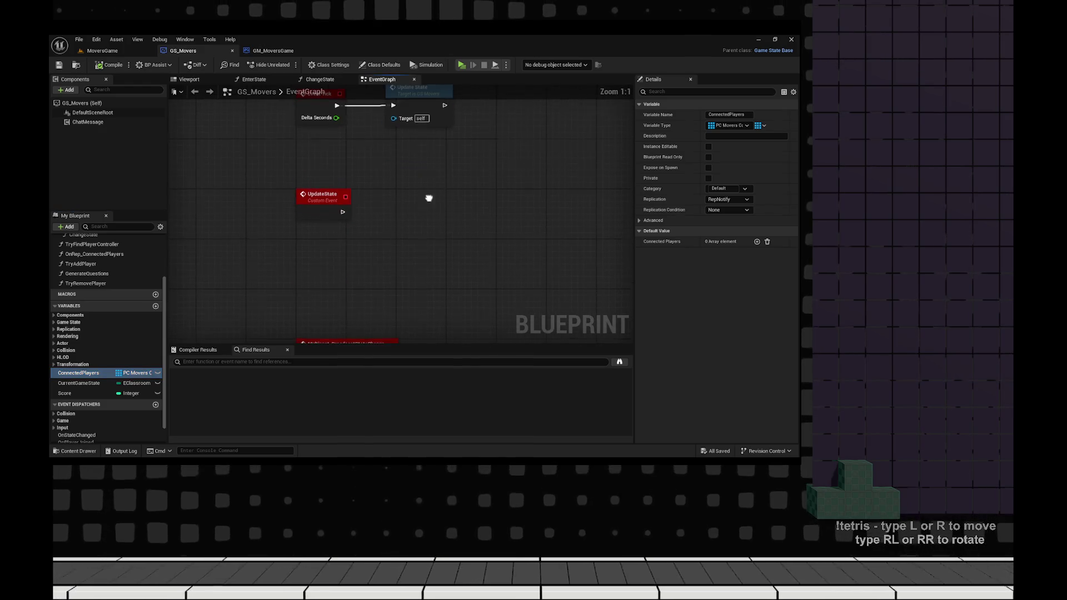
left_click(273, 51)
left_click(345, 243)
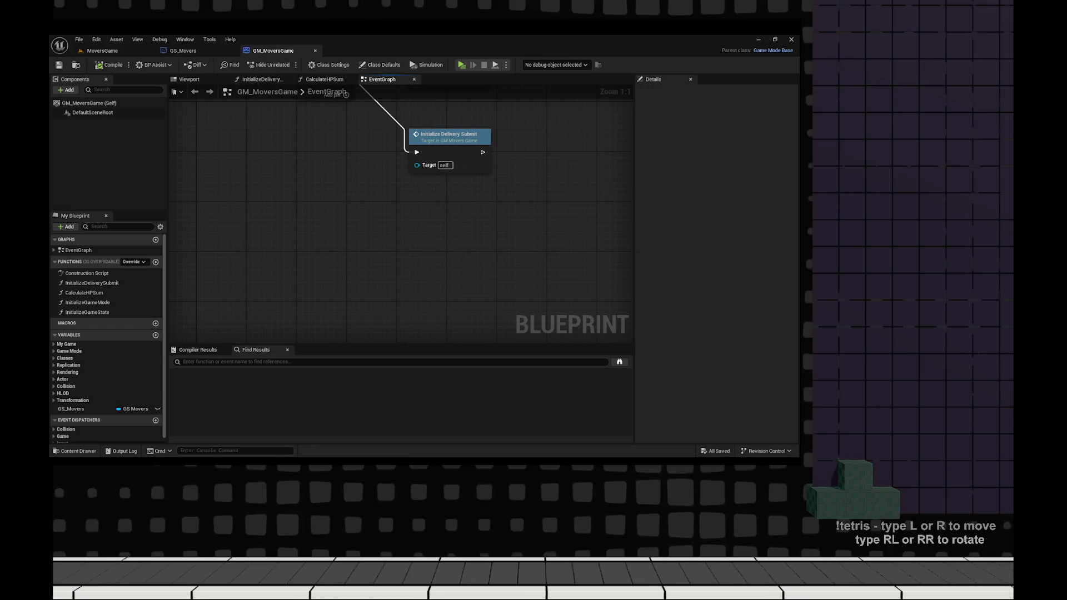
left_click(183, 50)
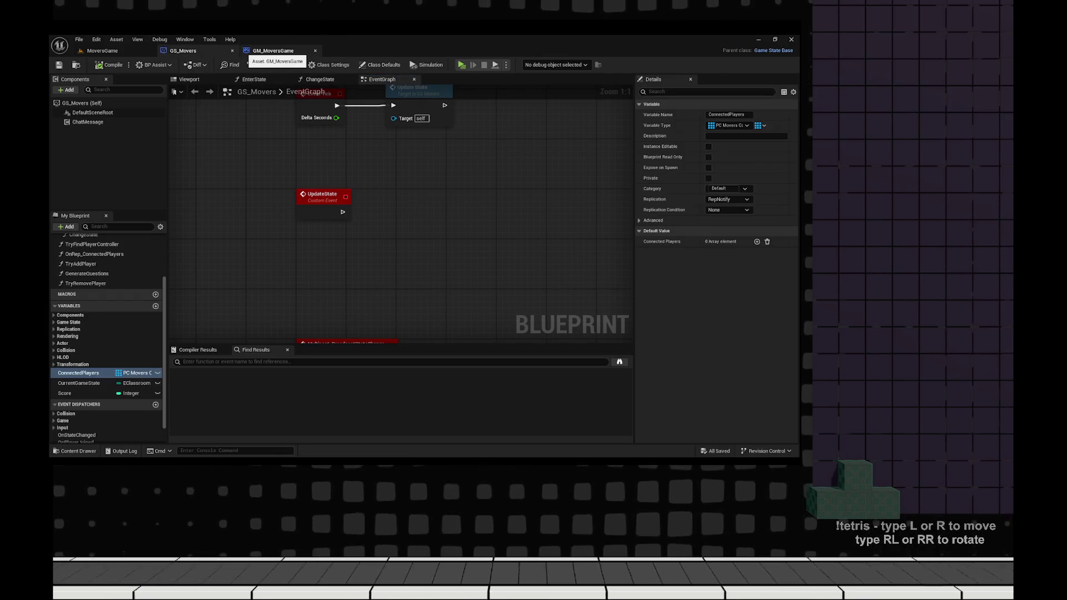
scroll(128, 367, "down", 1)
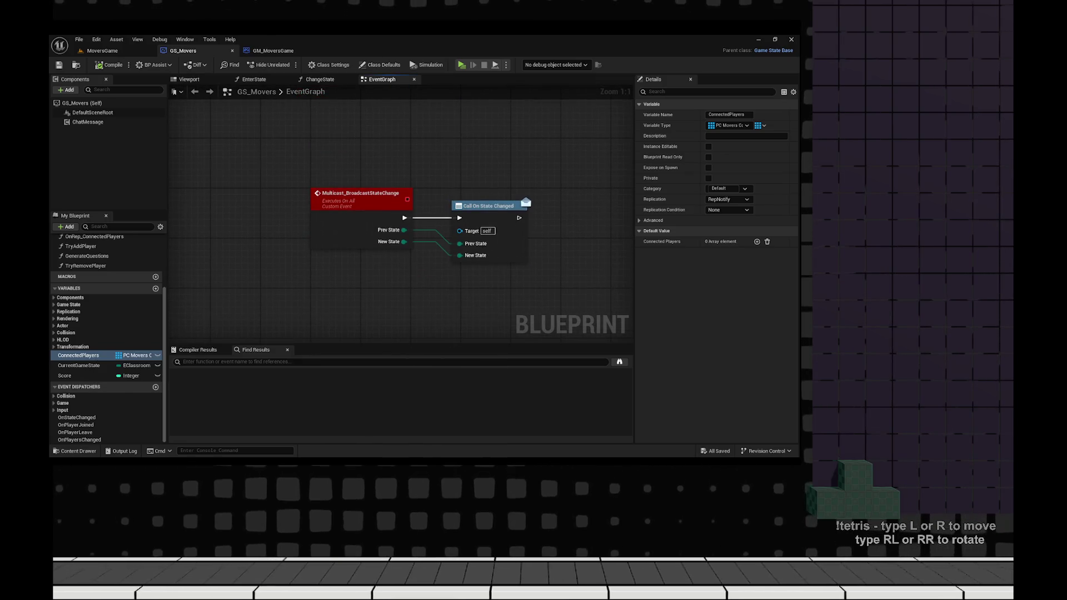
left_click_drag(411, 267, 350, 198)
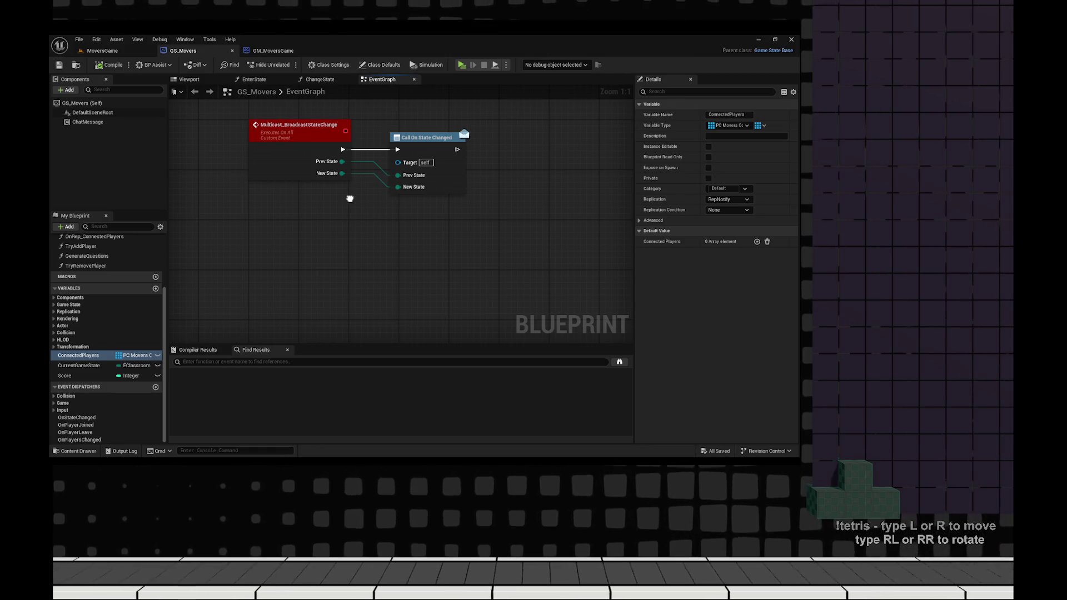
left_click_drag(350, 198, 337, 376)
mouse_move(376, 186)
left_mouse_down()
mouse_move(418, 105)
mouse_move(423, 381)
mouse_move(439, 215)
left_mouse_up()
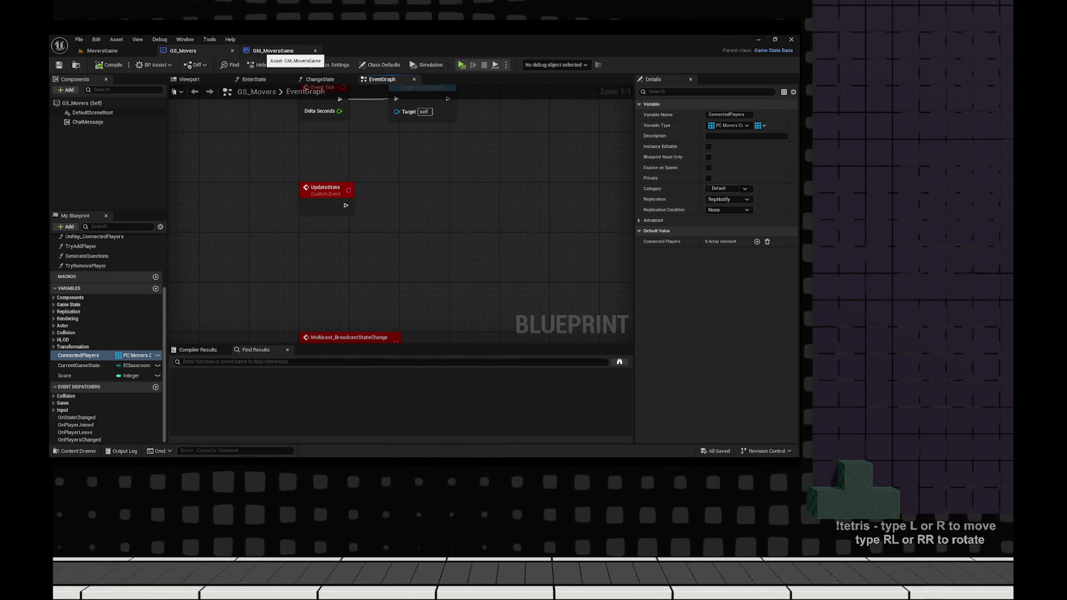
left_click(273, 50)
mouse_move(455, 275)
left_mouse_down()
mouse_move(461, 356)
mouse_move(440, 267)
left_mouse_up()
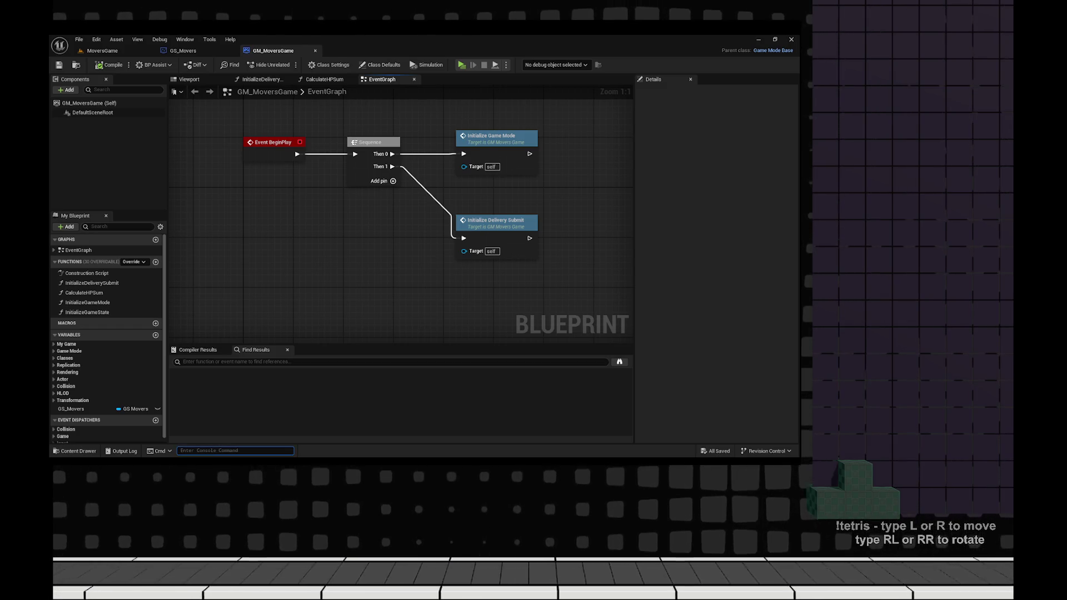
type("x")
- Add two squares side by side labelled Lobby and Game
key("Escape")
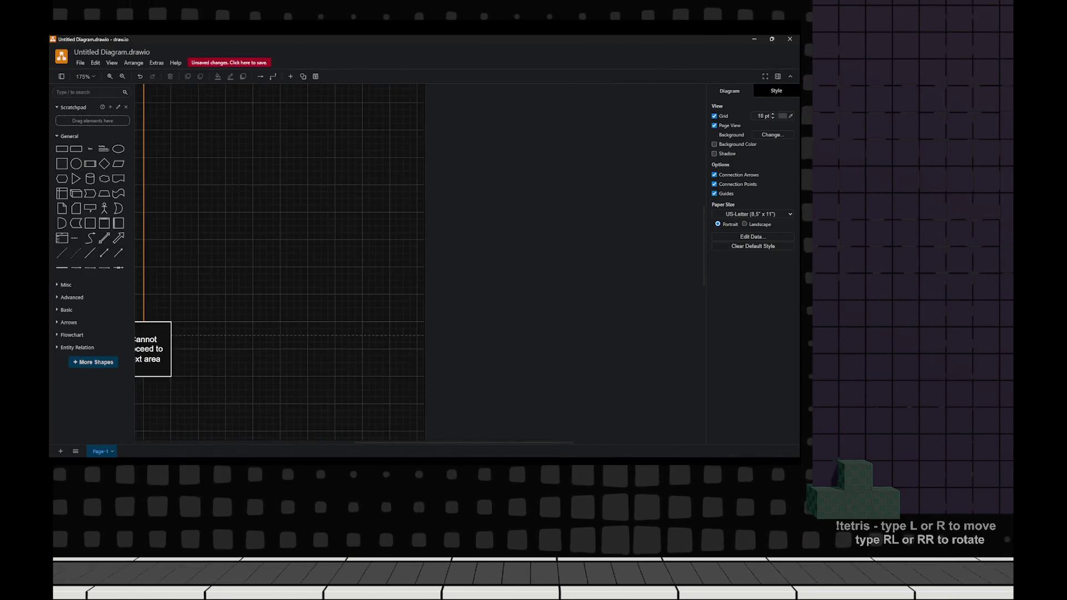
left_click_drag(62, 163, 342, 276)
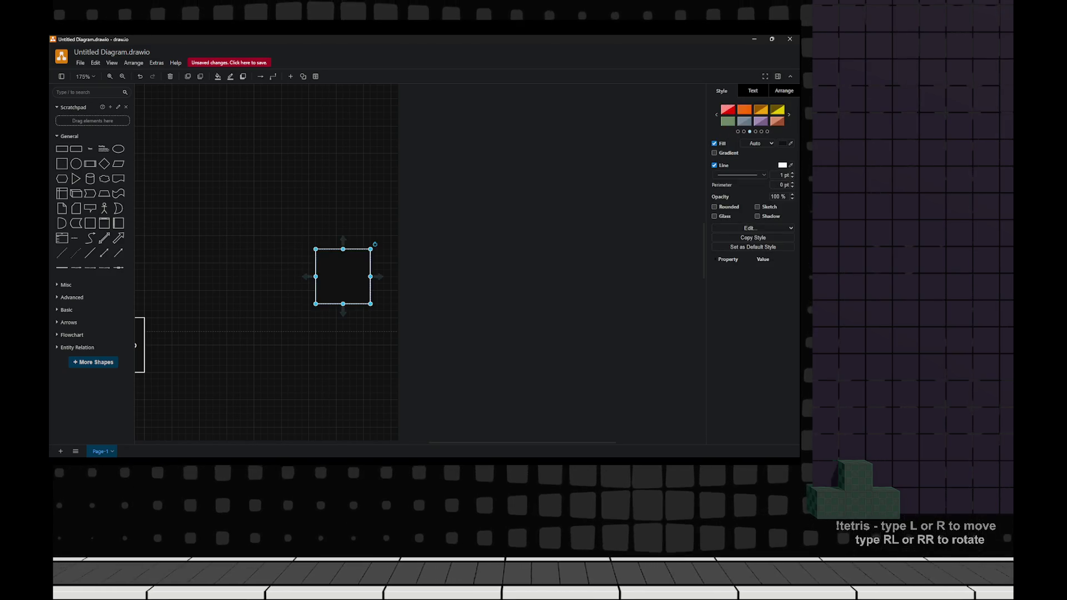
key("Escape")
mouse_move(62, 164)
left_mouse_down()
mouse_move(492, 308)
mouse_move(492, 277)
left_mouse_up()
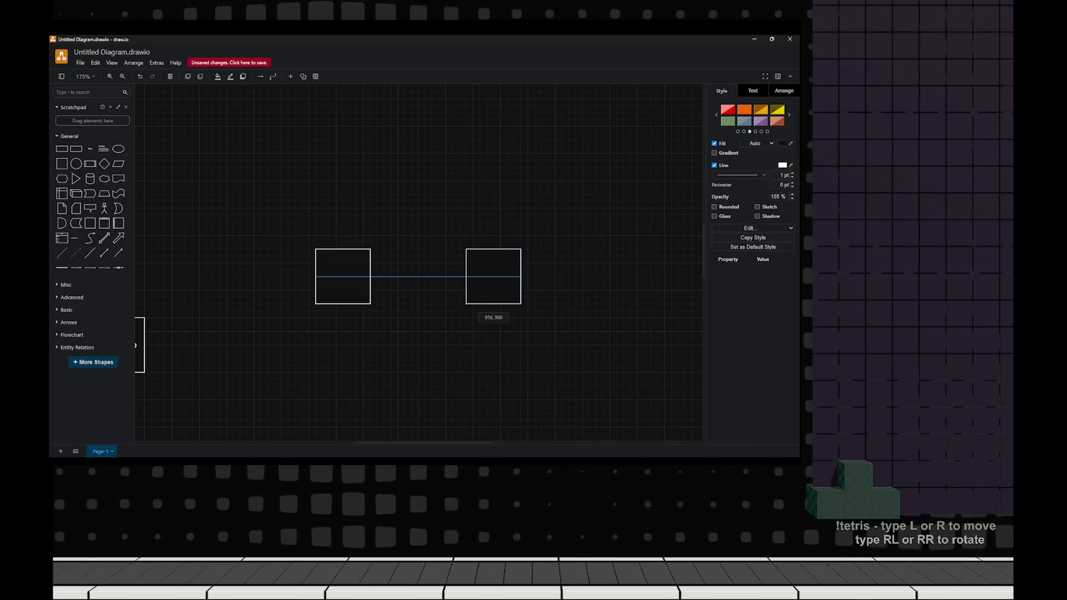
left_click(343, 276)
double_click(343, 276)
type("Lobby")
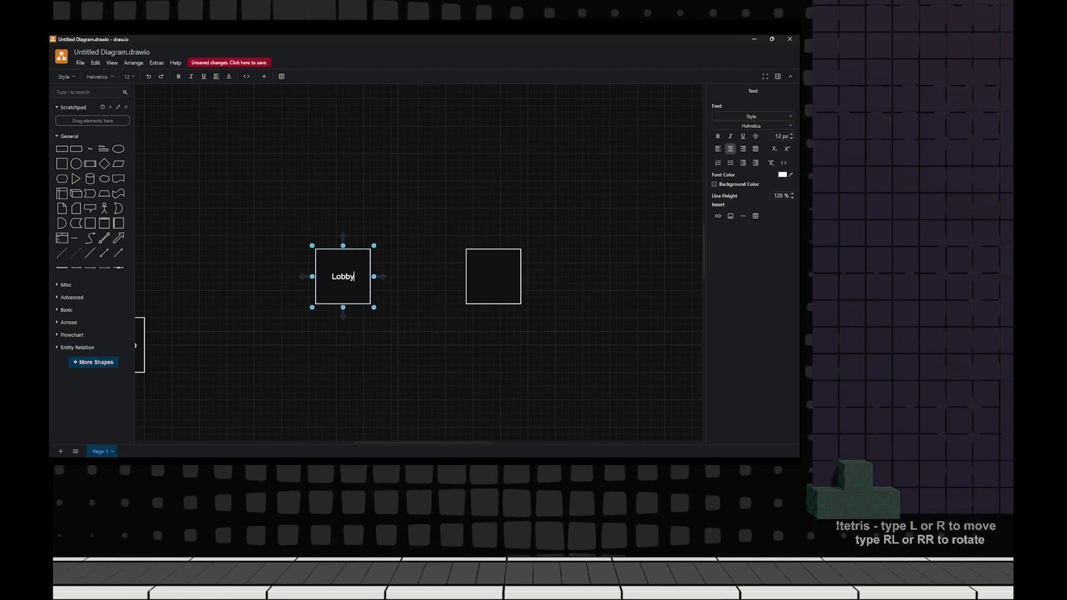
double_click(493, 276)
type("e")
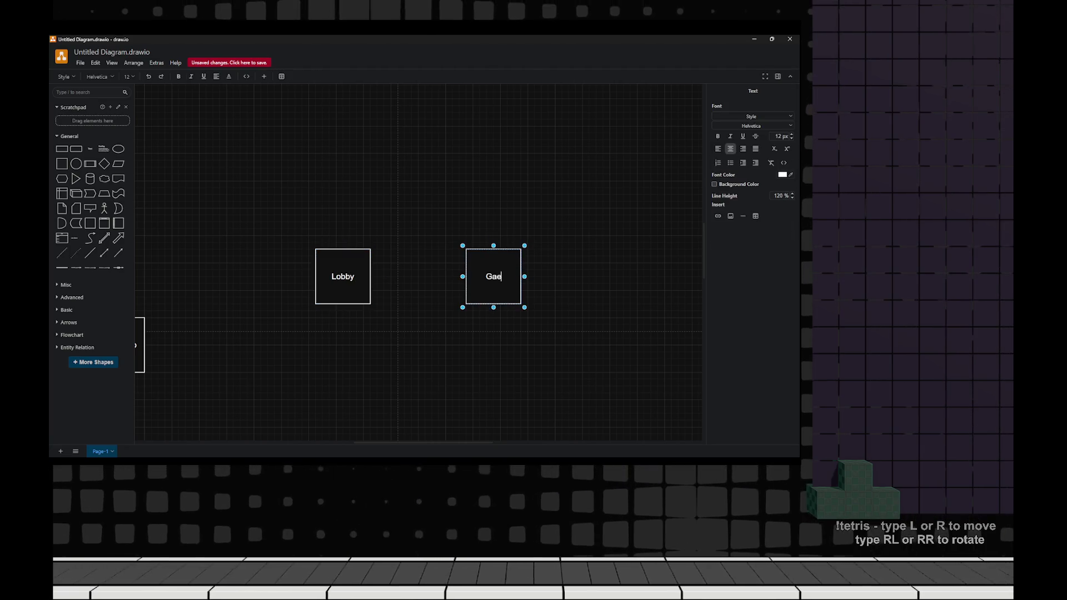
- Move Game further right and level the Lobby box with it
mouse_move(493, 276)
left_mouse_down()
mouse_move(595, 262)
mouse_move(581, 262)
left_mouse_up()
left_click(343, 276)
left_click_drag(343, 276, 335, 262)
left_click(300, 294)
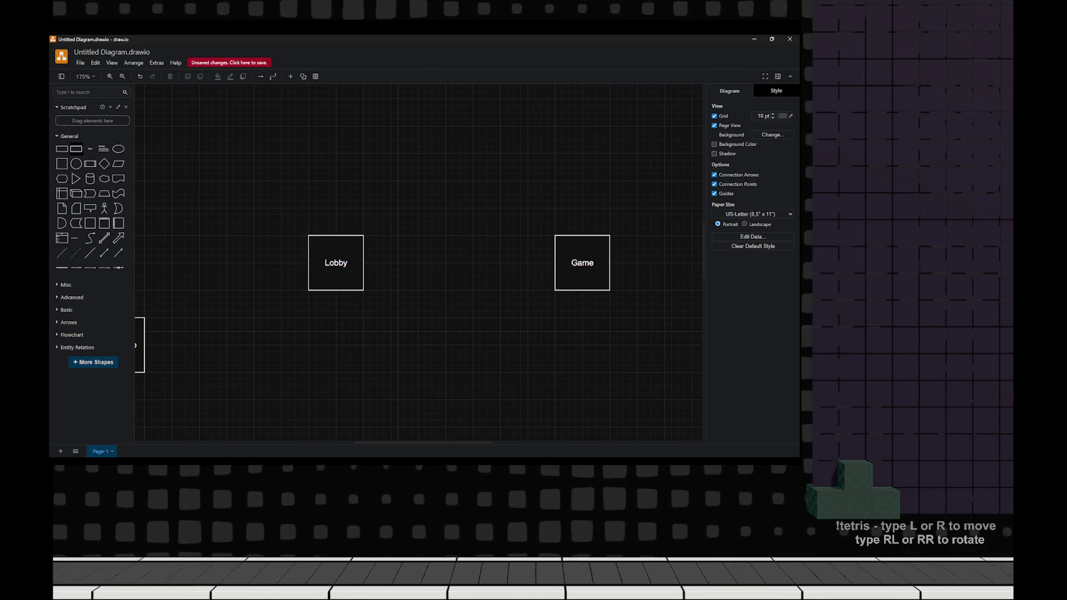
- Add a 4 Players text label beneath the Lobby box
left_click_drag(329, 320, 336, 321)
type("4")
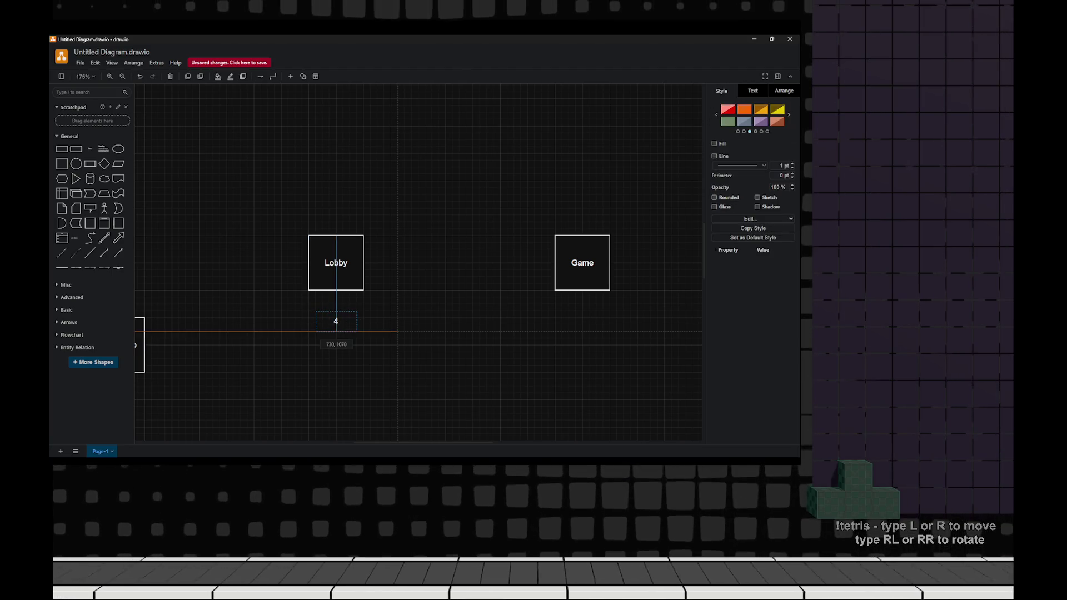
double_click(336, 321)
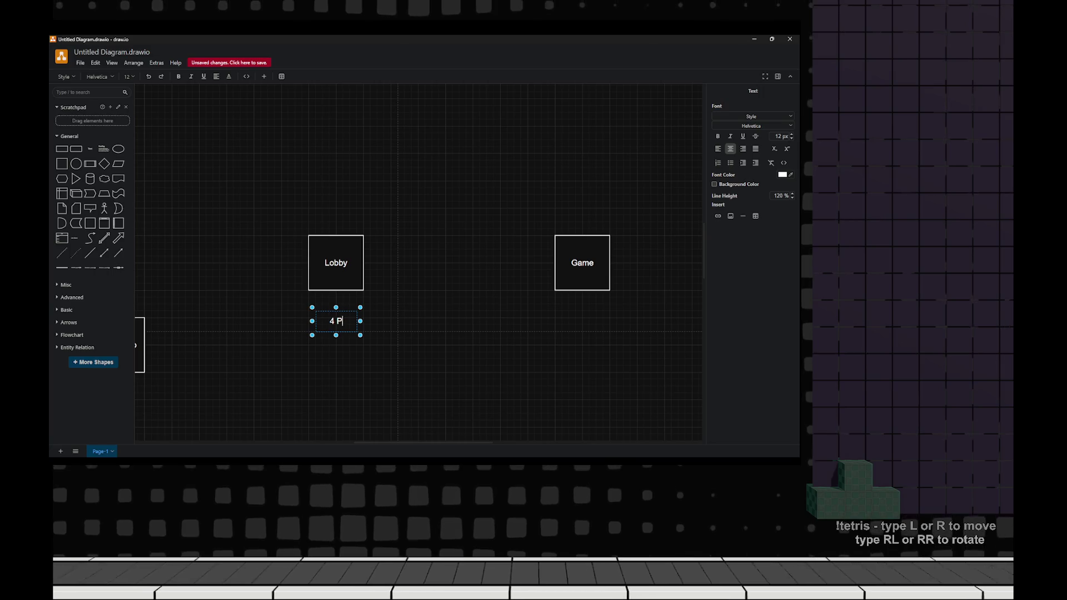
type("lauers")
key("BackSpace")
key("BackSpace")
key("BackSpace")
type("yer")
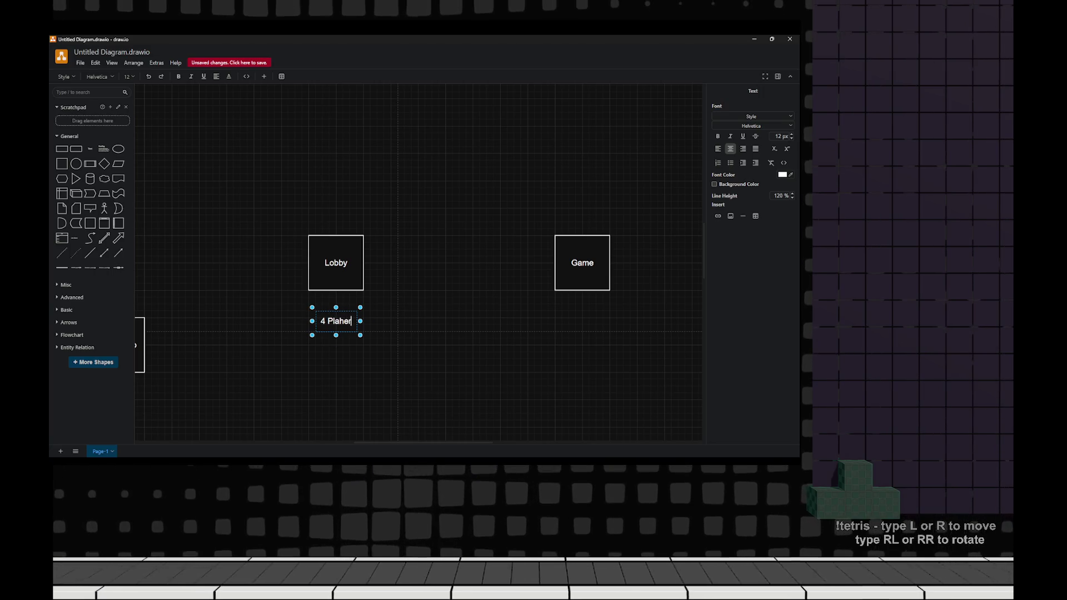
type("s")
key("Escape")
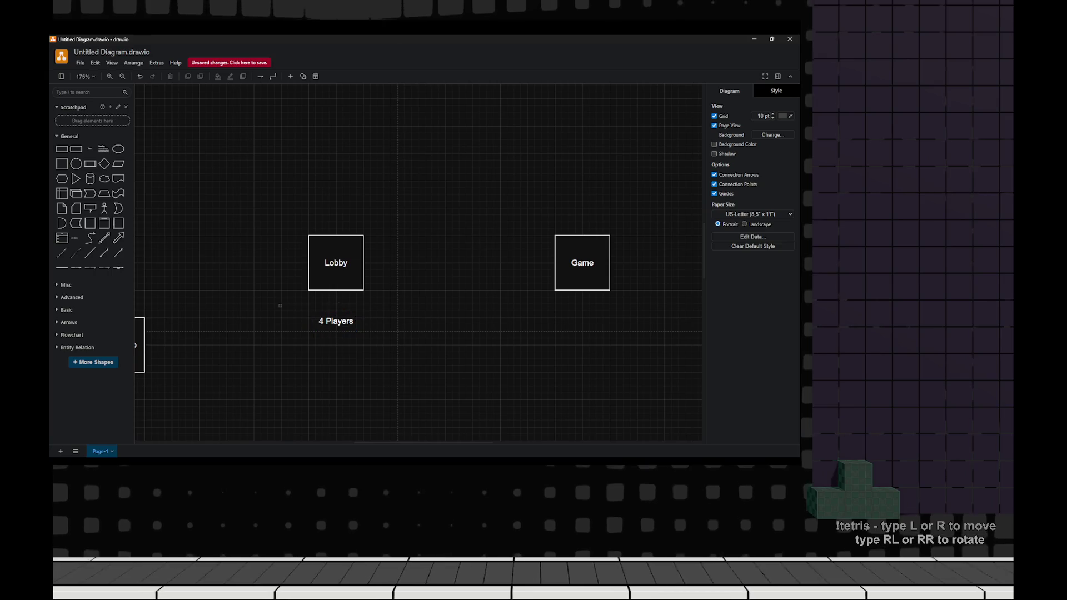
- Copy the label under the Game box as 2 Players
left_click(335, 321)
mouse_move(335, 320)
left_mouse_down()
mouse_move(626, 342)
mouse_move(582, 321)
left_mouse_up()
double_click(567, 321)
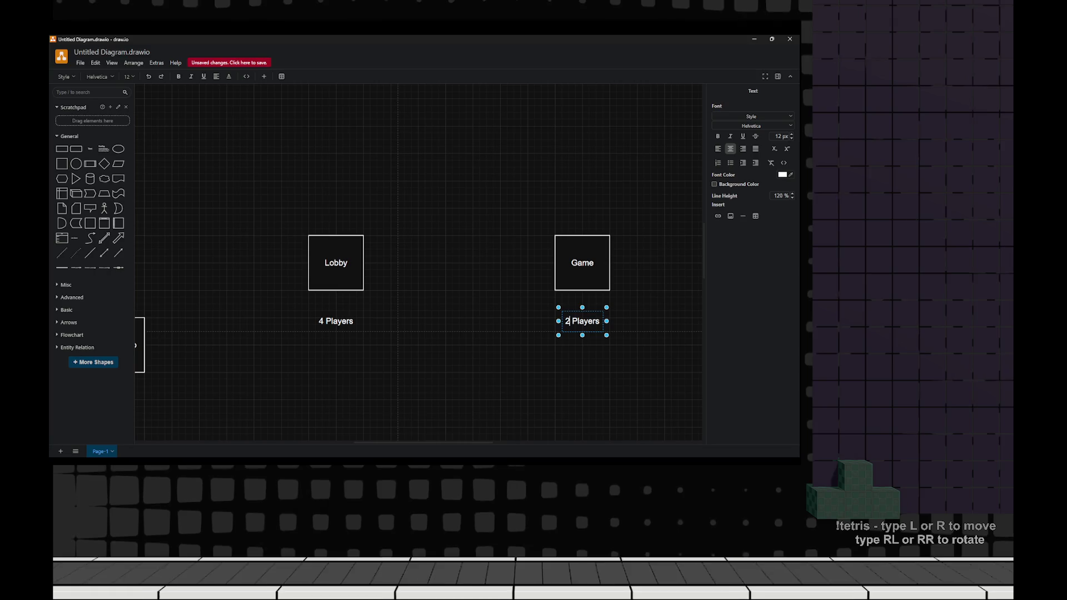
key("Escape")
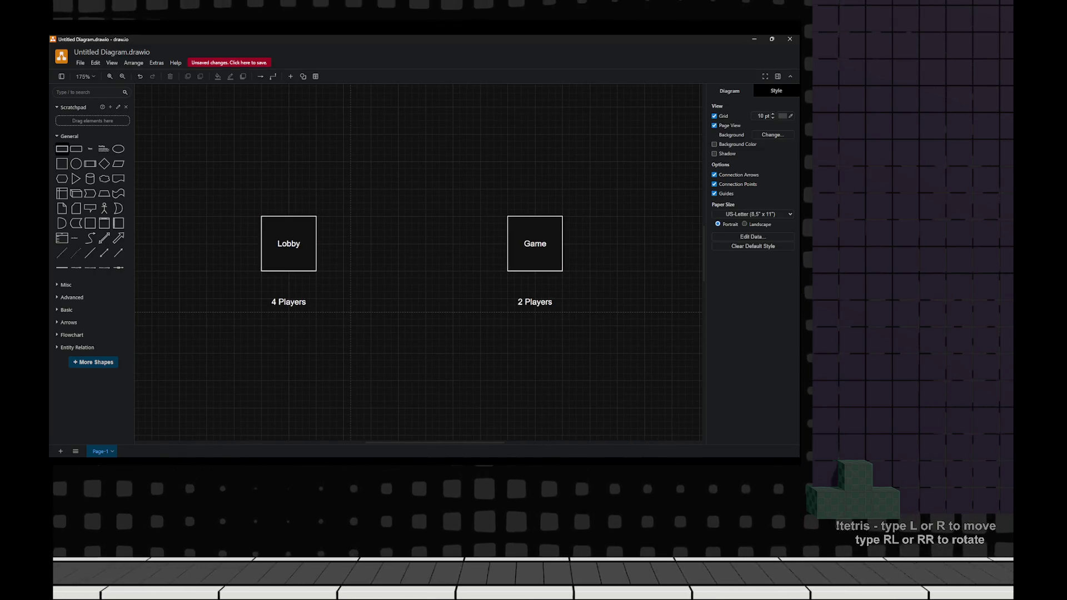
left_click(288, 244)
- Connect Lobby to Game with an arrow routed over the top
left_click_drag(324, 244, 534, 244)
left_click_drag(411, 244, 411, 168)
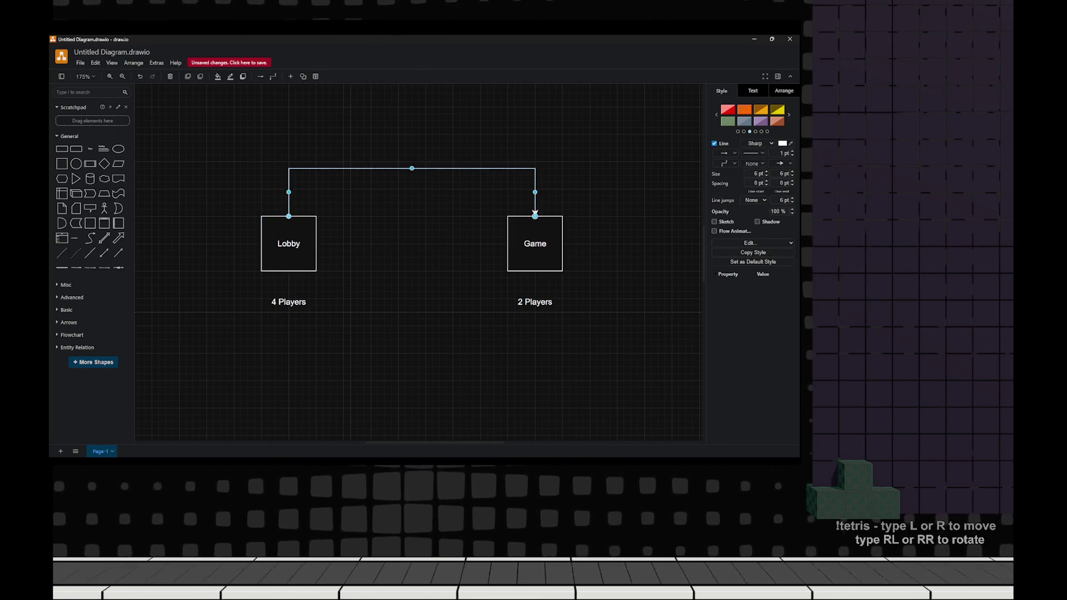
key("Escape")
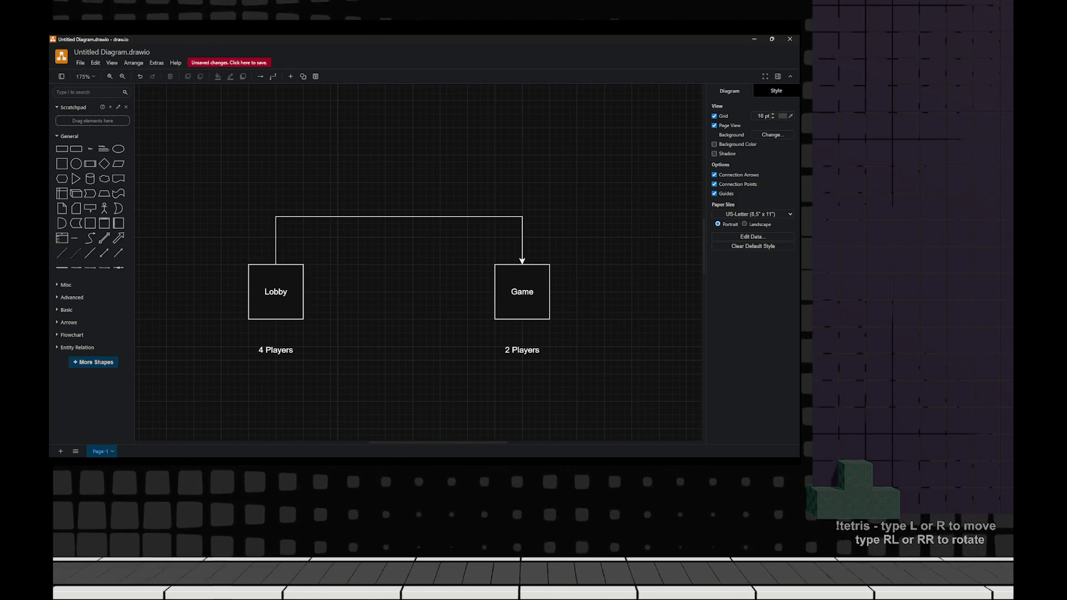
- Place a wide rectangle below the player labels and label it Game State
scroll(417, 261, "down", 2)
mouse_move(61, 164)
left_mouse_down()
mouse_move(444, 401)
mouse_move(422, 339)
mouse_move(353, 346)
left_mouse_up()
left_click(482, 316)
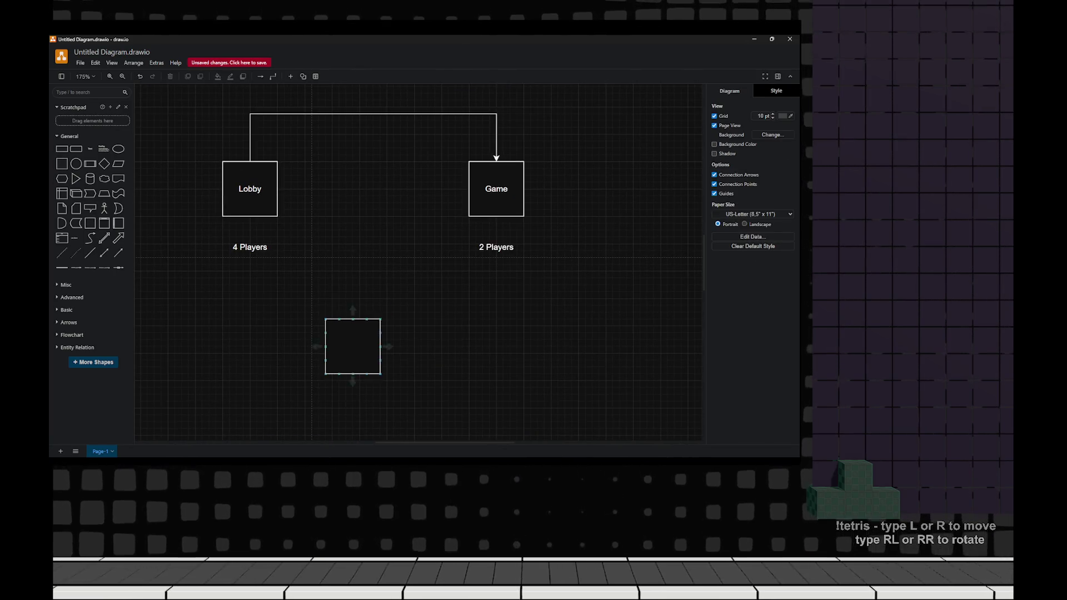
key("Delete")
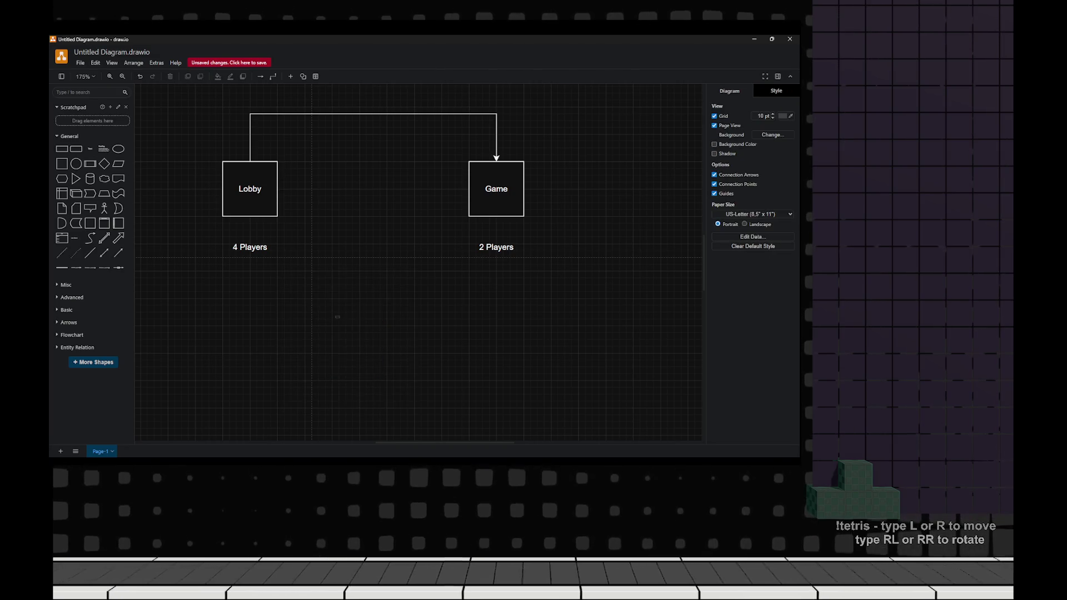
mouse_move(62, 149)
left_mouse_down()
mouse_move(406, 324)
mouse_move(380, 333)
mouse_move(624, 326)
left_mouse_up()
left_click_drag(480, 326, 374, 326)
double_click(374, 326)
type("Game")
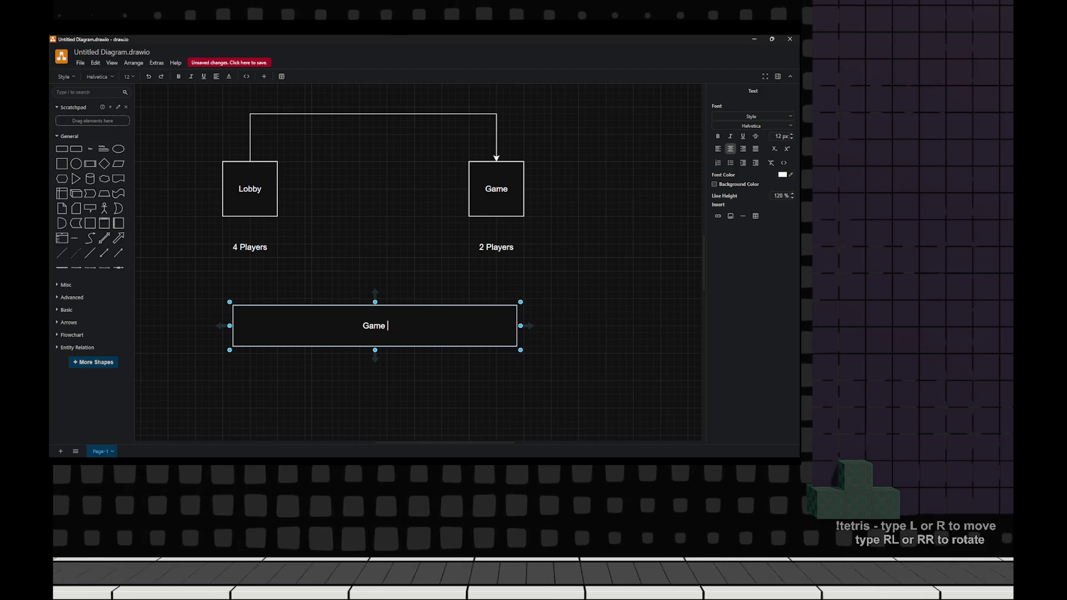
type(" State")
key("Escape")
- Nudge the Game State box up slightly and check its alignment with the player labels
key("ctrl+minus")
key("ctrl+minus")
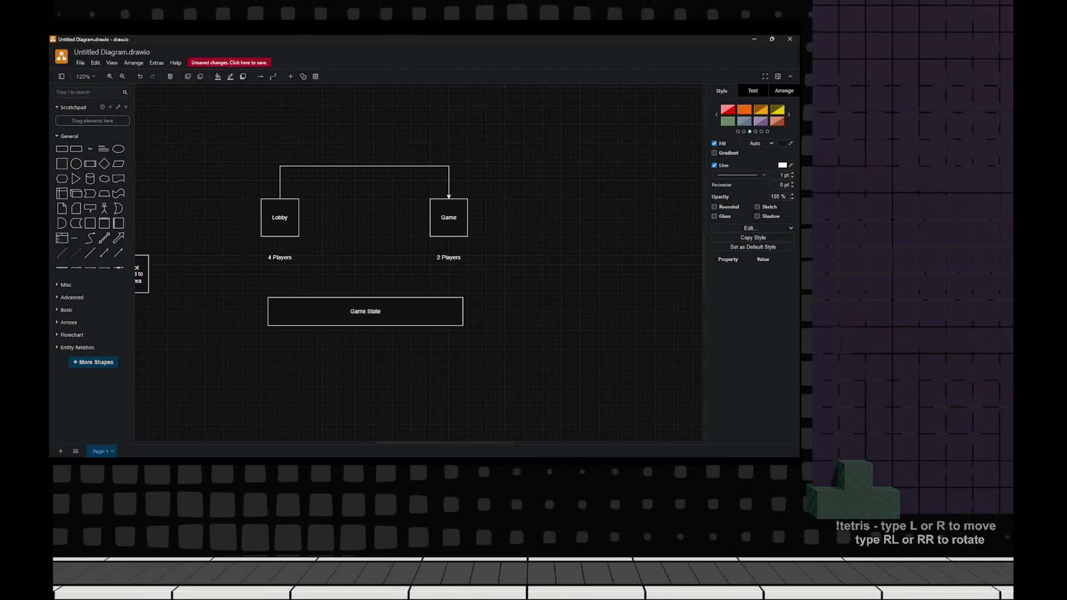
key("ctrl+plus")
key("ctrl+plus")
left_click_drag(374, 325, 374, 319)
key("Escape")
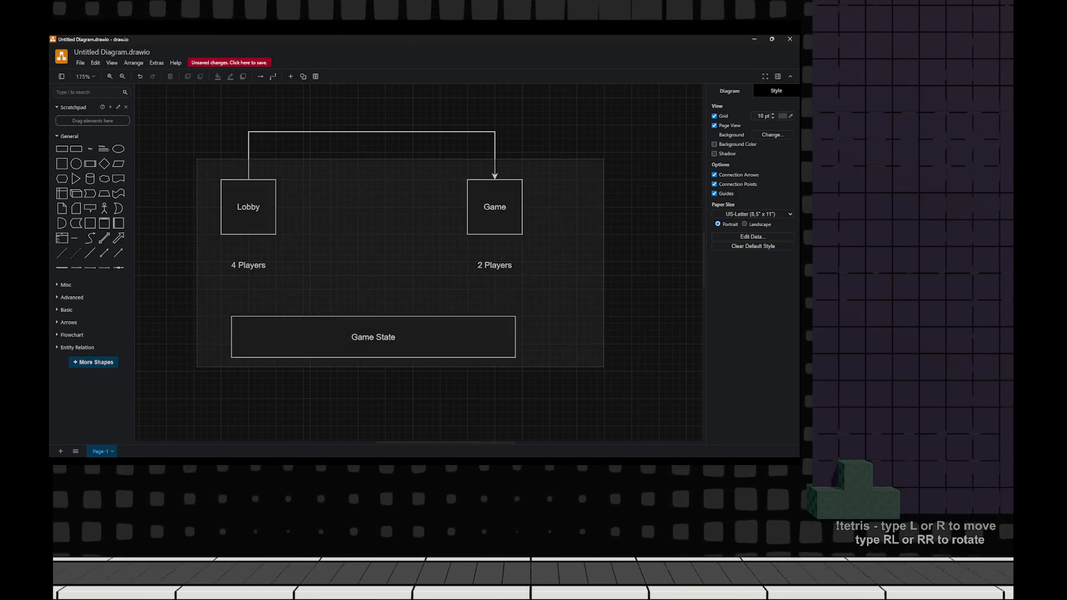
left_click_drag(558, 391, 187, 298)
key("Escape")
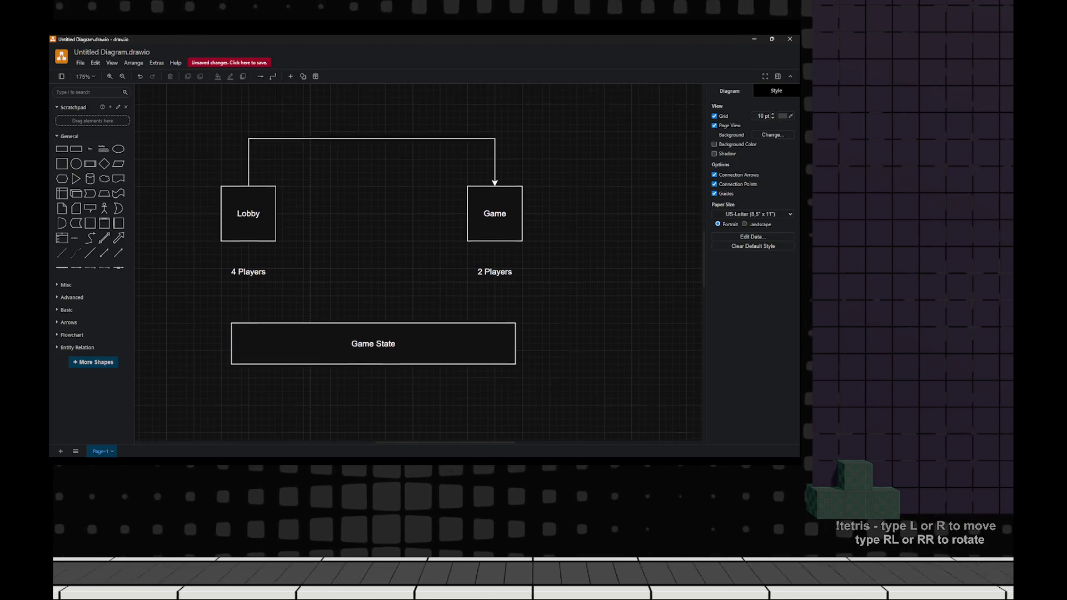
scroll(419, 261, "up", 1)
scroll(369, 253, "down", 1)
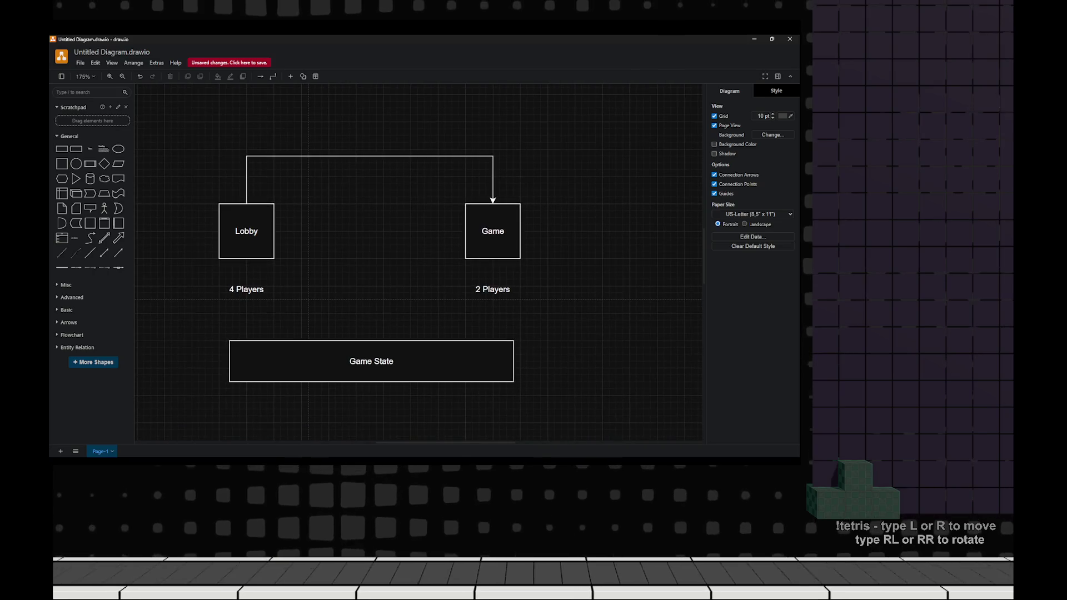
left_click_drag(205, 273, 525, 307)
key("Escape")
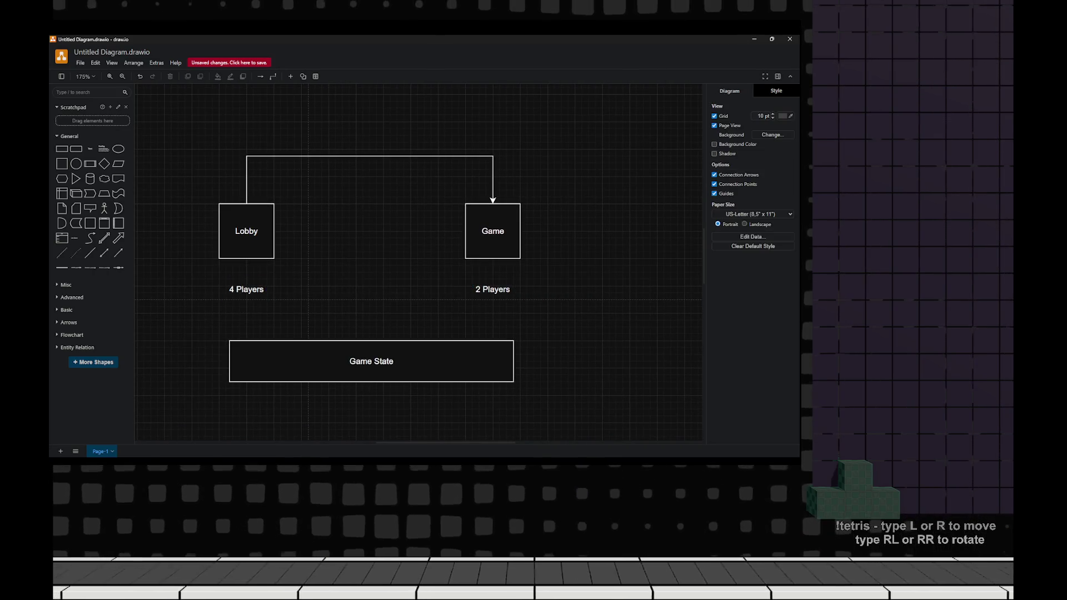
scroll(369, 264, "down", 1)
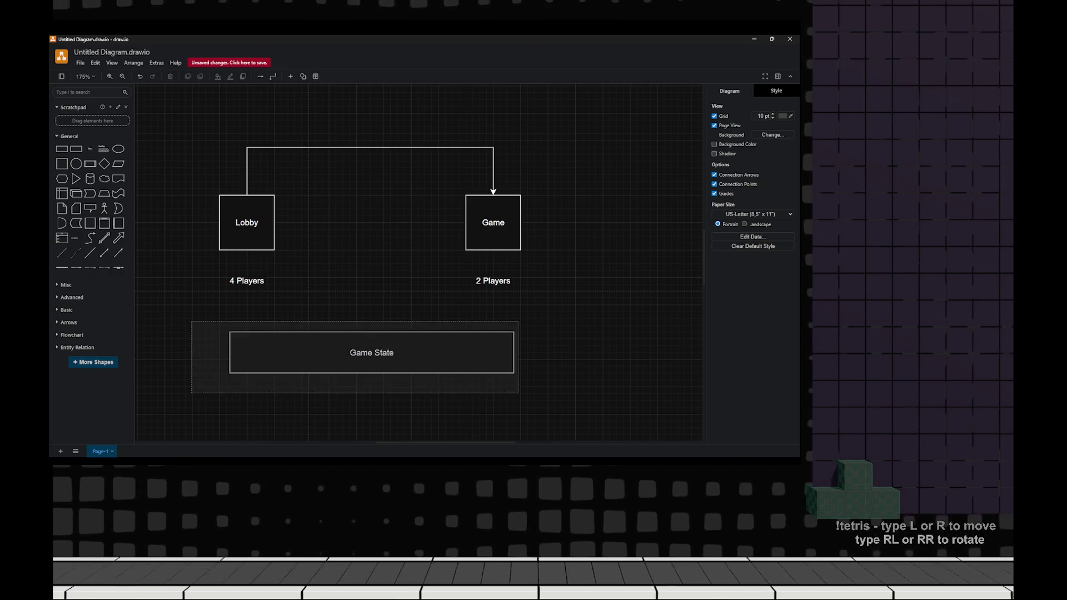
left_click(372, 352)
- Review GS_Movers, then GM_MoversGame's OnPostLogin and OnLogout node chains
key("alt+Tab")
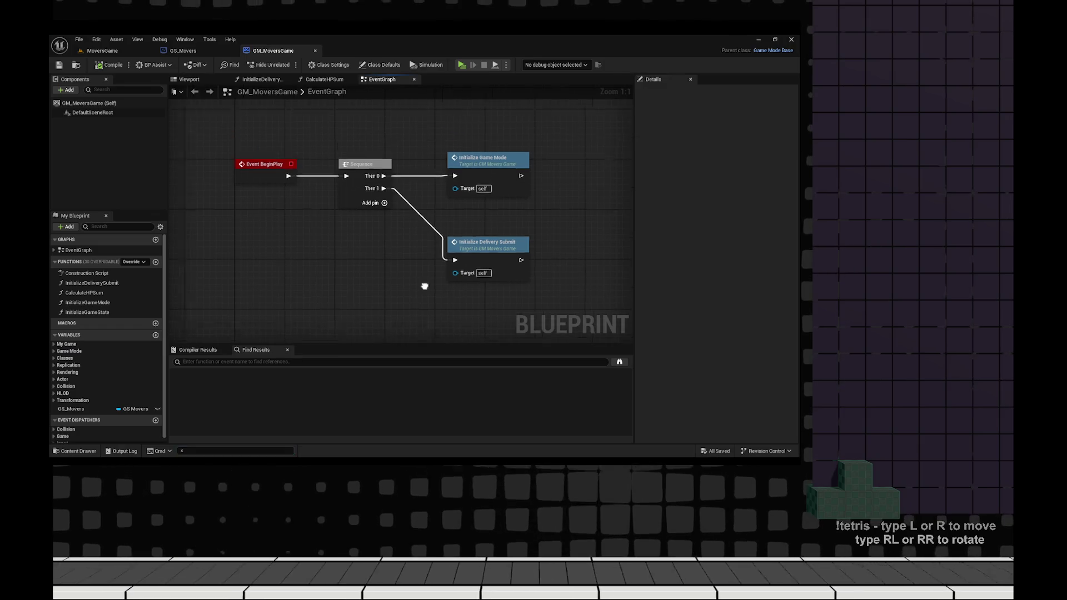
left_click(182, 51)
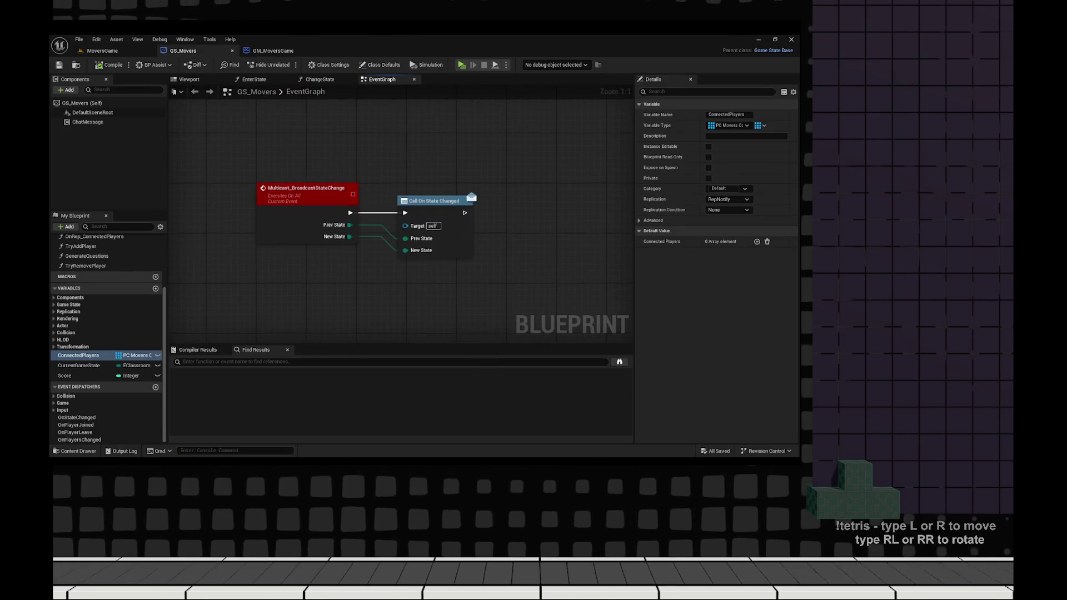
scroll(109, 329, "up", 4)
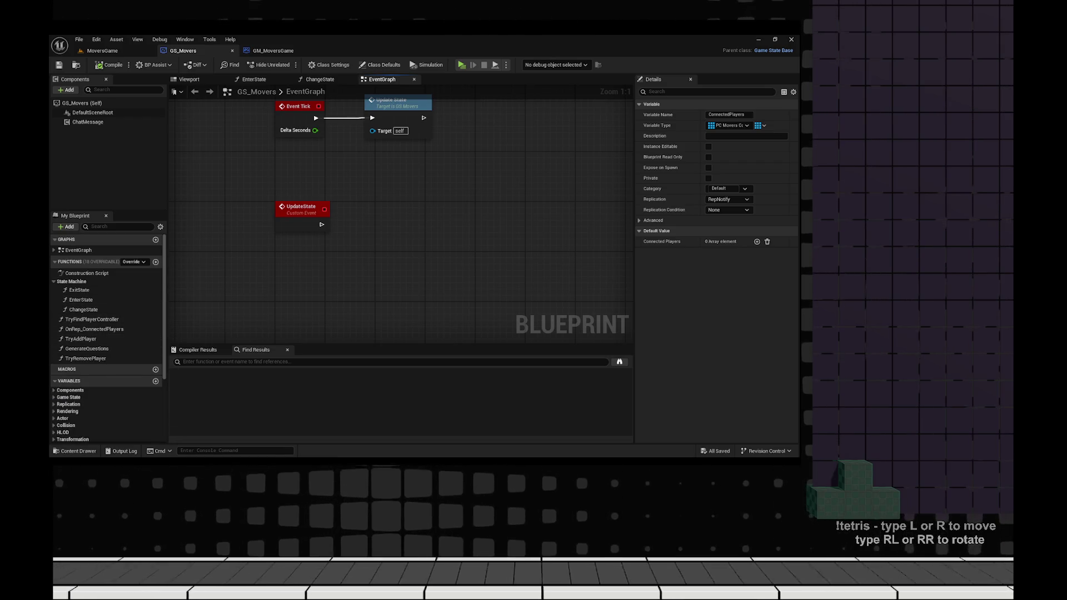
left_click(273, 50)
scroll(415, 271, "down", 2)
scroll(415, 271, "down", 2)
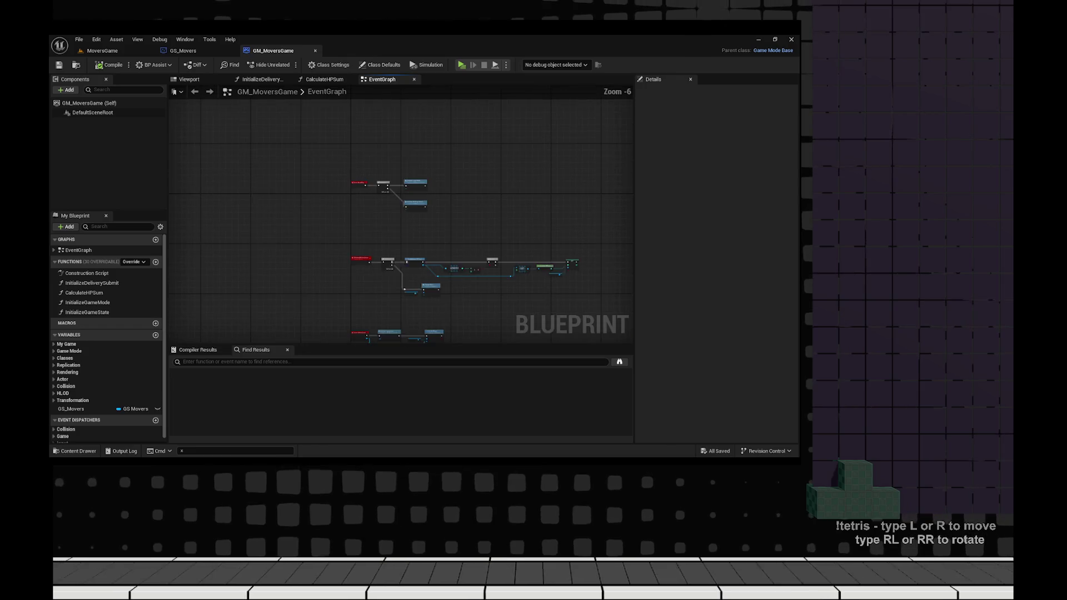
scroll(374, 185, "up", 4)
left_click_drag(222, 113, 482, 301)
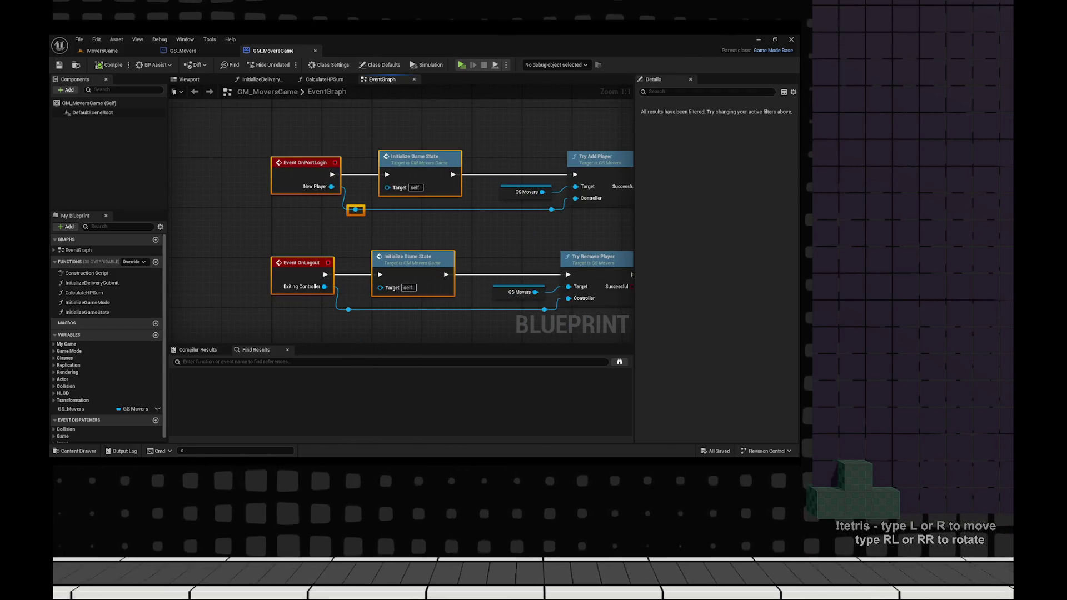
left_click_drag(345, 234, 227, 241)
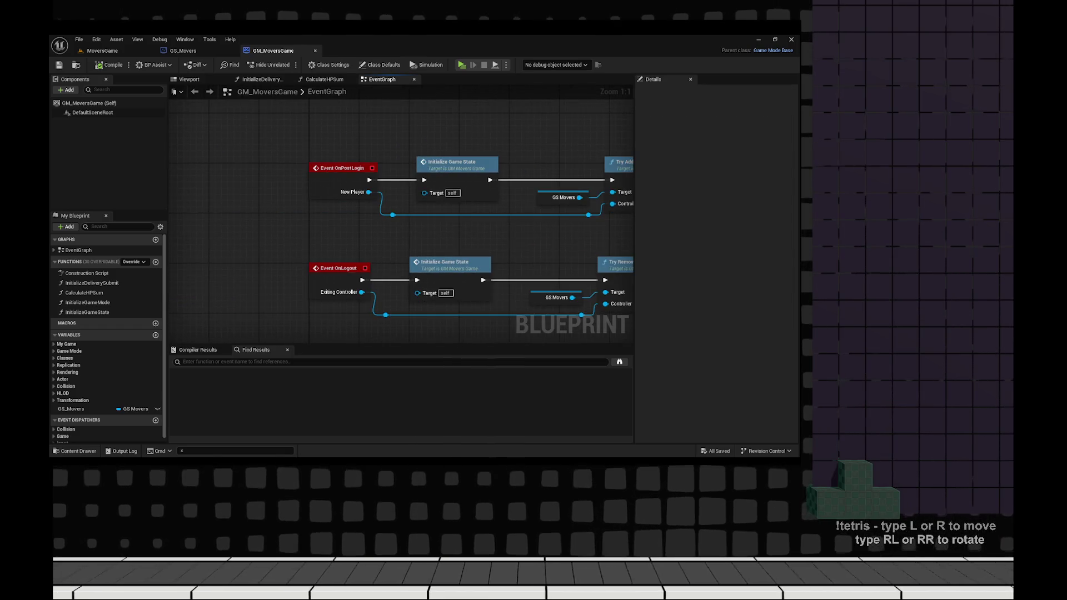
- Open GM_MoversLobby from the Content Drawer in its own tab and look over its graph
key("ctrl+space")
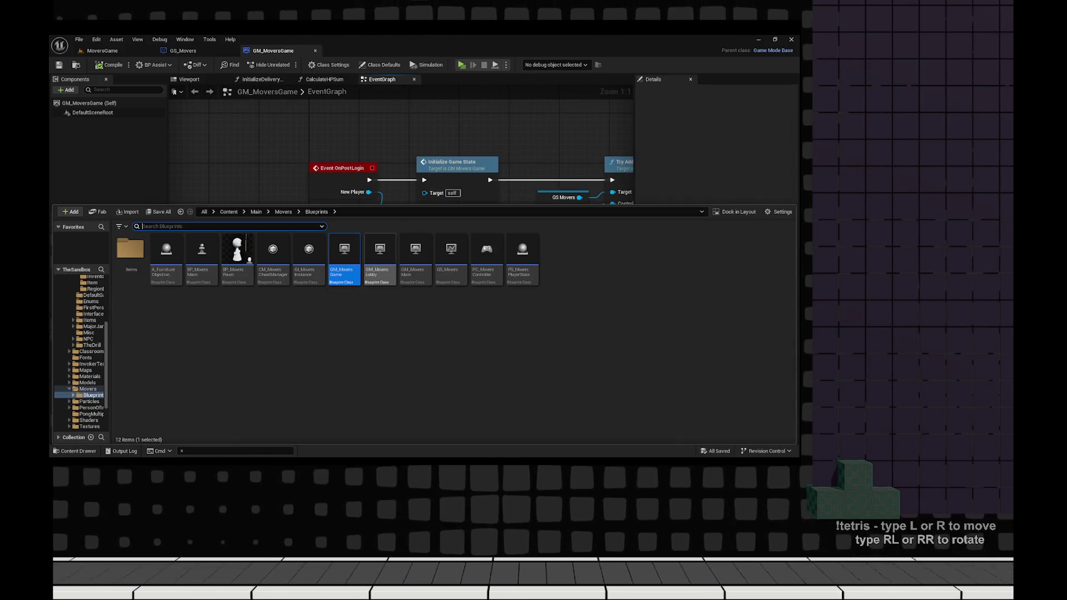
left_click(380, 252)
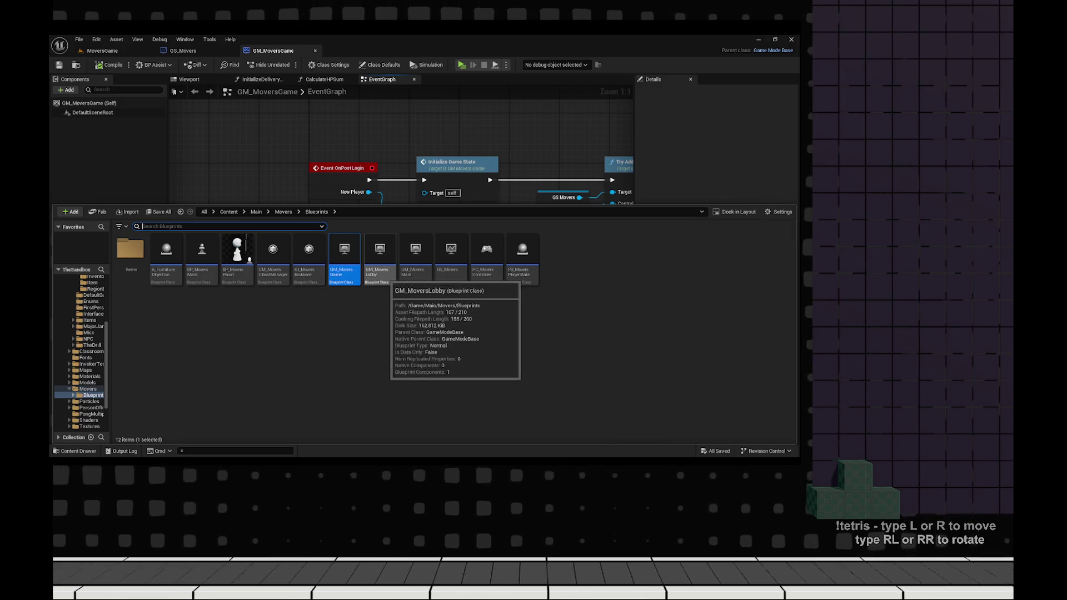
key("Return")
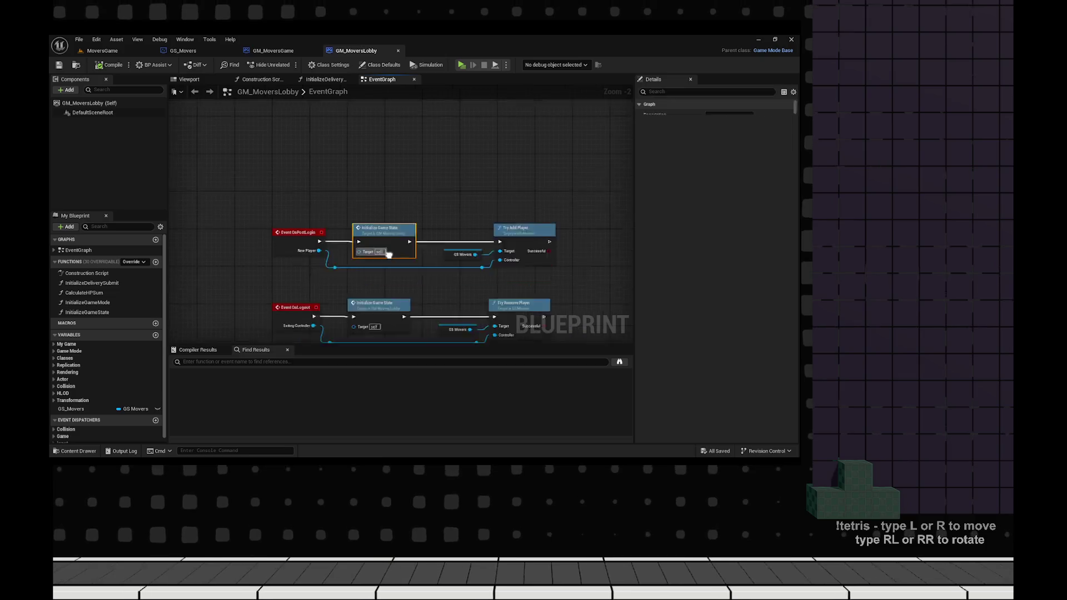
left_click_drag(361, 216, 407, 187)
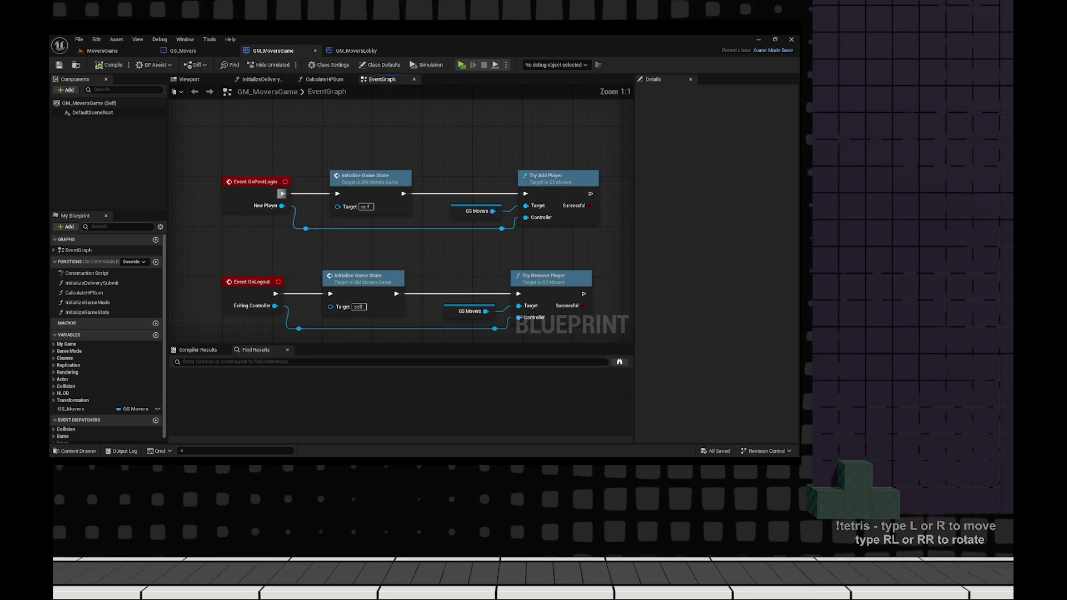
- Insert a Print String node after Event OnPostLogin and add a GS_Movers reference
left_click_drag(282, 194, 336, 166)
type("print string")
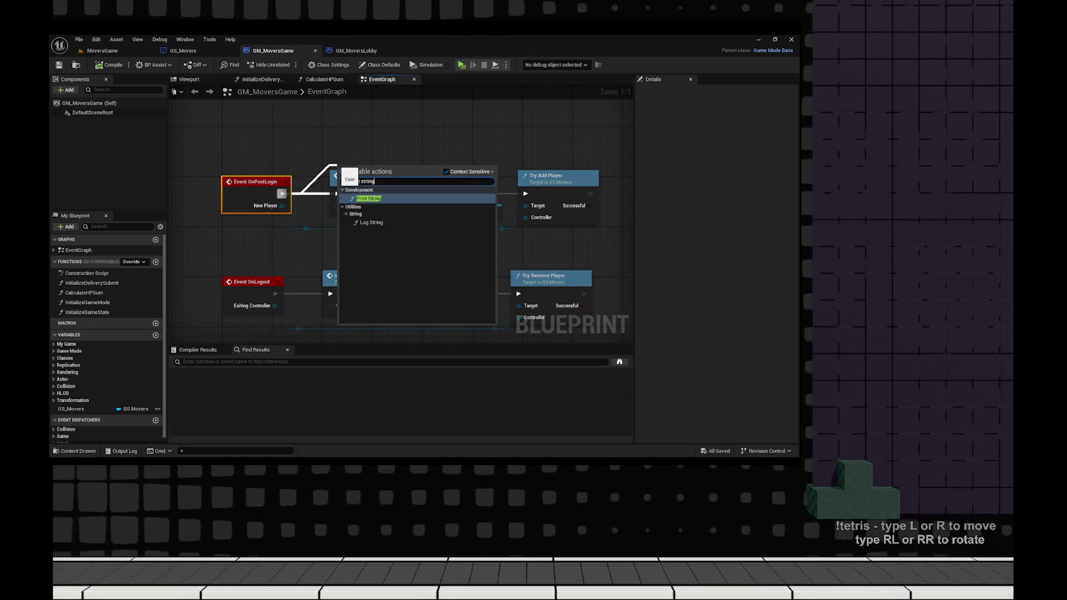
key("Return")
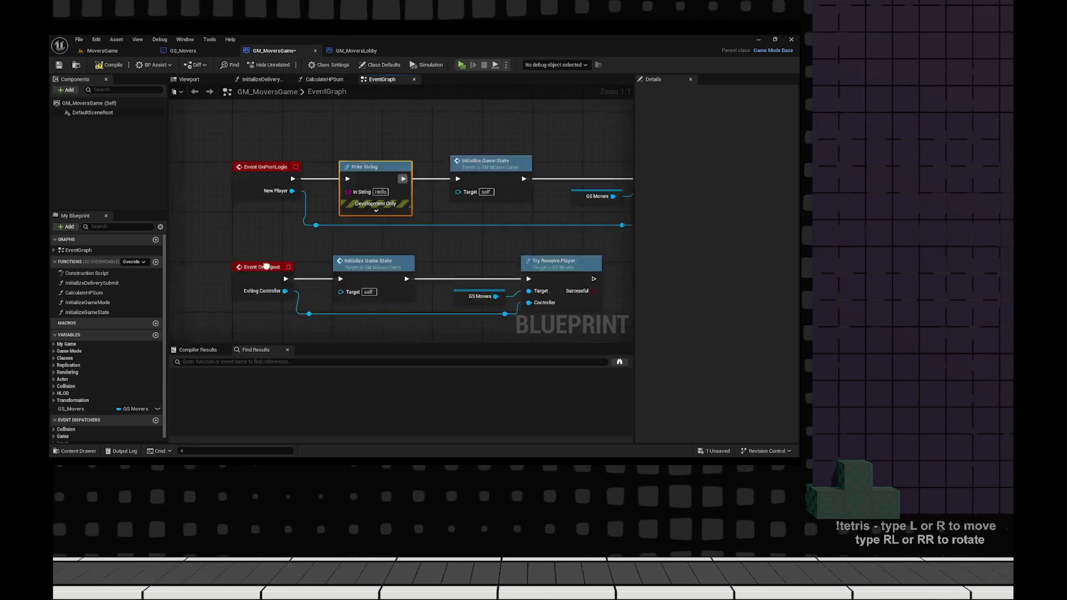
mouse_move(71, 408)
left_mouse_down()
mouse_move(228, 314)
mouse_move(248, 191)
mouse_move(236, 172)
left_mouse_up()
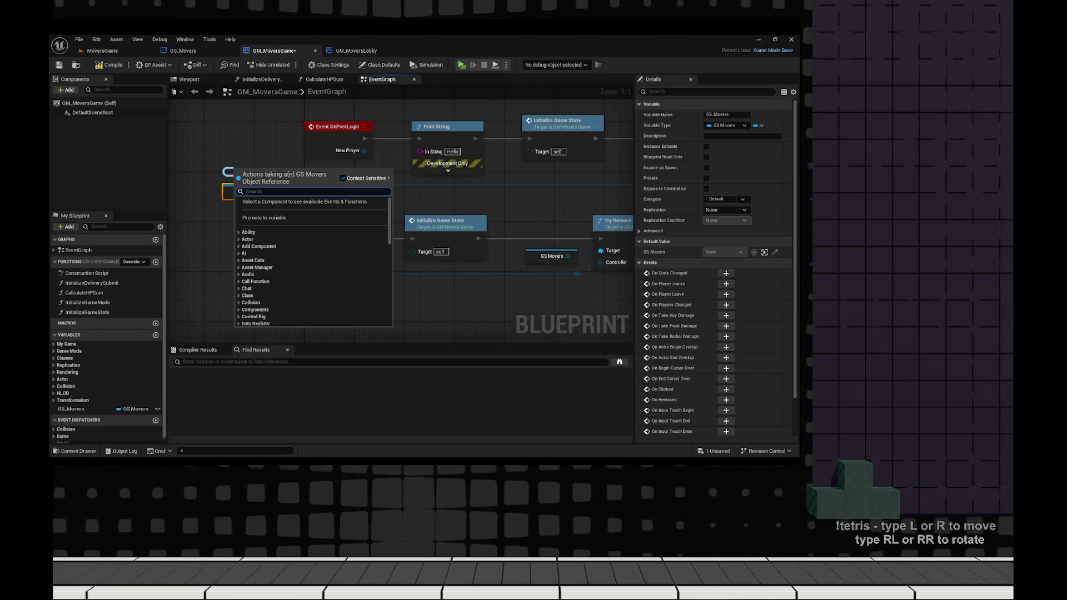
key("Escape")
- Check GS_Movers, then return to draw.io and select the Game State box
left_click(182, 51)
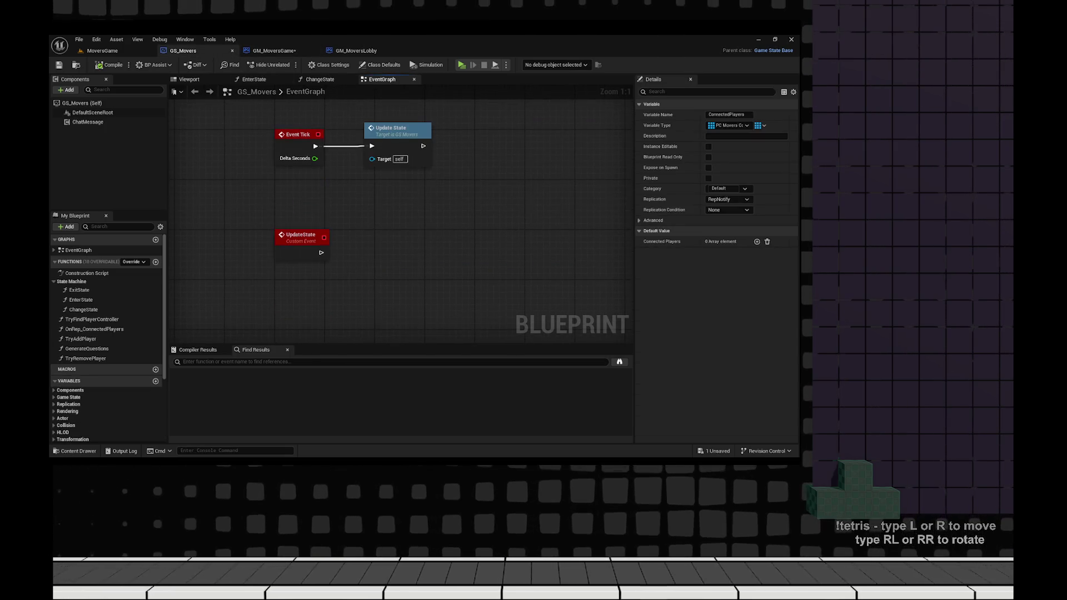
key("alt+Tab")
left_click(371, 352)
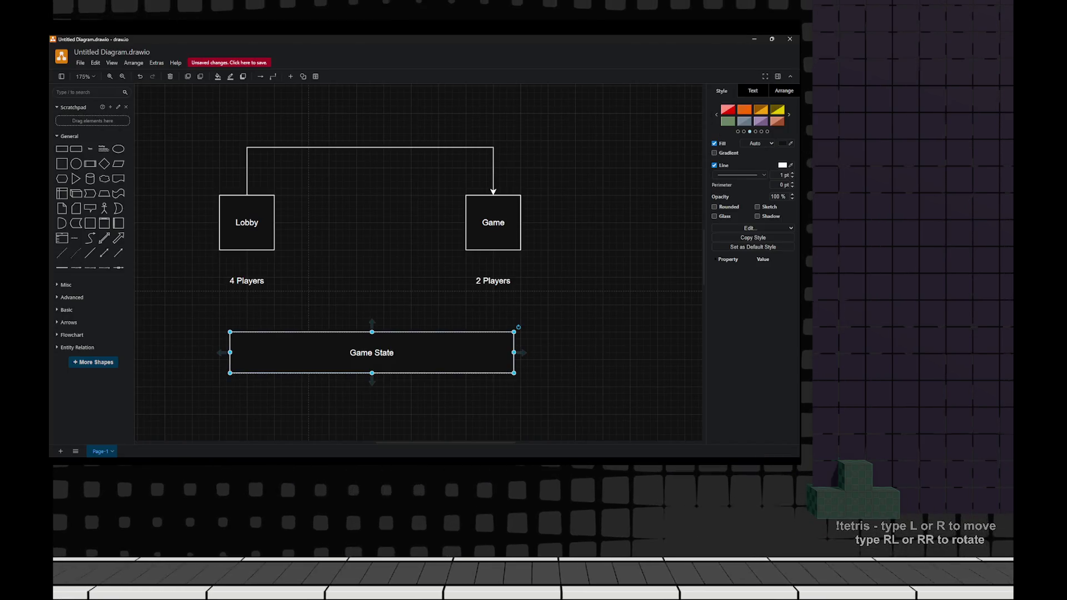
- Resize the copied state box to 200x60, position it, and label it Lobby Game State
left_click_drag(229, 352, 376, 352)
mouse_move(442, 352)
left_mouse_down()
mouse_move(503, 352)
mouse_move(212, 359)
left_mouse_up()
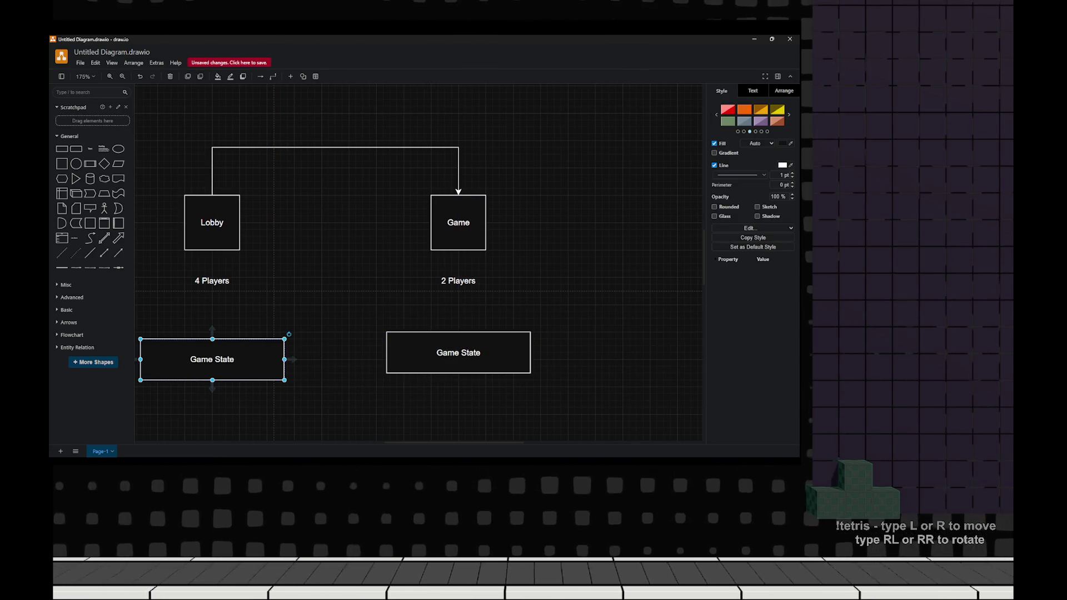
double_click(212, 358)
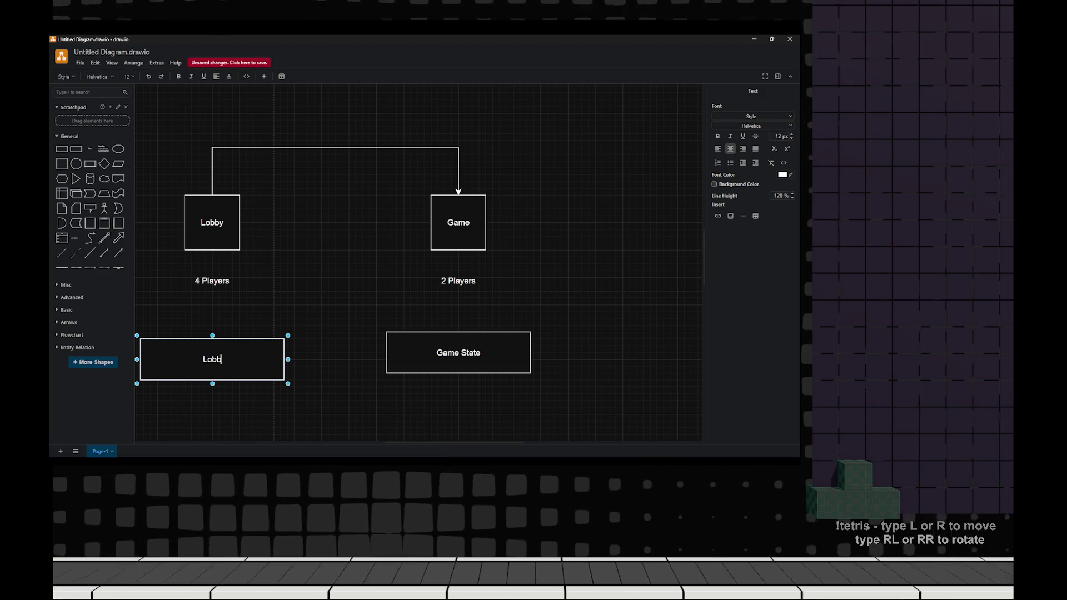
key("Tab")
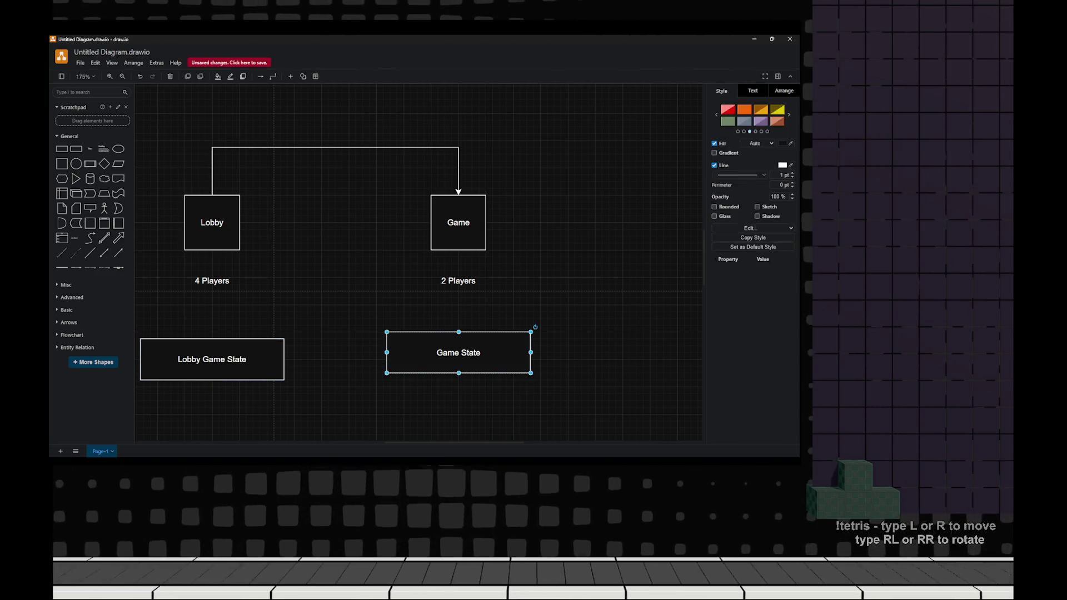
- Rename the other box Game Game State and line it up with Lobby Game State
key("F2")
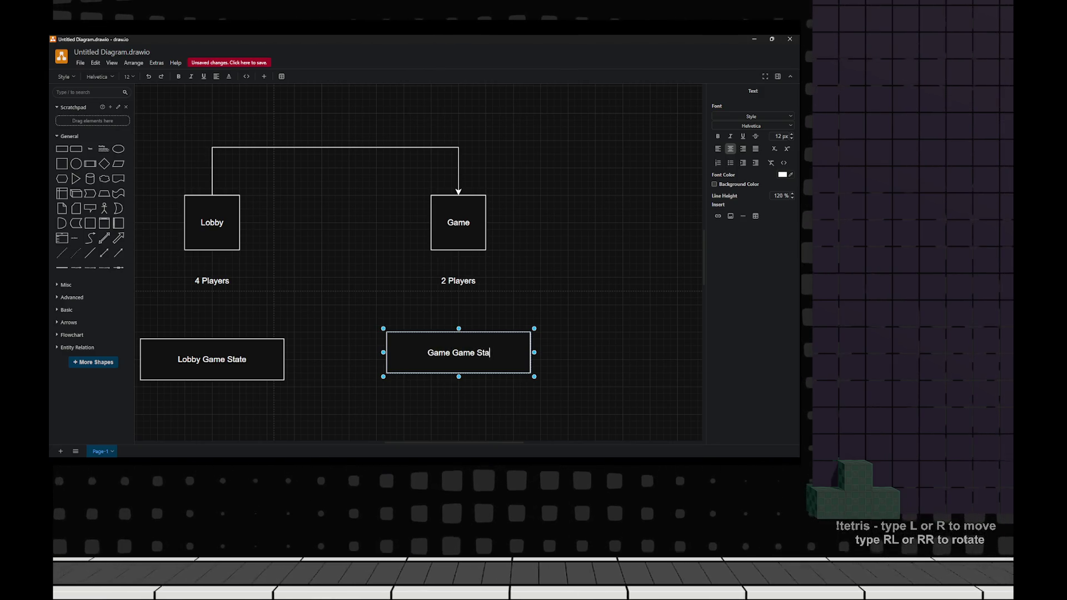
type("ate")
key("Escape")
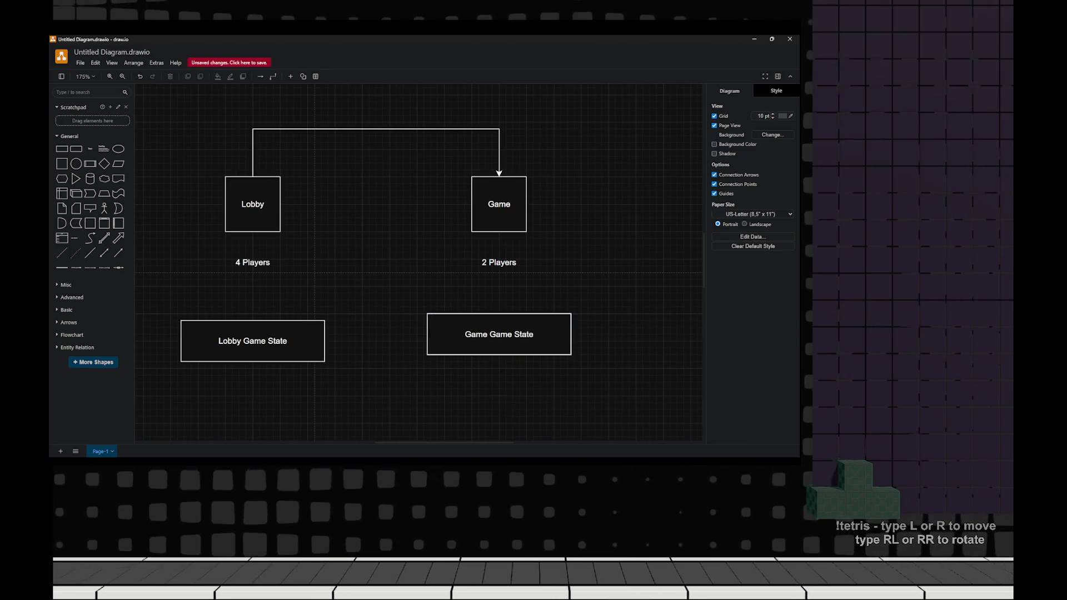
left_click(499, 334)
left_click_drag(499, 334, 499, 341)
- Draw a connector between the two state boxes, then delete it
key("Escape")
left_click(253, 340)
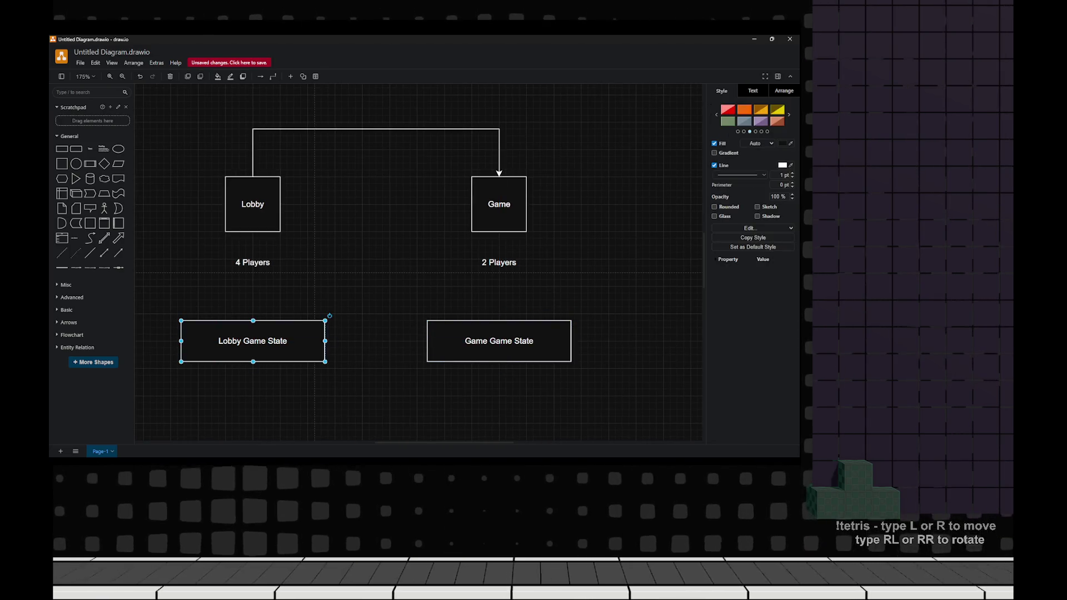
left_click_drag(329, 341, 499, 340)
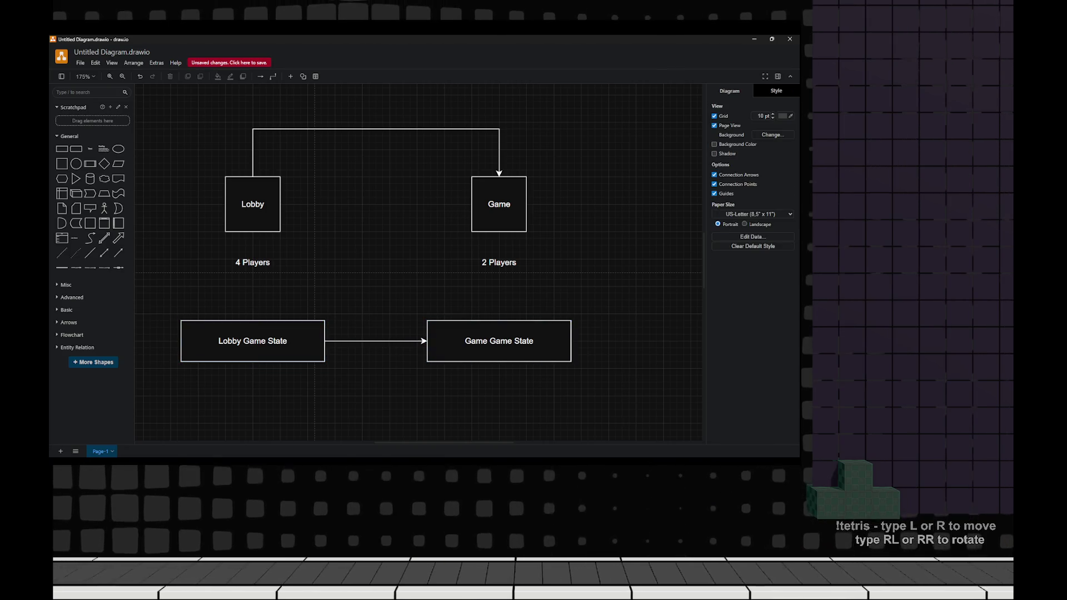
left_click_drag(365, 303, 399, 372)
left_click(375, 340)
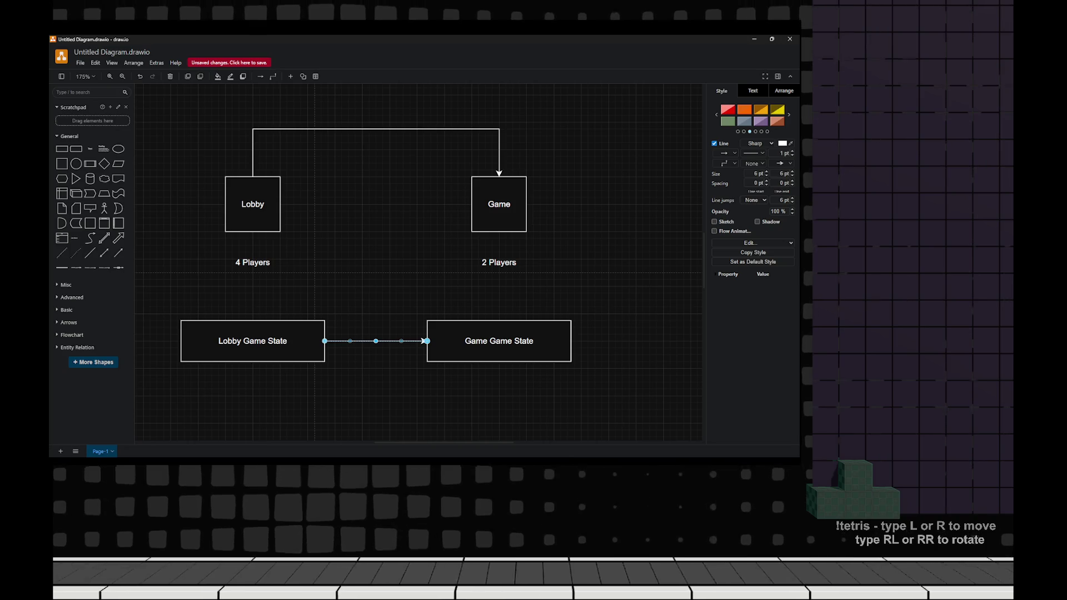
key("Delete")
- Add an arrow from Lobby Game State up into Lobby, with 4 Players beside it
left_click(253, 340)
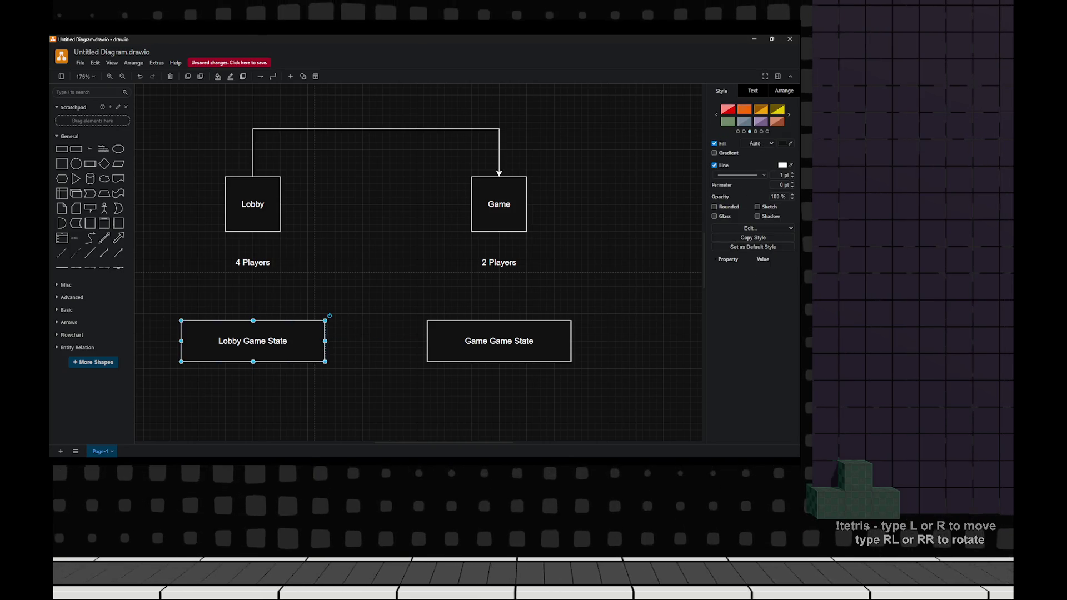
left_click_drag(253, 311, 252, 216)
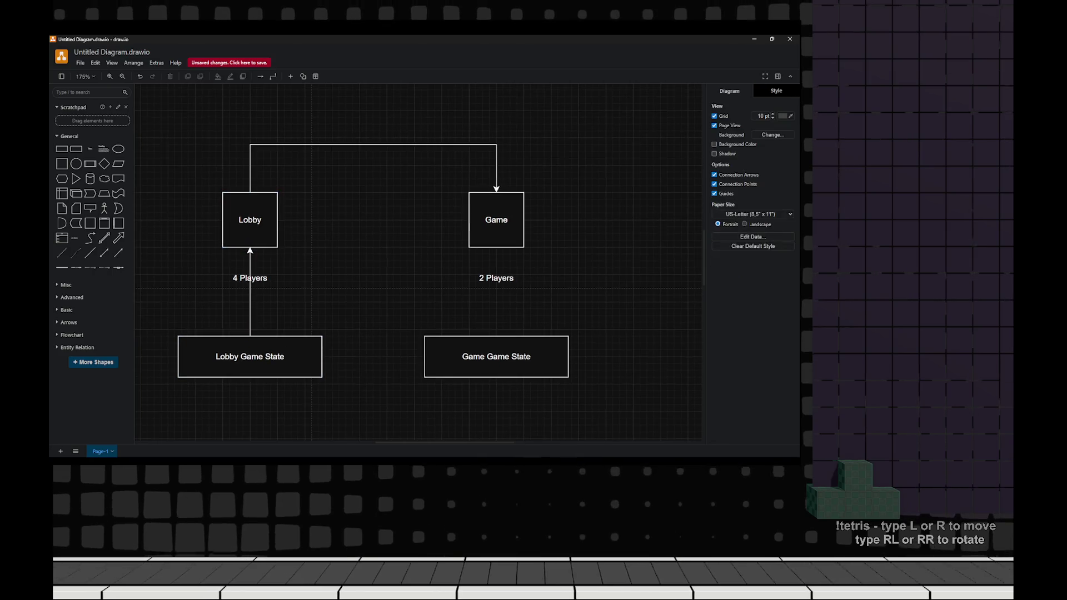
left_click_drag(250, 278, 278, 299)
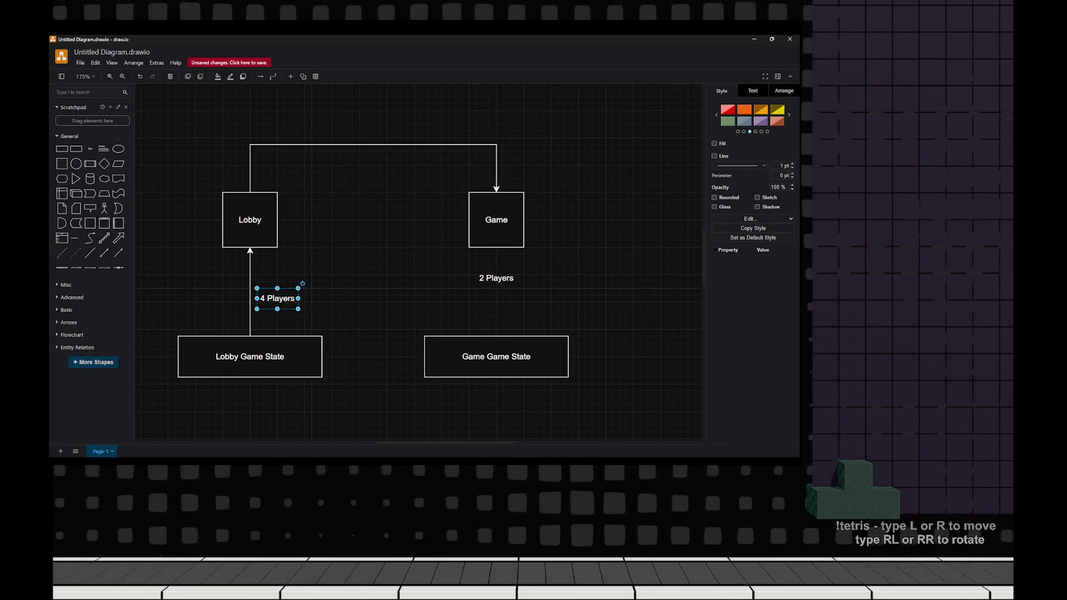
left_click(345, 311)
left_click(269, 320)
left_click(488, 241)
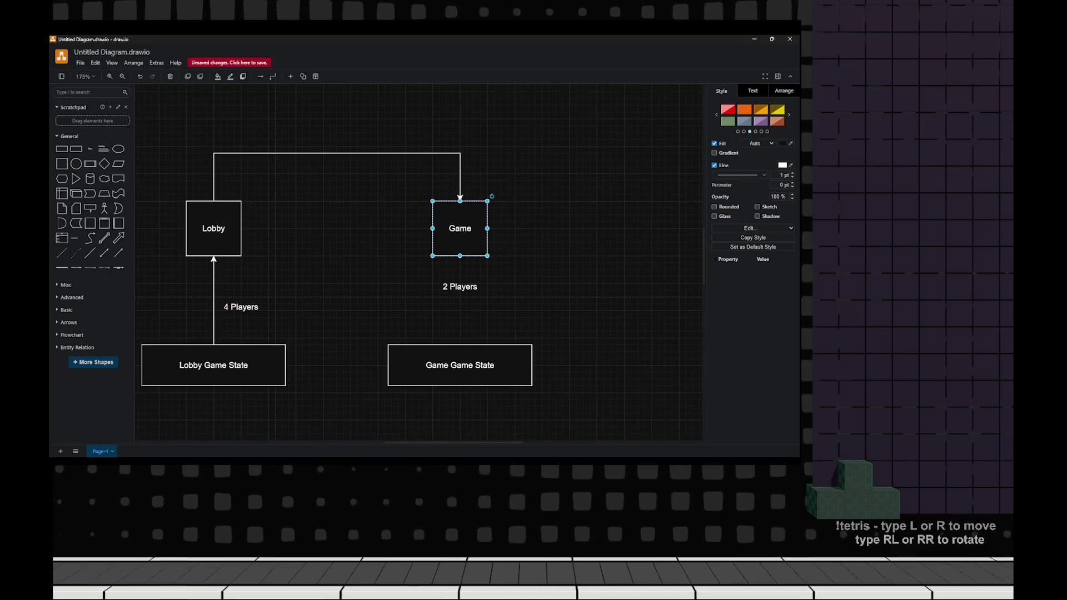
left_click_drag(241, 307, 296, 327)
key("ctrl+z")
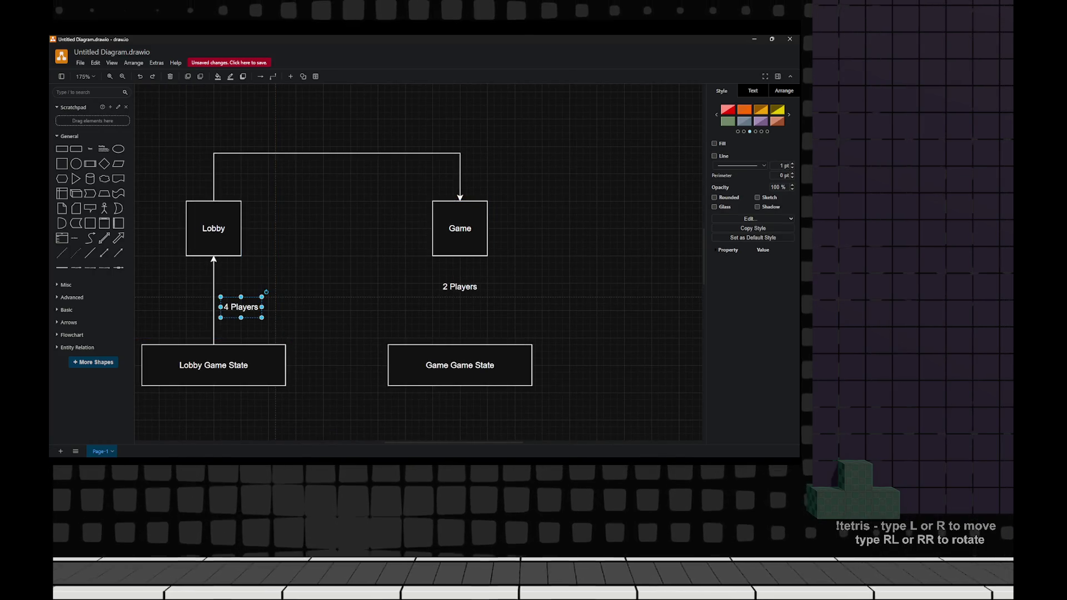
key("Escape")
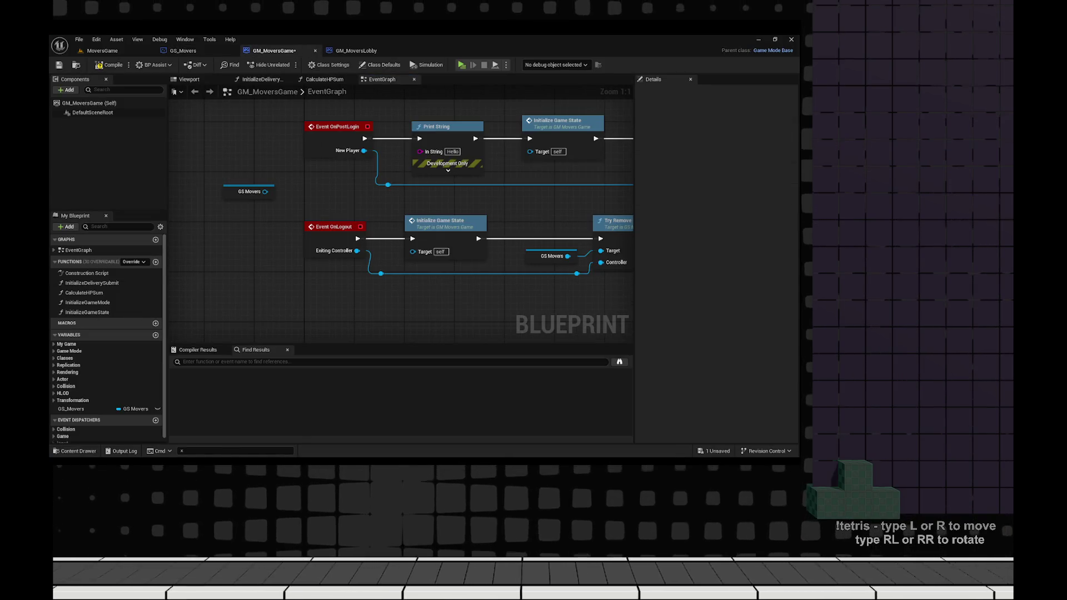
- Add a Connected Players getter from GS Movers and a LENGTH node for the array
left_click_drag(265, 247, 240, 206)
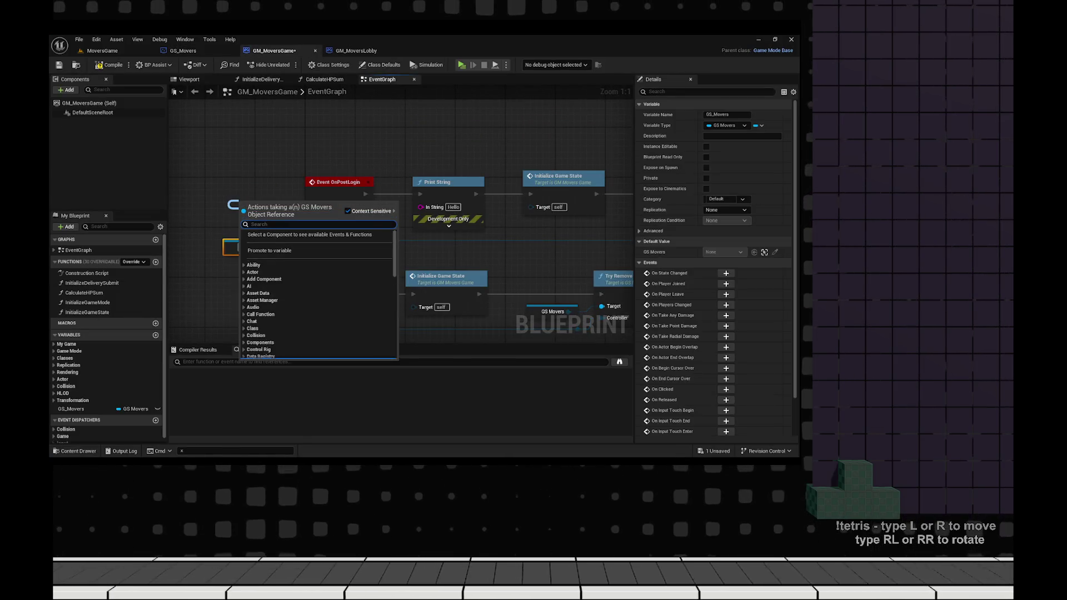
type("get conne")
key("Return")
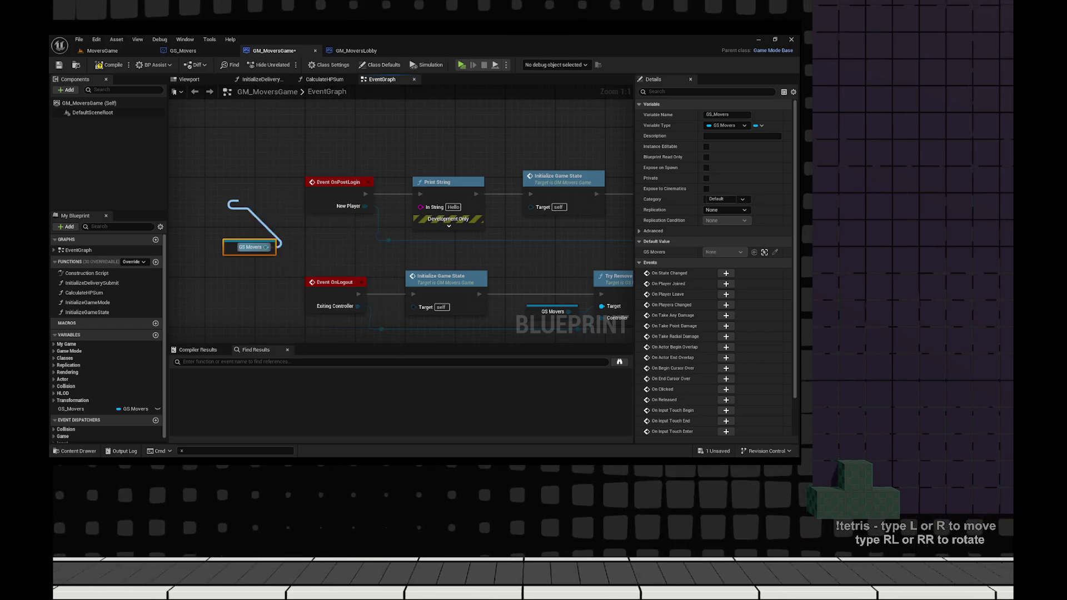
left_click_drag(324, 203, 261, 236)
type("length")
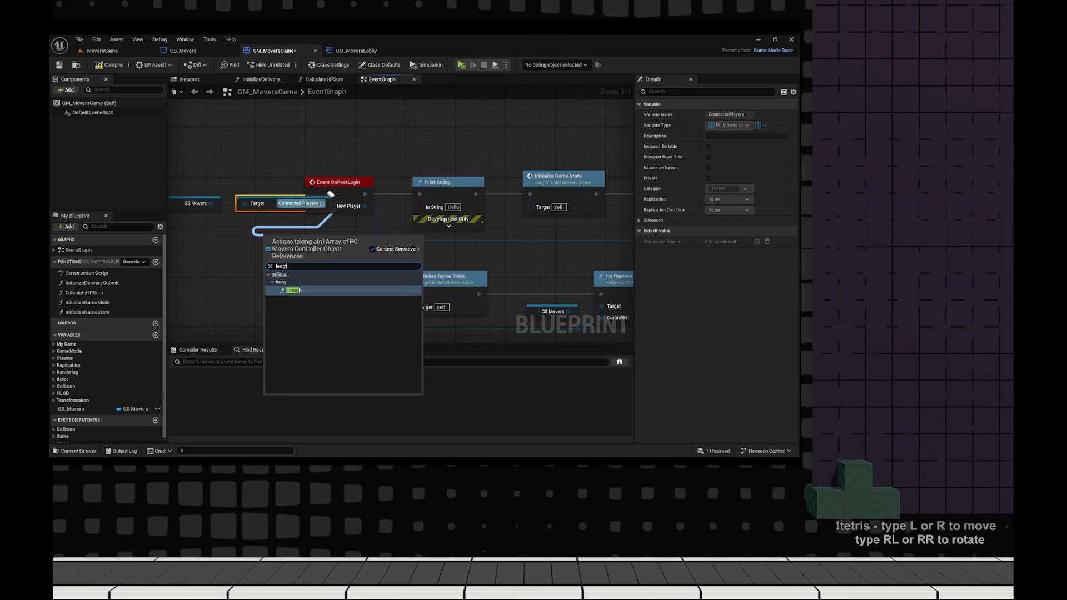
key("Return")
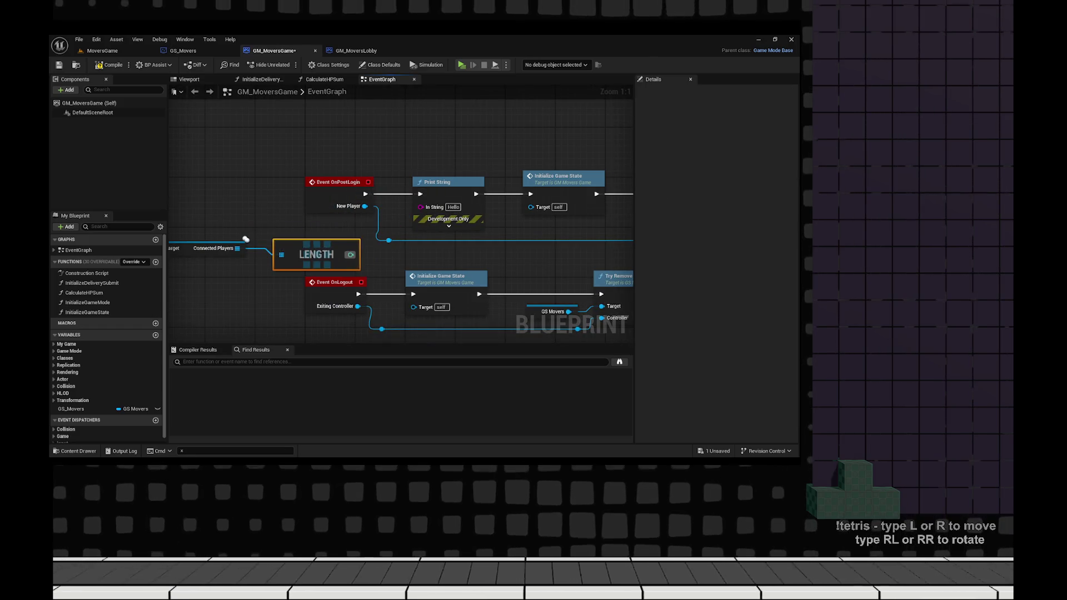
- Wire the player count into Print String's In String, compile GM_MoversGame, and start a play test
left_click_drag(246, 238, 259, 239)
mouse_move(350, 248)
left_mouse_down()
mouse_move(405, 226)
mouse_move(421, 207)
left_mouse_up()
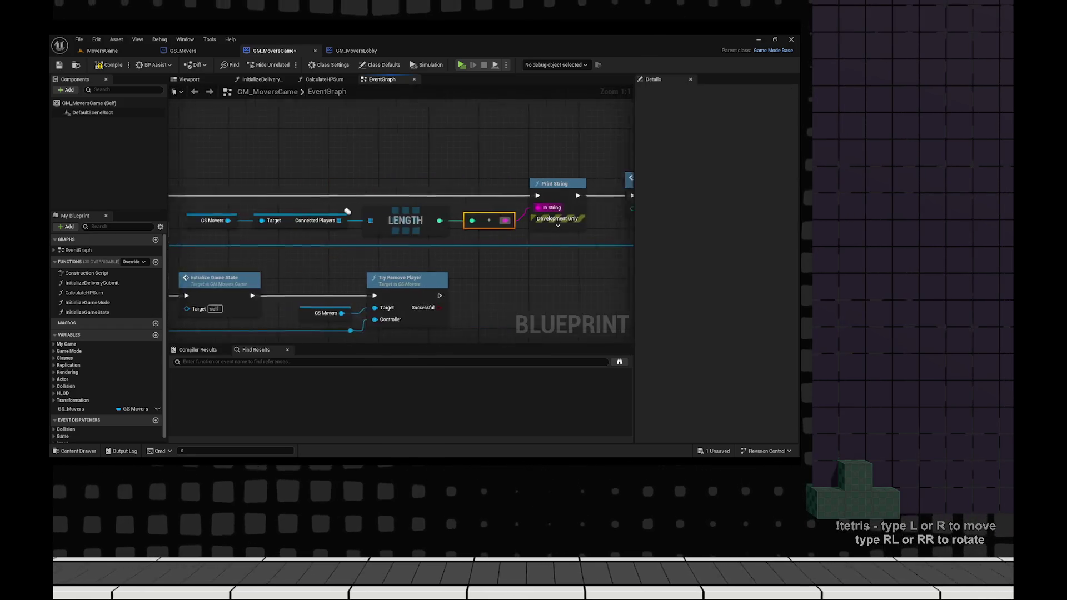
key("F7")
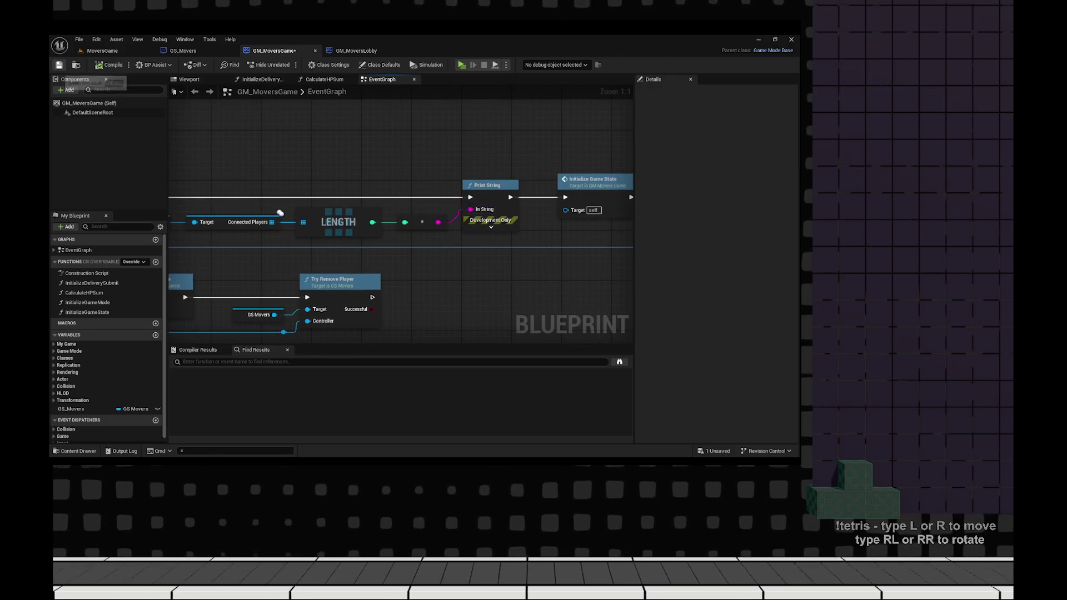
key("alt+p")
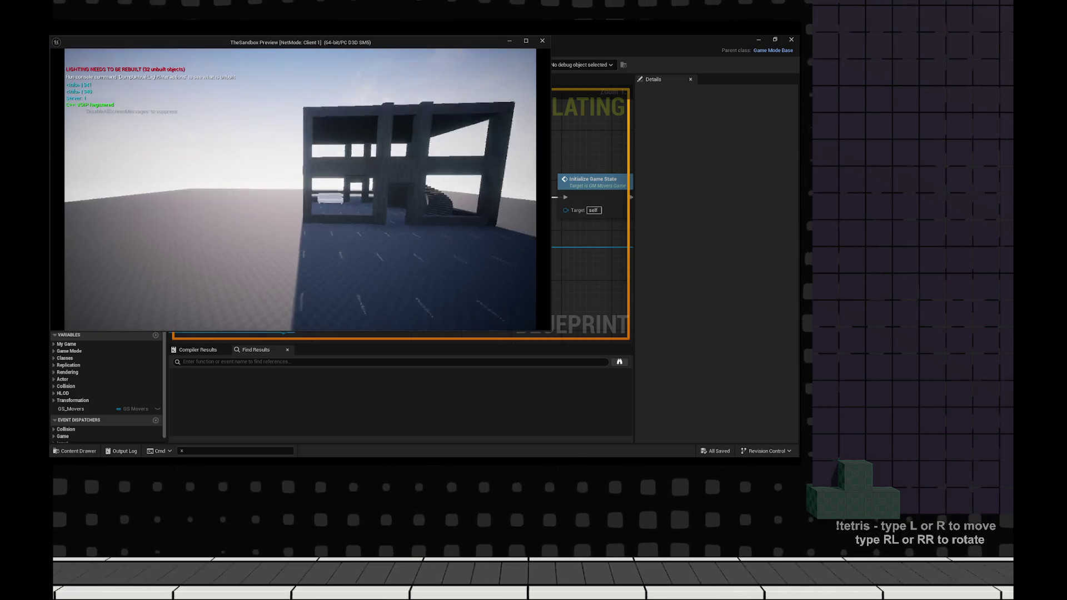
- Stop the test session, close the Accessed None error log, and return to MoversGame
key("Escape")
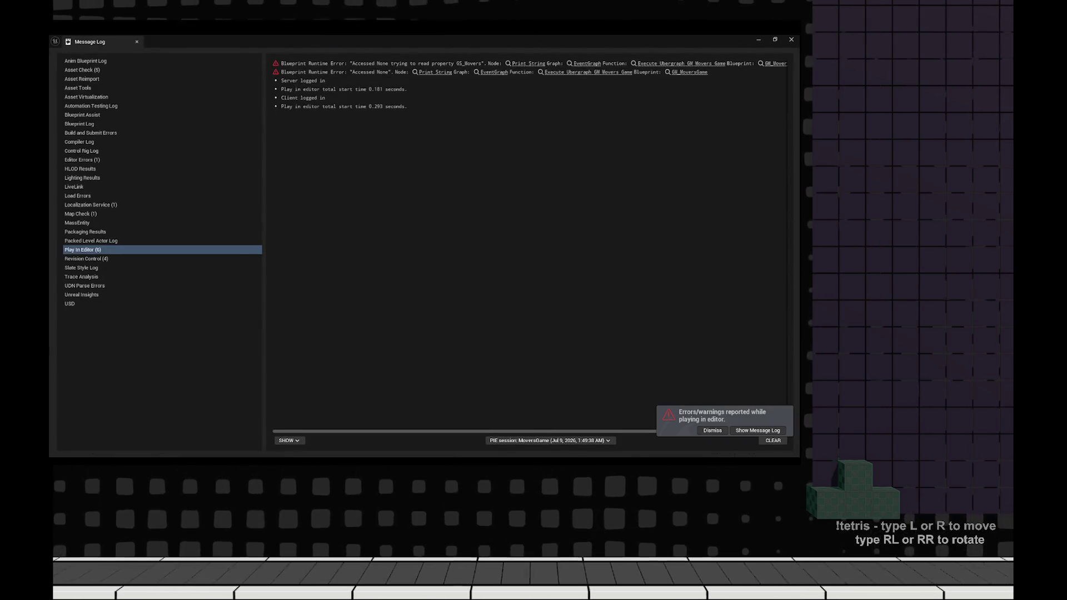
key("alt+F4")
key("ctrl+Tab")
- Open the MoversLobby level from the Movers folder and start playing it
key("ctrl+space")
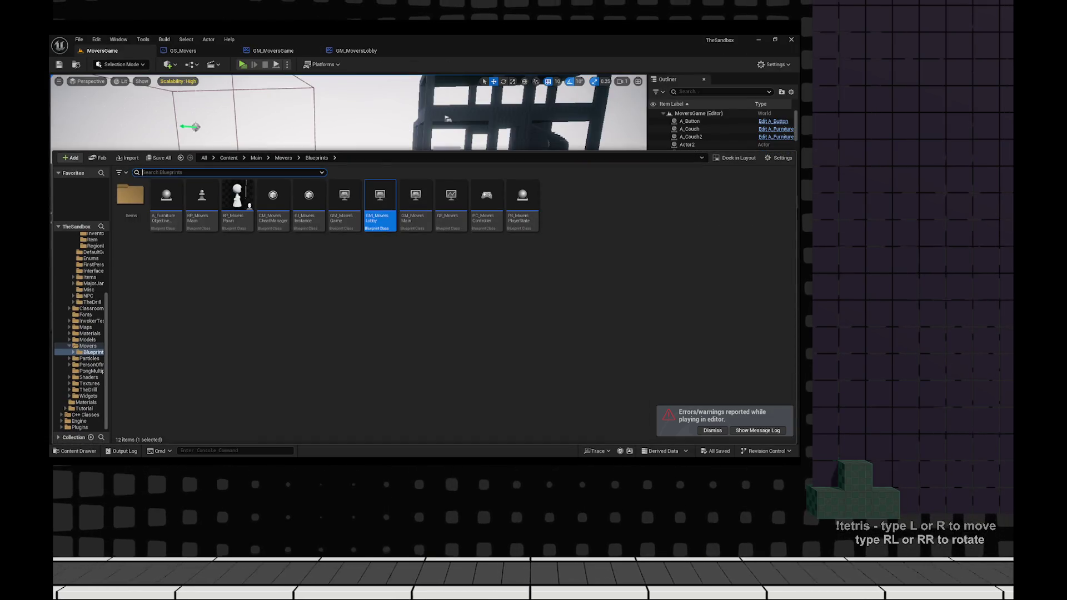
double_click(237, 200)
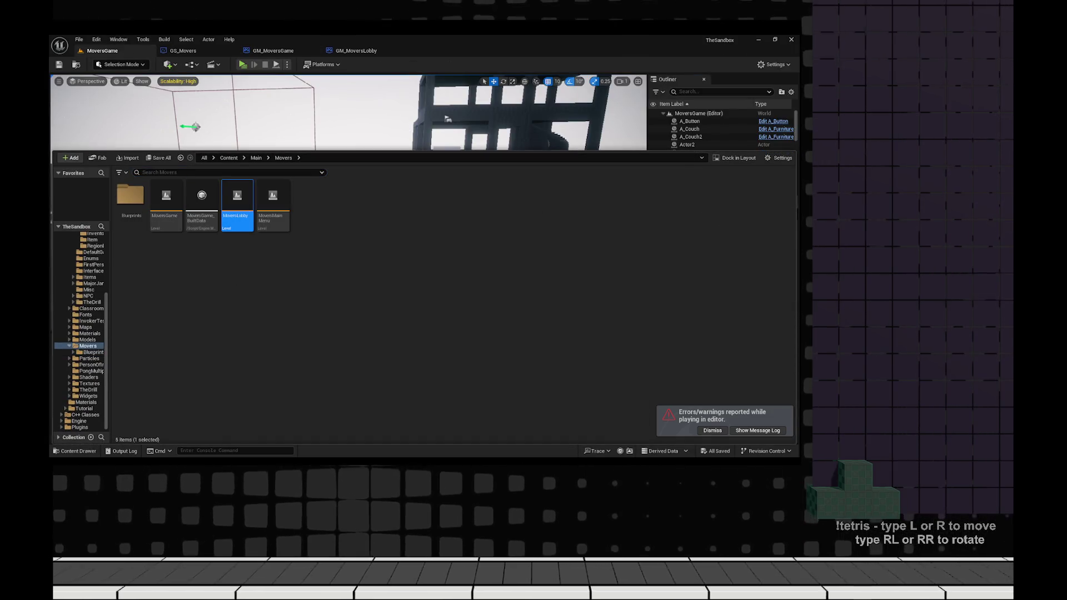
key("alt+p")
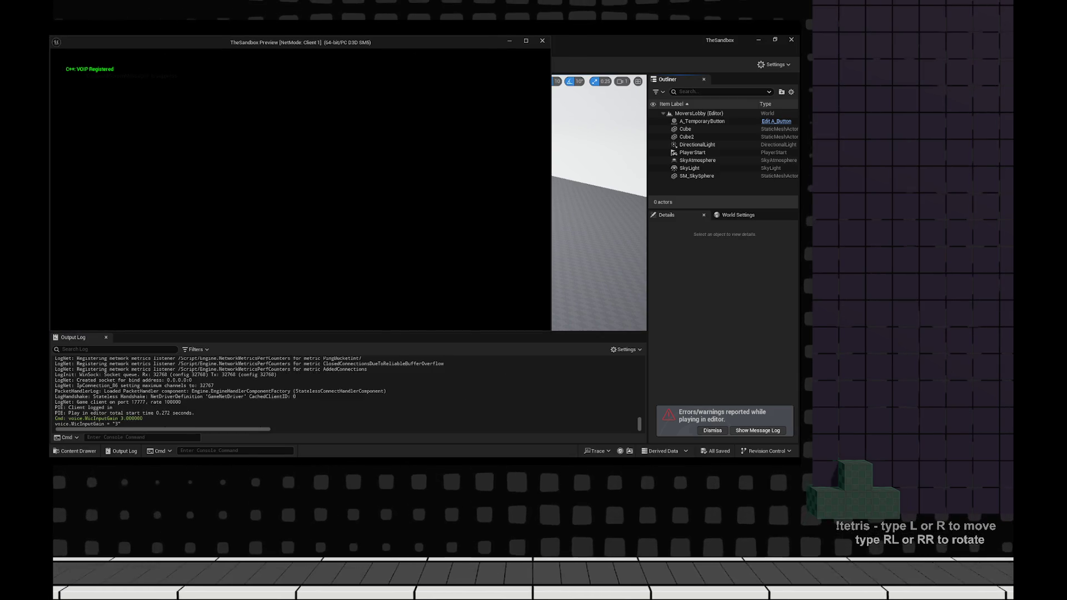